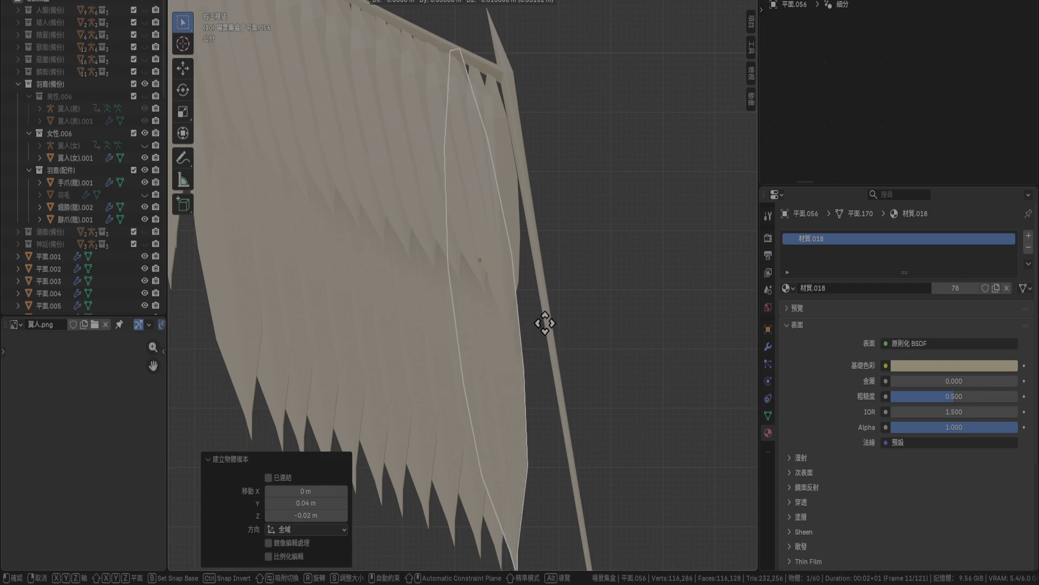
# Place three duplicated feather planes, each nudged slightly further along the wing.
pyautogui.click(553, 327)
pyautogui.press('r')
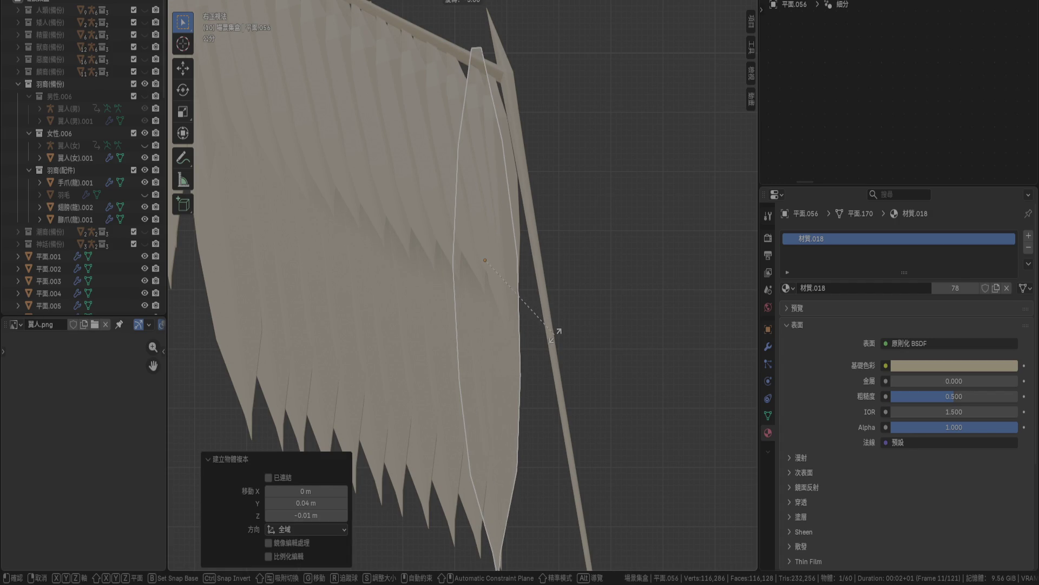
pyautogui.press('Escape')
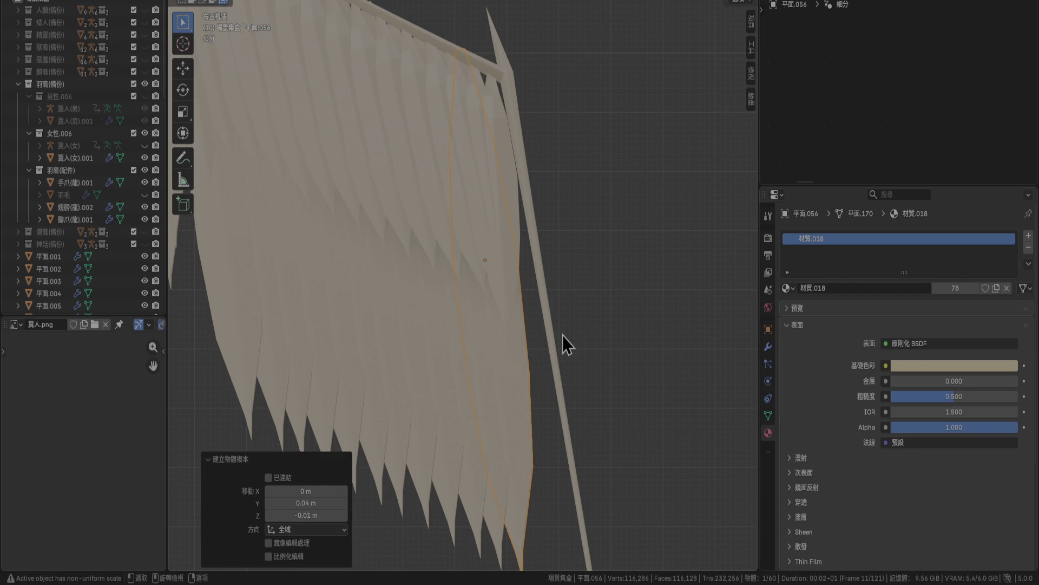
pyautogui.hotkey('shift', 'd')
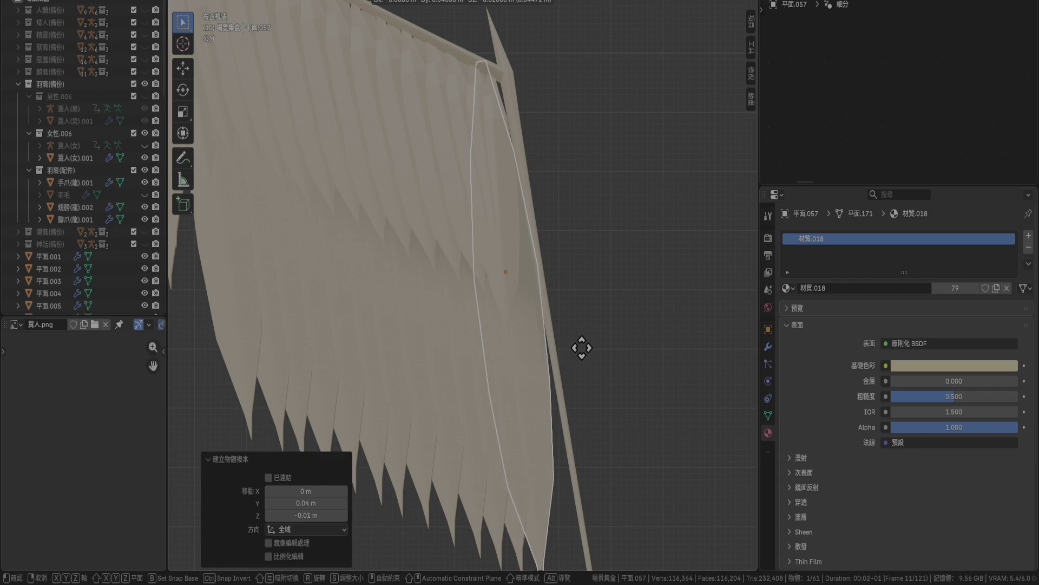
pyautogui.click(582, 348)
pyautogui.hotkey('shift', 'd')
pyautogui.click(596, 359)
# Tilt the newest feather -5° on Z and shift it into place beside the others.
pyautogui.press('r')
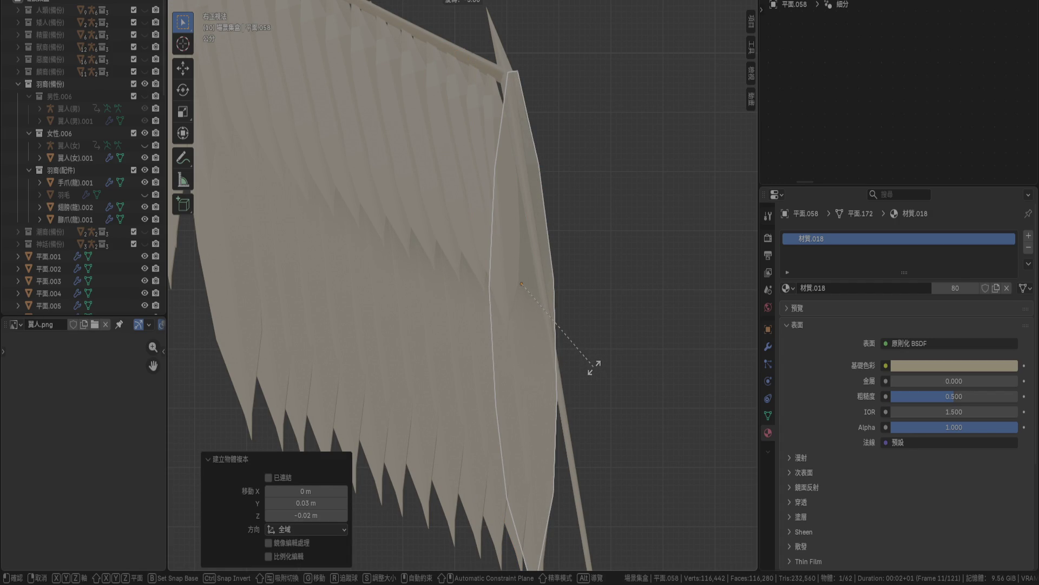
pyautogui.click(595, 368)
pyautogui.press('g')
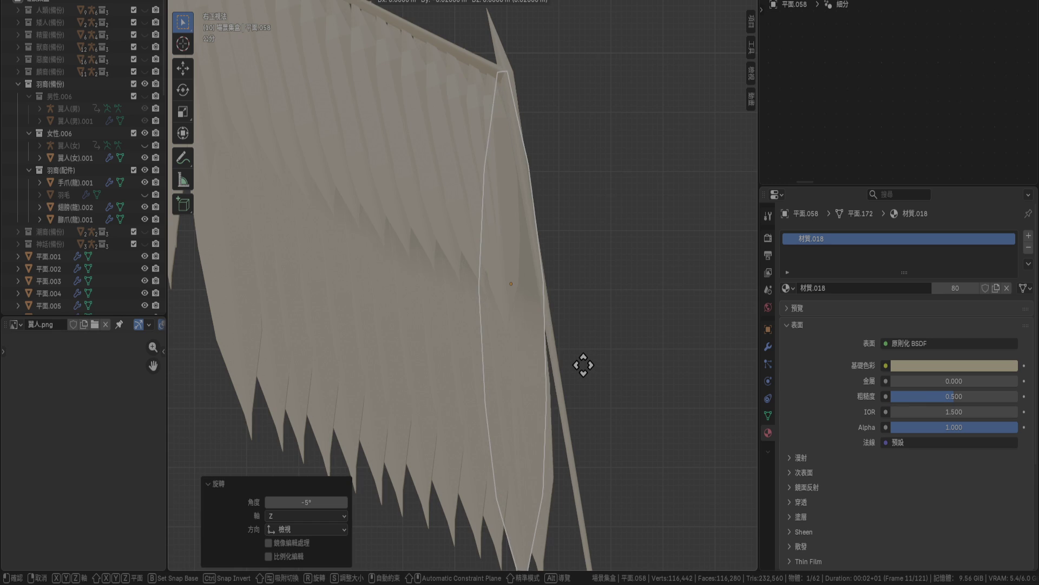
pyautogui.click(584, 364)
pyautogui.moveTo(616, 413)
pyautogui.mouseDown(button='middle')
pyautogui.moveTo(582, 306)
pyautogui.moveTo(512, 326)
pyautogui.moveTo(495, 313)
pyautogui.moveTo(576, 336)
pyautogui.moveTo(568, 341)
pyautogui.moveTo(402, 330)
pyautogui.mouseUp(button='middle')
pyautogui.scroll(-10, 98, 228)
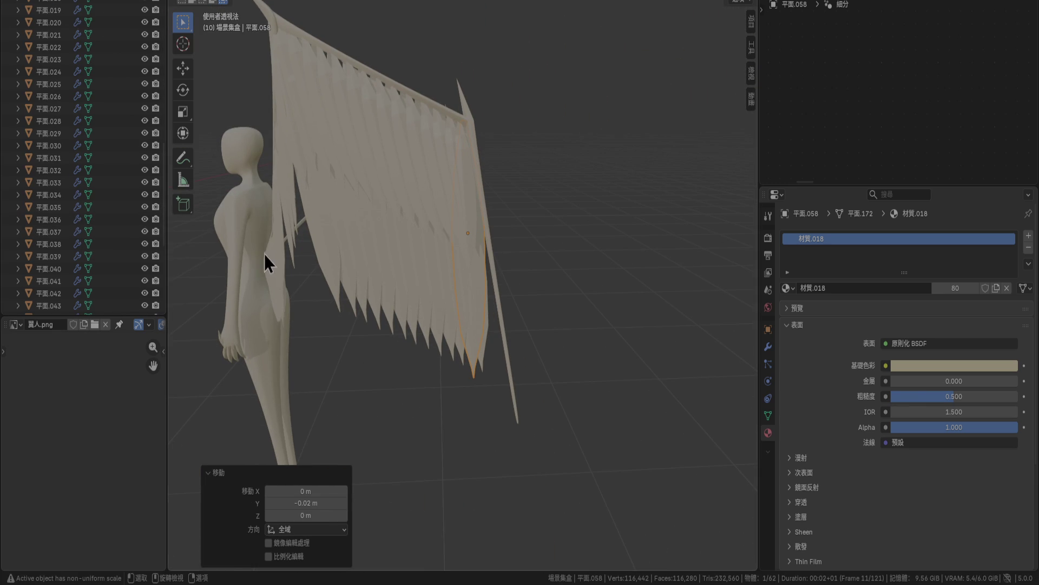
# Select feather planes 平面.045 through 平面.058 and switch to top view.
pyautogui.scroll(3, 340, 258)
pyautogui.click(333, 280)
pyautogui.scroll(-8, 76, 233)
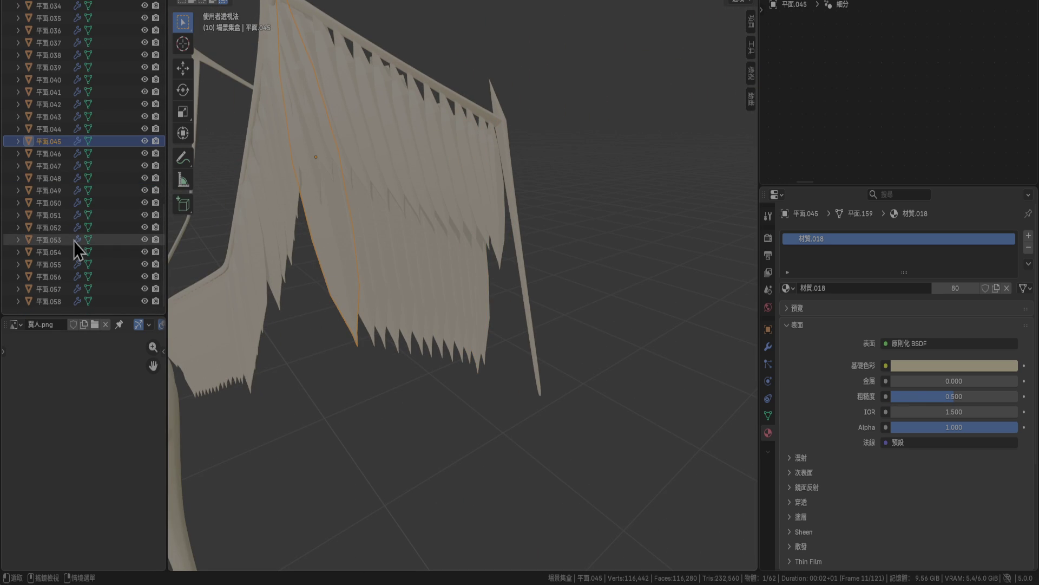
pyautogui.keyDown('shift'); pyautogui.click(57, 306); pyautogui.keyUp('shift')
pyautogui.press('KP_7')
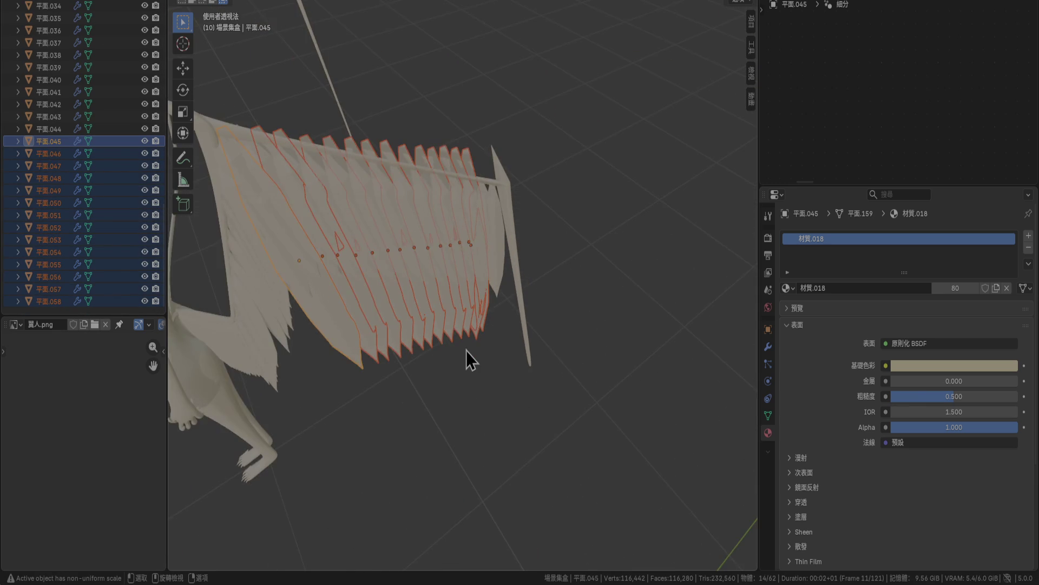
# Rotate the selected feathers -15° and move them to line up along the wing bone.
pyautogui.scroll(5, 466, 350)
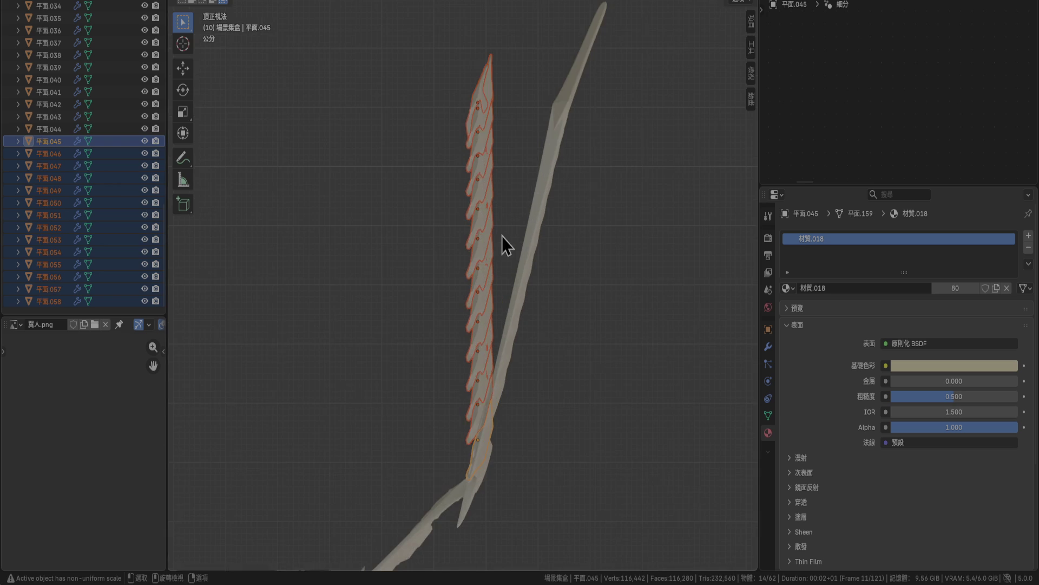
pyautogui.press('r')
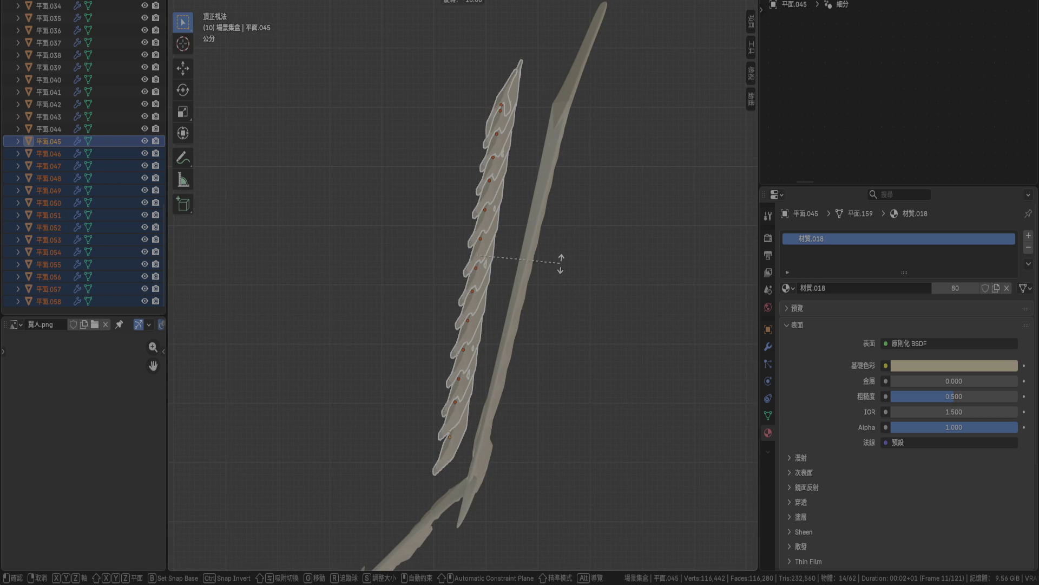
pyautogui.click(563, 274)
pyautogui.press('g')
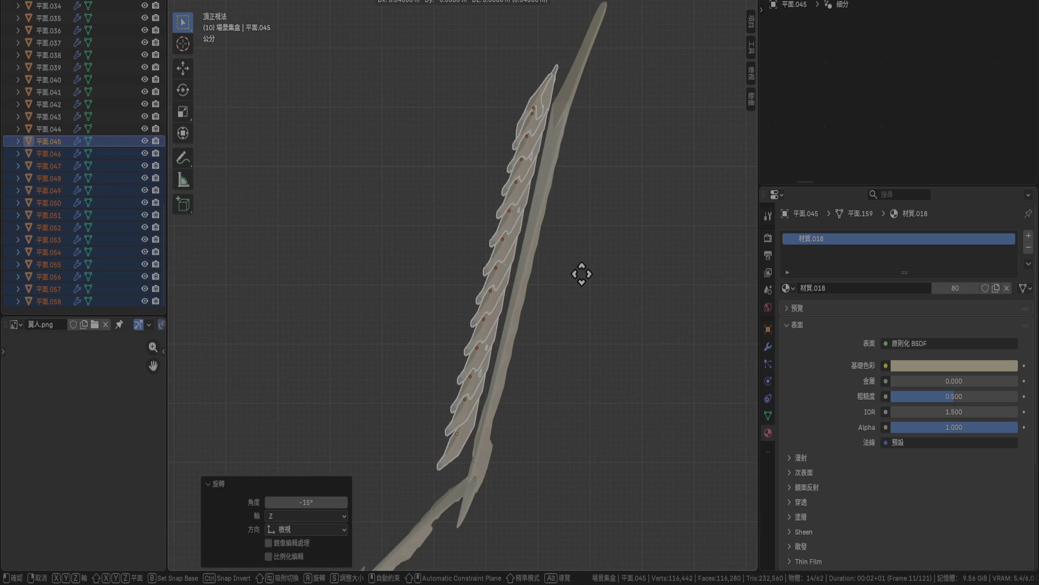
pyautogui.click(615, 278)
# Inspect the realigned feathers around the mannequin, then select the wing bone object 翅膀(骨).002.
pyautogui.moveTo(615, 278)
pyautogui.mouseDown(button='middle')
pyautogui.moveTo(571, 231)
pyautogui.moveTo(539, 164)
pyautogui.mouseUp(button='middle')
pyautogui.scroll(-5, 539, 165)
pyautogui.moveTo(544, 199)
pyautogui.mouseDown(button='middle')
pyautogui.moveTo(510, 346)
pyautogui.moveTo(488, 337)
pyautogui.moveTo(547, 304)
pyautogui.moveTo(555, 357)
pyautogui.moveTo(505, 385)
pyautogui.mouseUp(button='middle')
pyautogui.click(506, 345)
pyautogui.scroll(4, 449, 267)
pyautogui.moveTo(449, 266)
pyautogui.mouseDown(button='middle')
pyautogui.moveTo(463, 371)
pyautogui.moveTo(489, 352)
pyautogui.moveTo(503, 311)
pyautogui.moveTo(494, 271)
pyautogui.moveTo(447, 272)
pyautogui.moveTo(353, 346)
pyautogui.moveTo(515, 372)
pyautogui.moveTo(456, 368)
pyautogui.mouseUp(button='middle')
pyautogui.scroll(-2, 405, 349)
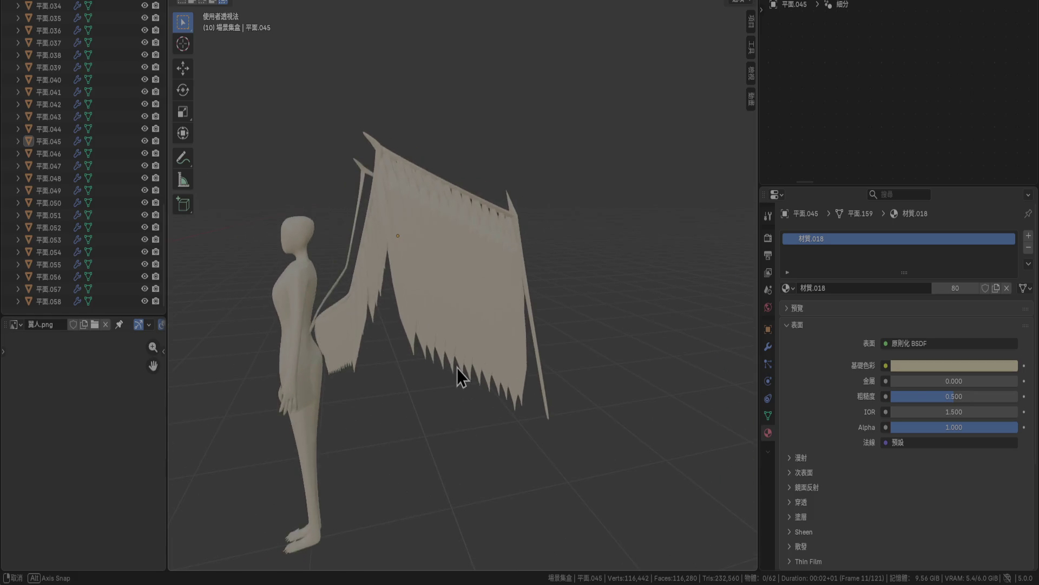
pyautogui.click(542, 362)
# In Edit Mode, box-select the right pole's vertices and delete them.
pyautogui.press('Tab')
pyautogui.moveTo(566, 333)
pyautogui.mouseDown(button='middle')
pyautogui.moveTo(534, 327)
pyautogui.moveTo(540, 306)
pyautogui.mouseUp(button='middle')
pyautogui.scroll(3, 538, 308)
pyautogui.moveTo(542, 314); pyautogui.dragTo(659, 568)
pyautogui.scroll(5, 575, 408)
pyautogui.scroll(-3, 515, 327)
pyautogui.moveTo(515, 327); pyautogui.dragTo(522, 339, button='middle')
pyautogui.press('x')
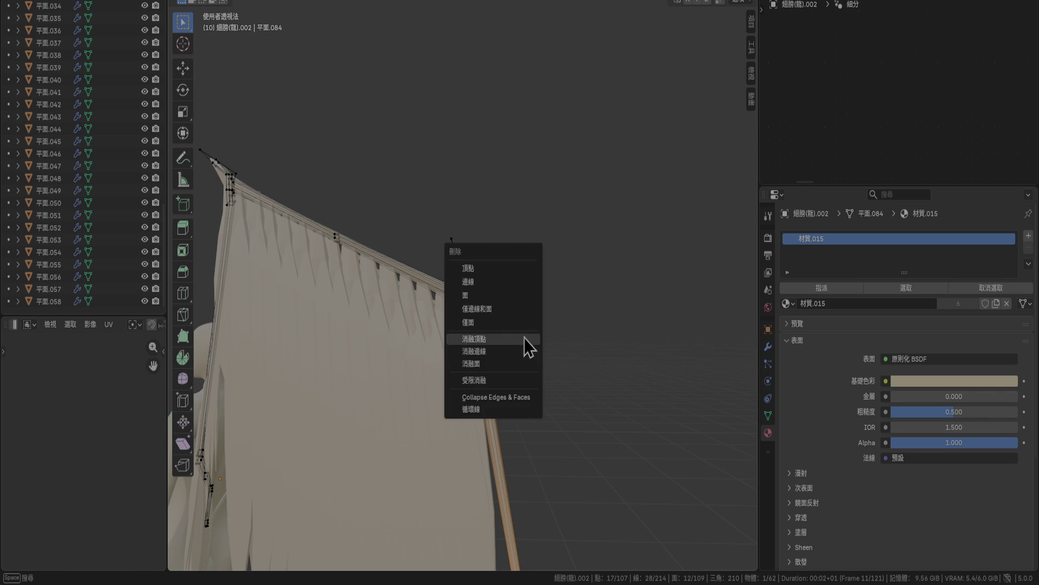
pyautogui.click(507, 269)
# Select the two edge loops at the bone's open tip and fill them with a face.
pyautogui.scroll(5, 512, 292)
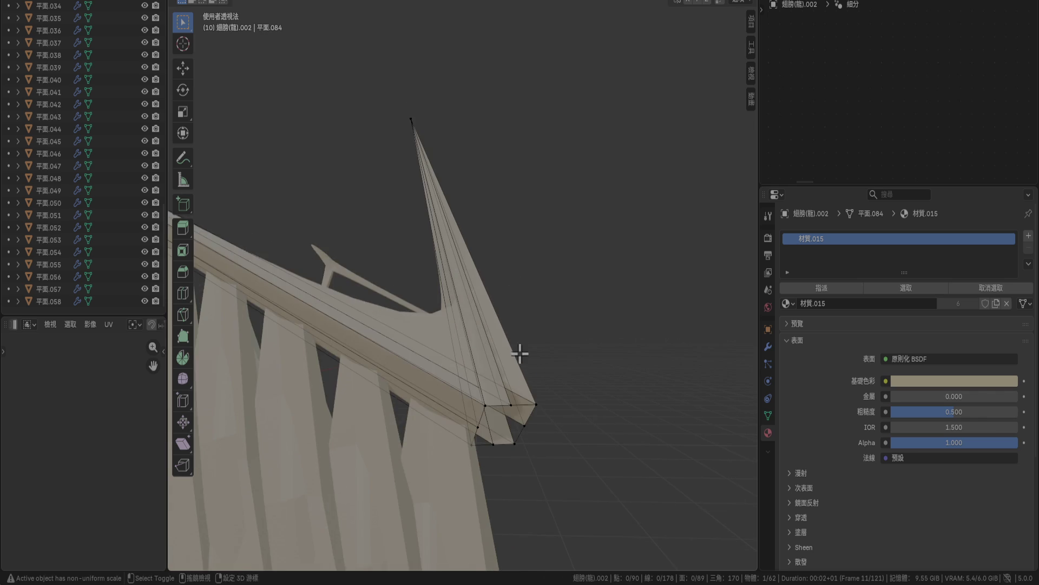
pyautogui.moveTo(522, 370); pyautogui.dragTo(510, 288, button='middle')
pyautogui.keyDown('alt'); pyautogui.click(482, 258); pyautogui.keyUp('alt')
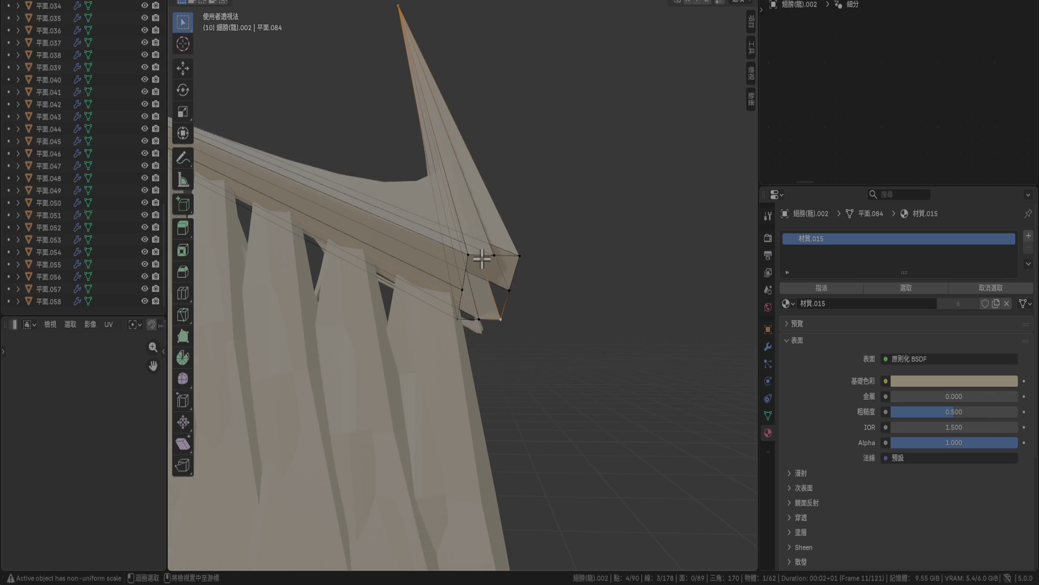
pyautogui.keyDown('alt'); pyautogui.keyDown('shift'); pyautogui.click(512, 279); pyautogui.keyUp('shift'); pyautogui.keyUp('alt')
pyautogui.press('f')
pyautogui.moveTo(510, 278)
pyautogui.mouseDown(button='middle')
pyautogui.moveTo(522, 302)
pyautogui.moveTo(509, 325)
pyautogui.moveTo(486, 328)
pyautogui.moveTo(505, 333)
pyautogui.moveTo(466, 362)
pyautogui.moveTo(459, 346)
pyautogui.mouseUp(button='middle')
pyautogui.scroll(4, 465, 347)
# Select a tip vertex and look at the bone tip from the right side.
pyautogui.press('Tab')
pyautogui.press('Tab')
pyautogui.keyDown('shift'); pyautogui.click(419, 330); pyautogui.keyUp('shift')
pyautogui.press('KP_3')
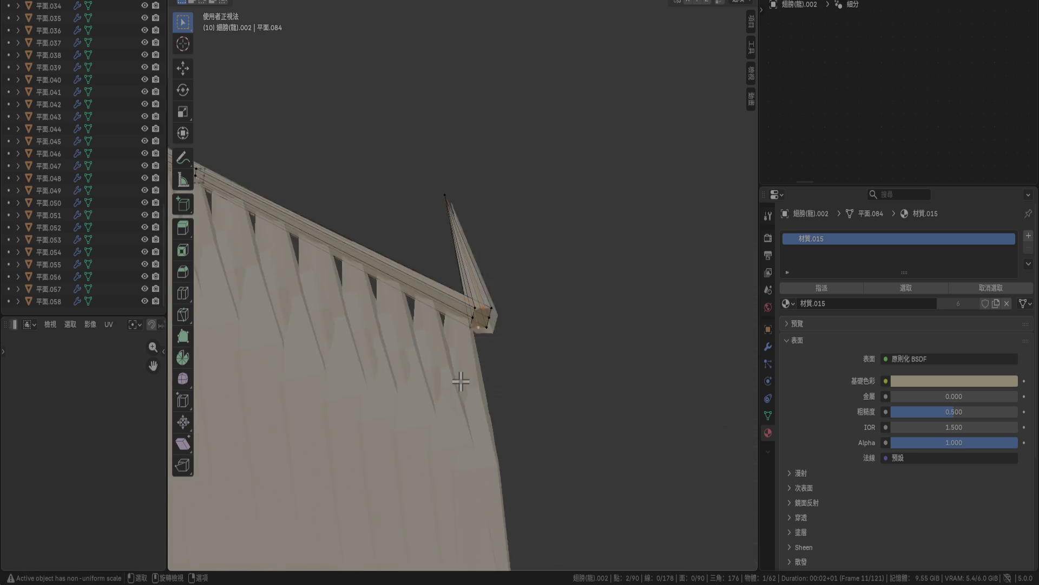
pyautogui.scroll(5, 464, 380)
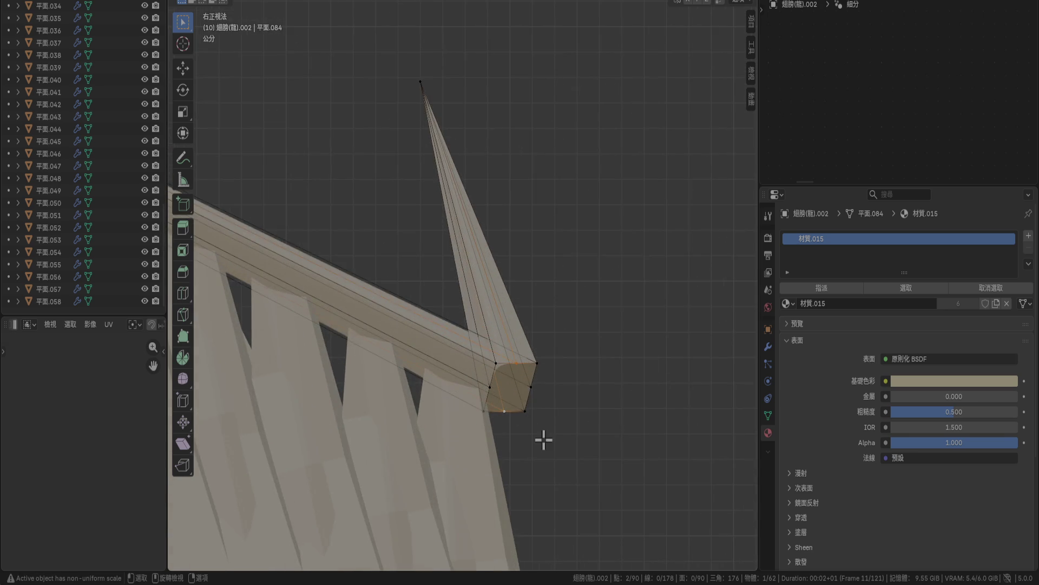
# Knife-cut across the wing bone's end face and commit the cut.
pyautogui.press('g')
pyautogui.rightClick(535, 413)
pyautogui.click(181, 319)
pyautogui.click(490, 387)
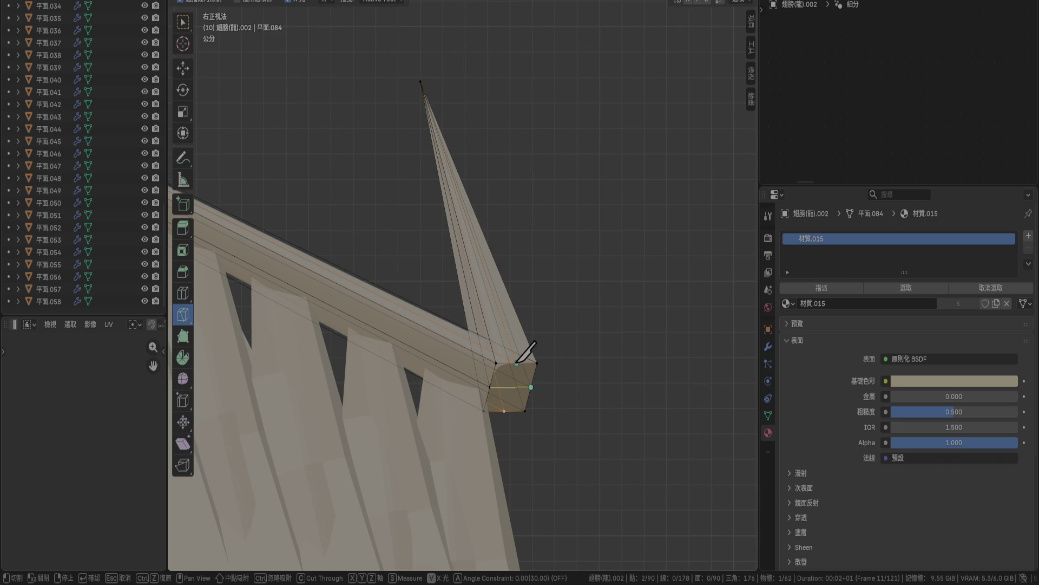
pyautogui.press('Return')
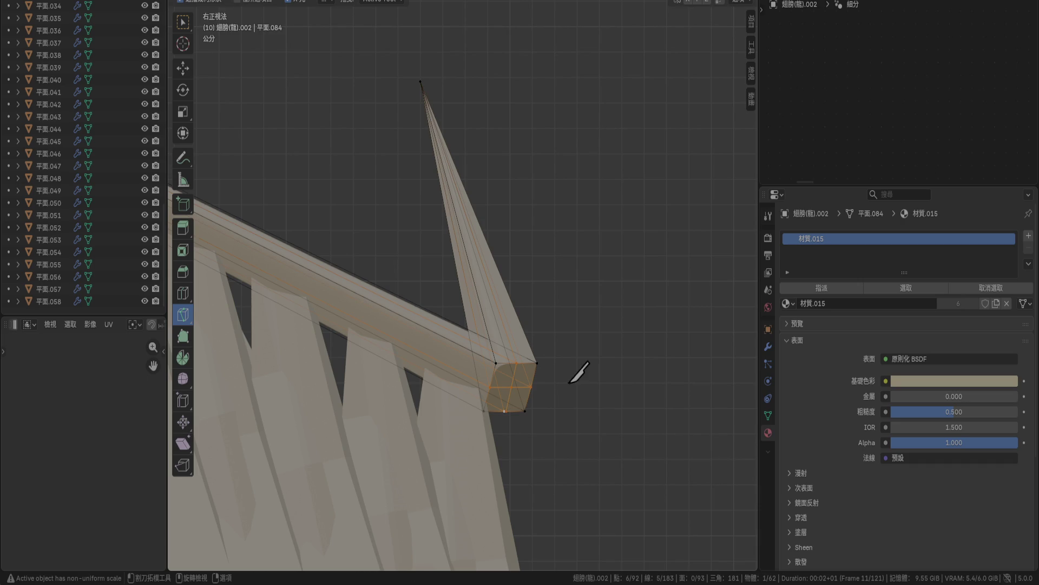
# Pull the end's top-right corner vertex outward into a pointed tip and leave Edit Mode.
pyautogui.click(183, 23)
pyautogui.click(537, 364)
pyautogui.moveTo(554, 425)
pyautogui.mouseDown(button='middle')
pyautogui.moveTo(525, 466)
pyautogui.moveTo(506, 455)
pyautogui.moveTo(523, 390)
pyautogui.moveTo(579, 366)
pyautogui.mouseUp(button='middle')
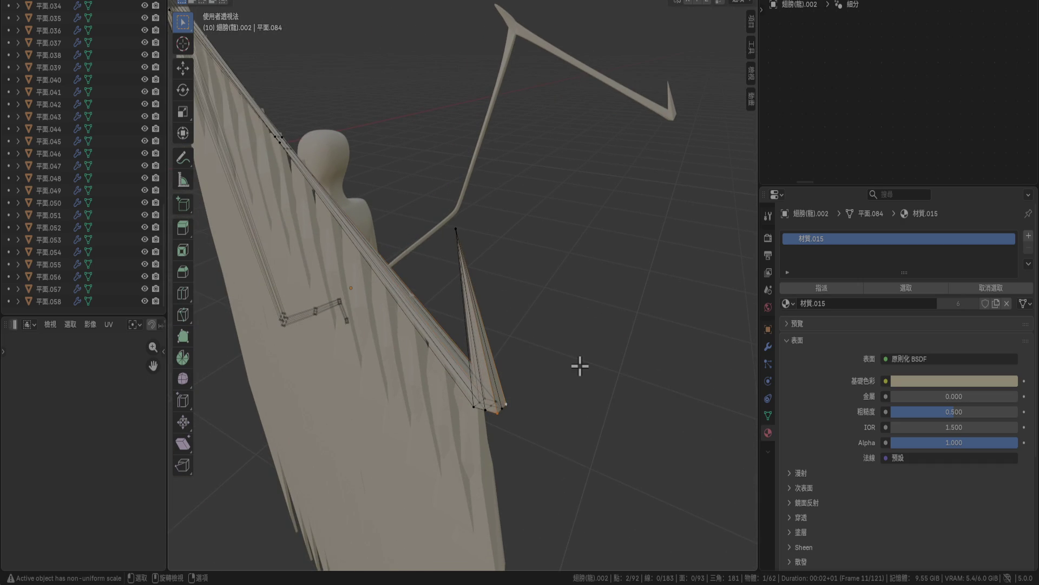
pyautogui.press('KP_3')
pyautogui.scroll(3, 579, 366)
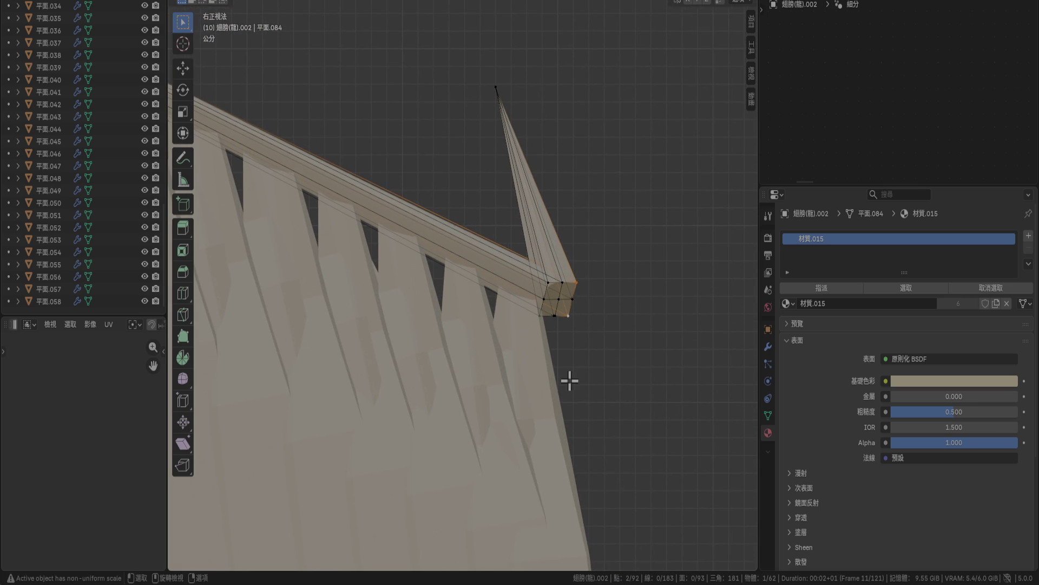
pyautogui.press('g')
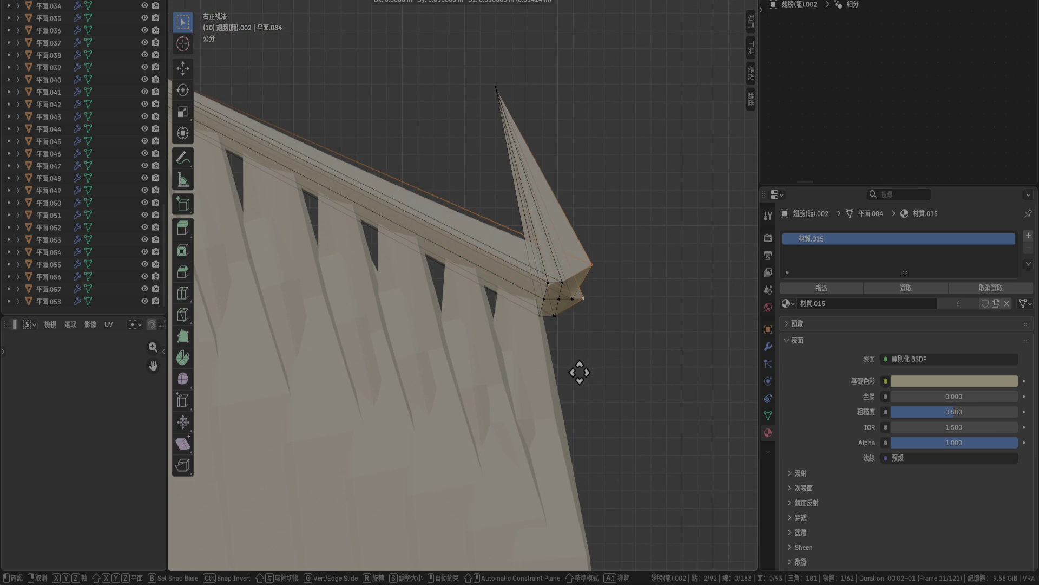
pyautogui.click(579, 372)
pyautogui.press('Tab')
pyautogui.moveTo(608, 336); pyautogui.dragTo(552, 334, button='middle')
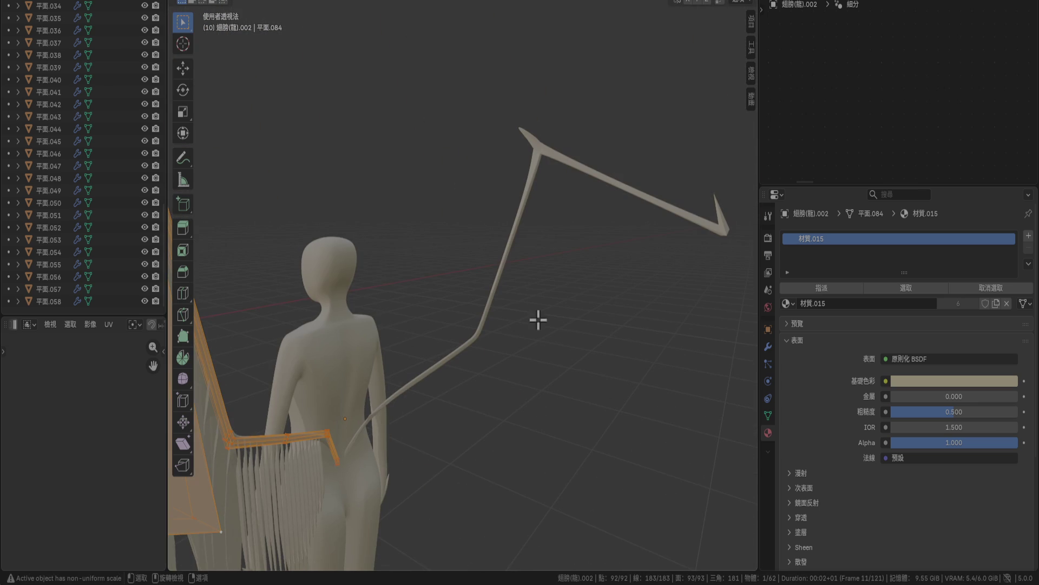
# Merge overlapping vertices by distance on the wing bone mesh.
pyautogui.click(354, 1)
pyautogui.moveTo(389, 271)
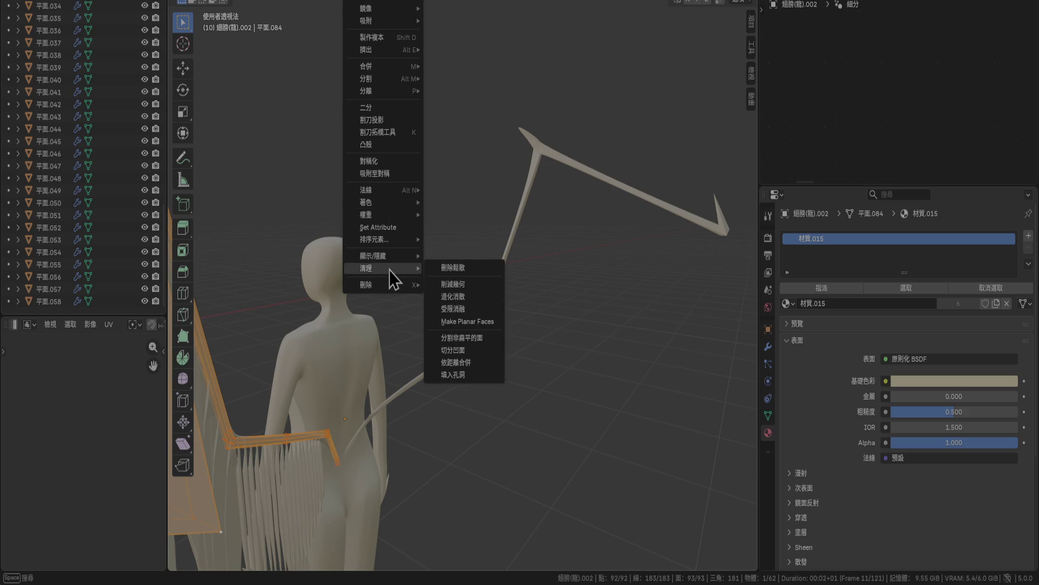
pyautogui.click(463, 368)
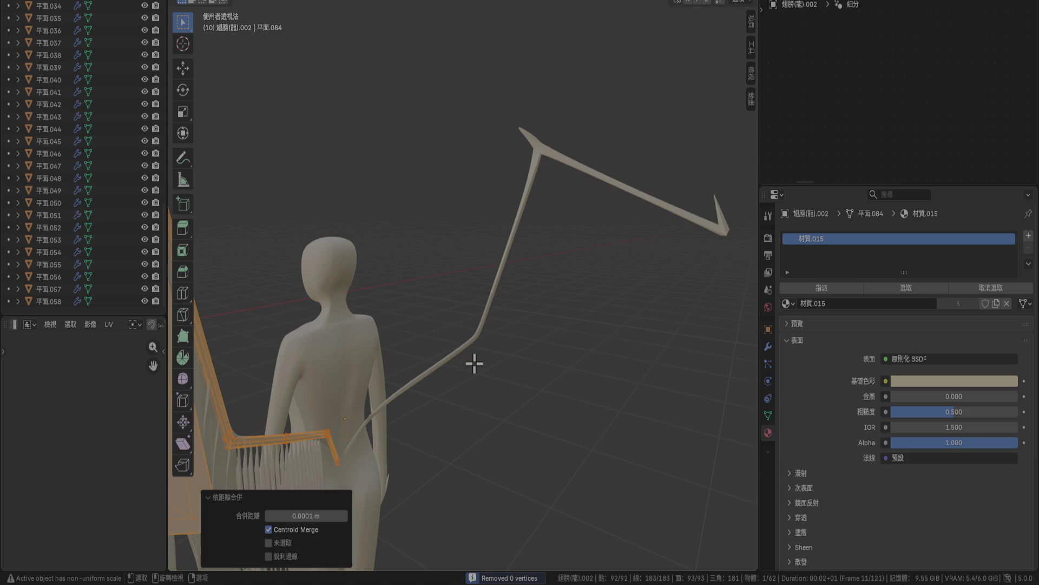
pyautogui.press('KP_3')
pyautogui.moveTo(601, 344)
pyautogui.mouseDown(button='middle')
pyautogui.moveTo(554, 374)
pyautogui.moveTo(466, 365)
pyautogui.mouseUp(button='middle')
# Isolate the thin spike vertices at the bone's end, briefly hiding them then undoing.
pyautogui.click(584, 352)
pyautogui.scroll(5, 524, 364)
pyautogui.moveTo(531, 312); pyautogui.dragTo(525, 277, button='middle')
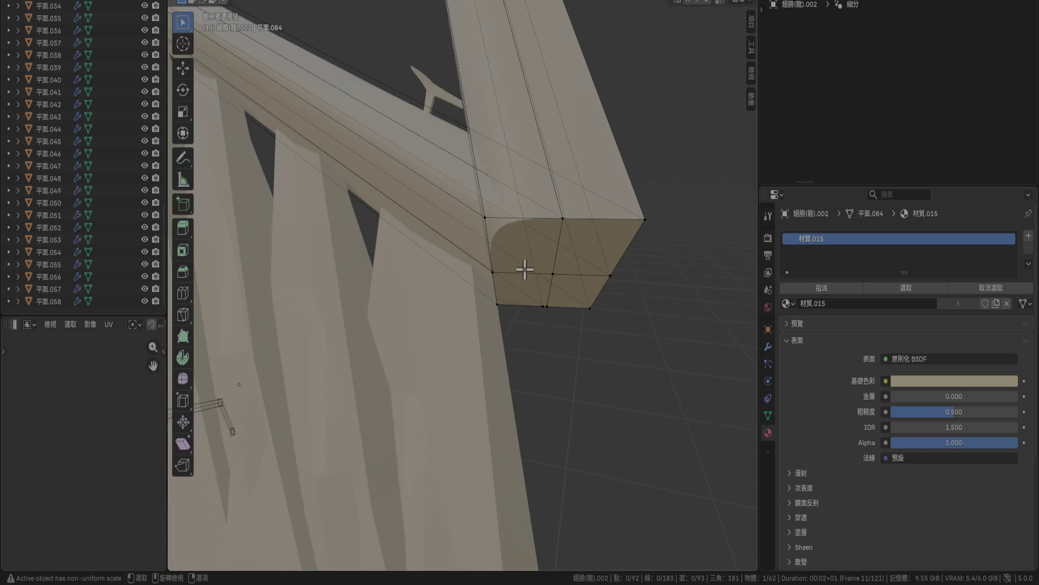
pyautogui.scroll(-4, 516, 194)
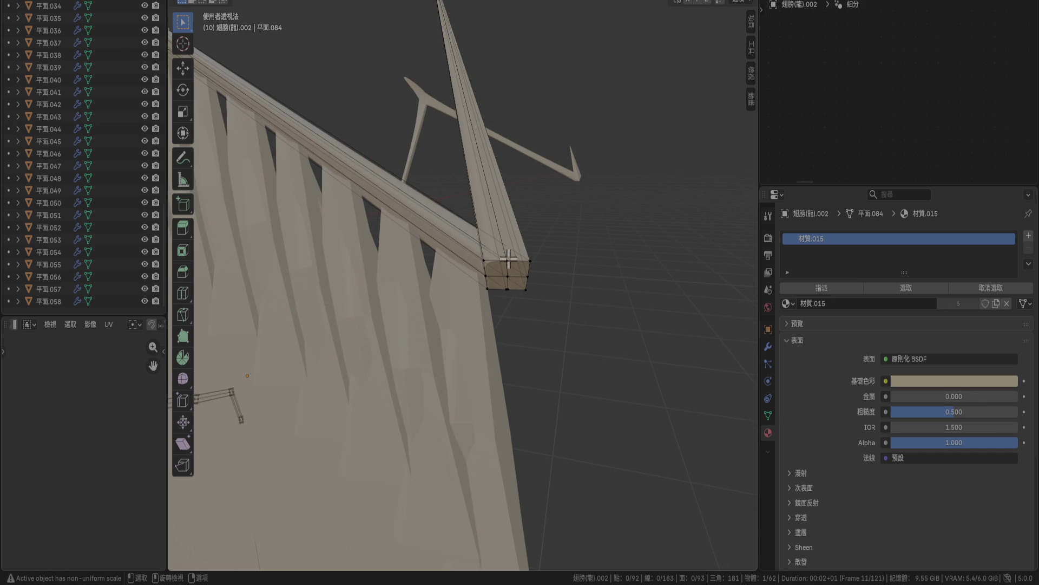
pyautogui.moveTo(523, 280)
pyautogui.mouseDown(button='middle')
pyautogui.moveTo(534, 271)
pyautogui.moveTo(534, 297)
pyautogui.moveTo(523, 239)
pyautogui.mouseUp(button='middle')
pyautogui.moveTo(466, 120); pyautogui.dragTo(505, 168)
pyautogui.press('h')
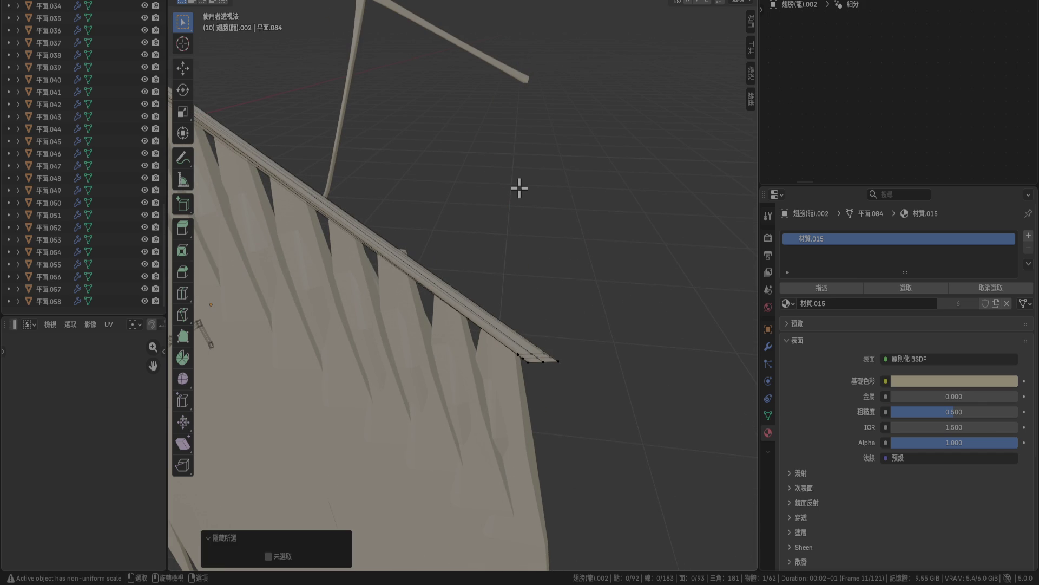
pyautogui.hotkey('ctrl', 'z')
# Delete the stray spike vertex with X > Vertices.
pyautogui.press('g')
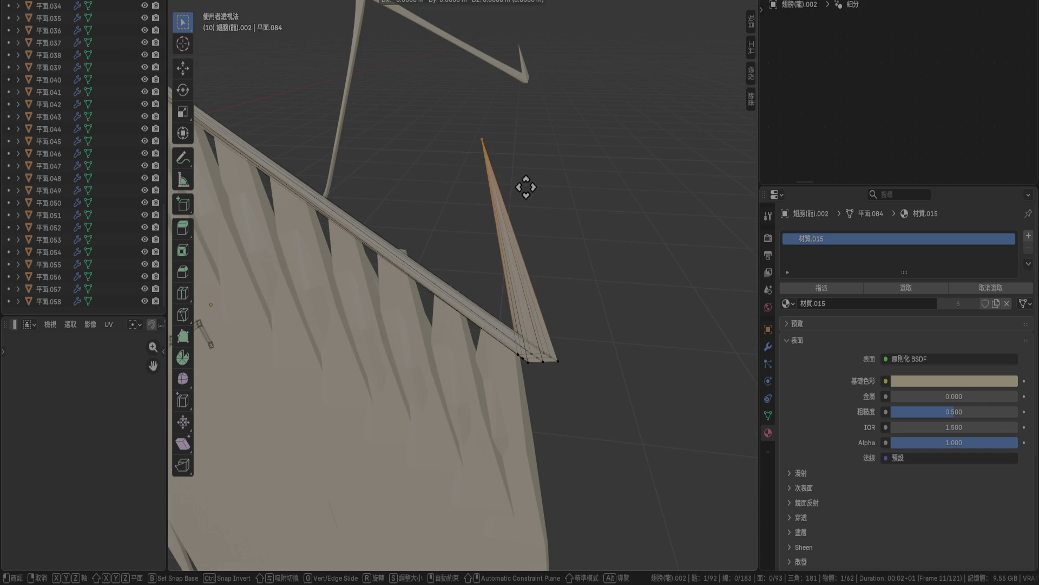
pyautogui.rightClick(580, 534)
pyautogui.moveTo(601, 403)
pyautogui.mouseDown(button='middle')
pyautogui.moveTo(557, 357)
pyautogui.moveTo(582, 373)
pyautogui.mouseUp(button='middle')
pyautogui.press('x')
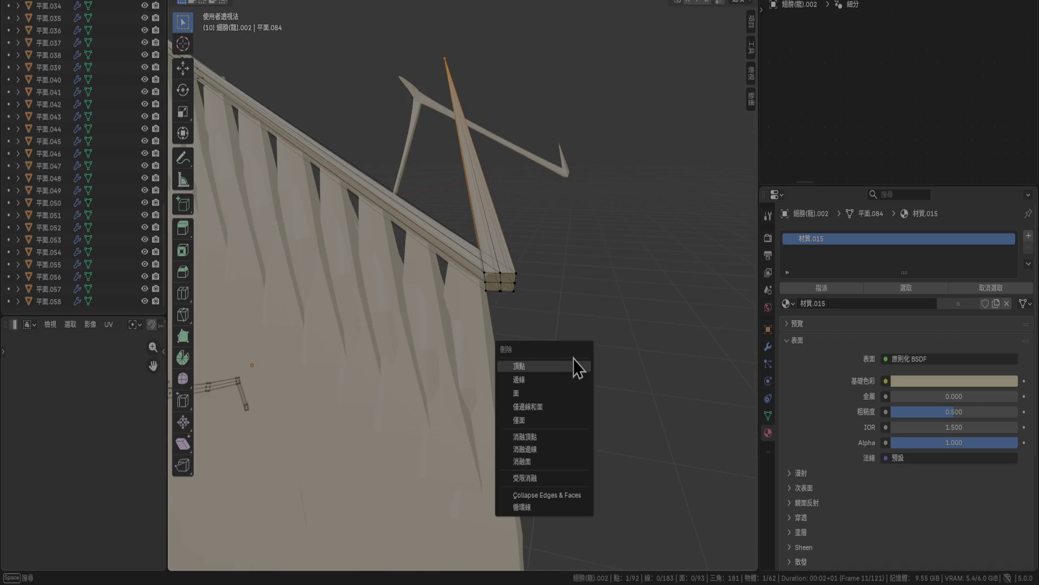
pyautogui.click(564, 366)
# Select the vertices at the bone's end and check them in right and top views.
pyautogui.moveTo(483, 248); pyautogui.dragTo(541, 327)
pyautogui.moveTo(541, 318)
pyautogui.mouseDown(button='middle')
pyautogui.moveTo(552, 351)
pyautogui.moveTo(539, 338)
pyautogui.mouseUp(button='middle')
pyautogui.press('KP_3')
pyautogui.keyDown('shift'); pyautogui.moveTo(583, 269); pyautogui.dragTo(578, 332, button='middle'); pyautogui.keyUp('shift')
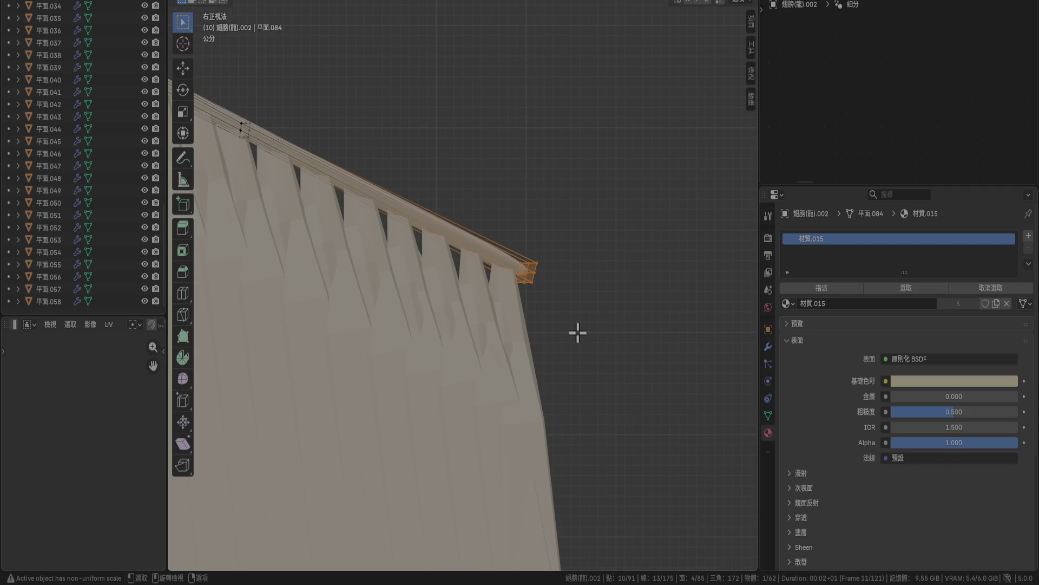
pyautogui.press('KP_7')
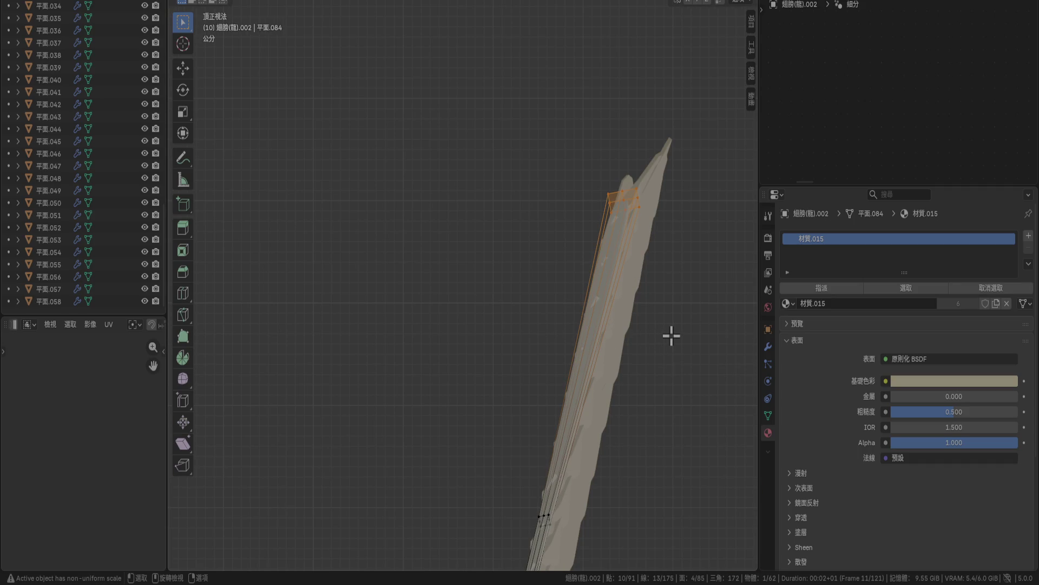
# Extrude the bone's end faces outward into a new section.
pyautogui.keyDown('shift'); pyautogui.moveTo(671, 336); pyautogui.dragTo(633, 353, button='middle'); pyautogui.keyUp('shift')
pyautogui.press('e')
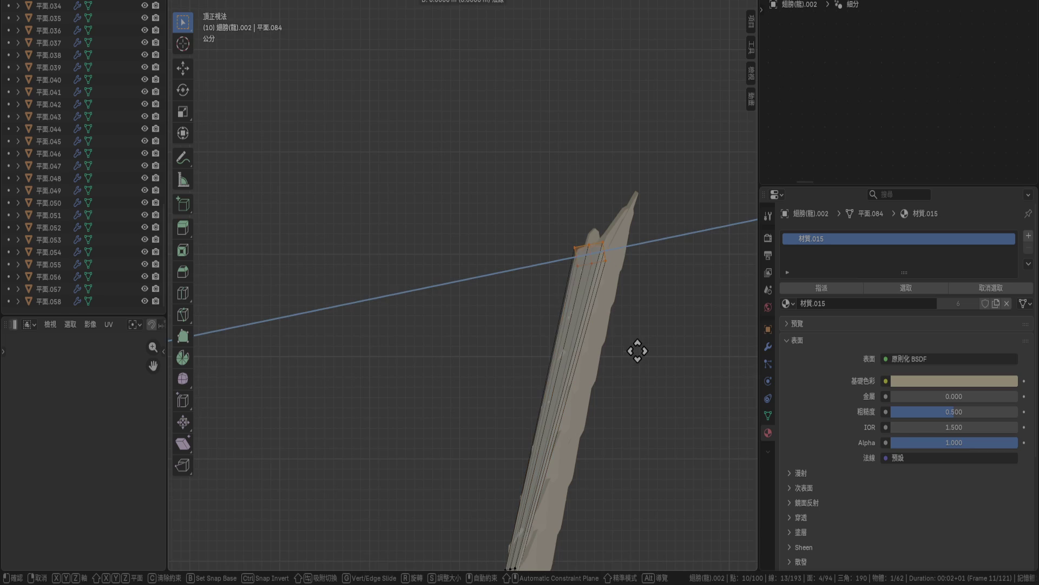
pyautogui.click(659, 287)
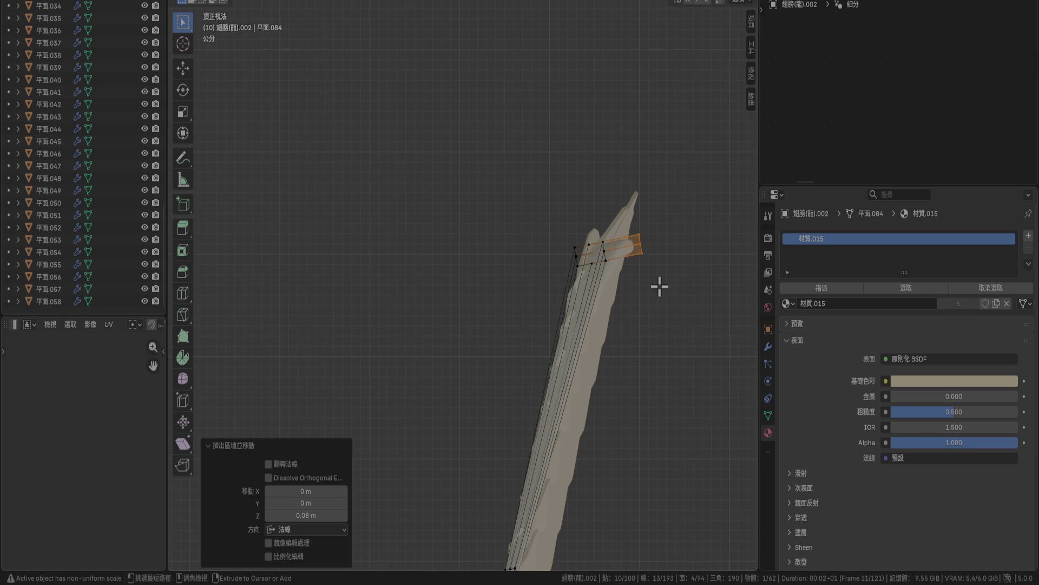
pyautogui.press('KP_3')
pyautogui.press('g')
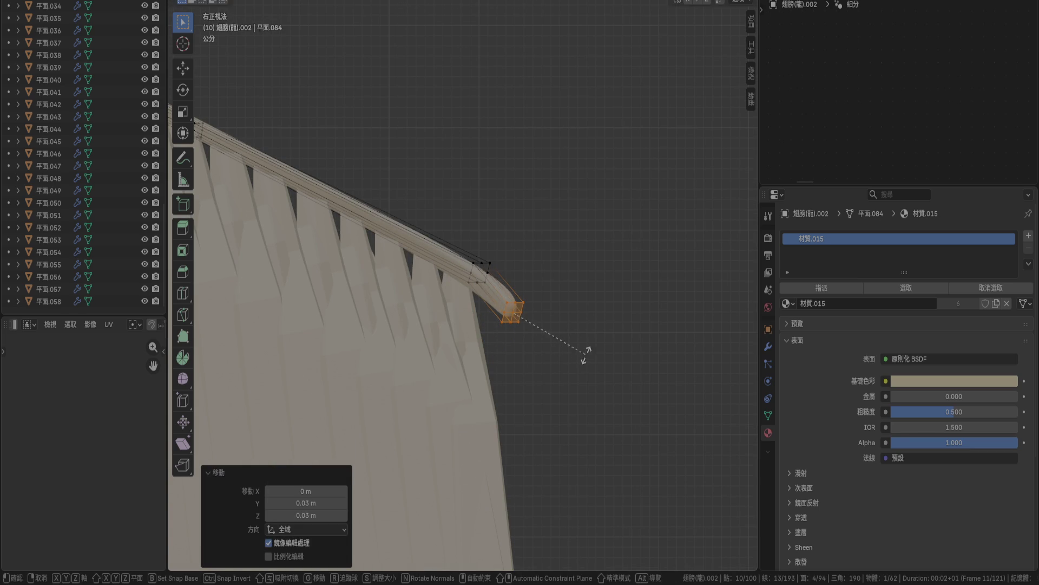
pyautogui.rightClick(594, 335)
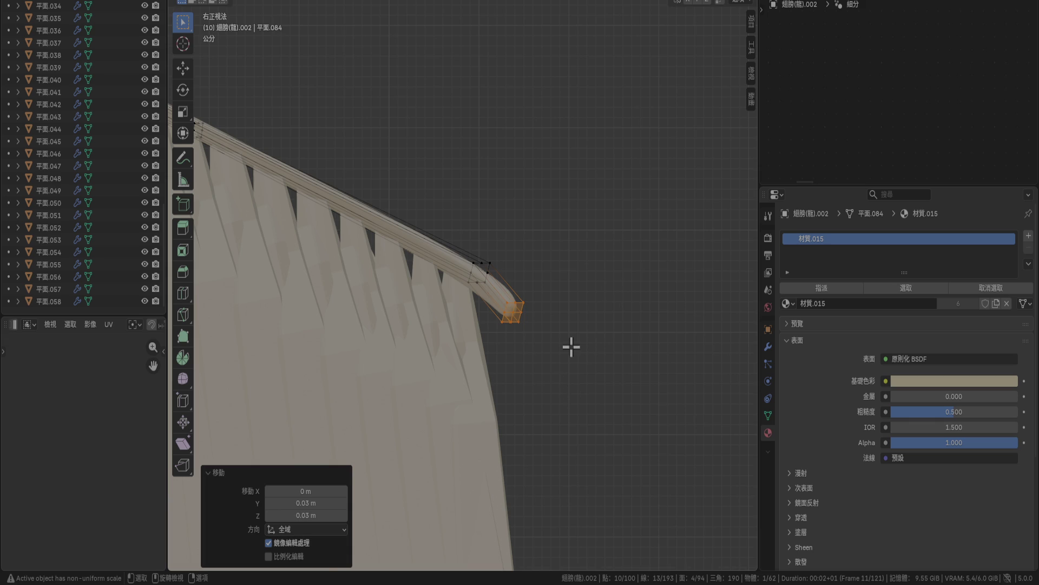
# Reposition the extruded end section in the top and right orthographic views.
pyautogui.press('KP_7')
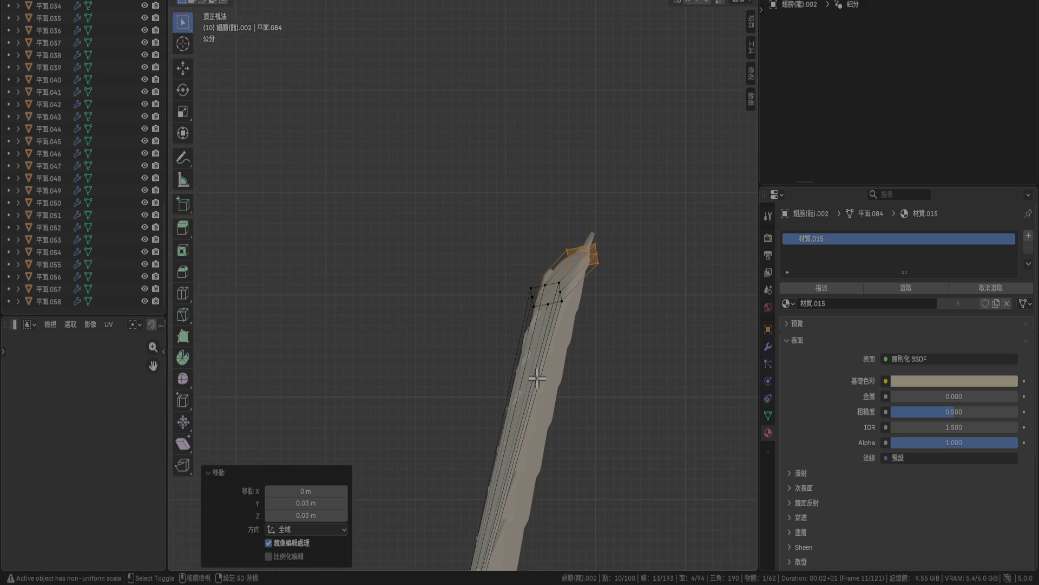
pyautogui.press('g')
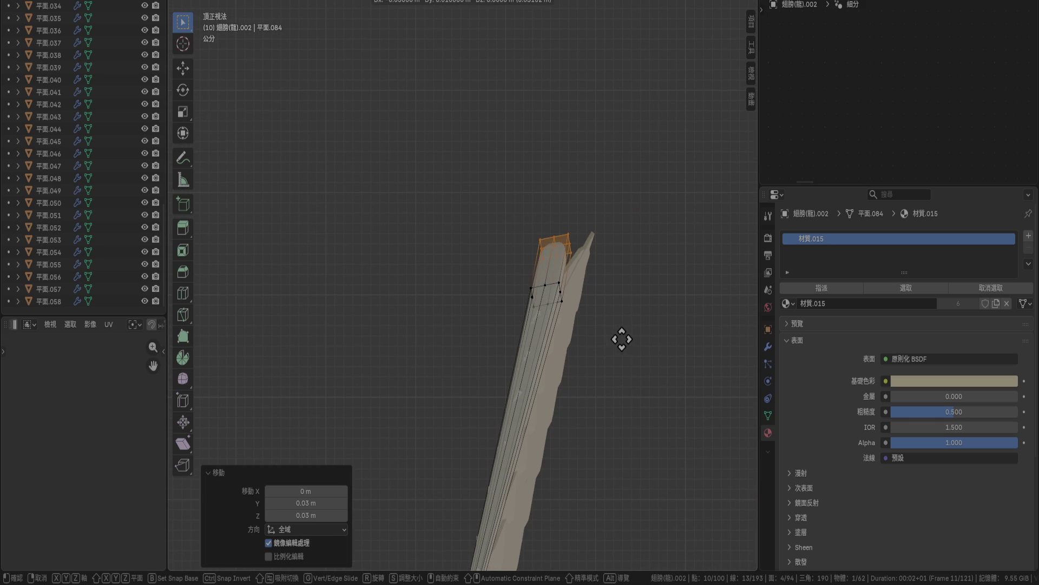
pyautogui.click(621, 340)
pyautogui.press('KP_3')
pyautogui.press('r')
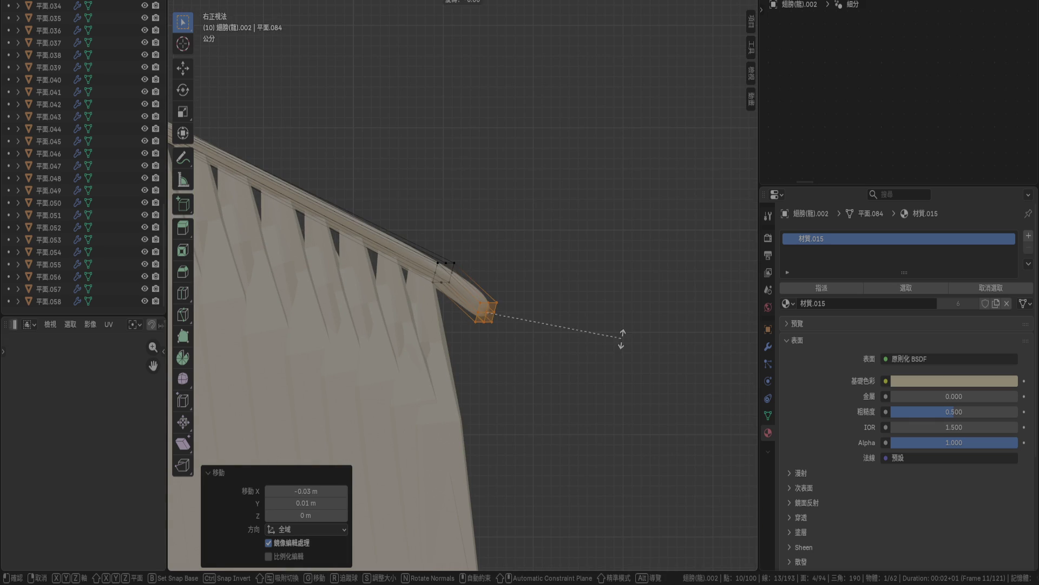
pyautogui.press('g')
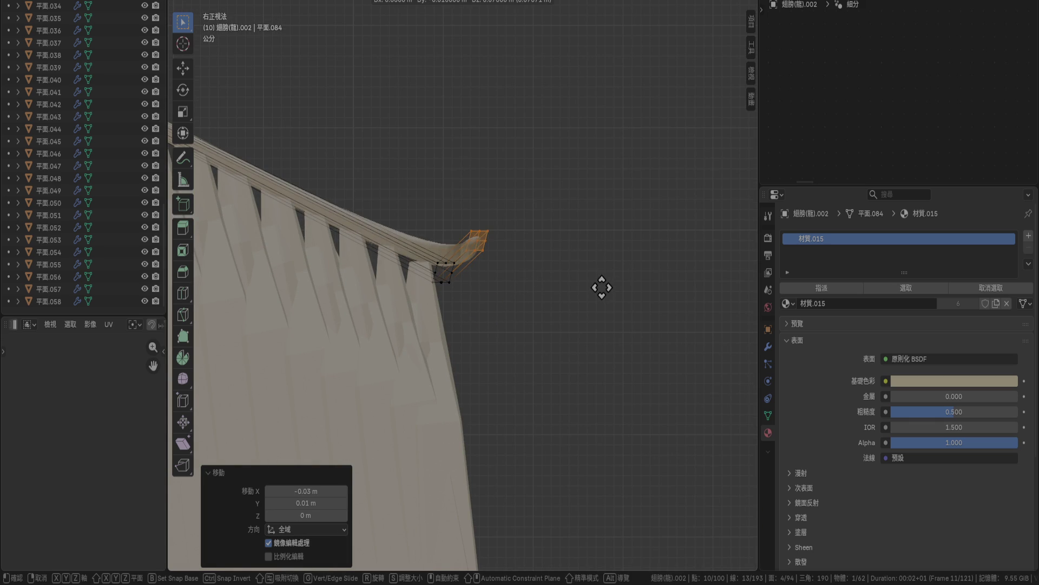
pyautogui.click(607, 324)
pyautogui.press('s')
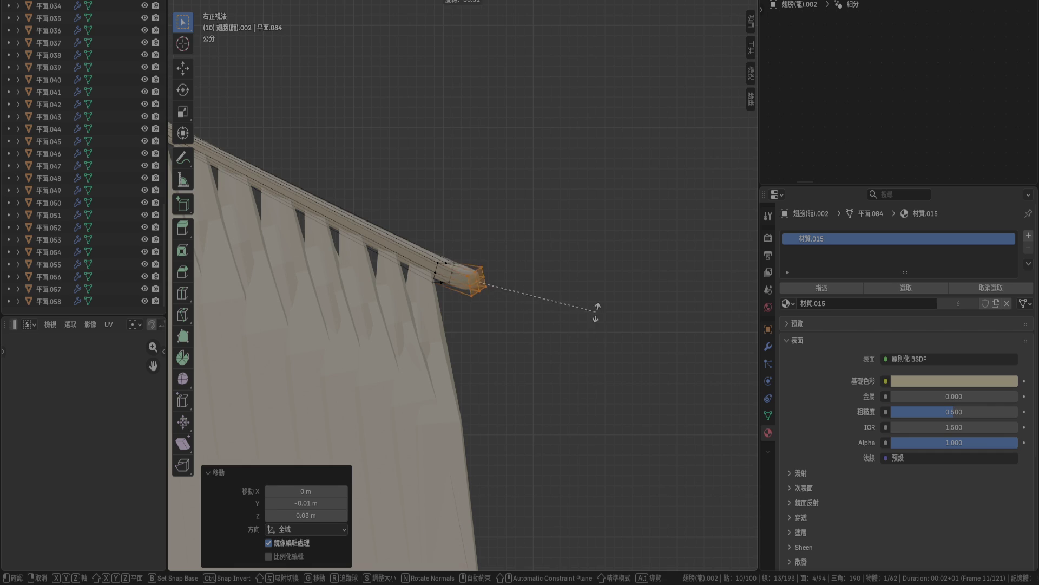
pyautogui.press('Escape')
# In front view, shrink the tip's end vertices to 0.529.
pyautogui.press('KP_1')
pyautogui.press('r')
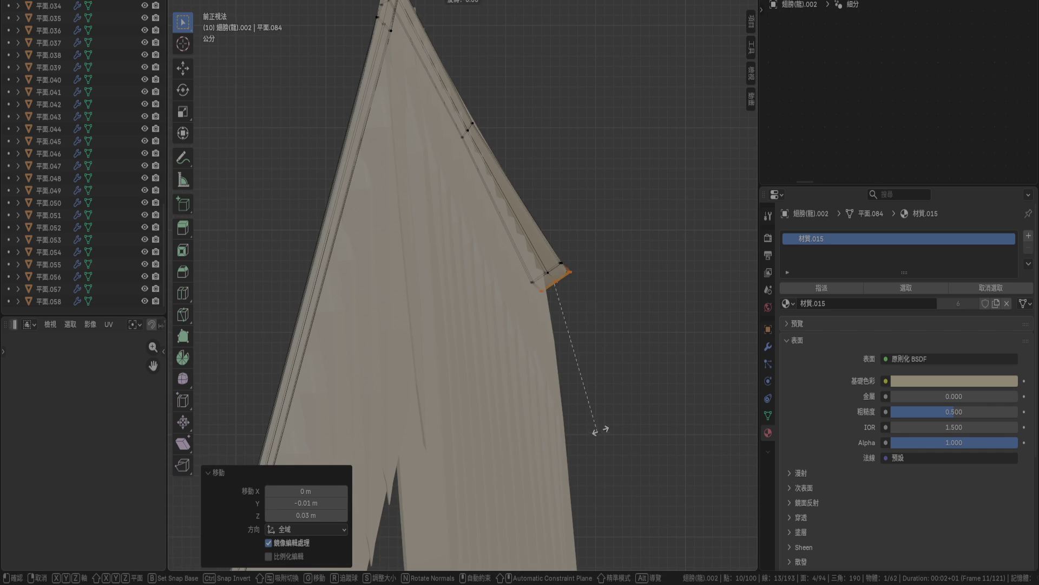
pyautogui.press('Escape')
pyautogui.keyDown('shift'); pyautogui.moveTo(602, 311); pyautogui.dragTo(579, 360, button='middle'); pyautogui.keyUp('shift')
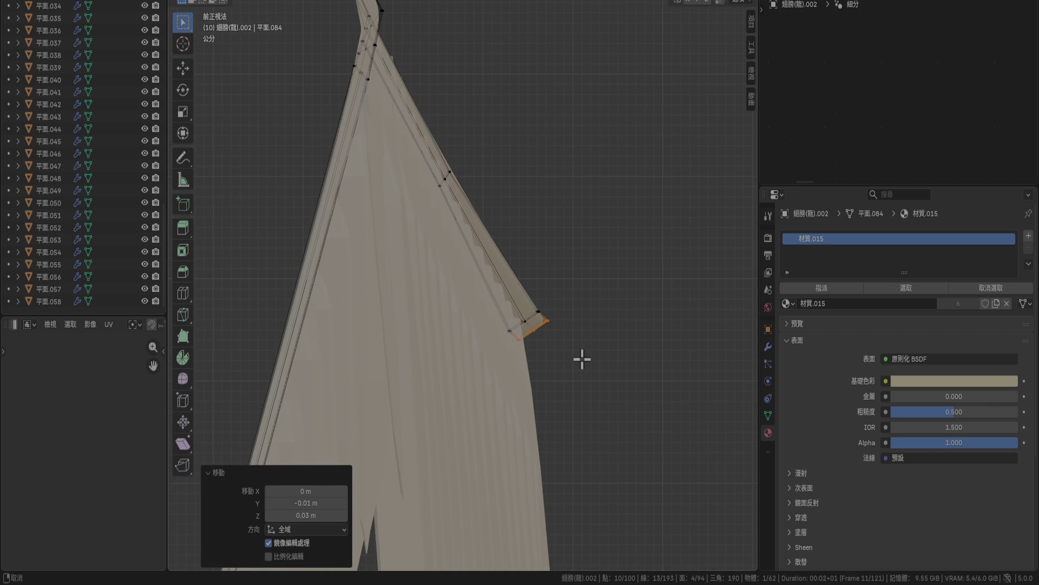
pyautogui.keyDown('shift'); pyautogui.click(526, 317); pyautogui.keyUp('shift')
pyautogui.scroll(4, 587, 375)
pyautogui.press('s')
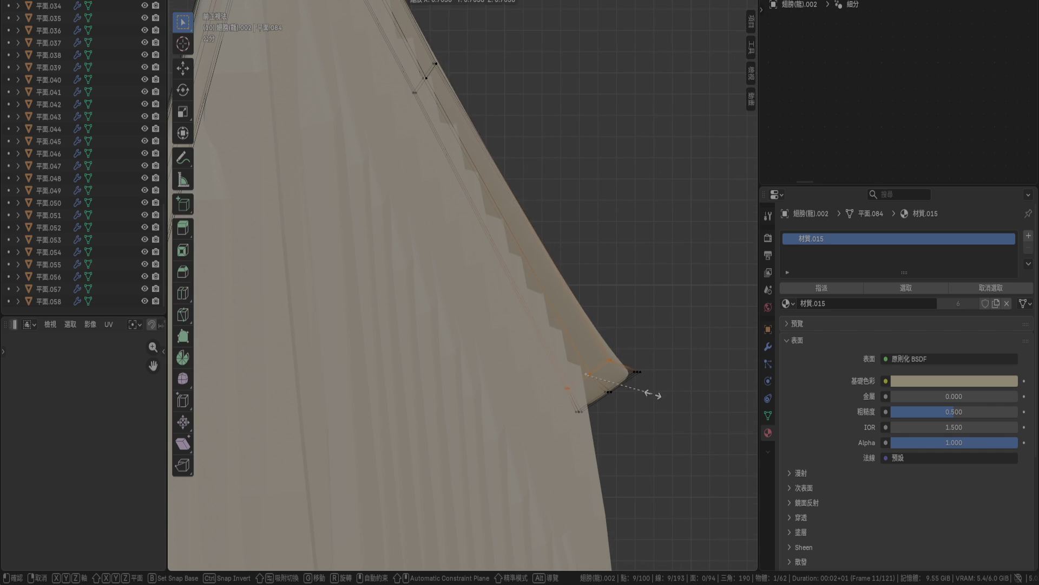
pyautogui.click(632, 400)
# Select all the tip vertices, move them, and scale them to 0.629.
pyautogui.press('g')
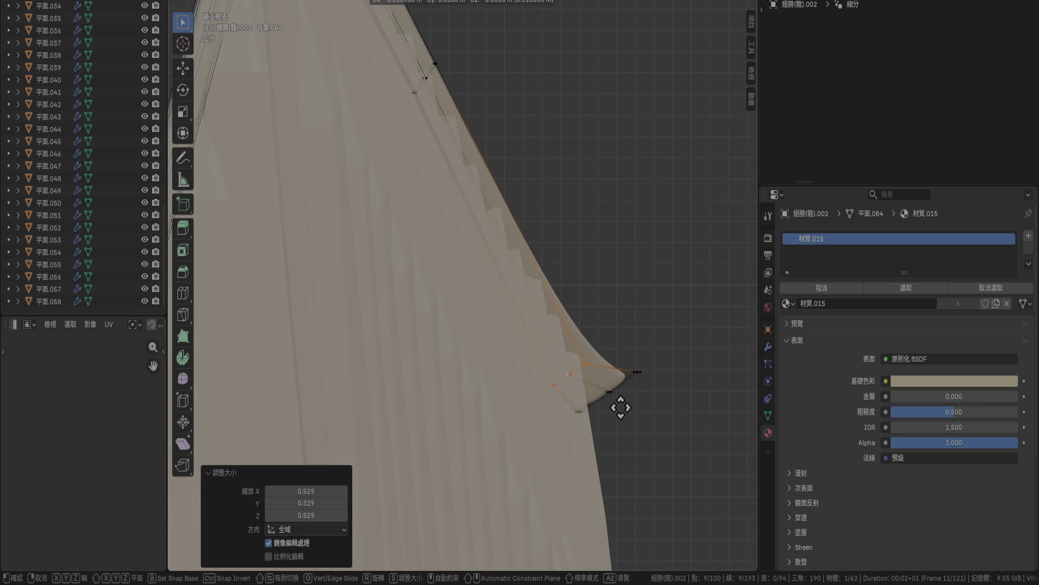
pyautogui.rightClick(621, 407)
pyautogui.click(620, 385)
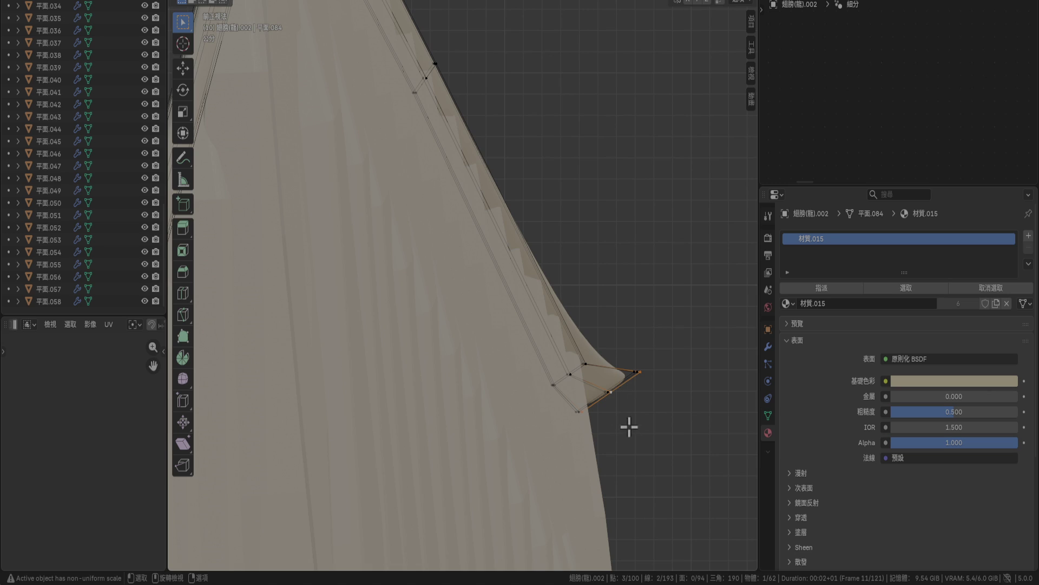
pyautogui.keyDown('ctrl'); pyautogui.keyDown('alt'); pyautogui.click(619, 372); pyautogui.keyUp('alt'); pyautogui.keyUp('ctrl')
pyautogui.press('g')
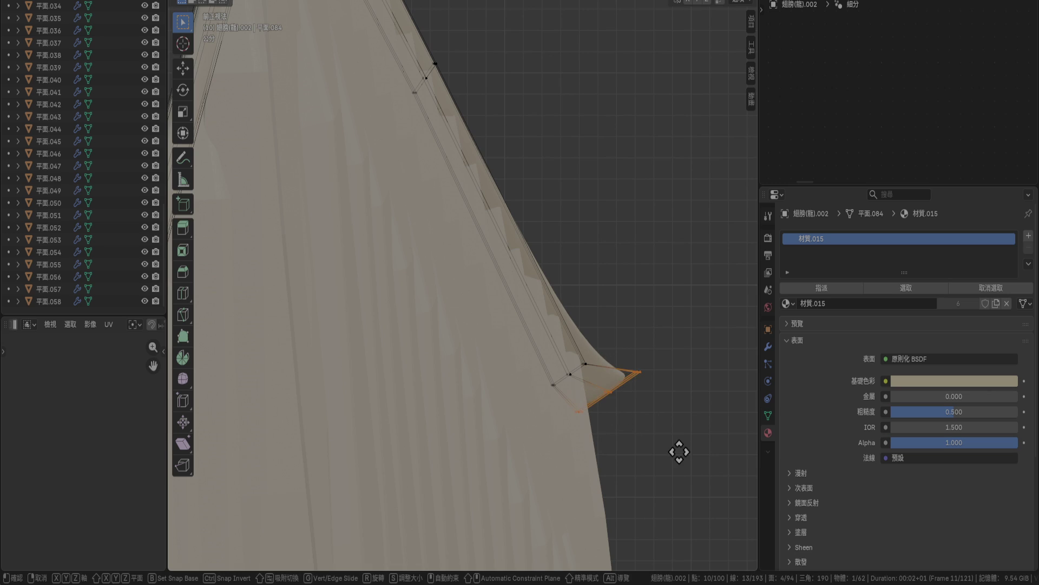
pyautogui.click(665, 461)
pyautogui.press('s')
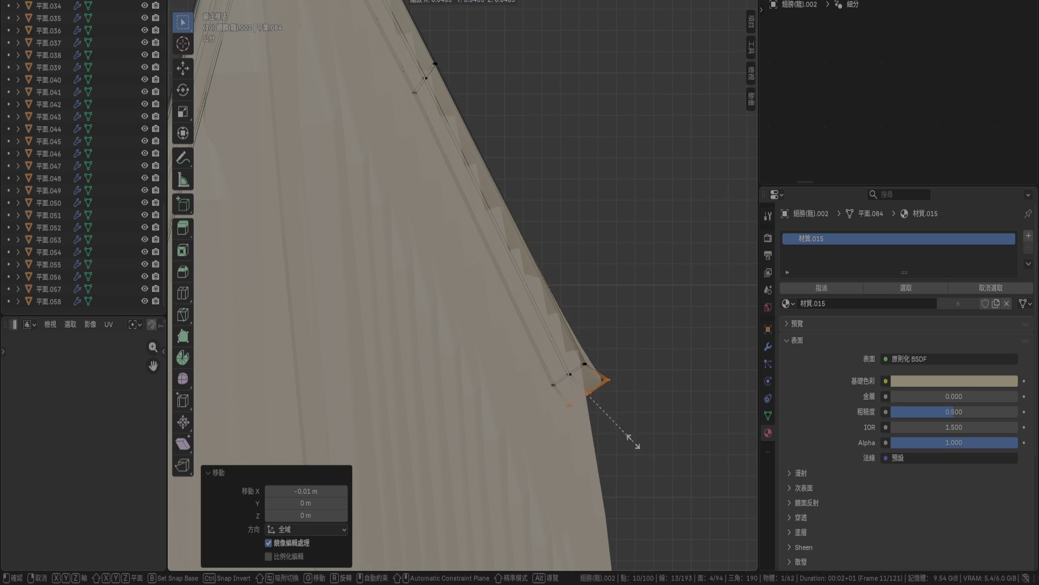
pyautogui.click(639, 427)
# Move and rotate the wing tip so it curves downward.
pyautogui.moveTo(638, 415); pyautogui.dragTo(635, 504, button='middle')
pyautogui.press('g')
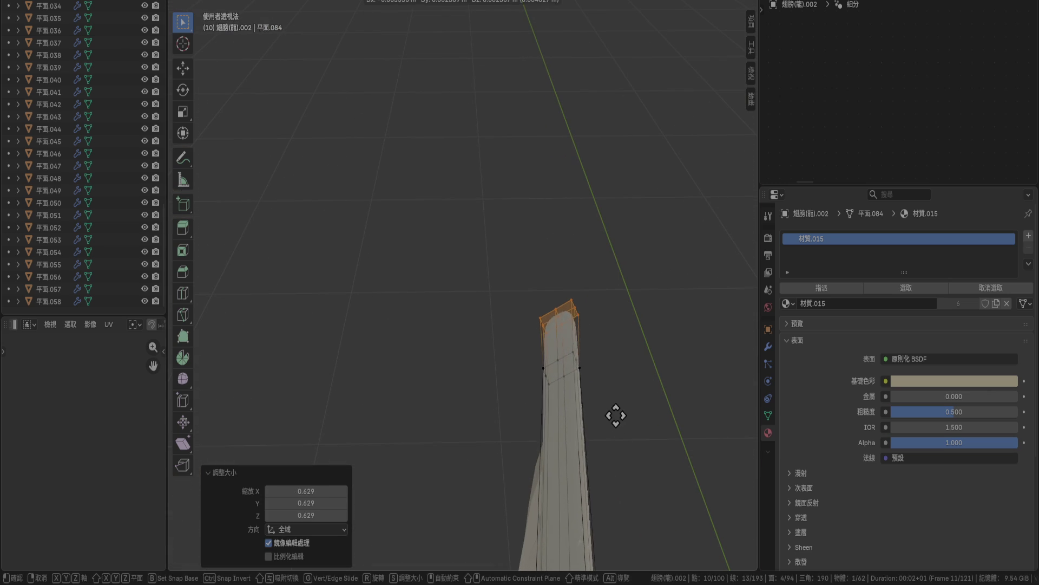
pyautogui.click(608, 413)
pyautogui.moveTo(608, 413)
pyautogui.mouseDown(button='middle')
pyautogui.moveTo(598, 436)
pyautogui.moveTo(569, 397)
pyautogui.moveTo(464, 350)
pyautogui.moveTo(448, 332)
pyautogui.moveTo(483, 323)
pyautogui.moveTo(485, 339)
pyautogui.moveTo(455, 374)
pyautogui.moveTo(515, 431)
pyautogui.mouseUp(button='middle')
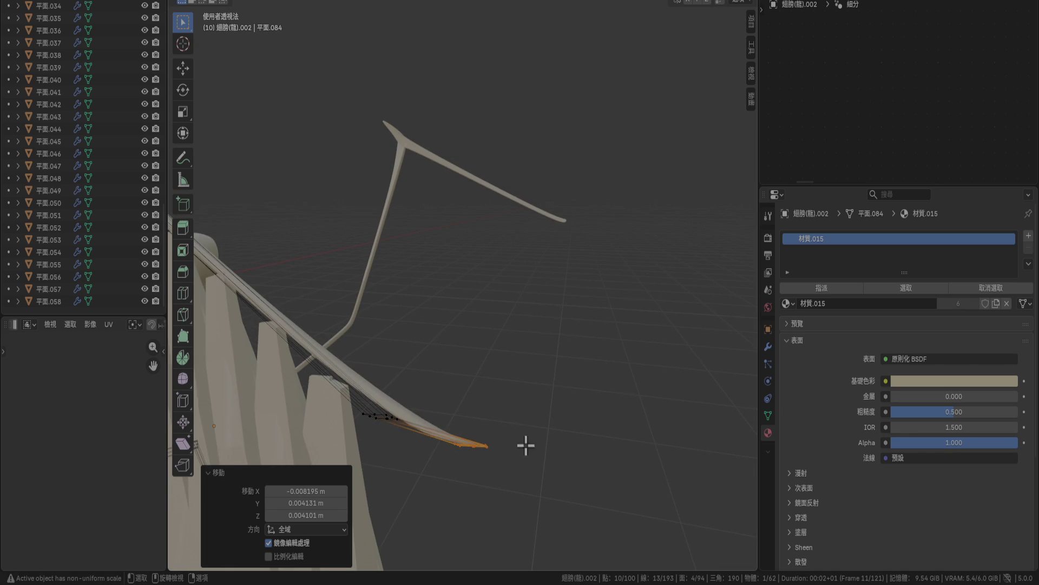
pyautogui.press('r')
pyautogui.click(502, 368)
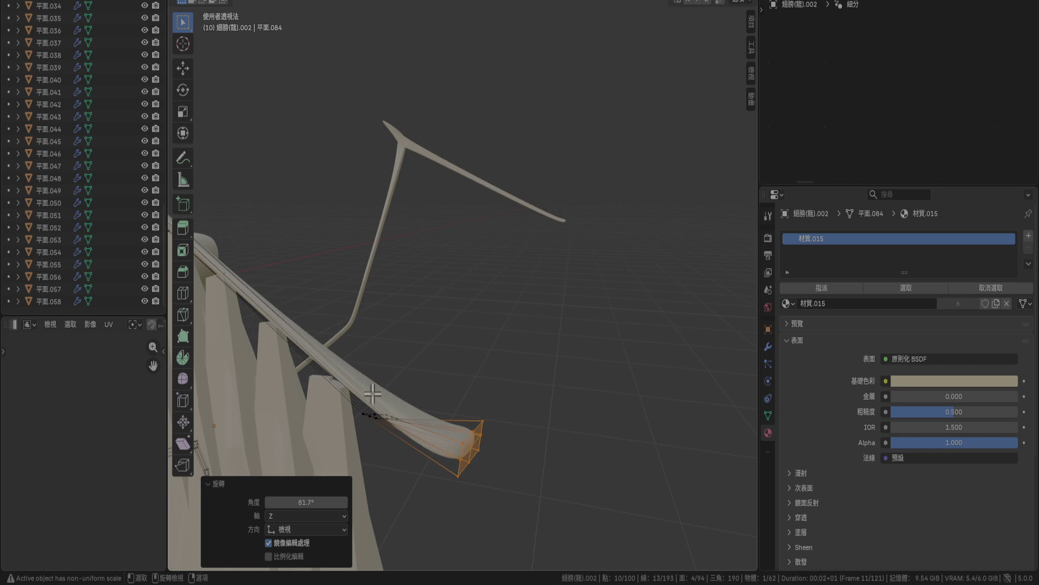
# Rotate the next edge loop along the bone by 85° to form the hook.
pyautogui.keyDown('alt'); pyautogui.click(399, 452); pyautogui.keyUp('alt')
pyautogui.press('r')
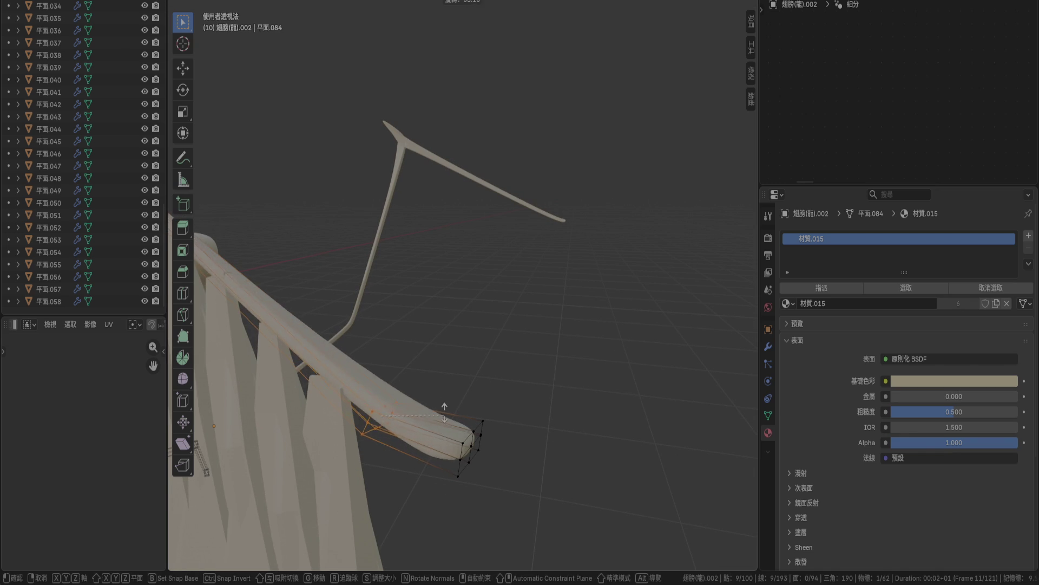
pyautogui.click(439, 388)
pyautogui.moveTo(439, 387)
pyautogui.mouseDown(button='middle')
pyautogui.moveTo(362, 475)
pyautogui.moveTo(331, 466)
pyautogui.mouseUp(button='middle')
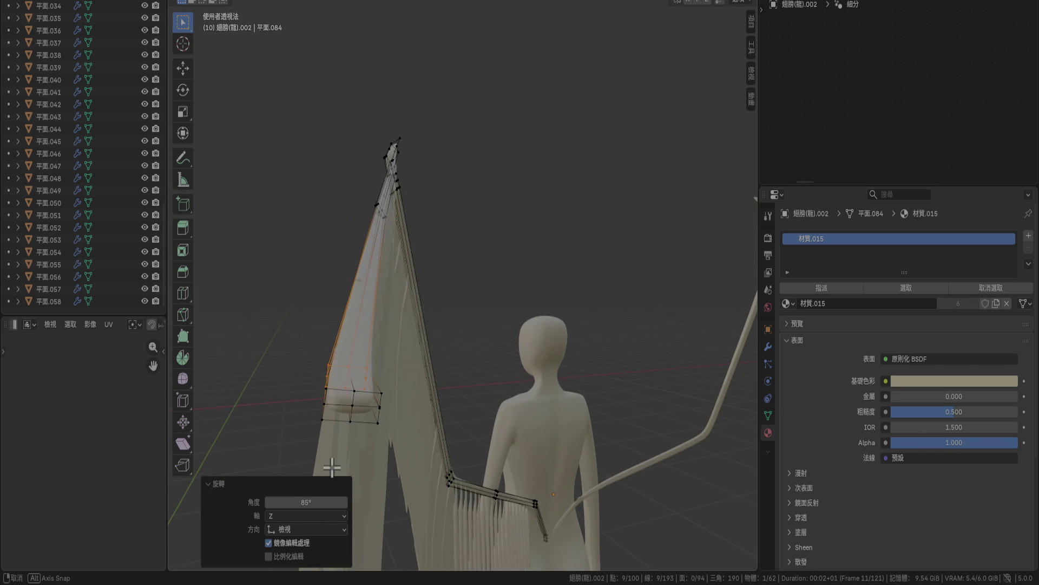
# Select the very end of the wing tip and frame it in the view.
pyautogui.moveTo(387, 429); pyautogui.dragTo(483, 404, button='middle')
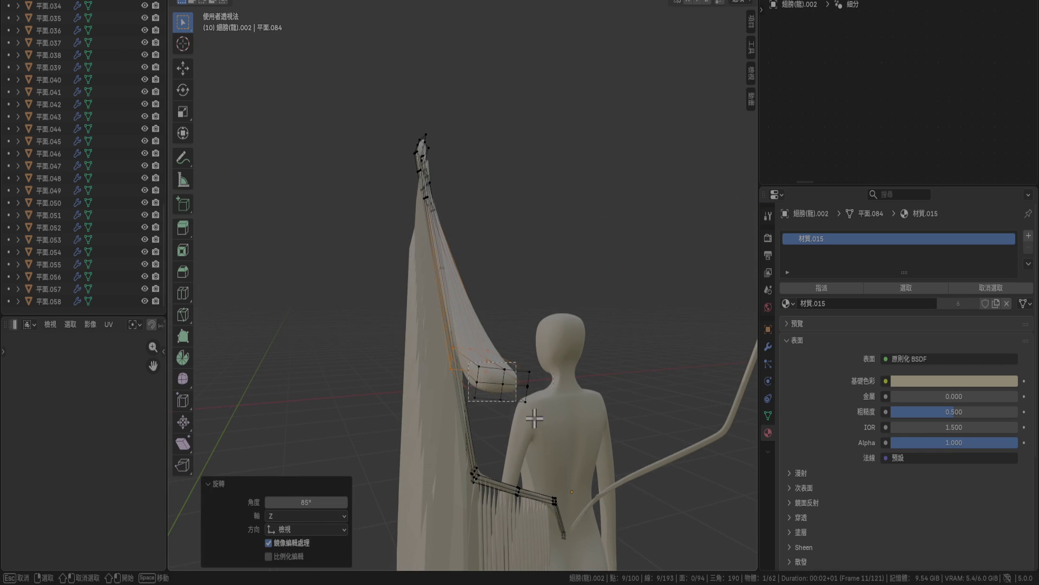
pyautogui.keyDown('alt'); pyautogui.click(481, 379); pyautogui.keyUp('alt')
pyautogui.moveTo(564, 453); pyautogui.dragTo(550, 516, button='middle')
pyautogui.keyDown('shift'); pyautogui.click(484, 412); pyautogui.keyUp('shift')
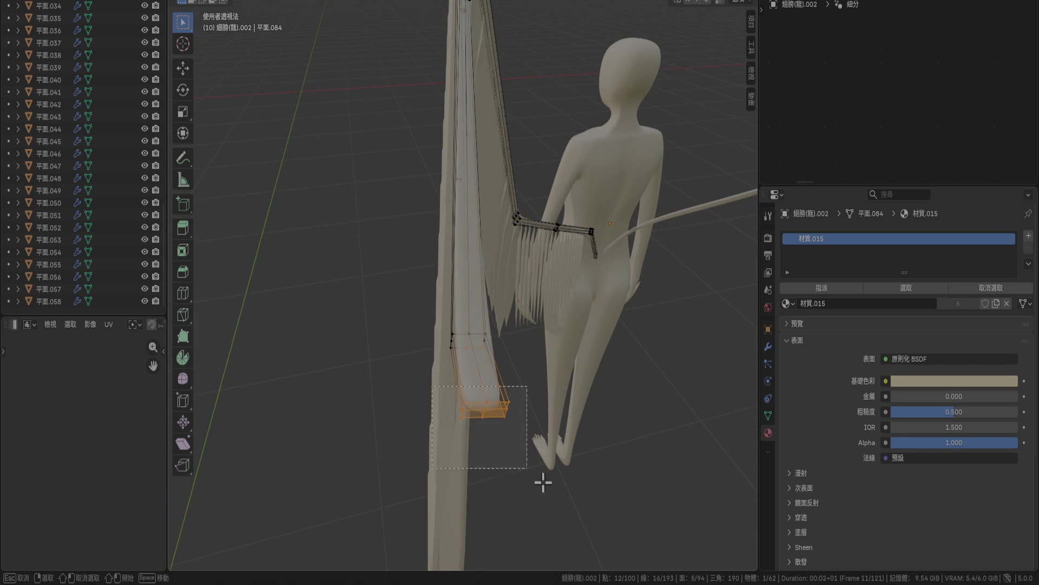
pyautogui.press('KP_Decimal')
# Stretch the rail-tip vertices to 2.263 along Z and raise them upward.
pyautogui.press('g')
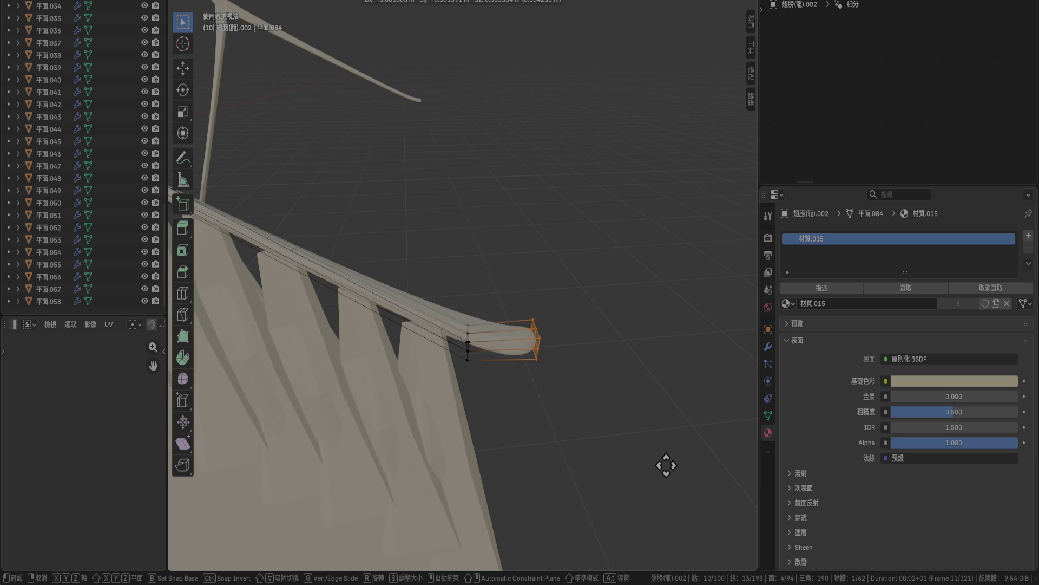
pyautogui.press('Escape')
pyautogui.moveTo(658, 462)
pyautogui.mouseDown(button='middle')
pyautogui.moveTo(610, 437)
pyautogui.moveTo(561, 378)
pyautogui.moveTo(615, 404)
pyautogui.mouseUp(button='middle')
pyautogui.press('s')
pyautogui.press('z')
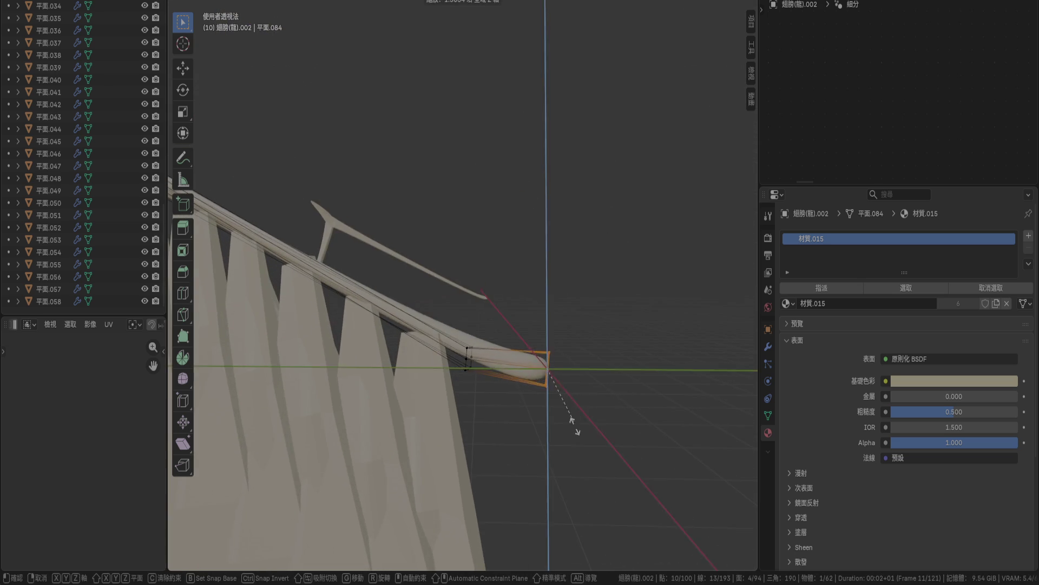
pyautogui.click(587, 466)
pyautogui.press('r')
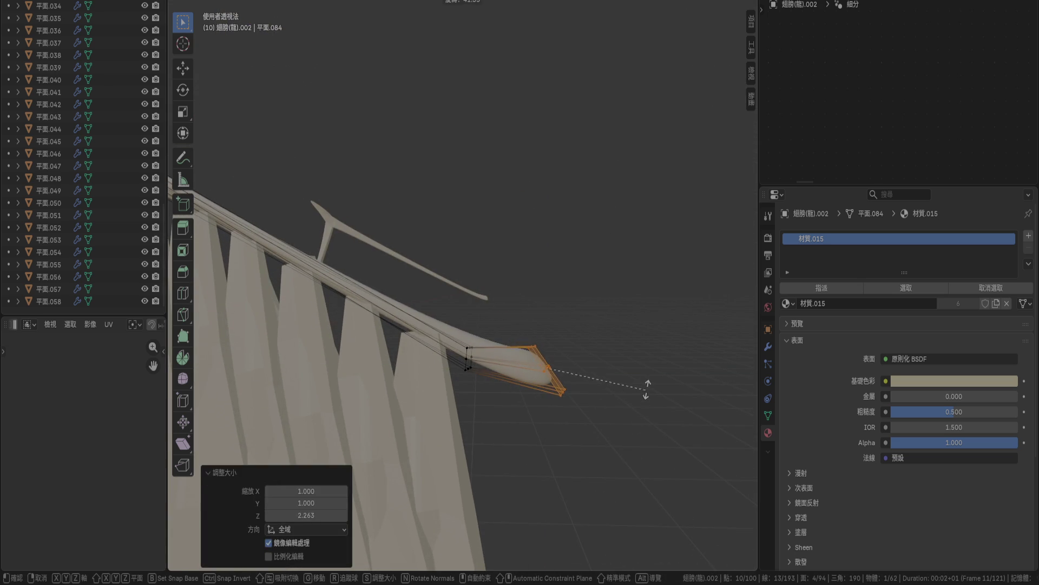
pyautogui.press('Escape')
pyautogui.press('g')
pyautogui.click(583, 429)
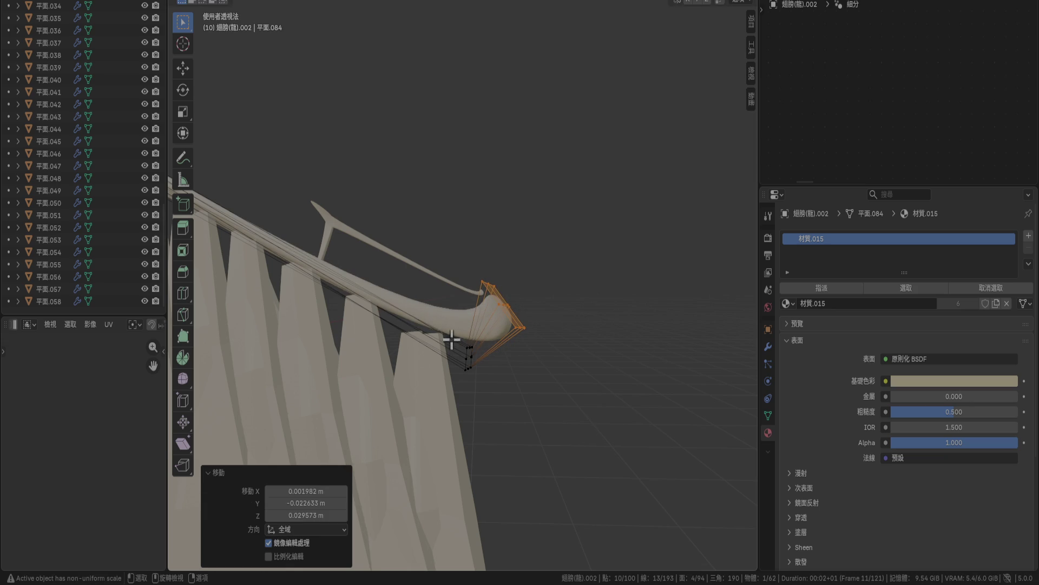
# Select the loop along the strip's lower edge, then rotate and scale it.
pyautogui.keyDown('alt'); pyautogui.click(466, 357); pyautogui.keyUp('alt')
pyautogui.press('r')
pyautogui.click(510, 409)
pyautogui.moveTo(510, 410)
pyautogui.mouseDown(button='middle')
pyautogui.moveTo(503, 440)
pyautogui.moveTo(464, 445)
pyautogui.mouseUp(button='middle')
pyautogui.press('s')
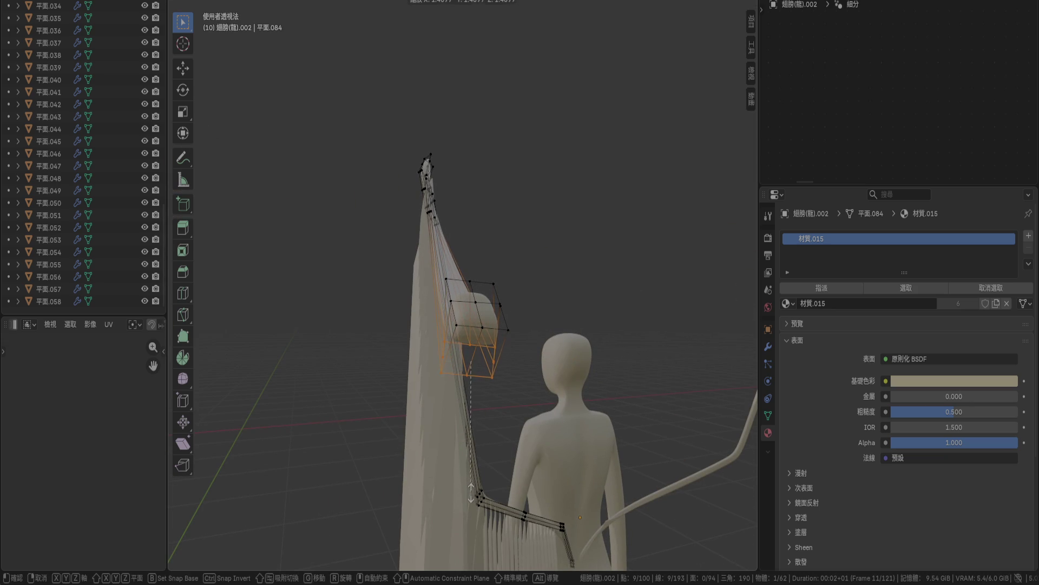
pyautogui.click(470, 490)
# Rotate the tip vertices 44.1° so the strip curls around the bone's hook.
pyautogui.moveTo(471, 490)
pyautogui.mouseDown(button='middle')
pyautogui.moveTo(531, 478)
pyautogui.moveTo(571, 494)
pyautogui.mouseUp(button='middle')
pyautogui.press('r')
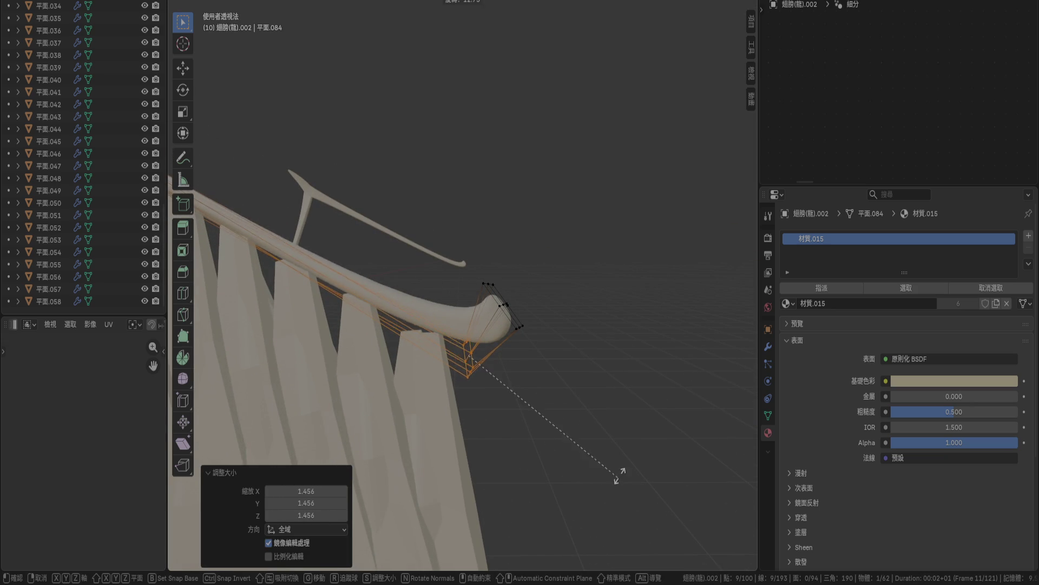
pyautogui.click(603, 441)
pyautogui.moveTo(603, 440)
pyautogui.mouseDown(button='middle')
pyautogui.moveTo(478, 408)
pyautogui.moveTo(378, 411)
pyautogui.moveTo(334, 424)
pyautogui.moveTo(448, 448)
pyautogui.mouseUp(button='middle')
# Scale the tip vertices to 1.378 along Z and move them into position.
pyautogui.press('s')
pyautogui.press('x')
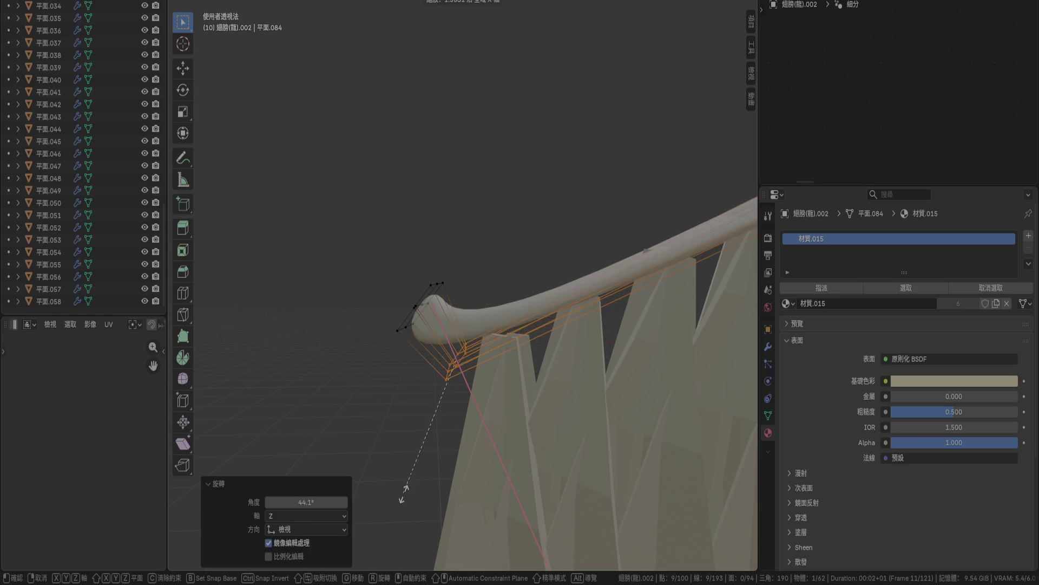
pyautogui.hotkey('shift', 'x')
pyautogui.press('z')
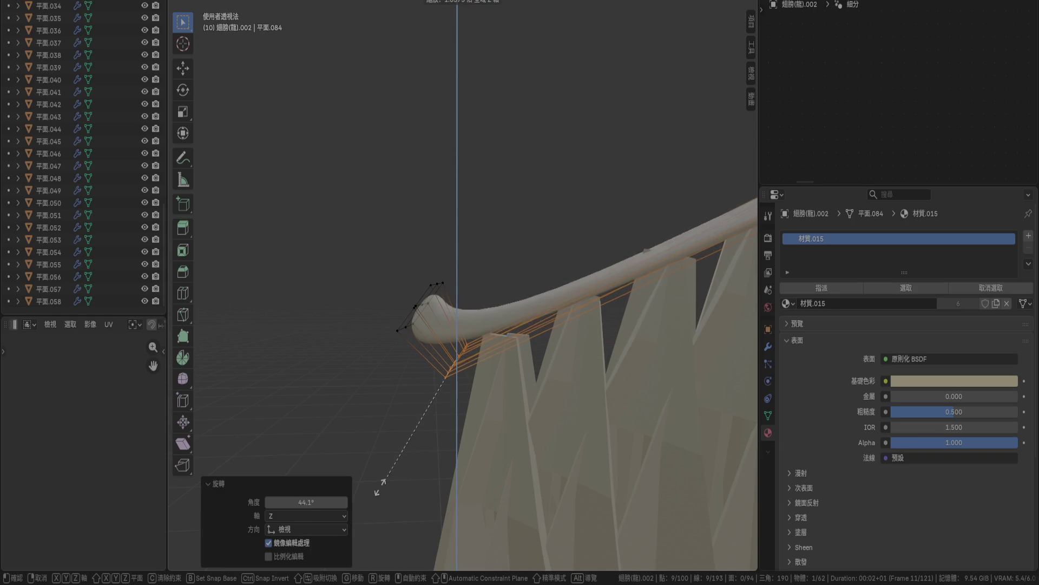
pyautogui.press('Return')
pyautogui.press('g')
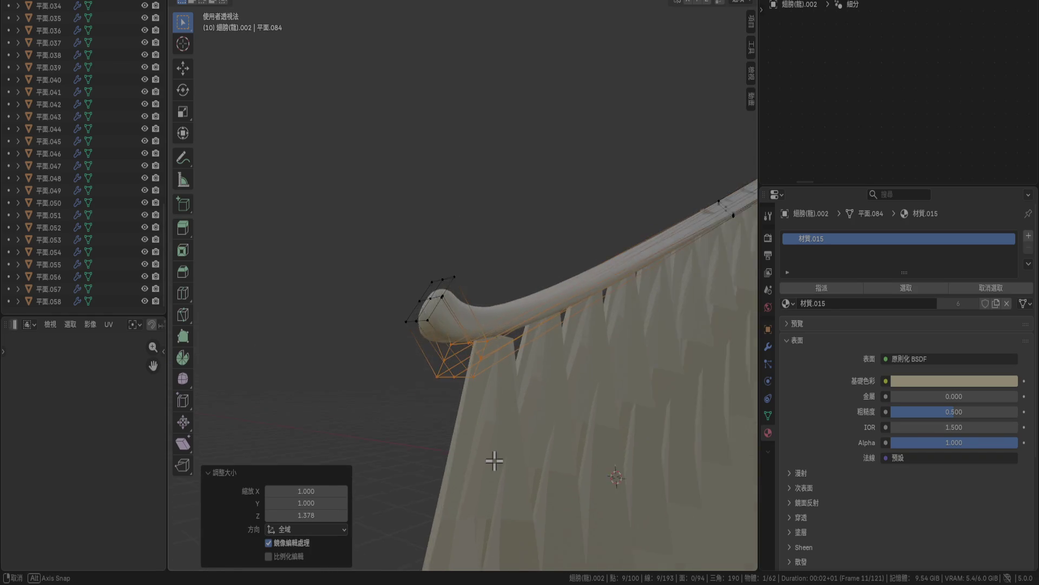
pyautogui.click(464, 483)
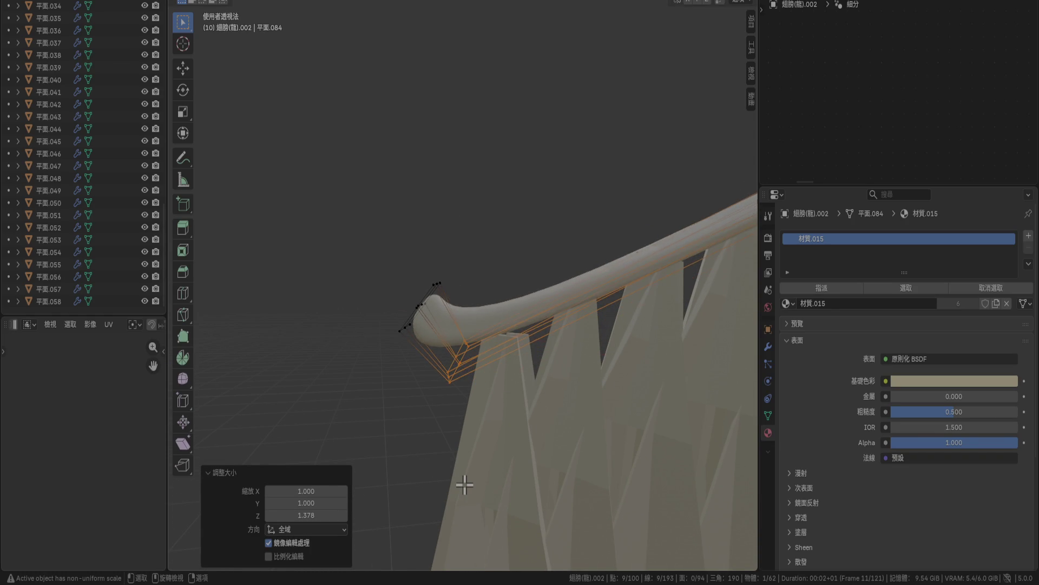
pyautogui.moveTo(494, 483)
pyautogui.mouseDown(button='middle')
pyautogui.moveTo(510, 483)
pyautogui.moveTo(455, 461)
pyautogui.moveTo(628, 473)
pyautogui.mouseUp(button='middle')
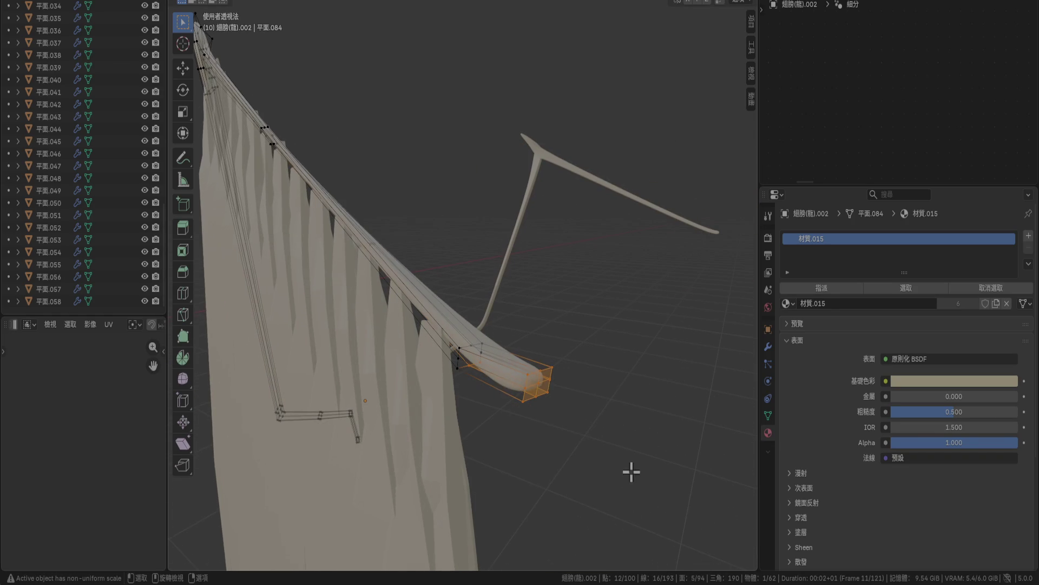
# Delete the selected curled tip vertices.
pyautogui.press('x')
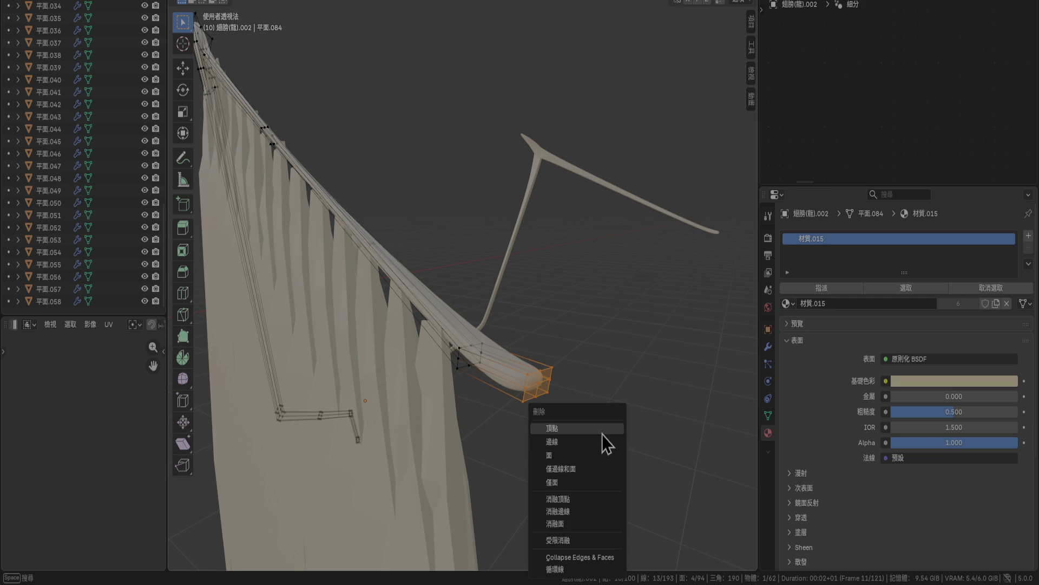
pyautogui.click(602, 436)
pyautogui.moveTo(595, 381)
pyautogui.mouseDown(button='middle')
pyautogui.moveTo(603, 367)
pyautogui.moveTo(533, 364)
pyautogui.mouseUp(button='middle')
# Dissolve the stray vertex near the strip's edge loop, leaving 89 vertices.
pyautogui.keyDown('alt'); pyautogui.click(462, 407); pyautogui.keyUp('alt')
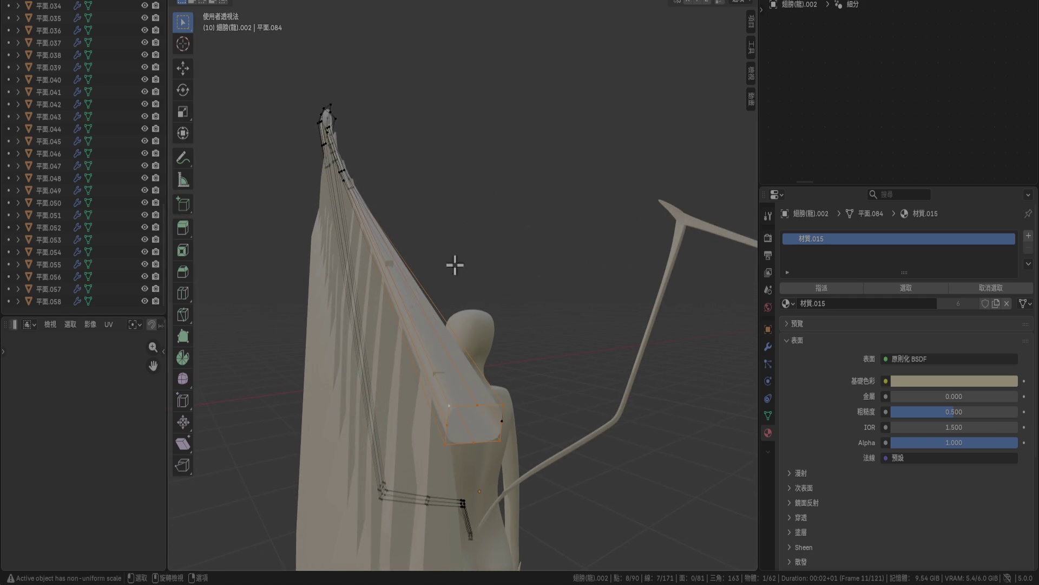
pyautogui.scroll(5, 535, 400)
pyautogui.moveTo(535, 401)
pyautogui.mouseDown(button='middle')
pyautogui.moveTo(494, 362)
pyautogui.moveTo(454, 350)
pyautogui.moveTo(388, 362)
pyautogui.moveTo(400, 374)
pyautogui.mouseUp(button='middle')
pyautogui.click(447, 444)
pyautogui.press('x')
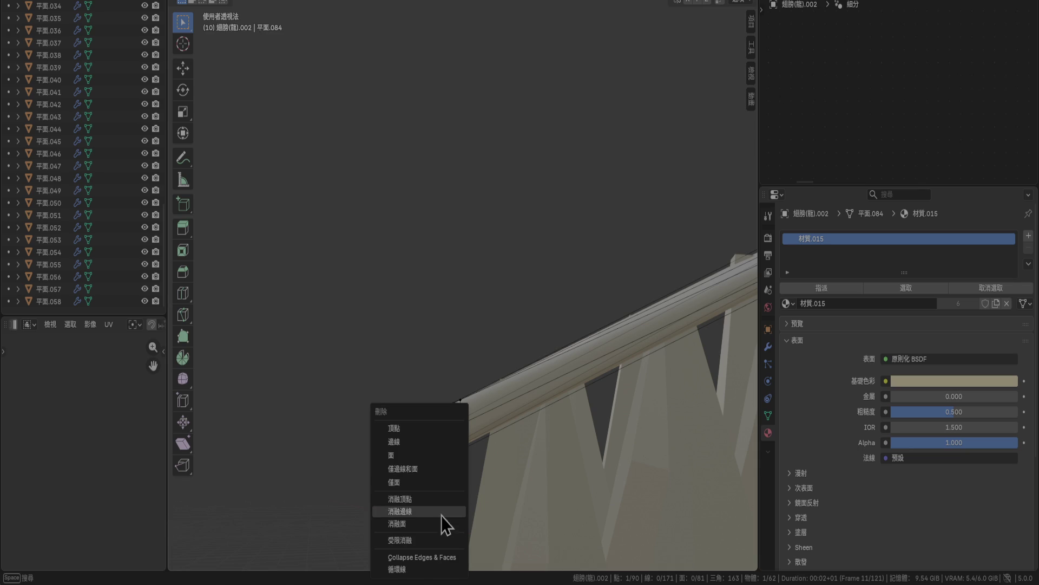
pyautogui.click(434, 500)
pyautogui.moveTo(436, 465)
pyautogui.mouseDown(button='middle')
pyautogui.moveTo(465, 463)
pyautogui.moveTo(515, 490)
pyautogui.moveTo(536, 448)
pyautogui.moveTo(609, 486)
pyautogui.mouseUp(button='middle')
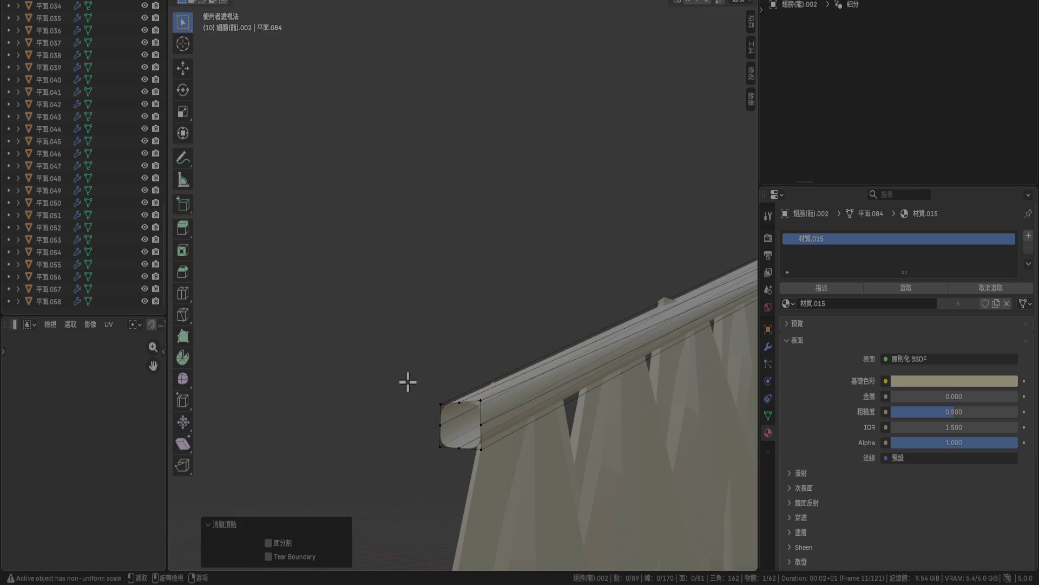
# Fill the open boundary loop at the strip end with a face.
pyautogui.keyDown('alt'); pyautogui.click(442, 417); pyautogui.keyUp('alt')
pyautogui.press('f')
pyautogui.moveTo(553, 454)
pyautogui.mouseDown(button='middle')
pyautogui.moveTo(615, 512)
pyautogui.moveTo(602, 516)
pyautogui.moveTo(548, 439)
pyautogui.mouseUp(button='middle')
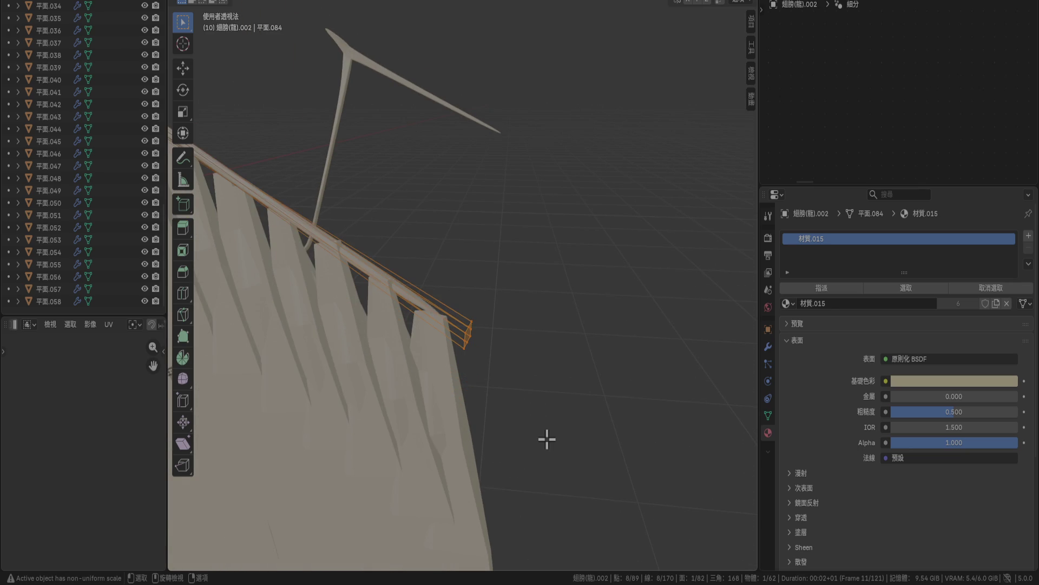
# In Right Ortho view, shift the end loop outward, scale it 4.518×, then undo the scale.
pyautogui.press('KP_3')
pyautogui.press('g')
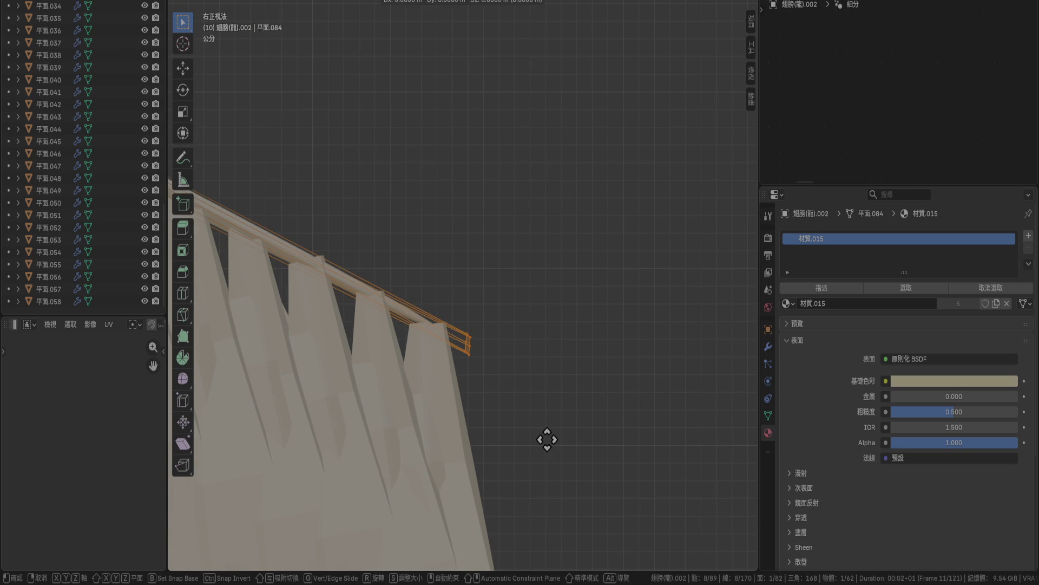
pyautogui.click(667, 492)
pyautogui.press('s')
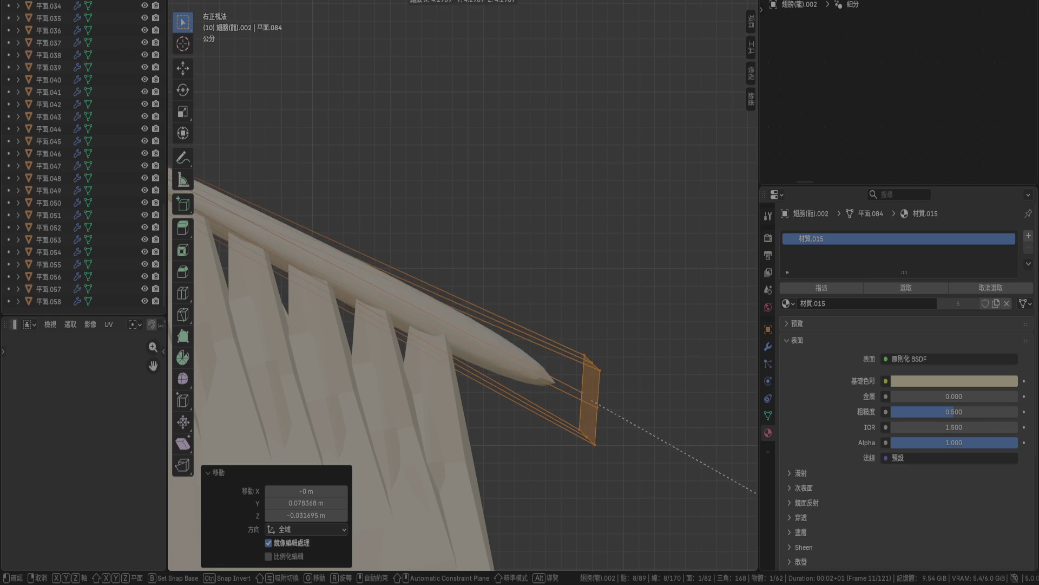
pyautogui.press('Return')
pyautogui.moveTo(485, 215)
pyautogui.mouseDown(button='middle')
pyautogui.moveTo(494, 262)
pyautogui.moveTo(467, 265)
pyautogui.moveTo(452, 226)
pyautogui.mouseUp(button='middle')
pyautogui.moveTo(495, 434)
pyautogui.mouseDown(button='middle')
pyautogui.moveTo(507, 385)
pyautogui.moveTo(497, 391)
pyautogui.mouseUp(button='middle')
pyautogui.hotkey('ctrl', 'z')
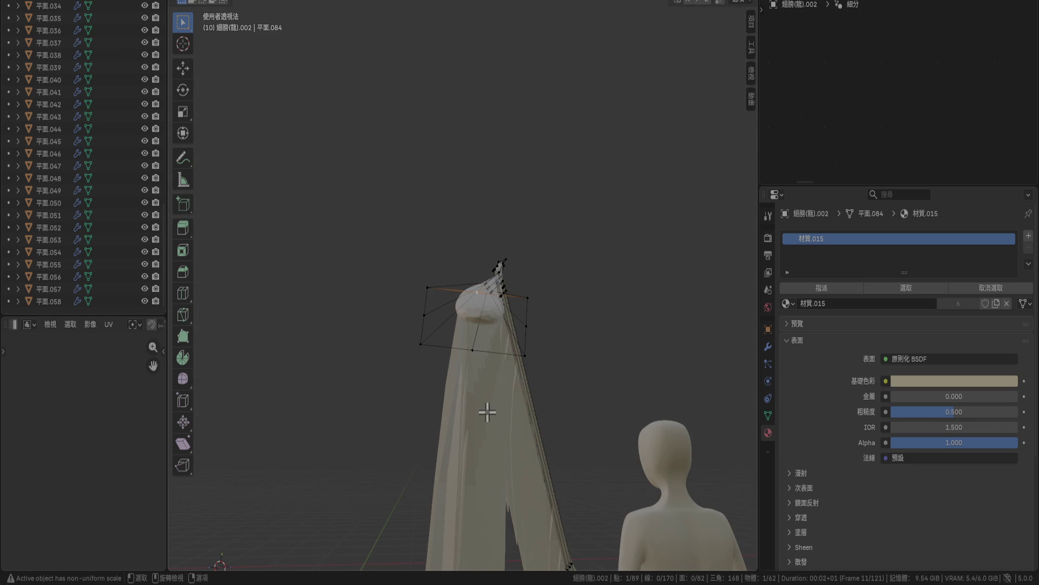
# Reposition the end loop and shrink it to 0.530.
pyautogui.press('g')
pyautogui.click(496, 383)
pyautogui.moveTo(494, 383)
pyautogui.mouseDown(button='middle')
pyautogui.moveTo(492, 463)
pyautogui.moveTo(522, 525)
pyautogui.moveTo(470, 447)
pyautogui.moveTo(515, 308)
pyautogui.mouseUp(button='middle')
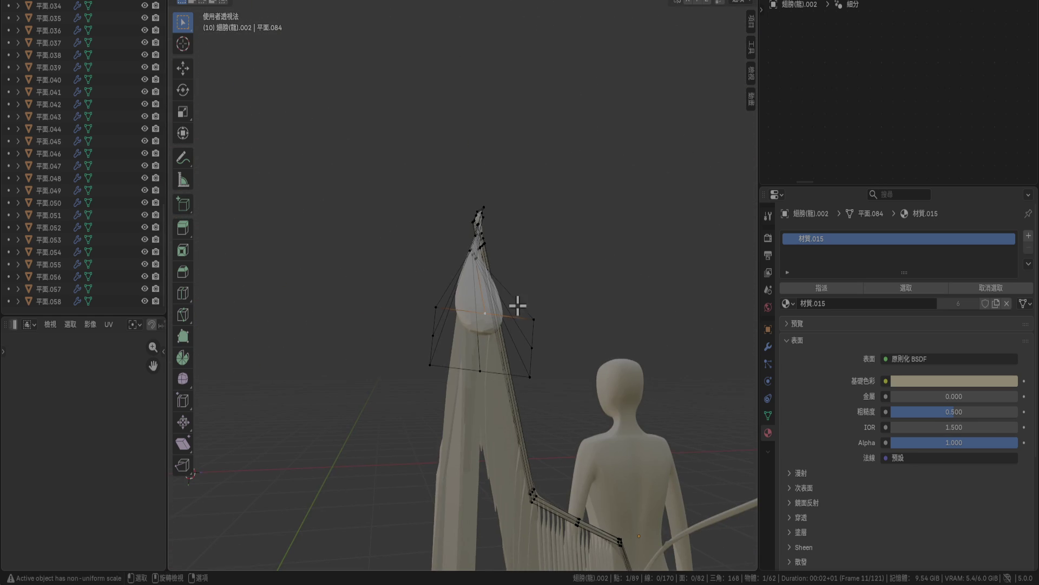
pyautogui.moveTo(559, 420); pyautogui.dragTo(550, 401, button='middle')
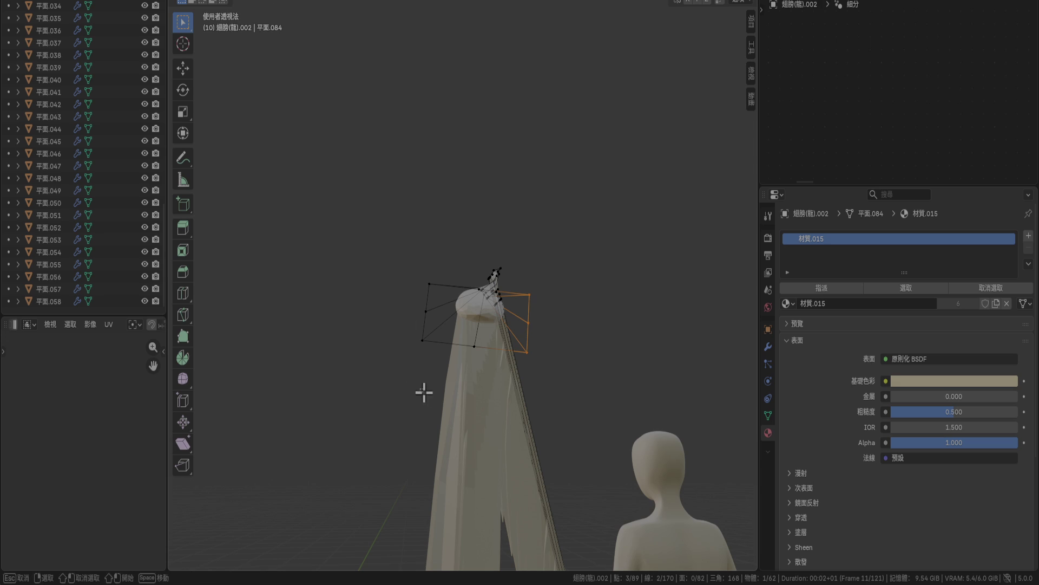
pyautogui.press('s')
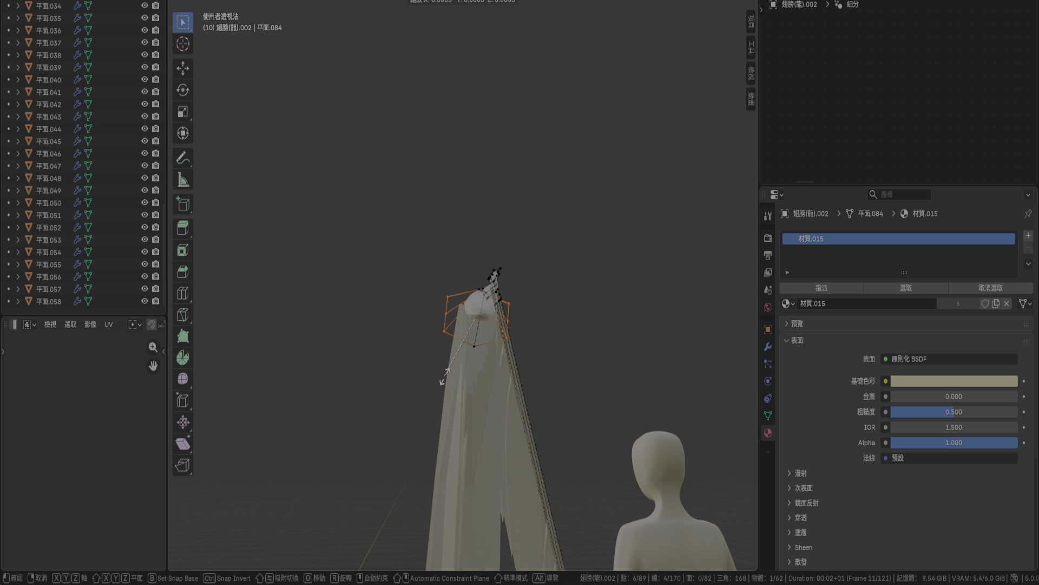
pyautogui.click(437, 355)
# Box-select the eight-vertex ring behind the tip and enlarge it 1.708×.
pyautogui.press('b')
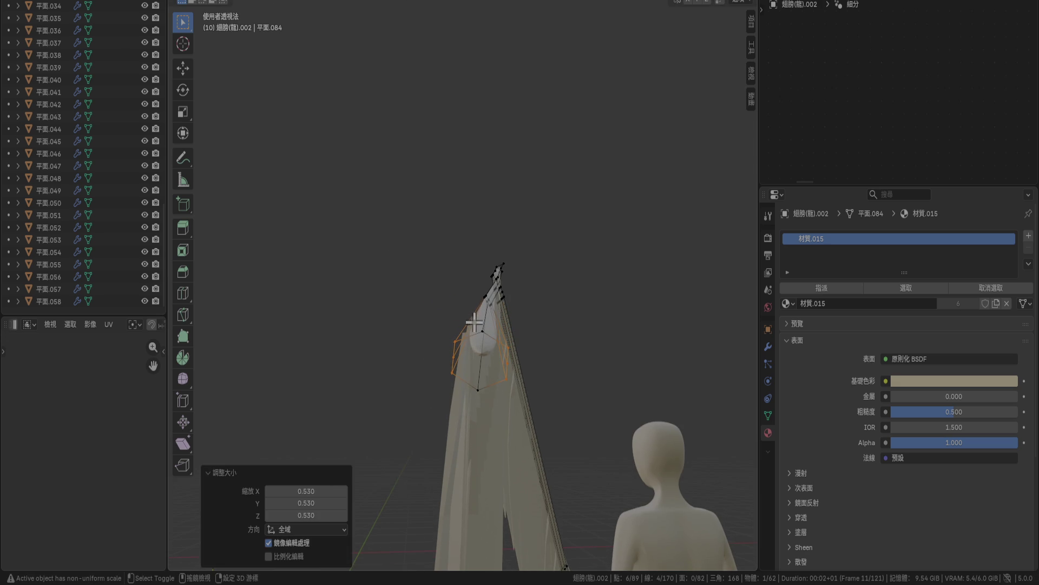
pyautogui.moveTo(474, 410); pyautogui.dragTo(482, 420)
pyautogui.moveTo(482, 420)
pyautogui.mouseDown(button='middle')
pyautogui.moveTo(501, 441)
pyautogui.moveTo(406, 399)
pyautogui.moveTo(427, 364)
pyautogui.moveTo(489, 443)
pyautogui.moveTo(609, 470)
pyautogui.moveTo(454, 433)
pyautogui.moveTo(514, 447)
pyautogui.moveTo(508, 420)
pyautogui.moveTo(516, 453)
pyautogui.moveTo(374, 366)
pyautogui.moveTo(473, 408)
pyautogui.mouseUp(button='middle')
pyautogui.press('g')
pyautogui.press('s')
pyautogui.click(481, 444)
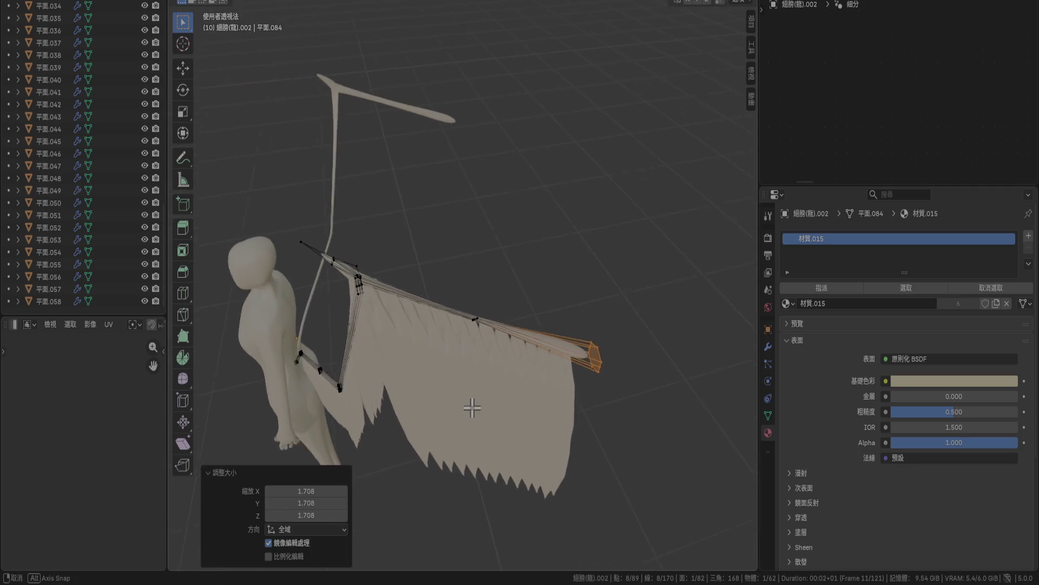
# Scale the wing end by 1.979 and rotate it 53.5°.
pyautogui.scroll(3, 464, 319)
pyautogui.moveTo(465, 320)
pyautogui.mouseDown(button='middle')
pyautogui.moveTo(513, 433)
pyautogui.moveTo(469, 417)
pyautogui.moveTo(422, 431)
pyautogui.moveTo(477, 358)
pyautogui.moveTo(341, 369)
pyautogui.moveTo(364, 343)
pyautogui.moveTo(366, 363)
pyautogui.moveTo(371, 355)
pyautogui.moveTo(379, 368)
pyautogui.moveTo(362, 369)
pyautogui.moveTo(382, 367)
pyautogui.mouseUp(button='middle')
pyautogui.press('s')
pyautogui.click(447, 448)
pyautogui.scroll(5, 448, 447)
pyautogui.press('r')
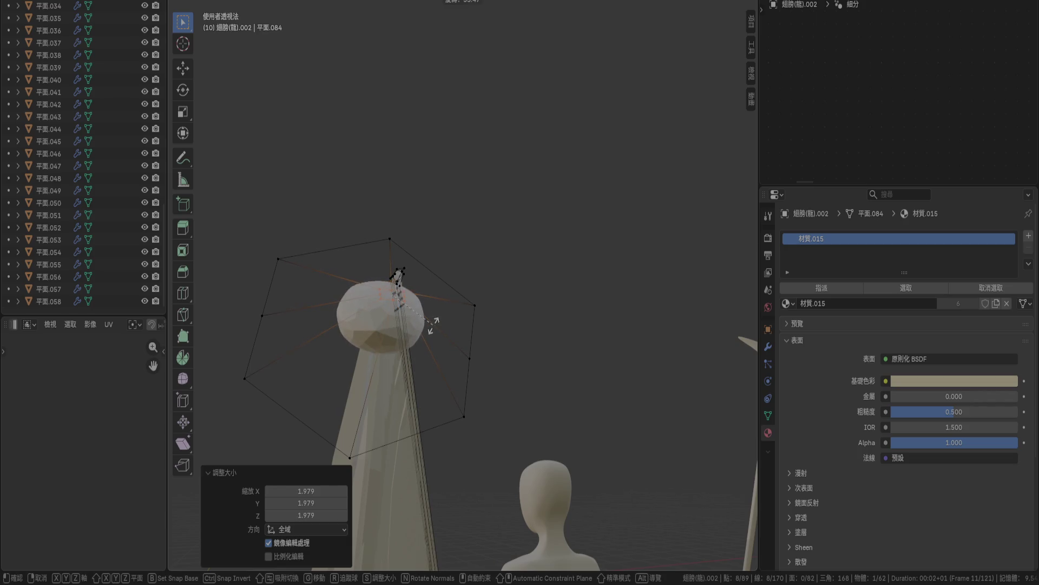
pyautogui.click(433, 325)
# Select two tip vertices and scale them by 2.973.
pyautogui.click(394, 302)
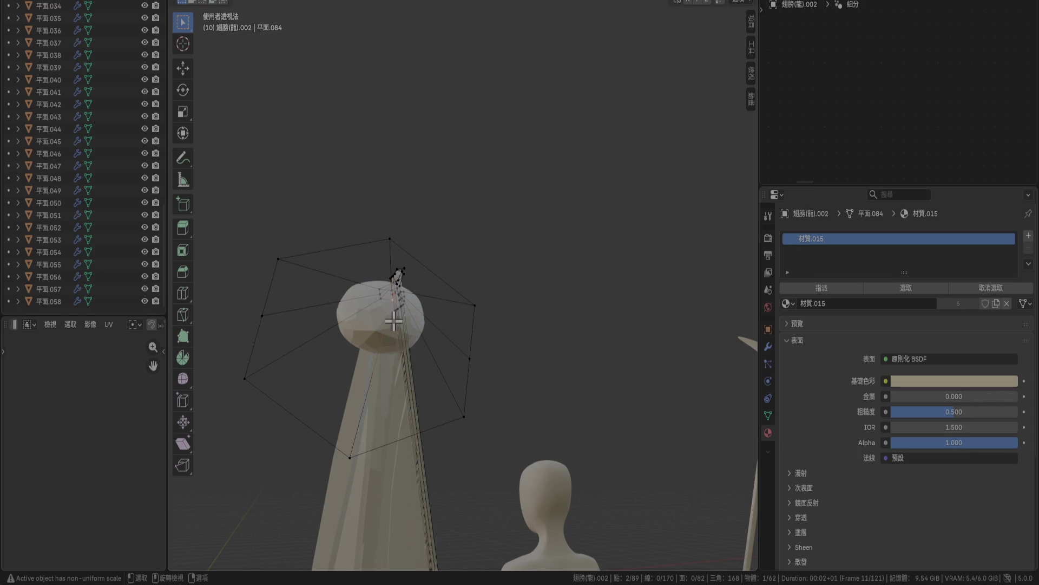
pyautogui.moveTo(393, 314)
pyautogui.mouseDown(button='middle')
pyautogui.moveTo(371, 355)
pyautogui.moveTo(417, 320)
pyautogui.moveTo(411, 341)
pyautogui.moveTo(413, 325)
pyautogui.mouseUp(button='middle')
pyautogui.keyDown('shift'); pyautogui.click(399, 318); pyautogui.keyUp('shift')
pyautogui.press('s')
pyautogui.click(441, 388)
pyautogui.moveTo(444, 389)
pyautogui.mouseDown(button='middle')
pyautogui.moveTo(458, 423)
pyautogui.moveTo(489, 440)
pyautogui.moveTo(457, 437)
pyautogui.moveTo(492, 293)
pyautogui.mouseUp(button='middle')
# Re-enter Edit Mode on the feather strip and scale its end edge loop.
pyautogui.press('Tab')
pyautogui.scroll(5, 482, 406)
pyautogui.hotkey('alt', 'a')
pyautogui.moveTo(521, 417)
pyautogui.mouseDown(button='middle')
pyautogui.moveTo(485, 424)
pyautogui.moveTo(522, 326)
pyautogui.mouseUp(button='middle')
pyautogui.click(522, 326)
pyautogui.press('Tab')
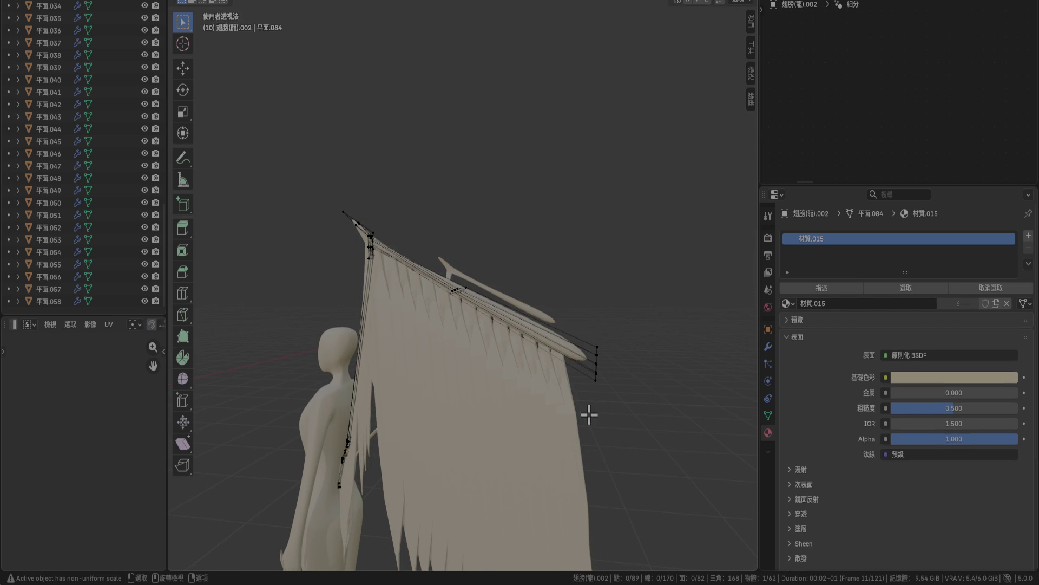
pyautogui.keyDown('alt'); pyautogui.click(596, 358); pyautogui.keyUp('alt')
pyautogui.press('s')
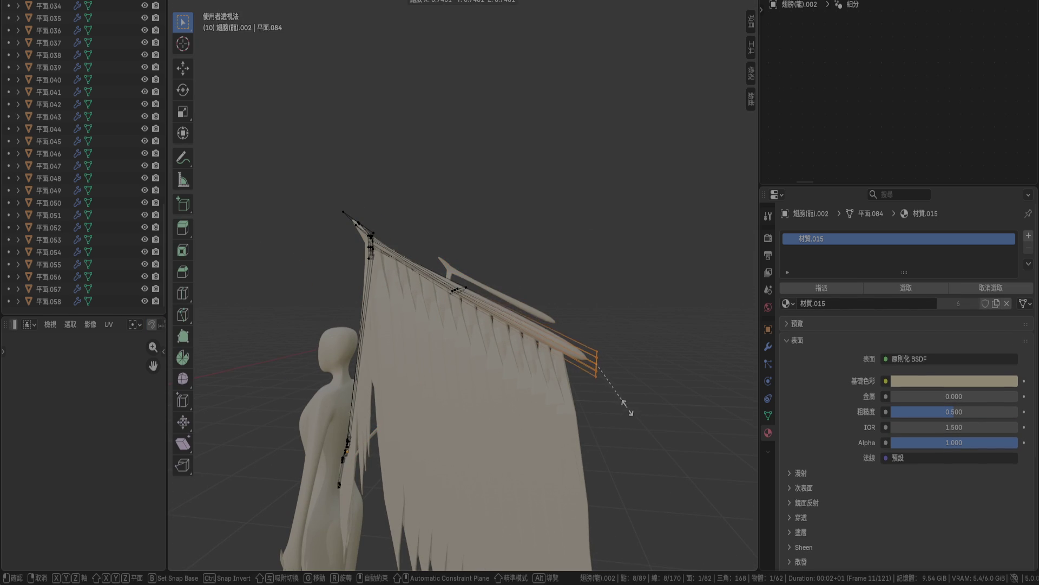
pyautogui.click(615, 440)
# Return to Object Mode and save 角色.blend.
pyautogui.press('Tab')
pyautogui.moveTo(536, 434)
pyautogui.mouseDown(button='middle')
pyautogui.moveTo(577, 443)
pyautogui.moveTo(489, 280)
pyautogui.moveTo(629, 369)
pyautogui.moveTo(656, 295)
pyautogui.moveTo(606, 300)
pyautogui.mouseUp(button='middle')
pyautogui.hotkey('ctrl', 's')
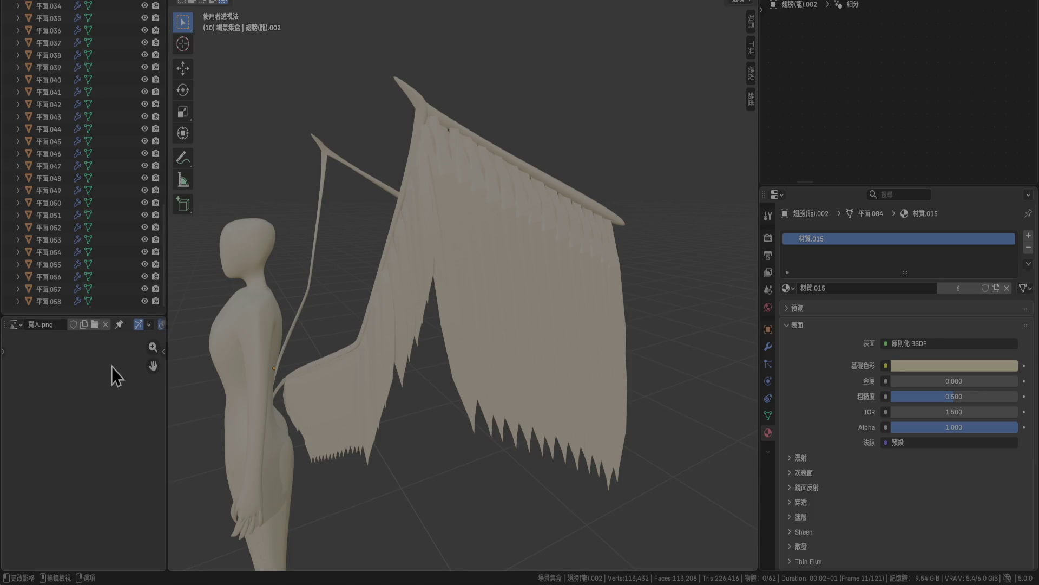
# Pan 翼人.png to show its title and 180cm label, then view the figure from above.
pyautogui.moveTo(97, 455)
pyautogui.keyDown('ctrl'); pyautogui.mouseDown(button='middle')
pyautogui.moveTo(109, 352)
pyautogui.moveTo(65, 487)
pyautogui.moveTo(88, 480)
pyautogui.moveTo(34, 511)
pyautogui.moveTo(36, 528)
pyautogui.mouseUp(button='middle'); pyautogui.keyUp('ctrl')
pyautogui.moveTo(125, 488)
pyautogui.keyDown('ctrl'); pyautogui.mouseDown(button='middle')
pyautogui.moveTo(132, 454)
pyautogui.moveTo(56, 441)
pyautogui.moveTo(57, 480)
pyautogui.mouseUp(button='middle'); pyautogui.keyUp('ctrl')
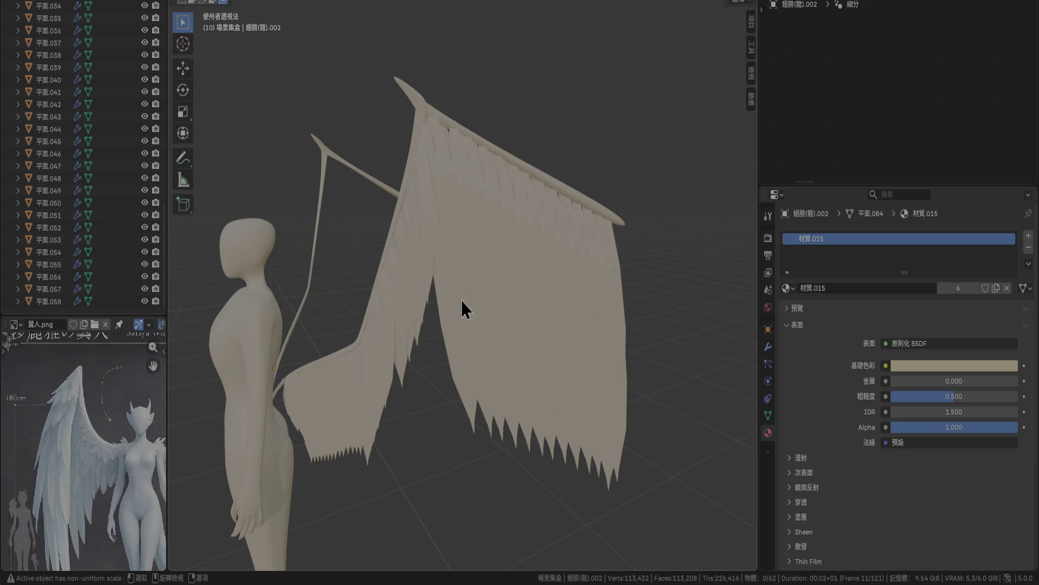
pyautogui.moveTo(417, 213)
pyautogui.mouseDown(button='middle')
pyautogui.moveTo(560, 229)
pyautogui.moveTo(521, 234)
pyautogui.moveTo(504, 286)
pyautogui.moveTo(518, 309)
pyautogui.moveTo(501, 238)
pyautogui.moveTo(487, 262)
pyautogui.moveTo(476, 249)
pyautogui.moveTo(421, 277)
pyautogui.moveTo(368, 241)
pyautogui.moveTo(318, 250)
pyautogui.moveTo(352, 220)
pyautogui.moveTo(391, 227)
pyautogui.mouseUp(button='middle')
pyautogui.click(581, 261)
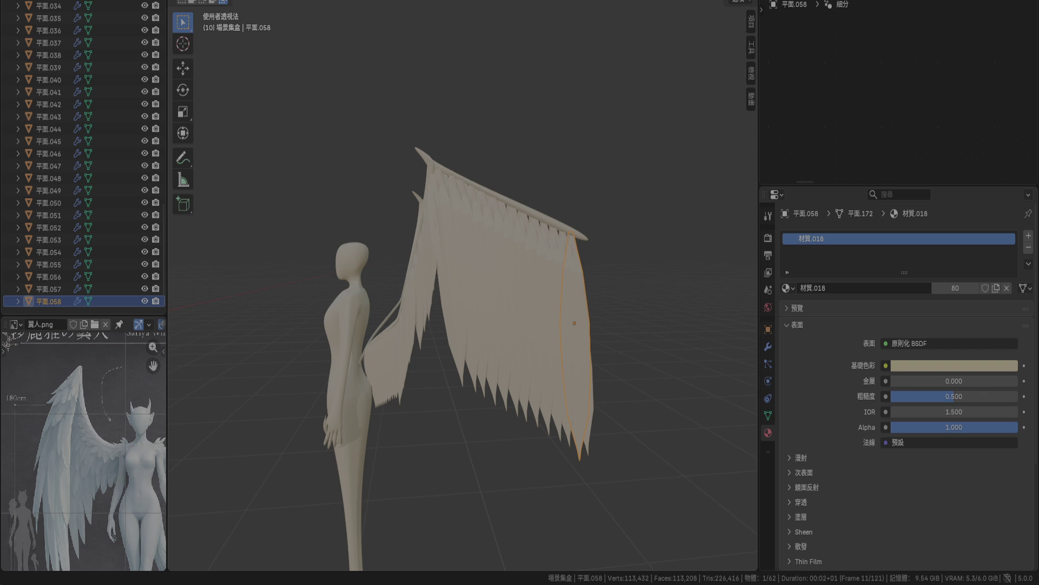
pyautogui.moveTo(574, 325); pyautogui.dragTo(578, 323, button='middle')
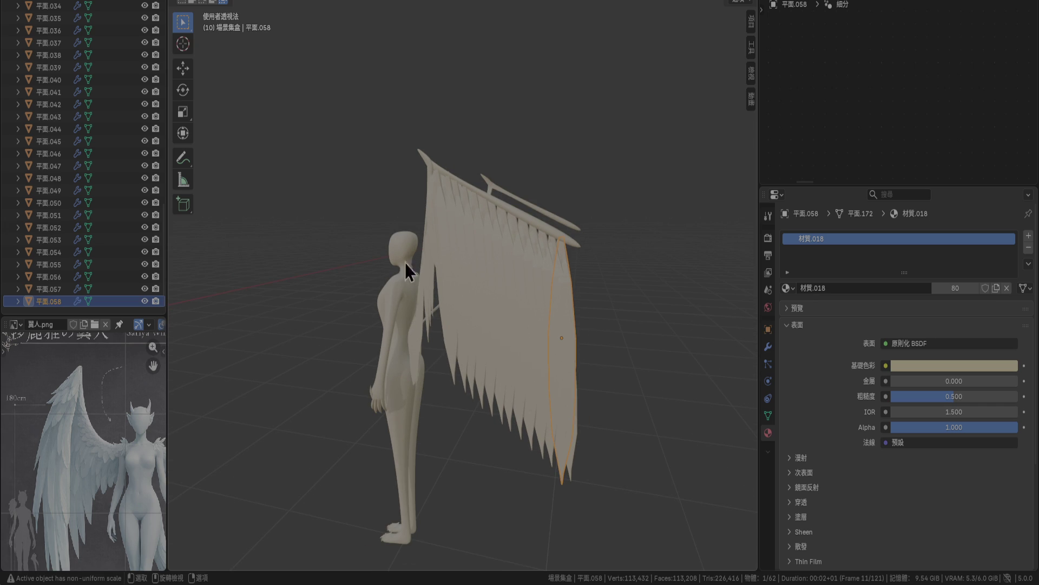
pyautogui.moveTo(479, 271)
pyautogui.mouseDown(button='middle')
pyautogui.moveTo(488, 291)
pyautogui.moveTo(541, 304)
pyautogui.mouseUp(button='middle')
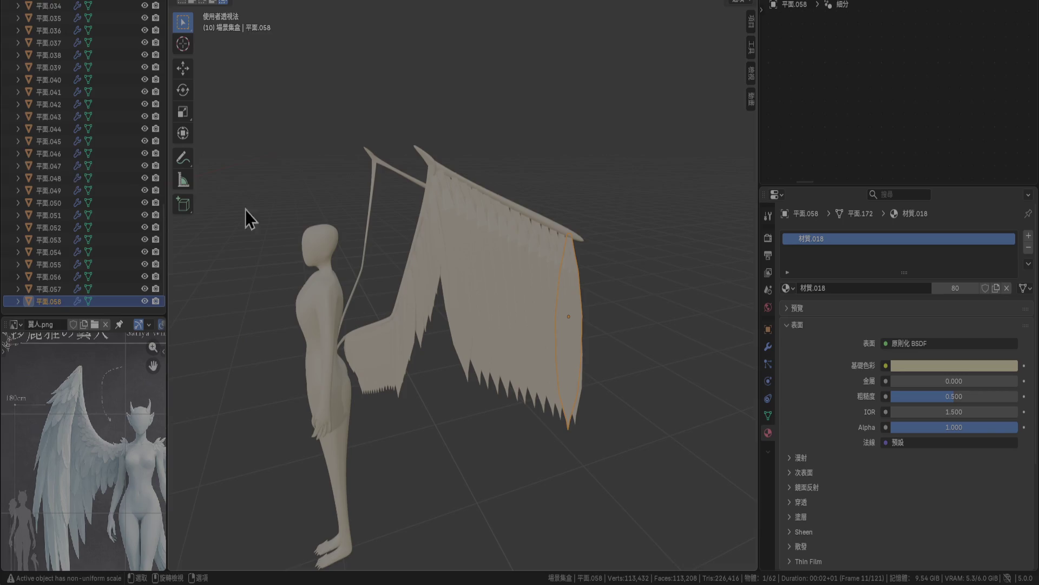
pyautogui.scroll(4, 92, 155)
pyautogui.scroll(10, 82, 145)
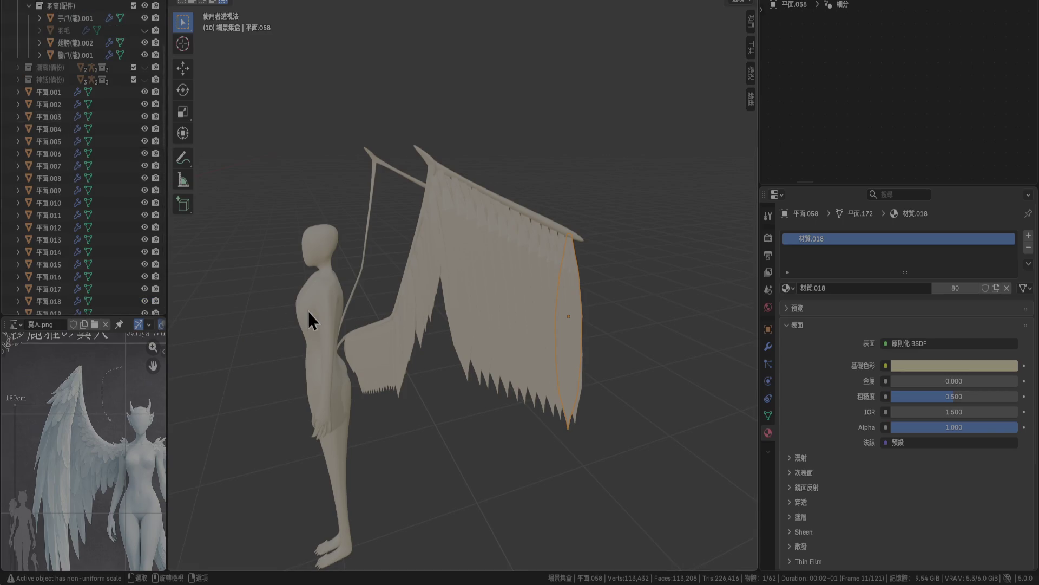
# Range-select feathers 平面.001 to 平面.014 in the Outliner and switch to Front Orthographic view.
pyautogui.moveTo(369, 353)
pyautogui.mouseDown(button='middle')
pyautogui.moveTo(403, 305)
pyautogui.moveTo(418, 239)
pyautogui.moveTo(414, 325)
pyautogui.mouseUp(button='middle')
pyautogui.click(47, 93)
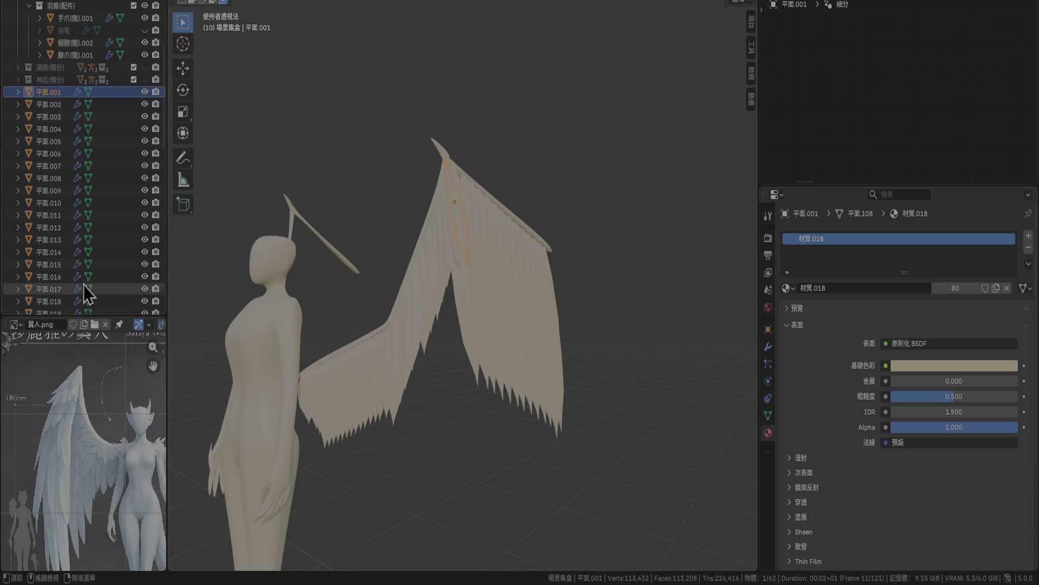
pyautogui.scroll(-5, 81, 270)
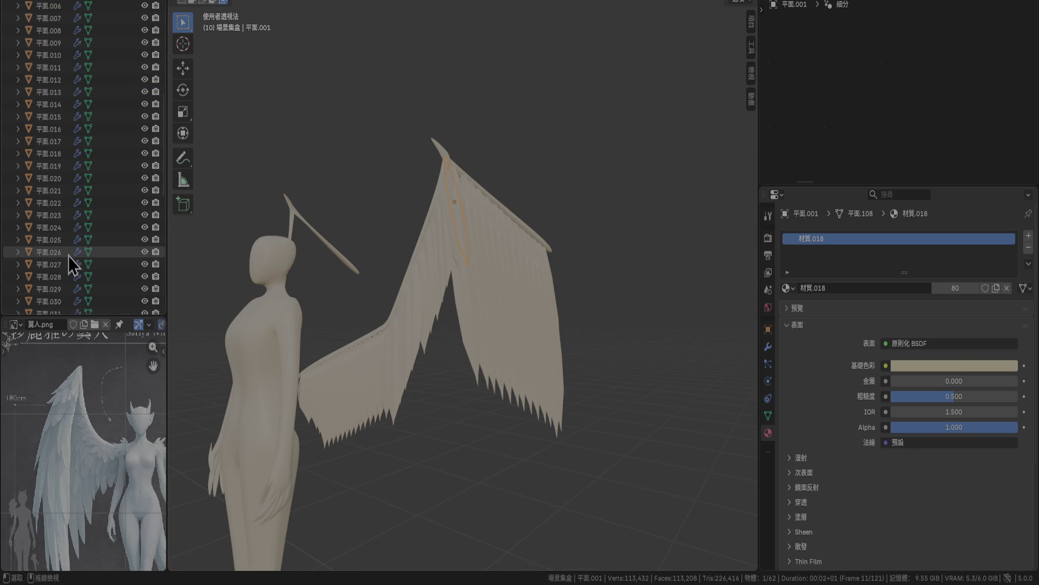
pyautogui.keyDown('shift'); pyautogui.click(67, 256); pyautogui.keyUp('shift')
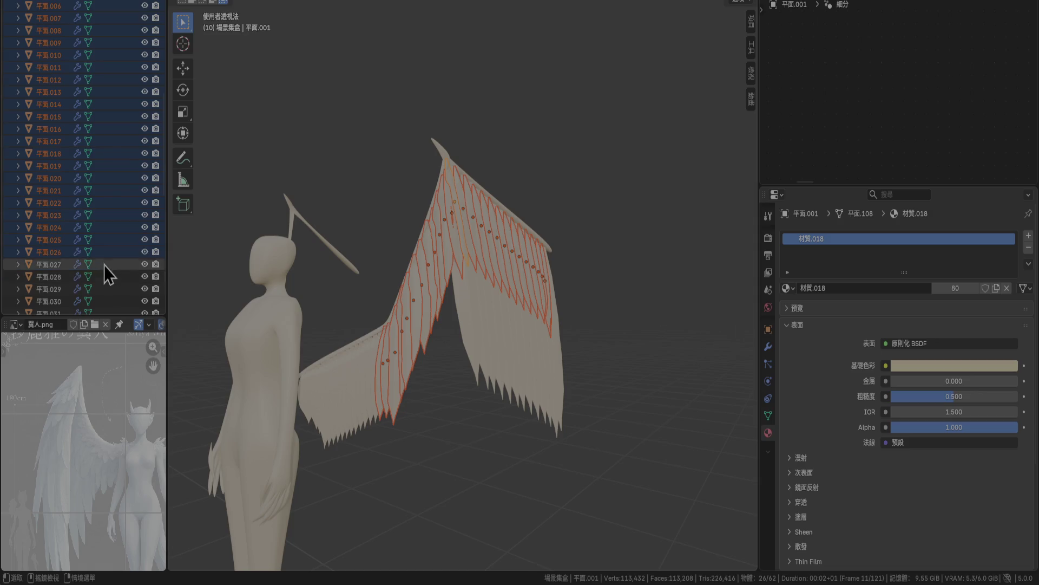
pyautogui.keyDown('shift'); pyautogui.click(61, 220); pyautogui.keyUp('shift')
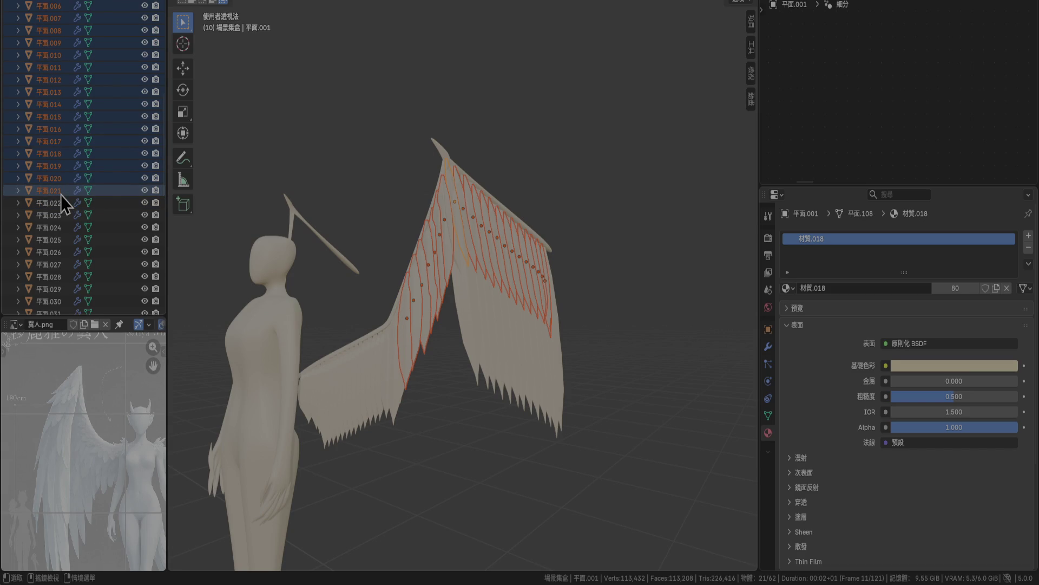
pyautogui.keyDown('shift'); pyautogui.click(45, 92); pyautogui.keyUp('shift')
pyautogui.moveTo(190, 163)
pyautogui.mouseDown(button='middle')
pyautogui.moveTo(194, 218)
pyautogui.moveTo(677, 164)
pyautogui.mouseUp(button='middle')
pyautogui.keyDown('shift'); pyautogui.click(62, 124); pyautogui.keyUp('shift')
pyautogui.keyDown('ctrl'); pyautogui.click(57, 111); pyautogui.keyUp('ctrl')
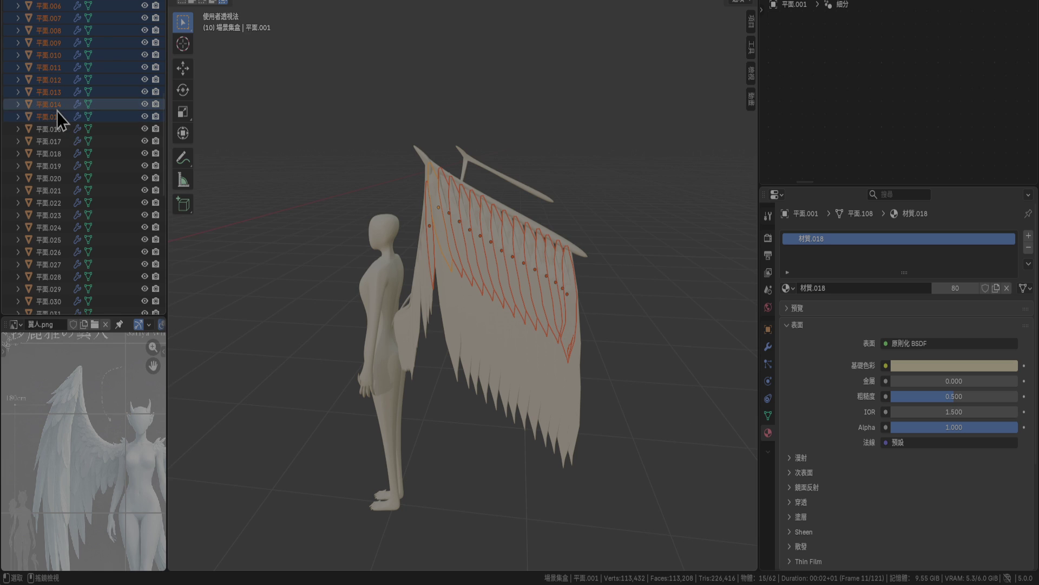
pyautogui.press('KP_1')
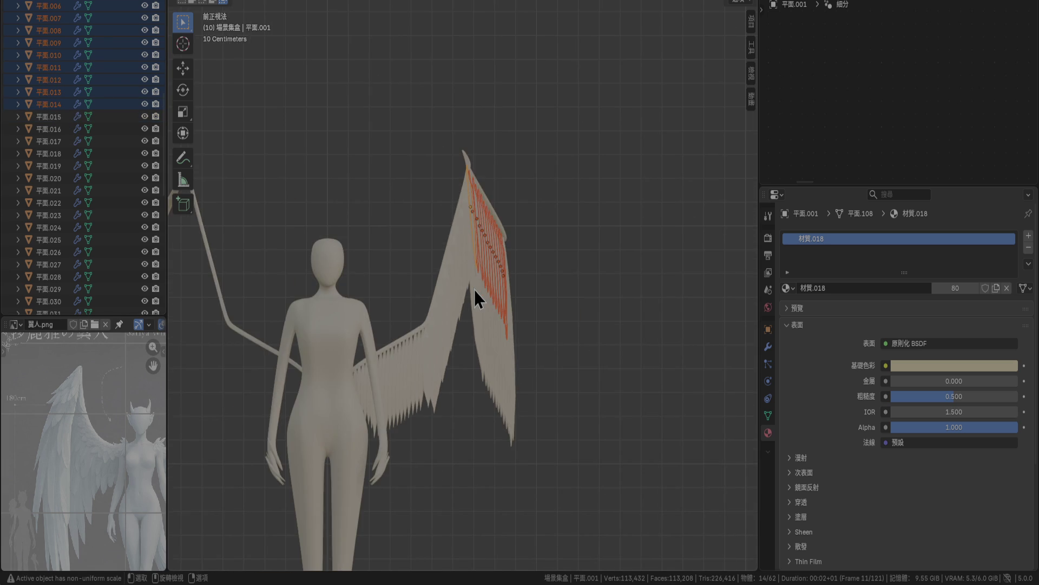
# Shift the selected feathers 0.01 m along X.
pyautogui.scroll(5, 525, 254)
pyautogui.scroll(-2, 485, 309)
pyautogui.scroll(5, 515, 302)
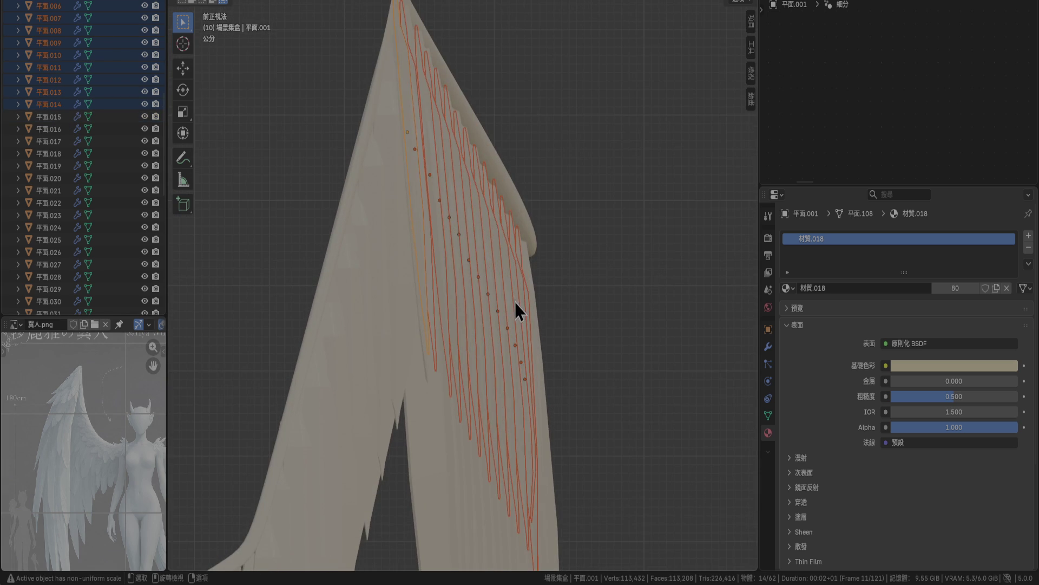
pyautogui.press('g')
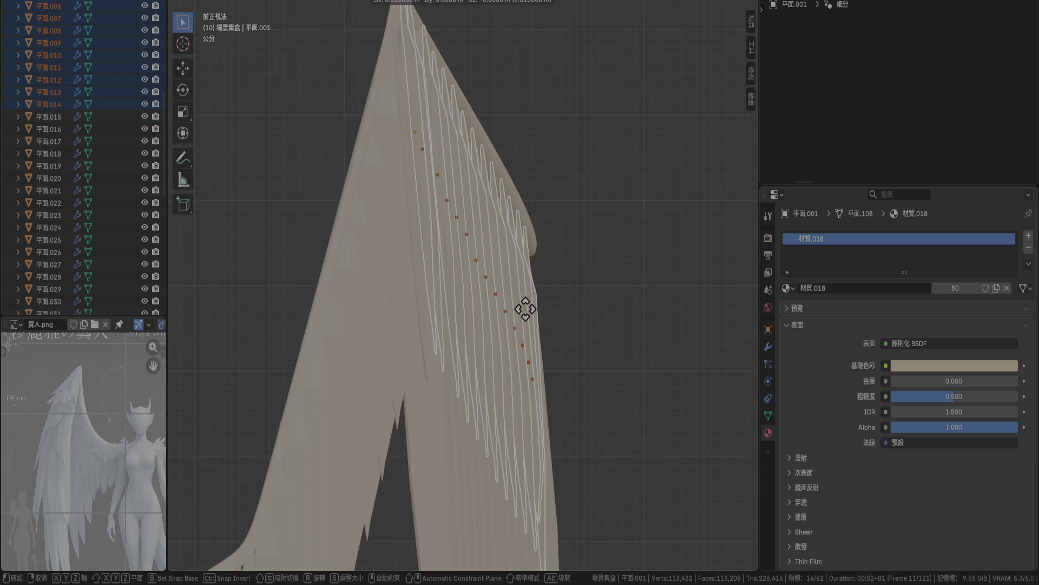
pyautogui.click(543, 328)
pyautogui.press('r')
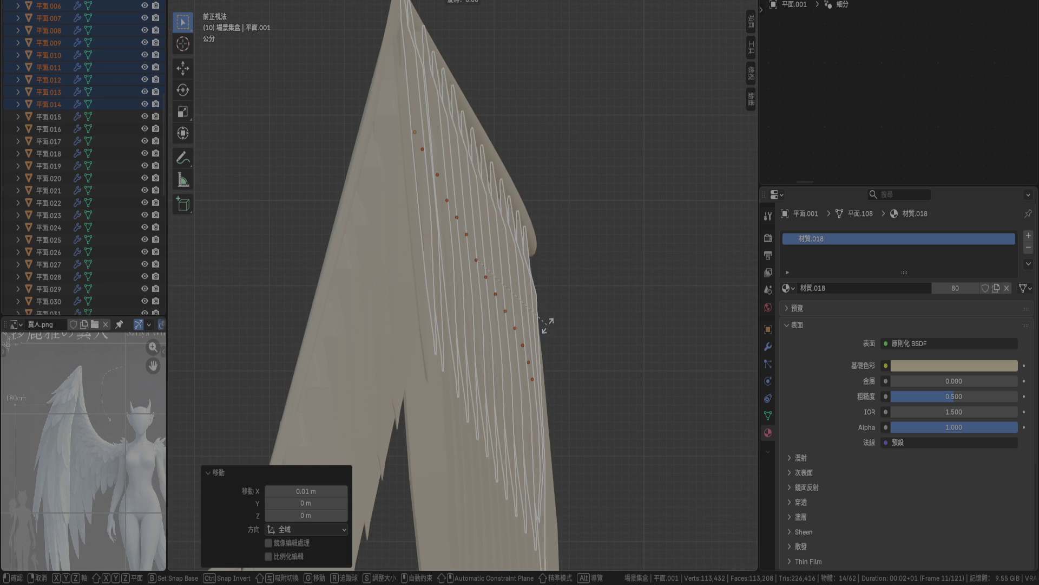
pyautogui.press('g')
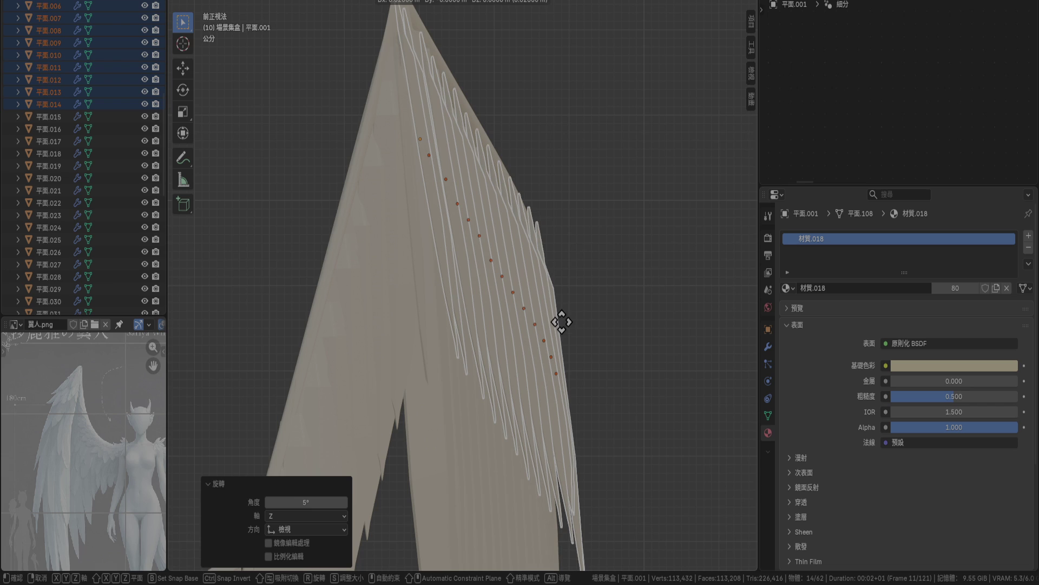
pyautogui.click(561, 321)
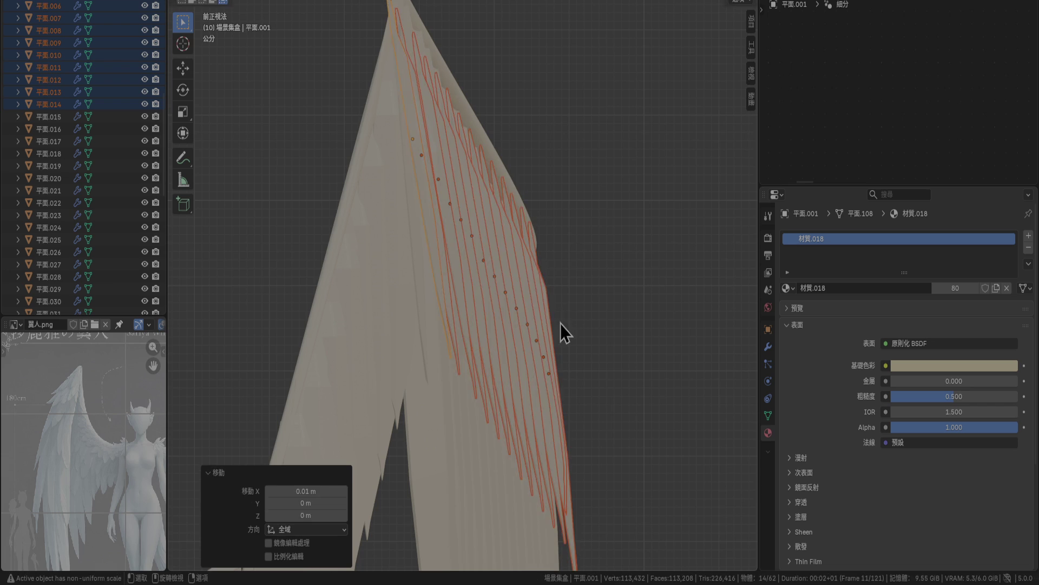
# From Top view, rotate the feathers 5° about Z.
pyautogui.press('KP_7')
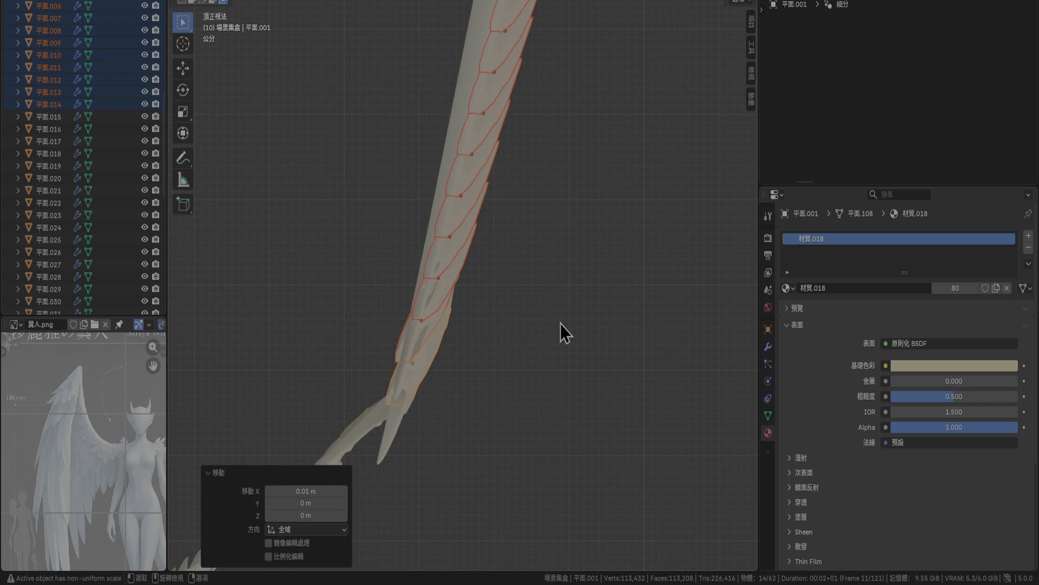
pyautogui.scroll(-4, 558, 314)
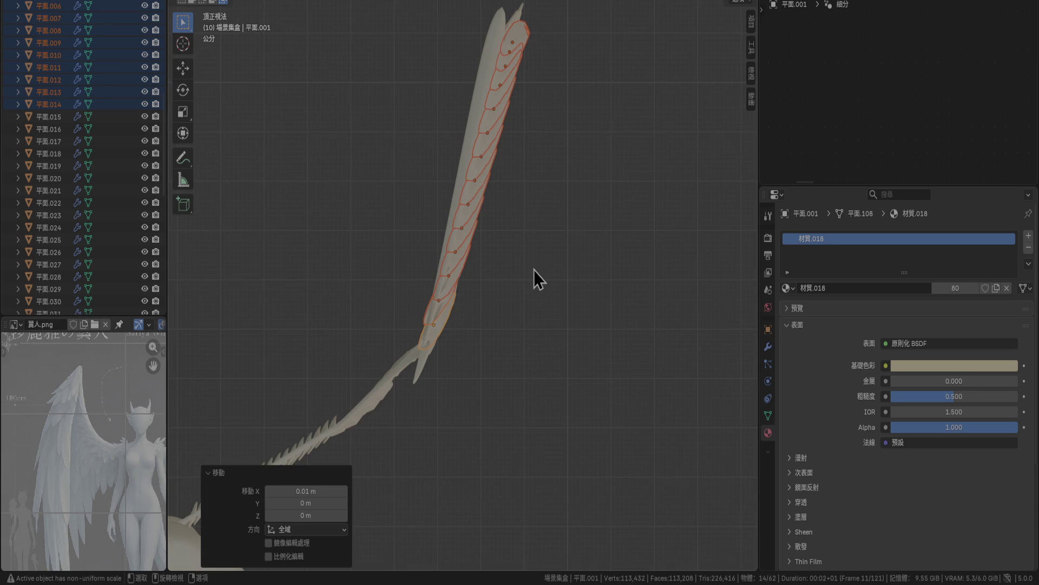
pyautogui.press('s')
pyautogui.write('r5')
pyautogui.press('Return')
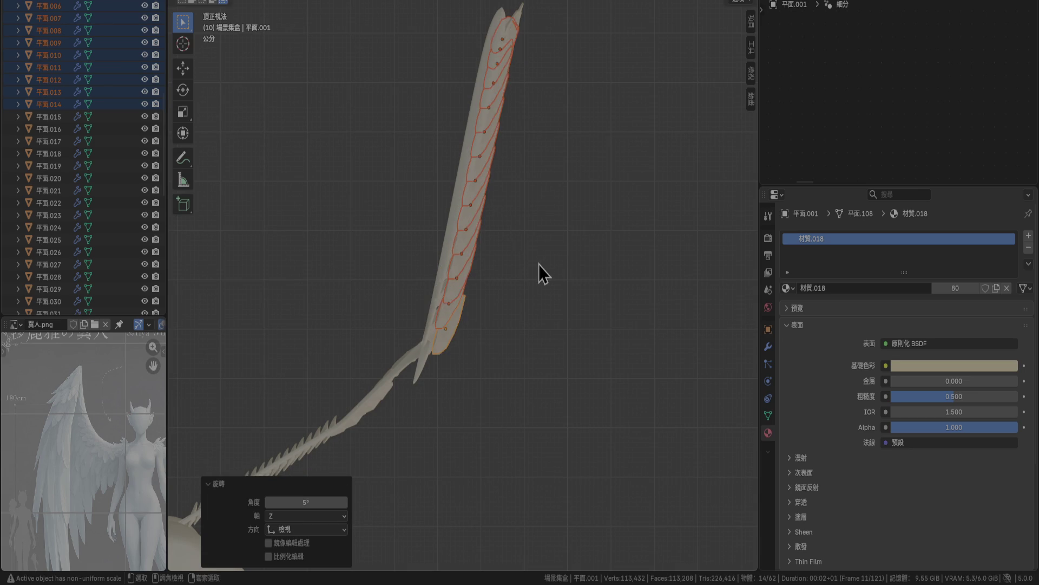
# Shift the feathers back -0.01 m along X and deselect them.
pyautogui.scroll(4, 492, 192)
pyautogui.press('g')
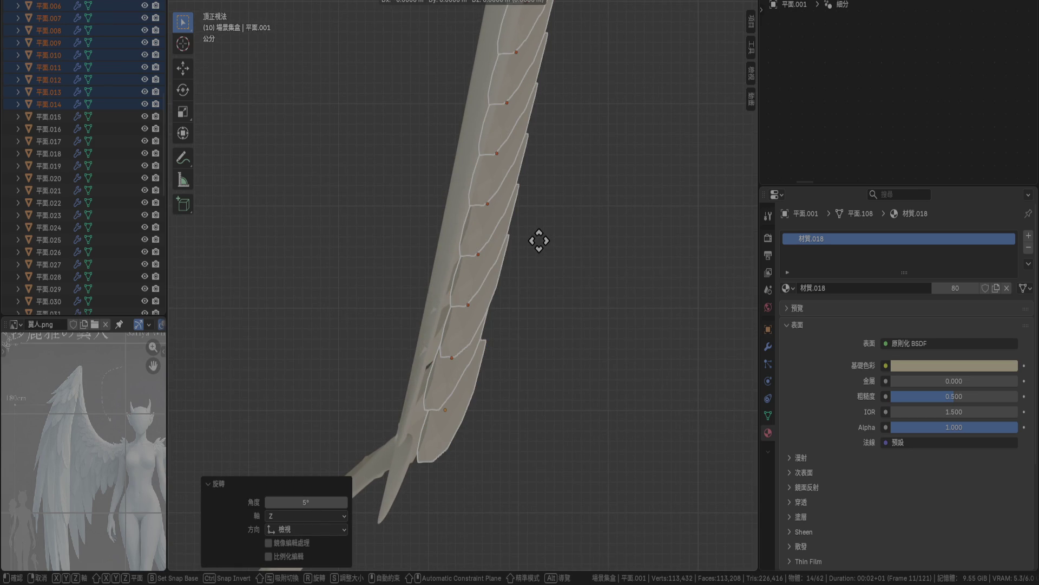
pyautogui.click(533, 238)
pyautogui.moveTo(534, 303)
pyautogui.mouseDown(button='middle')
pyautogui.moveTo(499, 238)
pyautogui.moveTo(505, 195)
pyautogui.moveTo(519, 281)
pyautogui.moveTo(426, 290)
pyautogui.mouseUp(button='middle')
pyautogui.click(579, 141)
pyautogui.moveTo(579, 141)
pyautogui.mouseDown(button='middle')
pyautogui.moveTo(381, 294)
pyautogui.moveTo(337, 275)
pyautogui.moveTo(279, 304)
pyautogui.moveTo(262, 286)
pyautogui.moveTo(326, 315)
pyautogui.moveTo(423, 331)
pyautogui.mouseUp(button='middle')
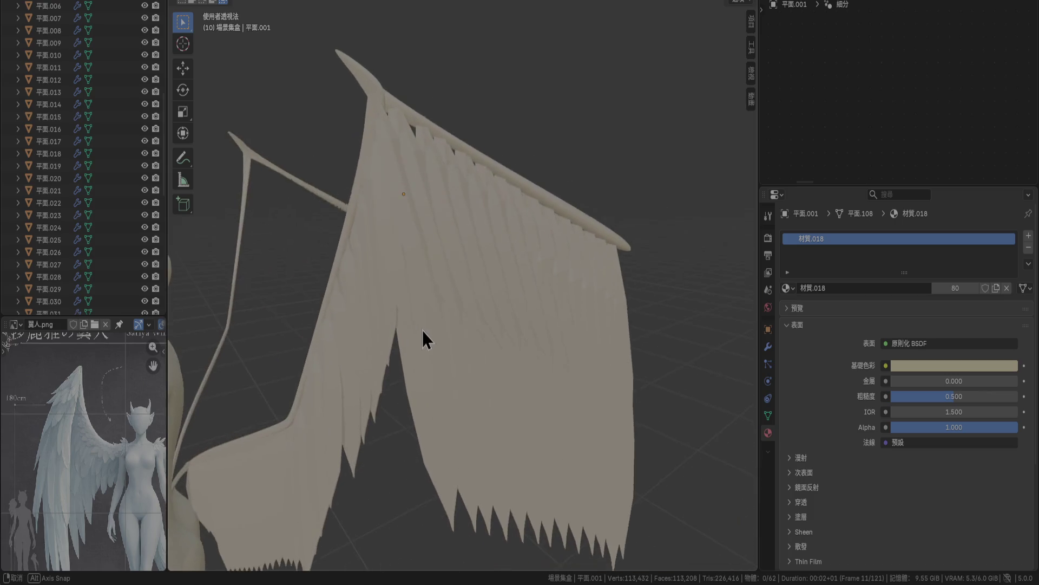
# Select feathers 平面.002 through 平面.058 and delete all 57.
pyautogui.scroll(5, 57, 72)
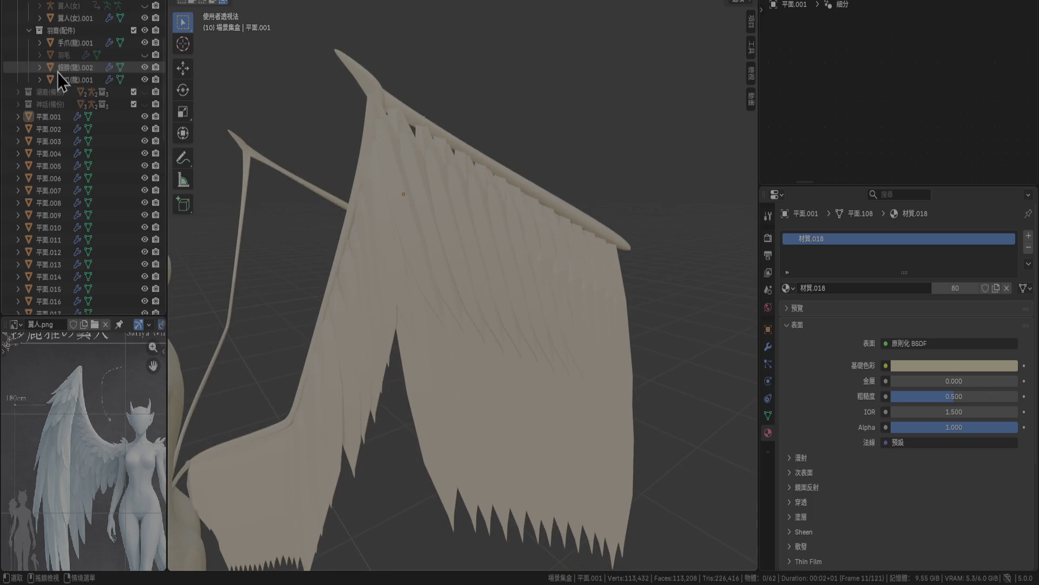
pyautogui.click(55, 128)
pyautogui.scroll(-10, 69, 192)
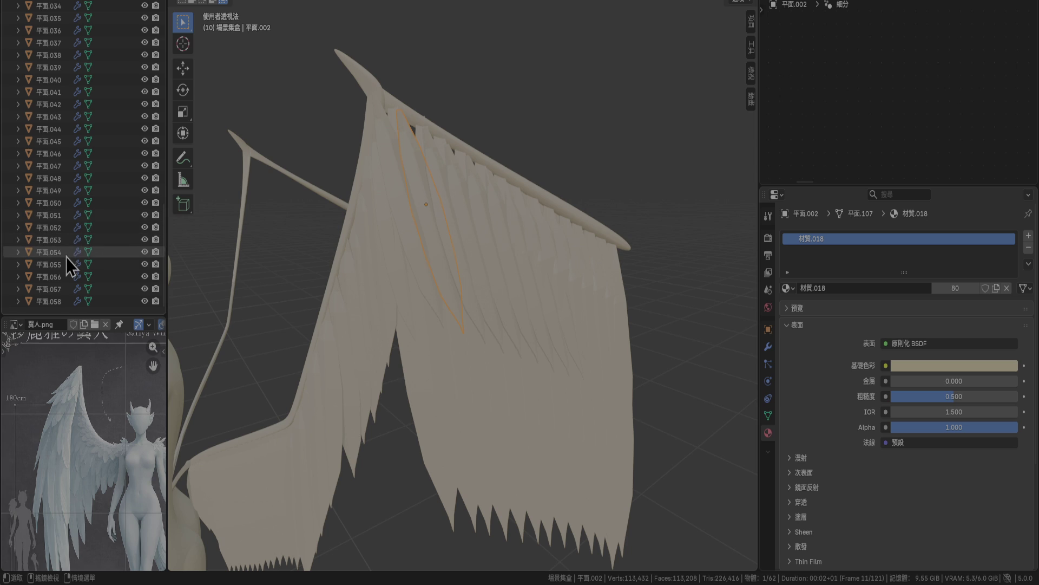
pyautogui.scroll(-2, 54, 303)
pyautogui.keyDown('shift'); pyautogui.click(58, 306); pyautogui.keyUp('shift')
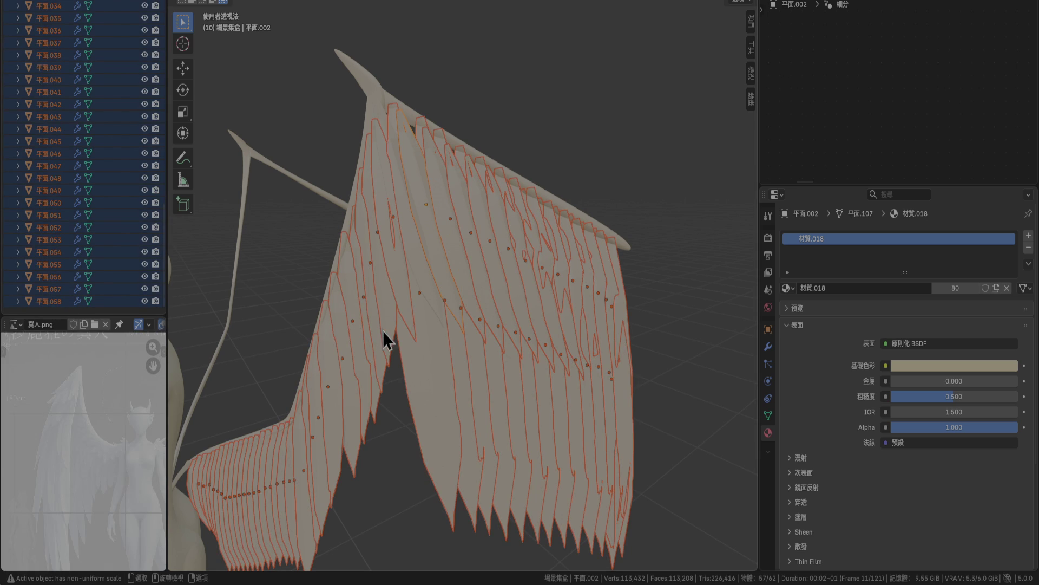
pyautogui.press('Delete')
# Select the hooked wing bone and enter Edit Mode in Right Ortho view.
pyautogui.click(395, 233)
pyautogui.moveTo(388, 275)
pyautogui.mouseDown(button='middle')
pyautogui.moveTo(398, 320)
pyautogui.moveTo(350, 330)
pyautogui.mouseUp(button='middle')
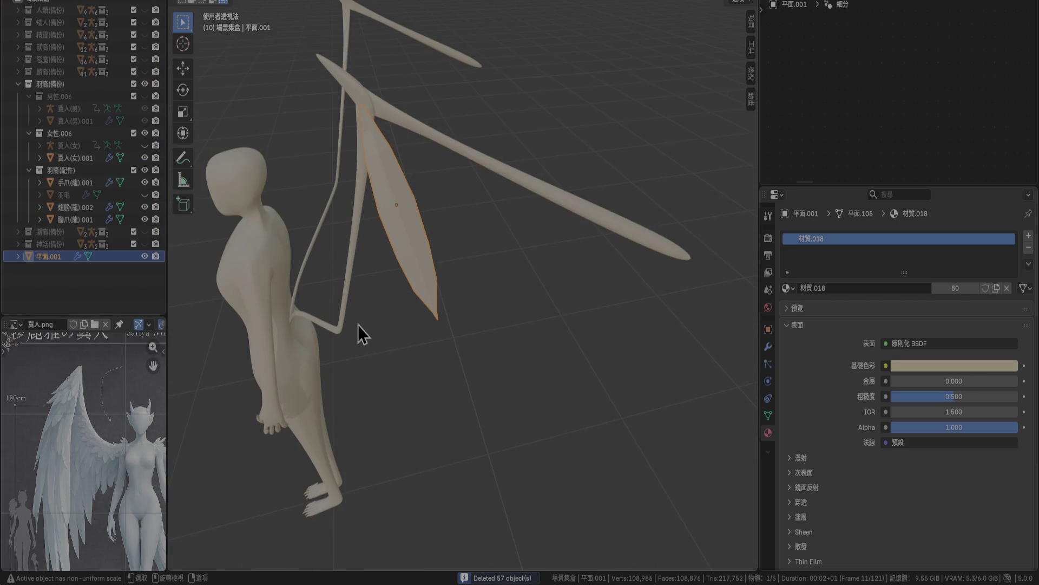
pyautogui.moveTo(401, 304)
pyautogui.mouseDown(button='middle')
pyautogui.moveTo(492, 300)
pyautogui.moveTo(473, 297)
pyautogui.mouseUp(button='middle')
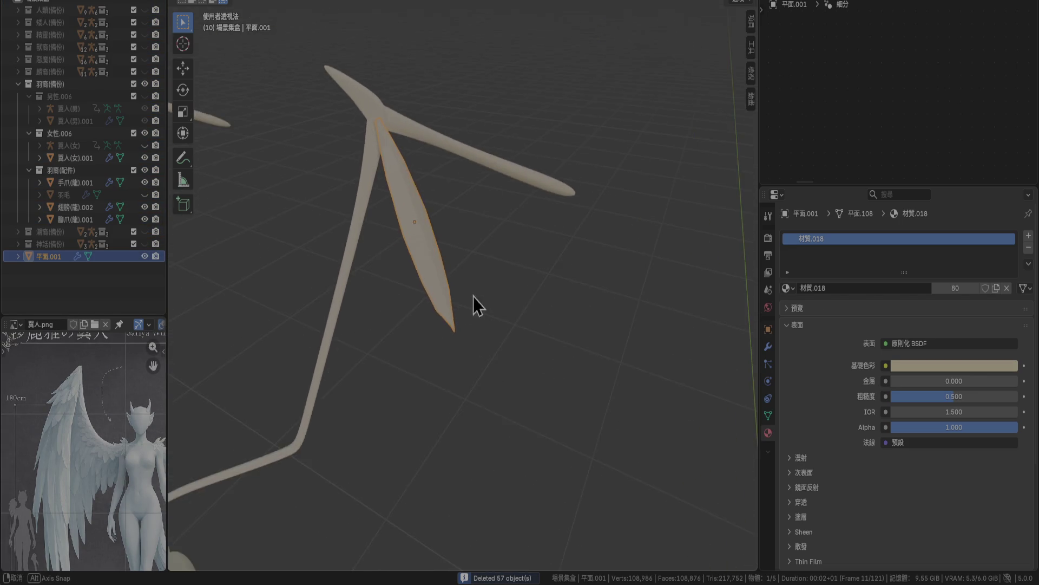
pyautogui.click(526, 162)
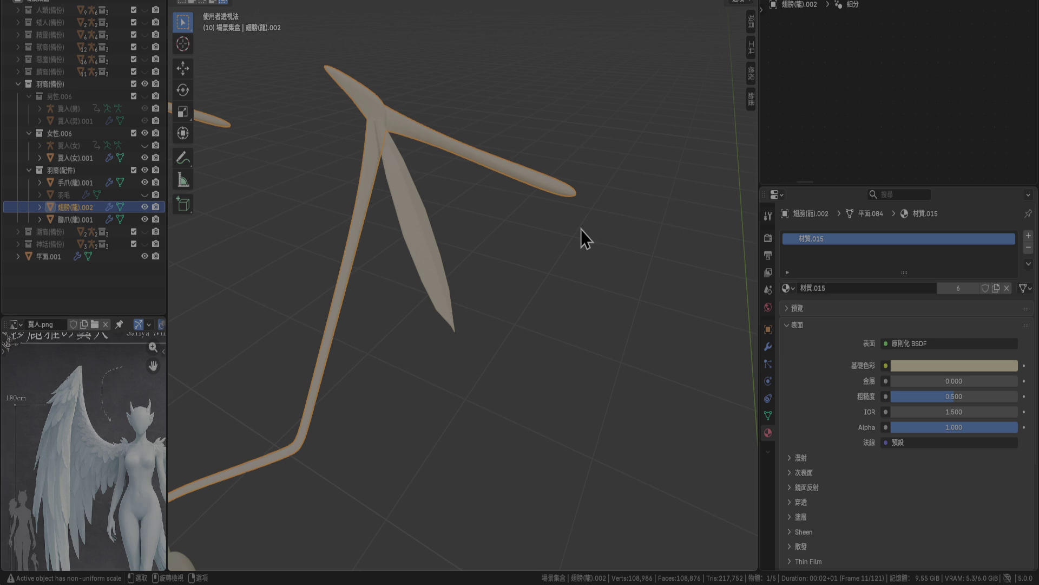
pyautogui.moveTo(579, 218)
pyautogui.mouseDown(button='middle')
pyautogui.moveTo(531, 216)
pyautogui.moveTo(524, 200)
pyautogui.moveTo(492, 259)
pyautogui.mouseUp(button='middle')
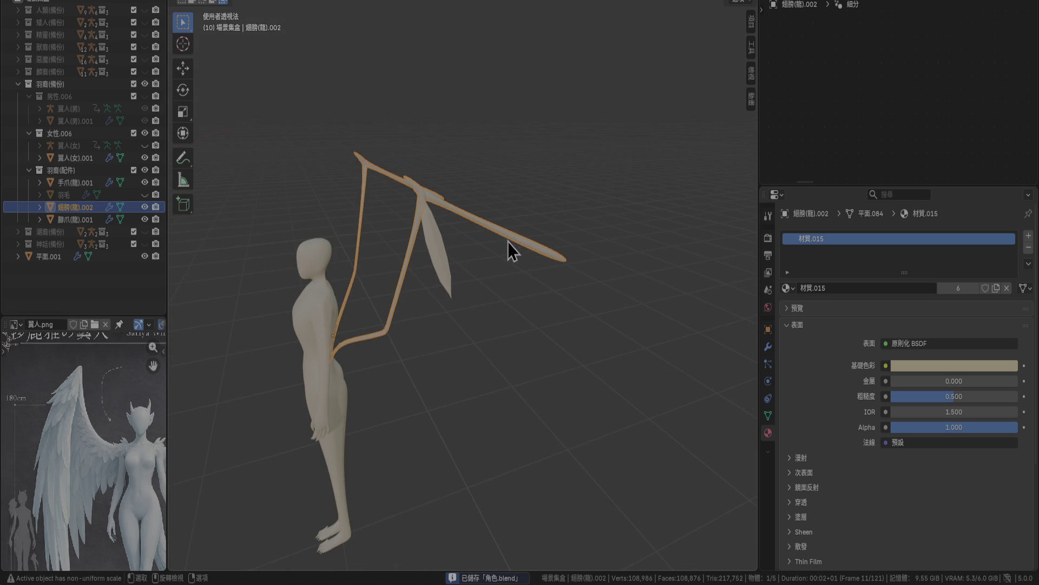
pyautogui.press('KP_3')
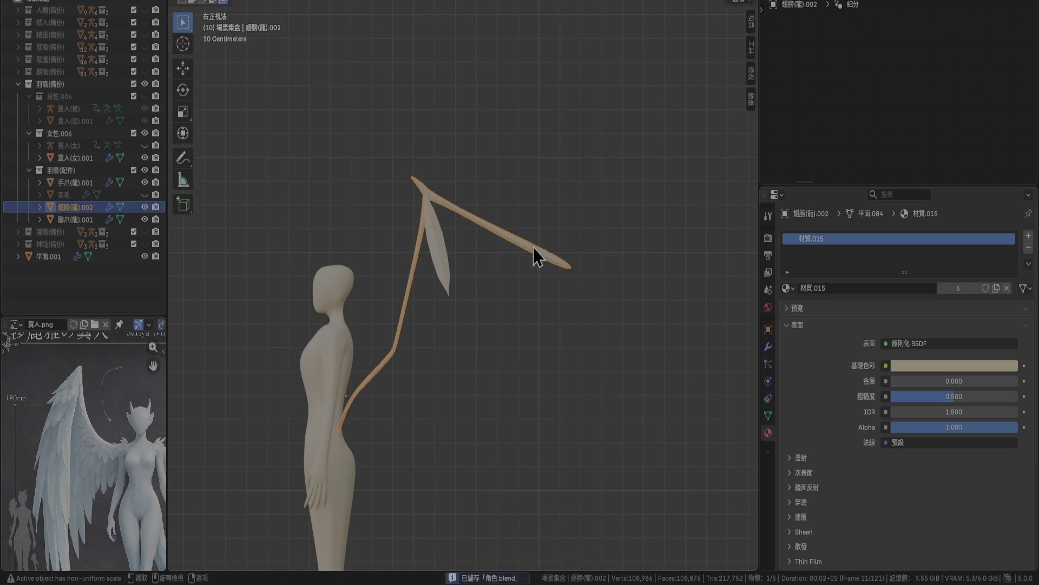
pyautogui.press('Tab')
pyautogui.scroll(5, 536, 247)
pyautogui.keyDown('shift'); pyautogui.moveTo(500, 256); pyautogui.dragTo(326, 265, button='middle'); pyautogui.keyUp('shift')
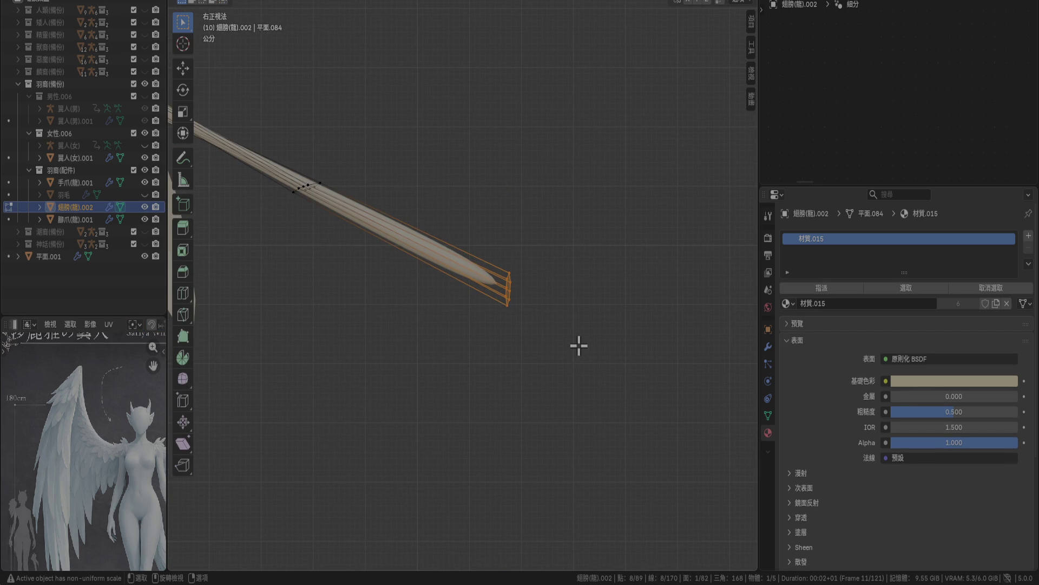
# Rotate the wing-bone tip -55° and unhide the 翼人(女) figure for reference.
pyautogui.press('r')
pyautogui.click(512, 394)
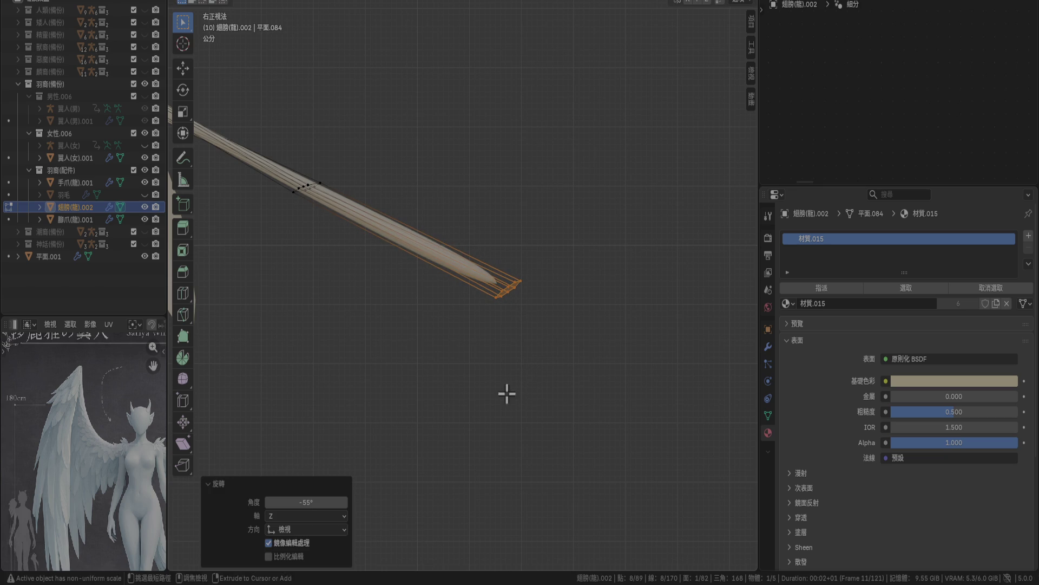
pyautogui.click(145, 145)
pyautogui.keyDown('shift'); pyautogui.scroll(-5, 487, 251); pyautogui.keyUp('shift')
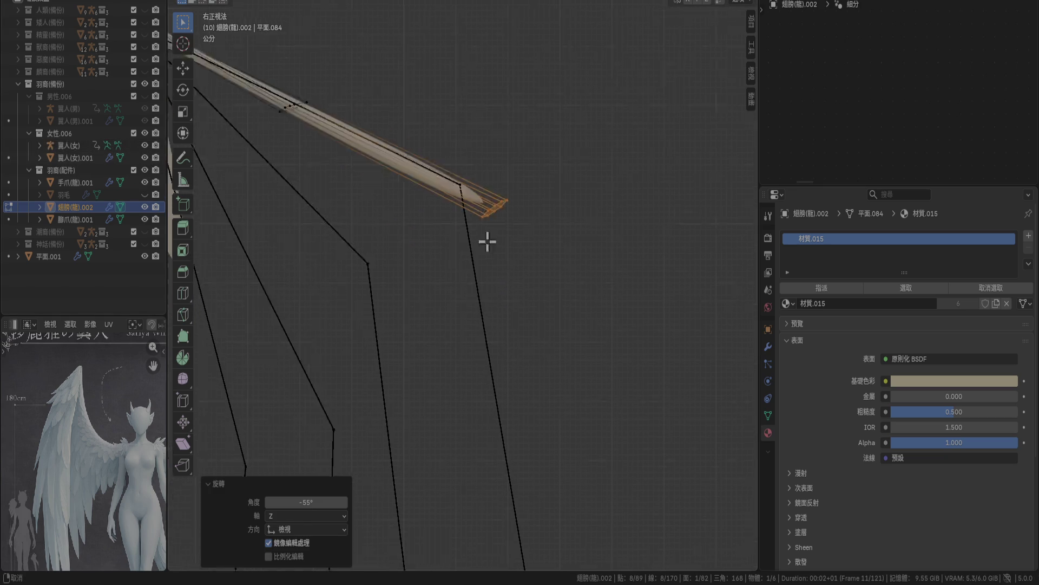
pyautogui.scroll(-3, 515, 287)
# Extrude the wing tip downward into a new section and fine-tune the new tip's position.
pyautogui.keyDown('shift'); pyautogui.moveTo(507, 321); pyautogui.dragTo(496, 214, button='middle'); pyautogui.keyUp('shift')
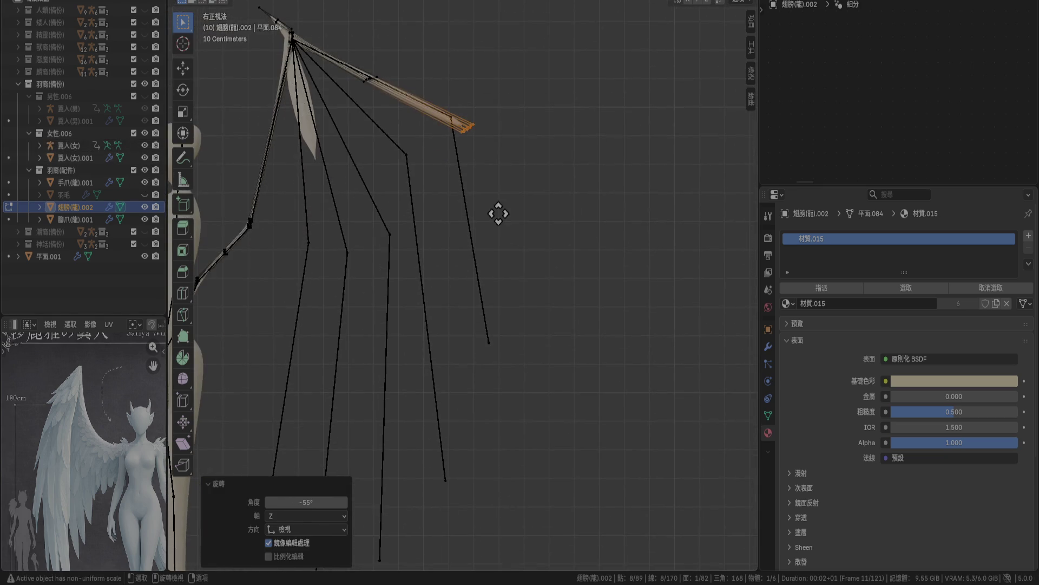
pyautogui.press('g')
pyautogui.press('z')
pyautogui.press('z')
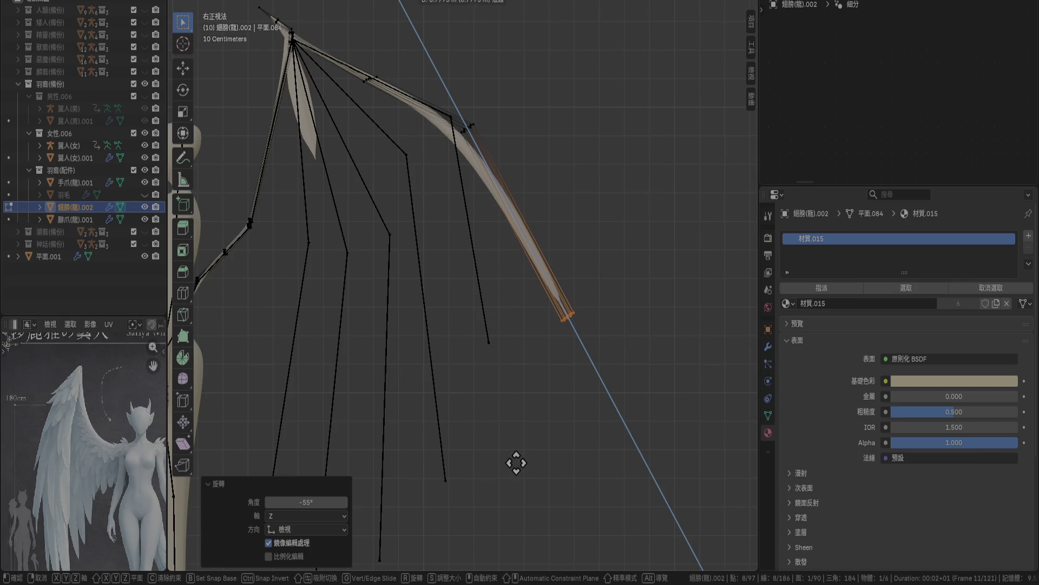
pyautogui.click(518, 467)
pyautogui.press('g')
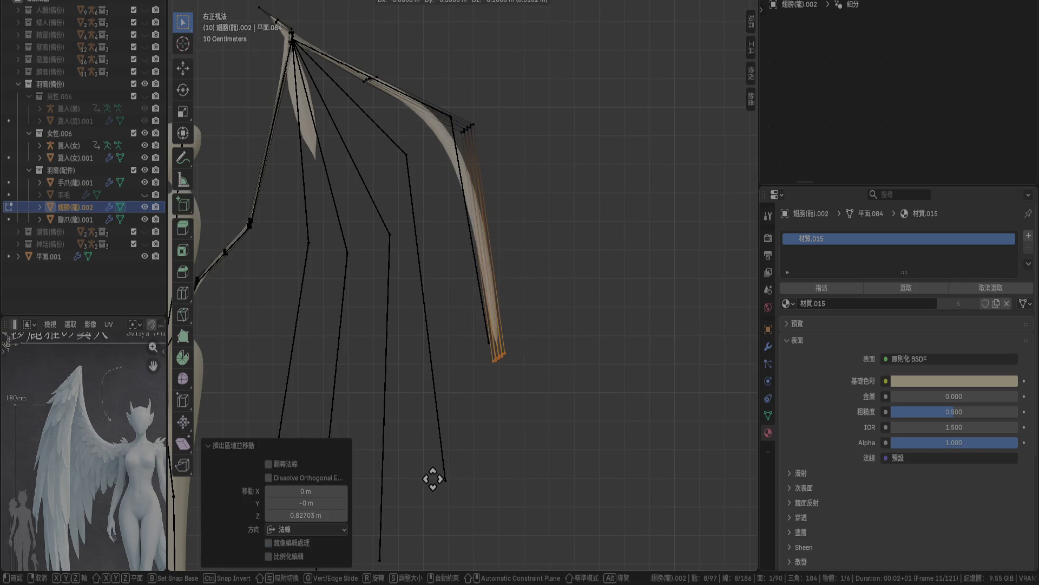
pyautogui.click(434, 476)
pyautogui.scroll(5, 509, 379)
pyautogui.keyDown('shift'); pyautogui.moveTo(505, 371); pyautogui.dragTo(473, 211, button='middle'); pyautogui.keyUp('shift')
pyautogui.press('g')
pyautogui.click(475, 426)
# Move the hook's corner vertex ring −0.04 m in Y and 0.07 m in Z.
pyautogui.keyDown('shift'); pyautogui.moveTo(465, 317); pyautogui.dragTo(479, 569, button='middle'); pyautogui.keyUp('shift')
pyautogui.moveTo(428, 177); pyautogui.dragTo(545, 265)
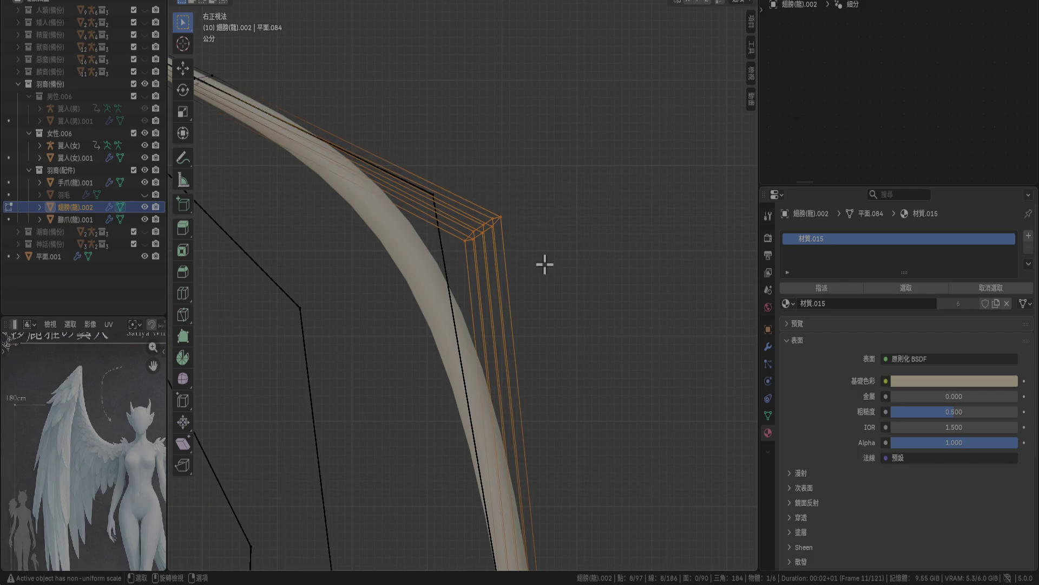
pyautogui.press('g')
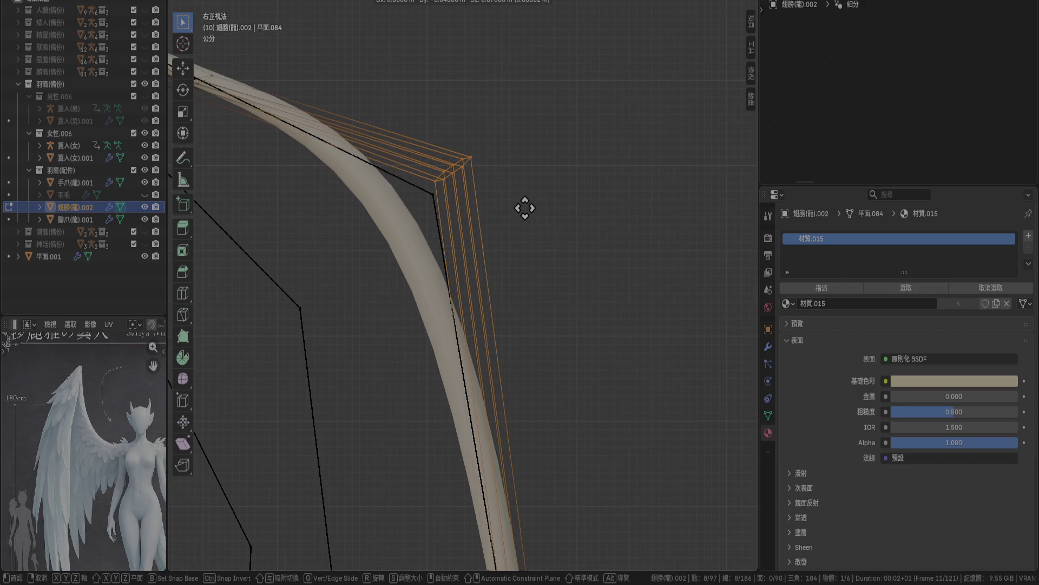
pyautogui.click(519, 204)
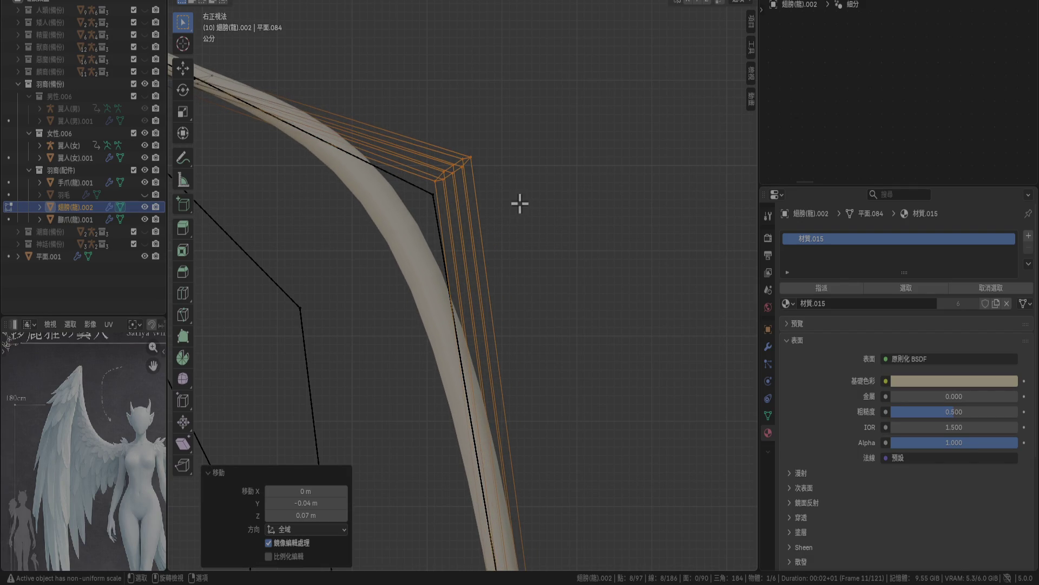
pyautogui.keyDown('shift'); pyautogui.moveTo(344, 233); pyautogui.dragTo(435, 230, button='middle'); pyautogui.keyUp('shift')
pyautogui.keyDown('shift'); pyautogui.moveTo(368, 131); pyautogui.dragTo(530, 303, button='middle'); pyautogui.keyUp('shift')
pyautogui.scroll(2, 465, 218)
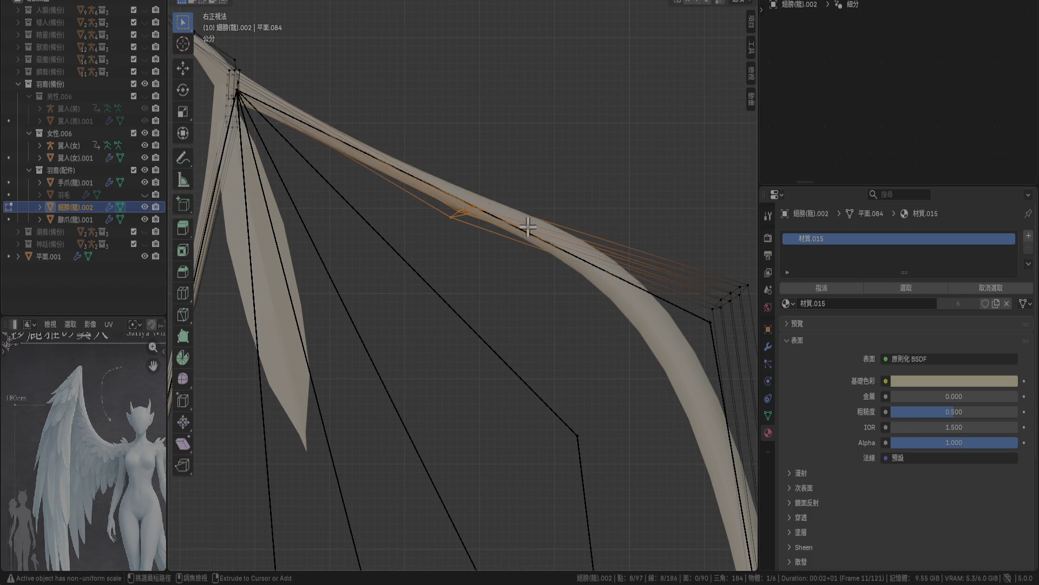
# Shift the selected upper wing-bone vertices right to straighten the upper span.
pyautogui.press('g')
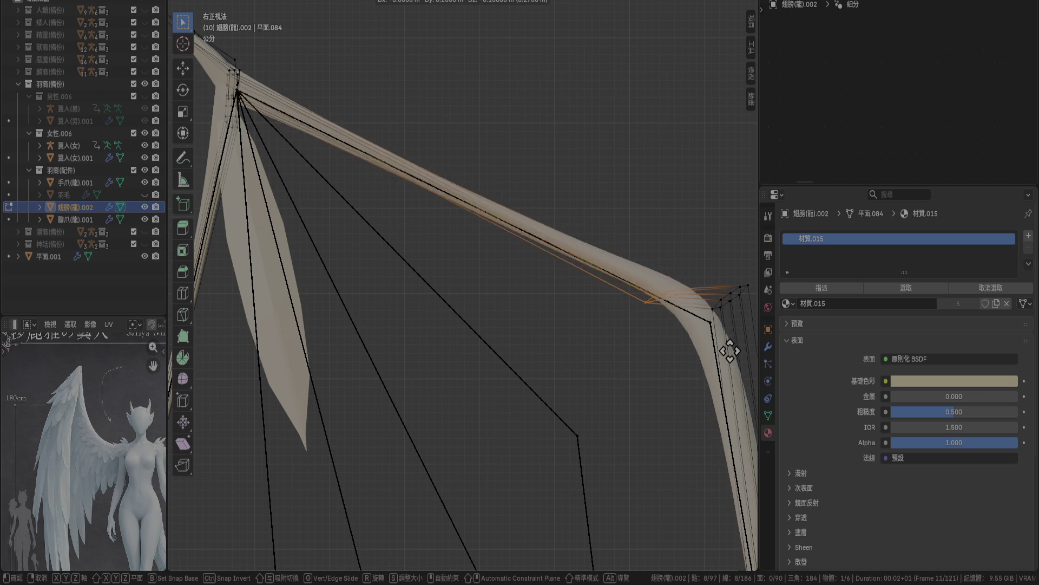
pyautogui.click(741, 350)
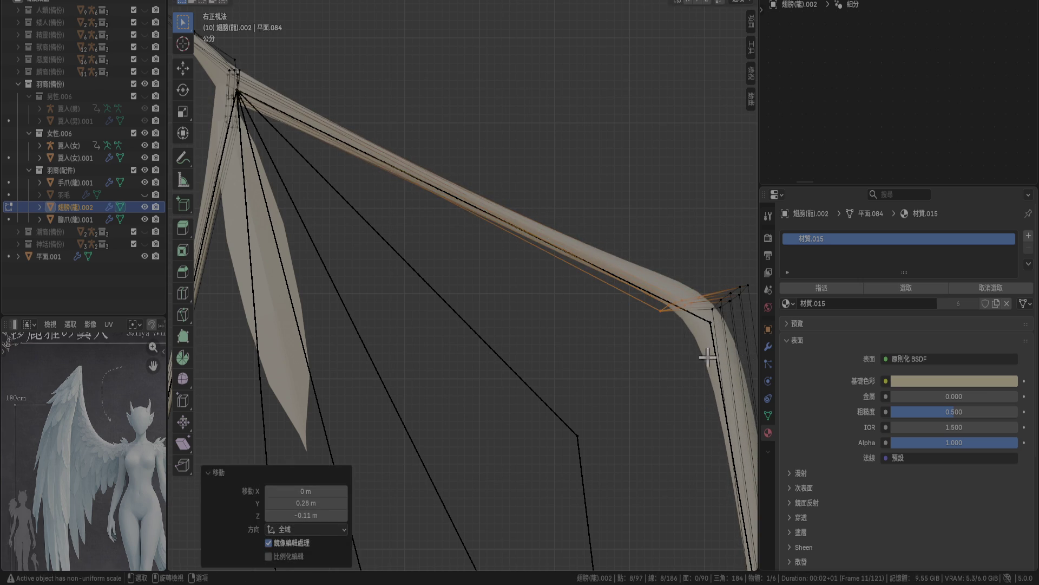
pyautogui.keyDown('shift'); pyautogui.moveTo(673, 279); pyautogui.dragTo(553, 212, button='middle'); pyautogui.keyUp('shift')
# Move the wing-bend vertices to tighten the hook's corner, then view from the front.
pyautogui.moveTo(659, 293); pyautogui.dragTo(659, 292)
pyautogui.moveTo(587, 204); pyautogui.dragTo(662, 297)
pyautogui.press('g')
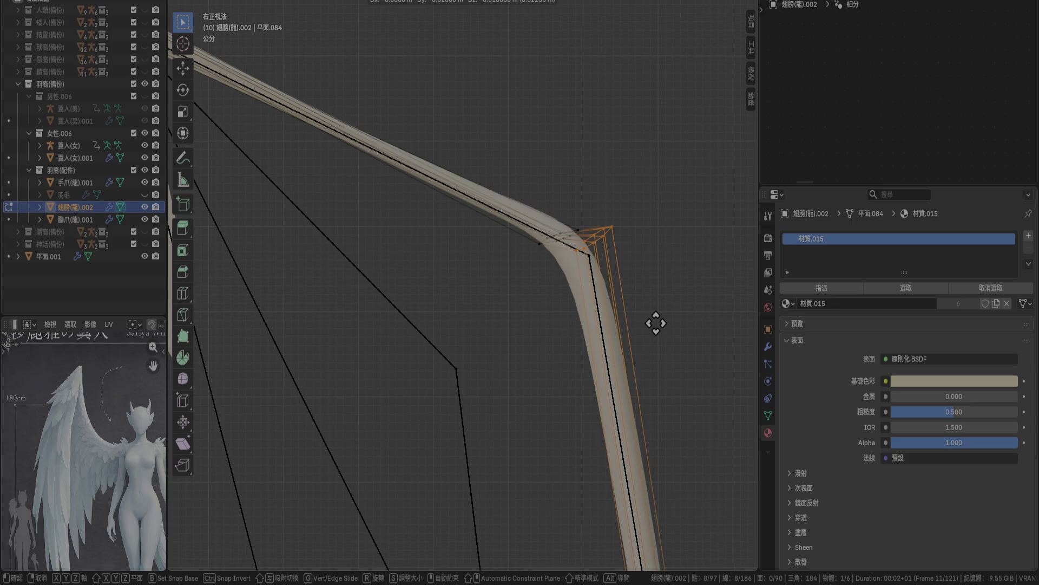
pyautogui.click(653, 337)
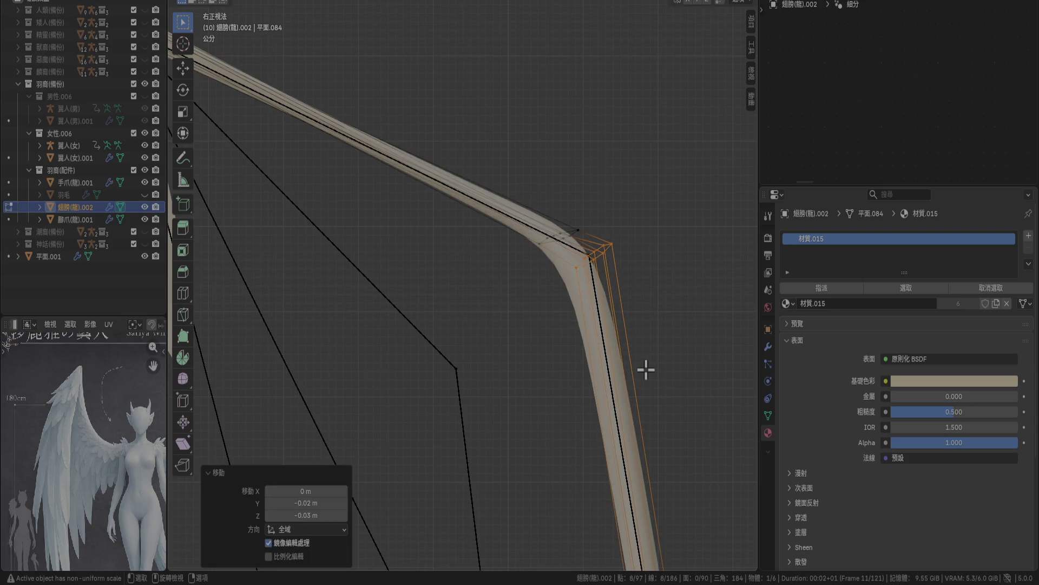
pyautogui.press('KP_1')
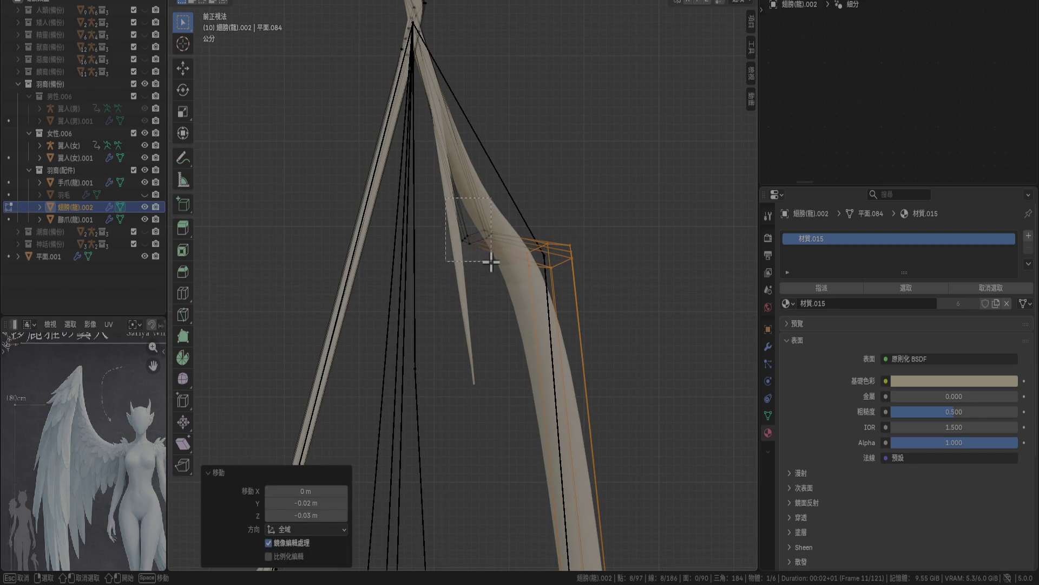
# Reposition the wing bend in Front view and shift the hook's lower outer edge slightly left.
pyautogui.press('g')
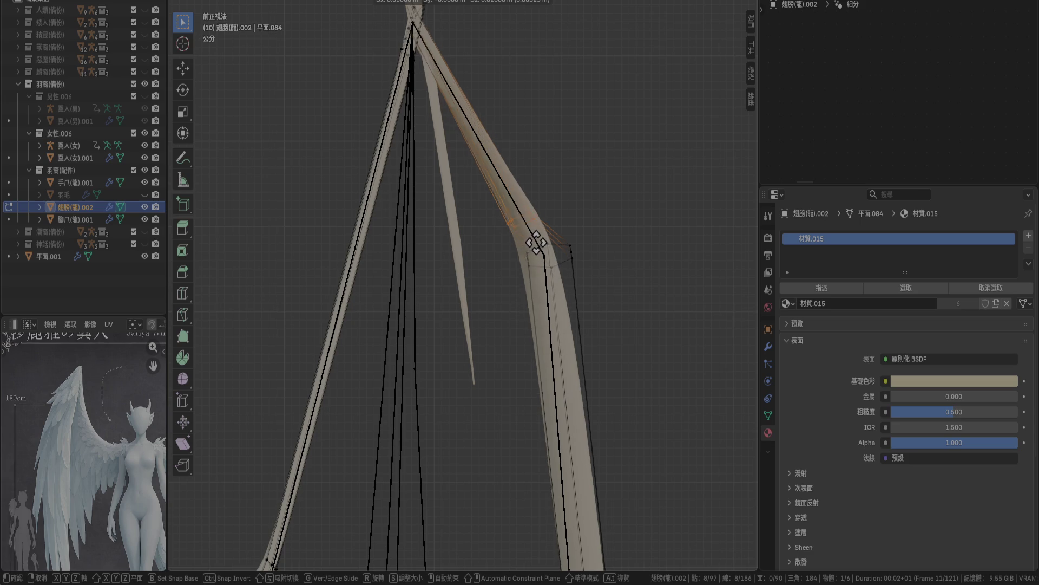
pyautogui.click(538, 241)
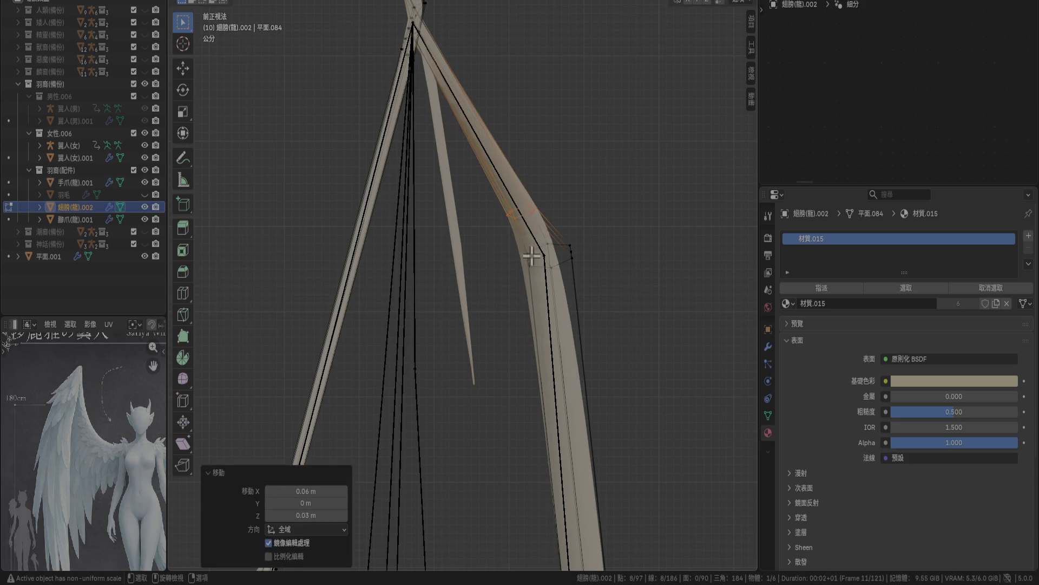
pyautogui.click(618, 315)
pyautogui.press('g')
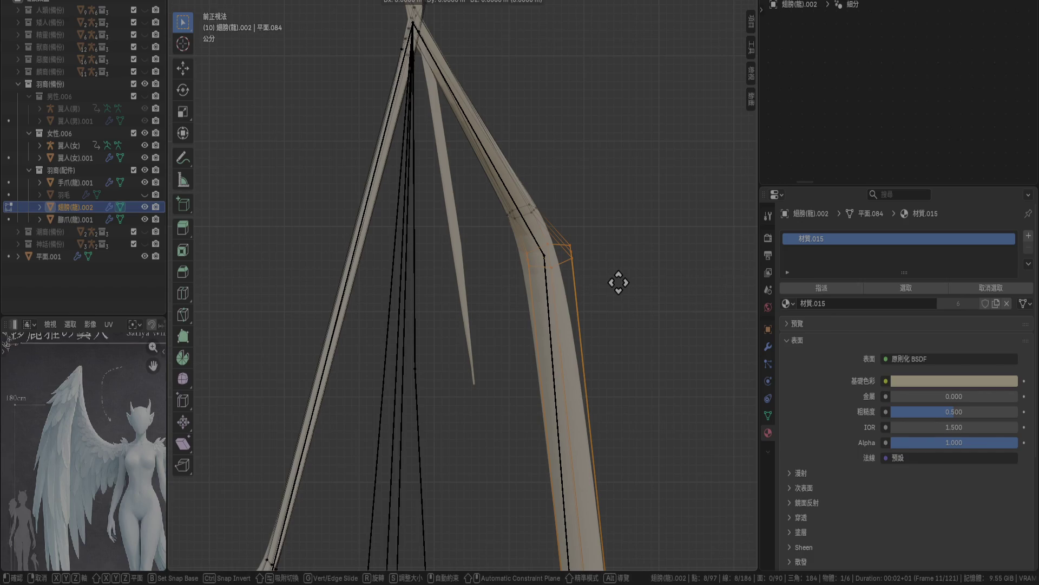
pyautogui.click(612, 281)
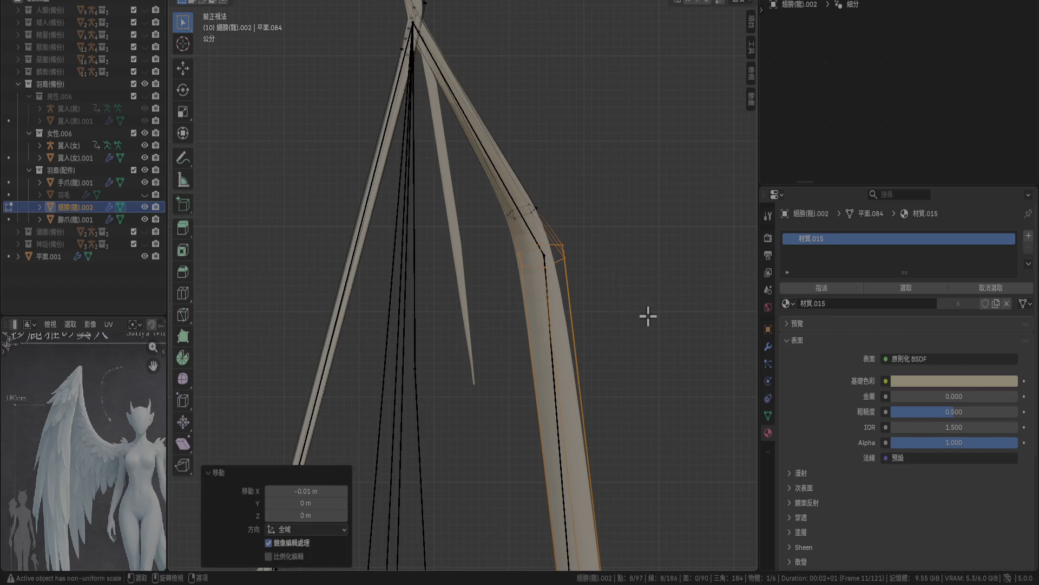
# Move the hook's tip face and taper it to 0.6 size.
pyautogui.press('KP_3')
pyautogui.moveTo(649, 310); pyautogui.dragTo(592, 387, button='middle')
pyautogui.press('KP_1')
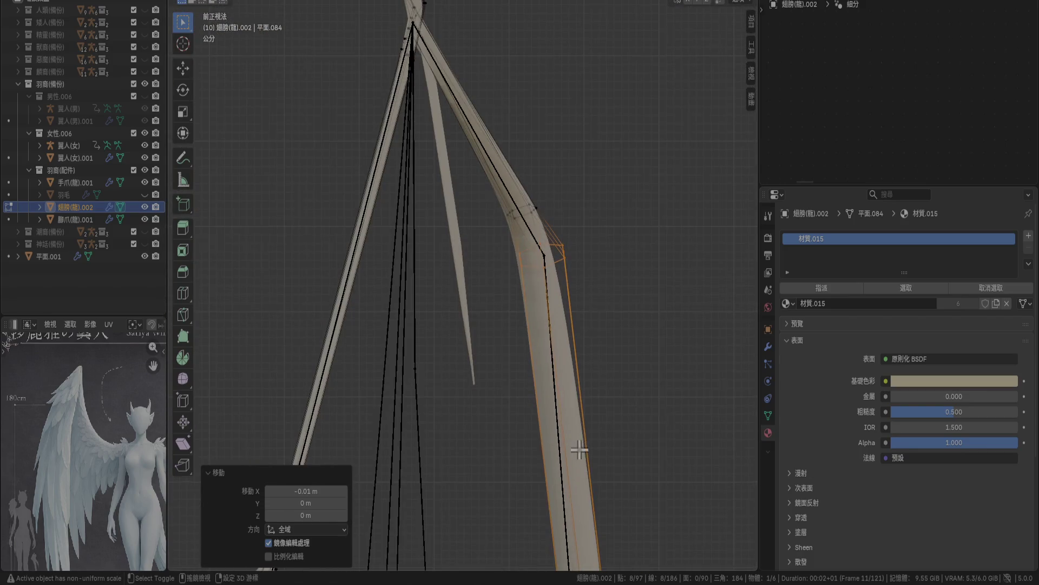
pyautogui.keyDown('shift'); pyautogui.moveTo(579, 451); pyautogui.dragTo(505, 139, button='middle'); pyautogui.keyUp('shift')
pyautogui.scroll(-3, 552, 301)
pyautogui.hotkey('ctrl', 'z')
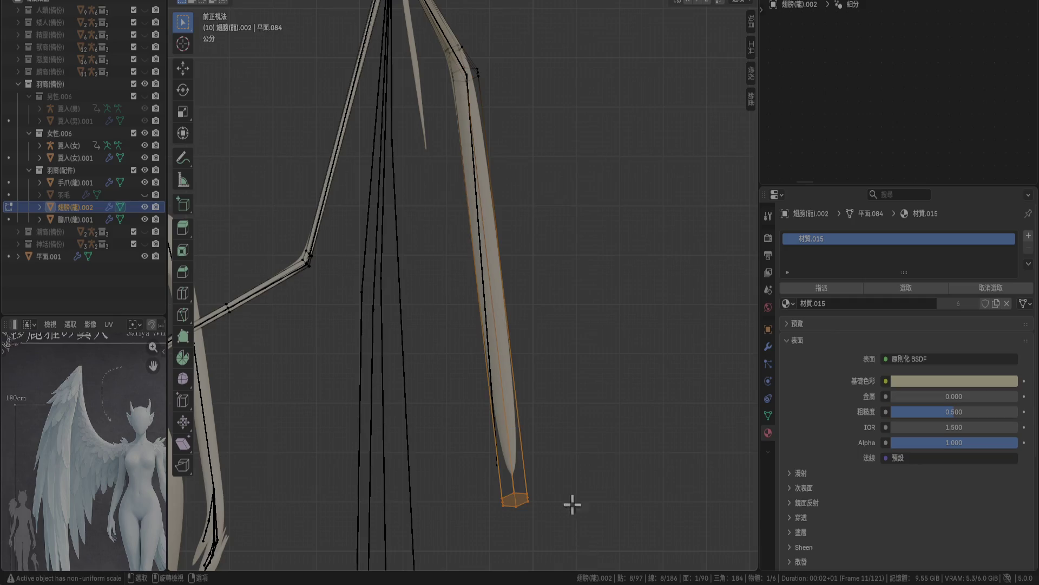
pyautogui.keyDown('shift'); pyautogui.moveTo(574, 513); pyautogui.dragTo(564, 366, button='middle'); pyautogui.keyUp('shift')
pyautogui.press('g')
pyautogui.click(550, 373)
pyautogui.moveTo(529, 106)
pyautogui.keyDown('shift'); pyautogui.mouseDown(button='middle')
pyautogui.moveTo(547, 260)
pyautogui.moveTo(596, 415)
pyautogui.mouseUp(button='middle'); pyautogui.keyUp('shift')
pyautogui.press('s')
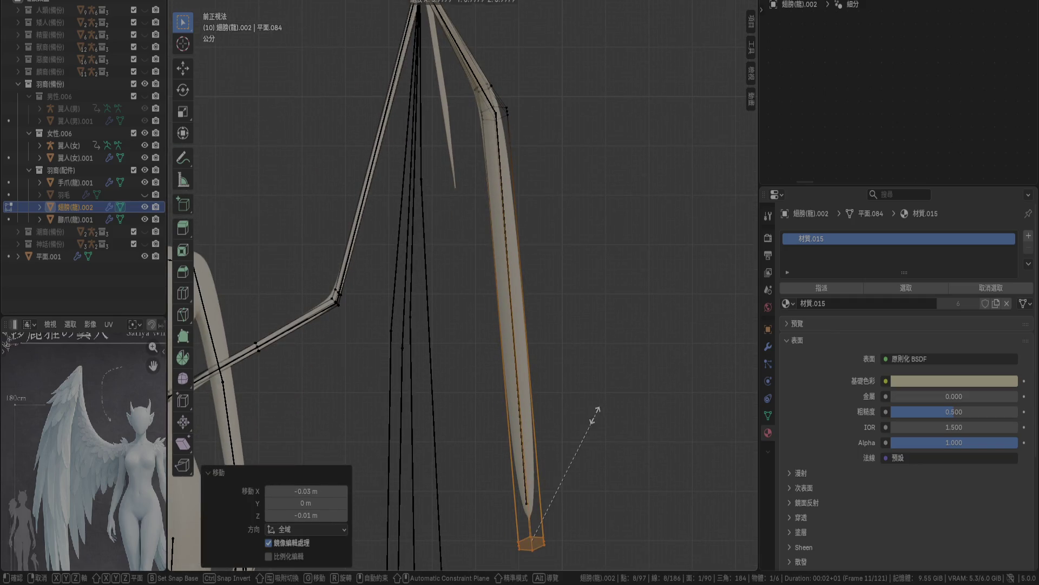
pyautogui.click(560, 458)
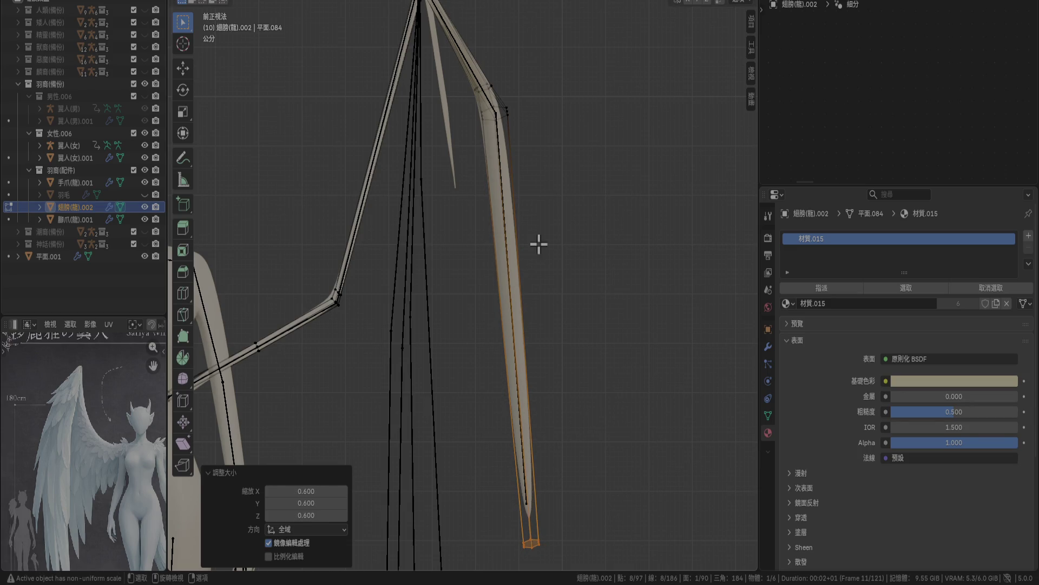
# Narrow the bend's outer vertices to 0.6 and nudge the expanded upper wing segment.
pyautogui.keyDown('shift'); pyautogui.moveTo(539, 247); pyautogui.dragTo(543, 391, button='middle'); pyautogui.keyUp('shift')
pyautogui.scroll(4, 494, 238)
pyautogui.moveTo(494, 204); pyautogui.dragTo(639, 284)
pyautogui.press('s')
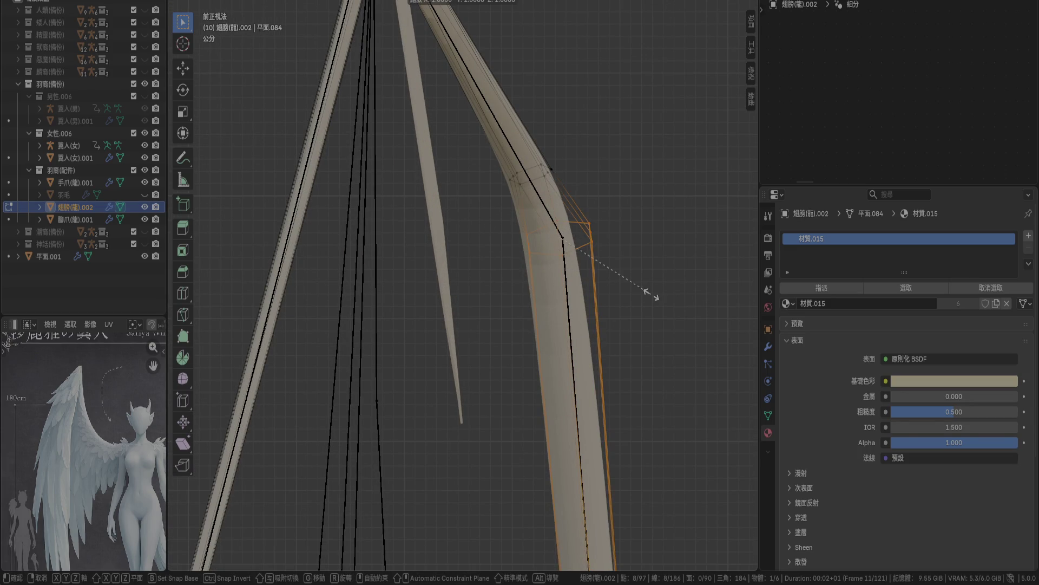
pyautogui.click(601, 294)
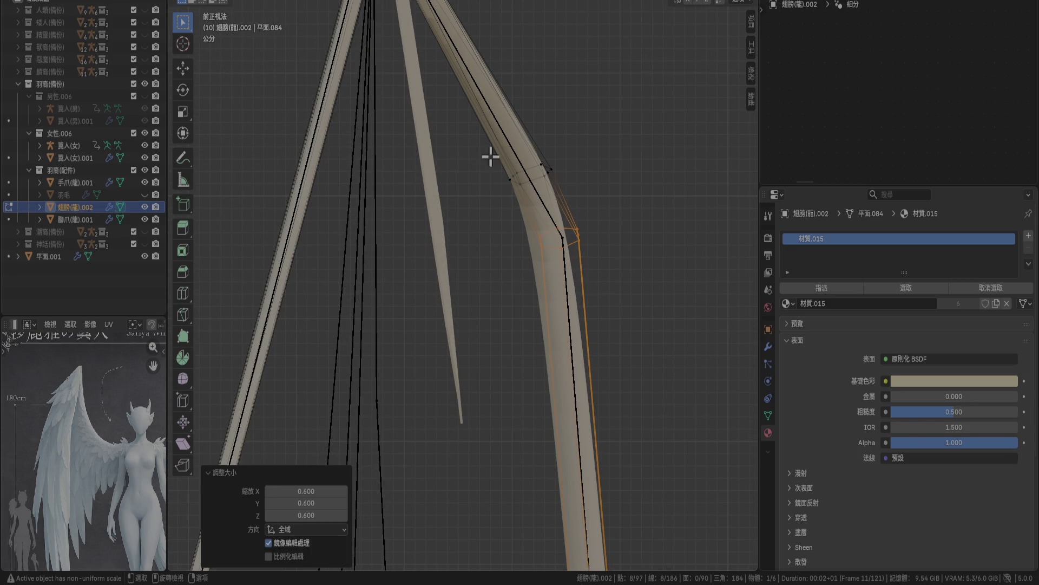
pyautogui.press('ctrl+KP_Add')
pyautogui.press('g')
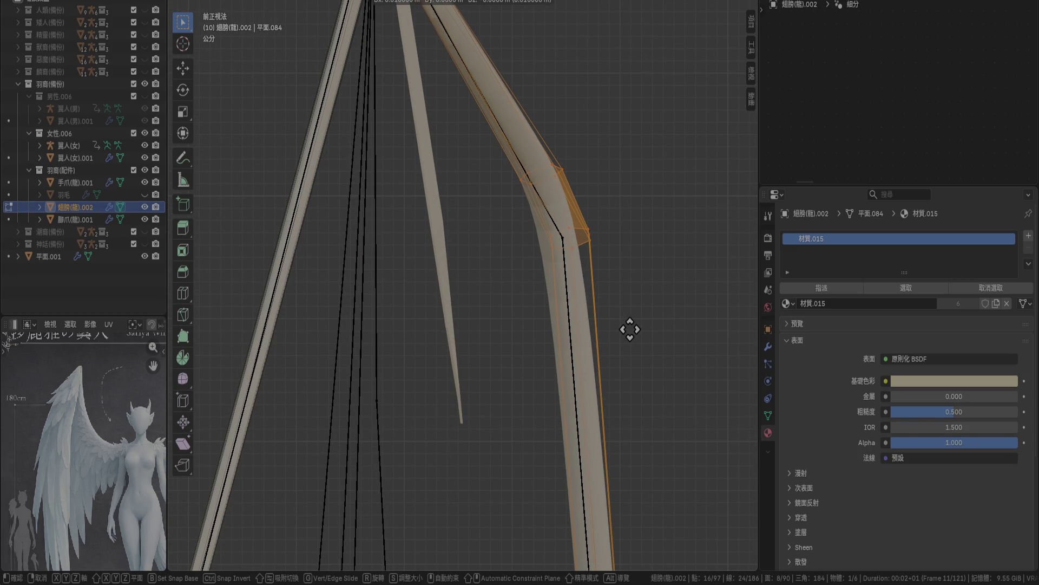
pyautogui.click(629, 328)
# Briefly leave Edit Mode to inspect the wing, then return in side view.
pyautogui.moveTo(634, 288)
pyautogui.mouseDown(button='middle')
pyautogui.moveTo(598, 324)
pyautogui.moveTo(515, 367)
pyautogui.moveTo(600, 340)
pyautogui.moveTo(641, 441)
pyautogui.mouseUp(button='middle')
pyautogui.press('Tab')
pyautogui.scroll(2, 541, 411)
pyautogui.moveTo(541, 403)
pyautogui.mouseDown(button='middle')
pyautogui.moveTo(560, 388)
pyautogui.moveTo(579, 329)
pyautogui.mouseUp(button='middle')
pyautogui.press('Tab')
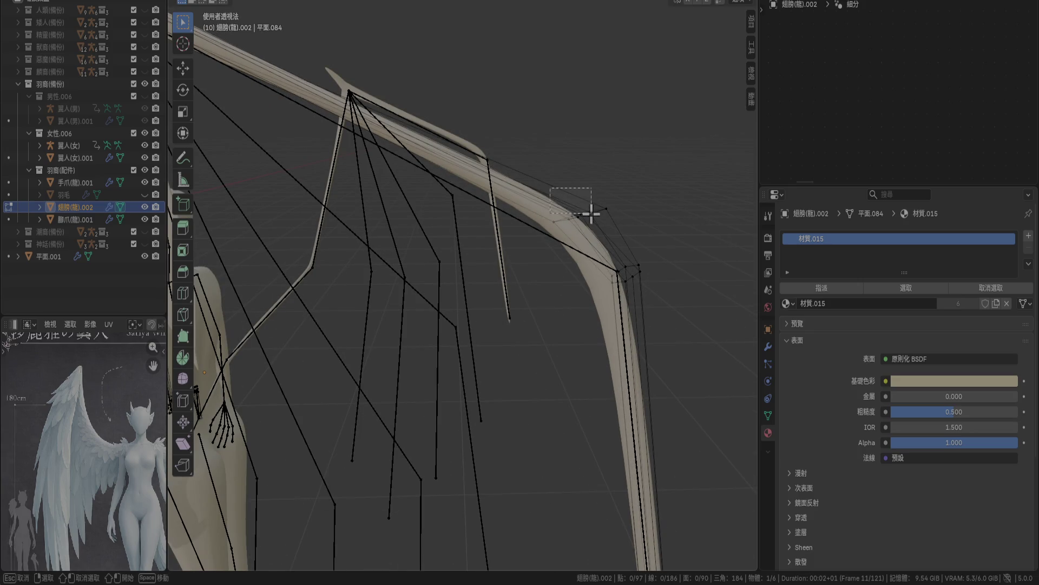
pyautogui.press('KP_3')
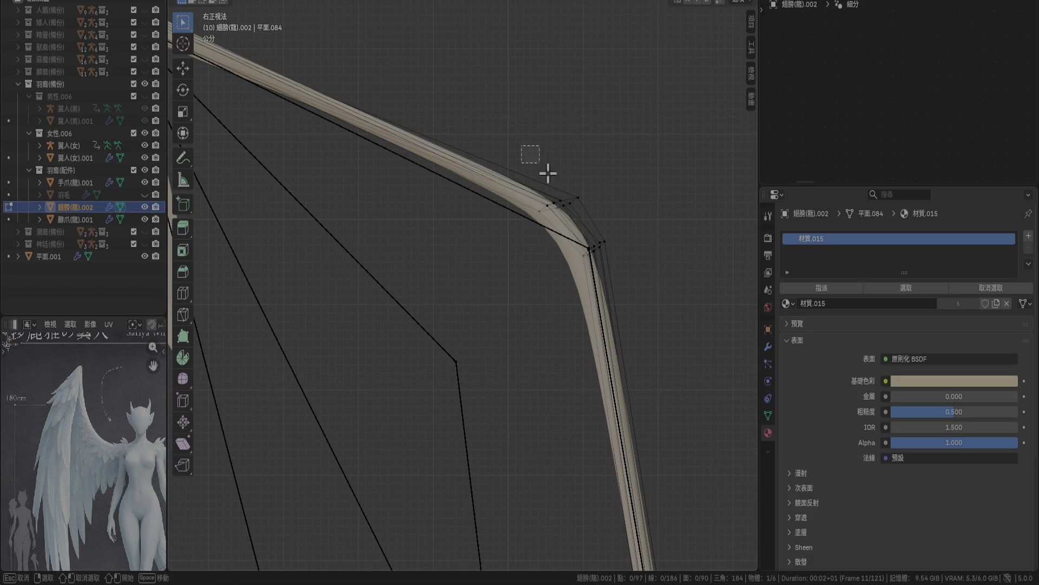
# Rotate the wing-bend vertices 20° and shift them slightly down.
pyautogui.moveTo(588, 219); pyautogui.dragTo(617, 215)
pyautogui.press('r')
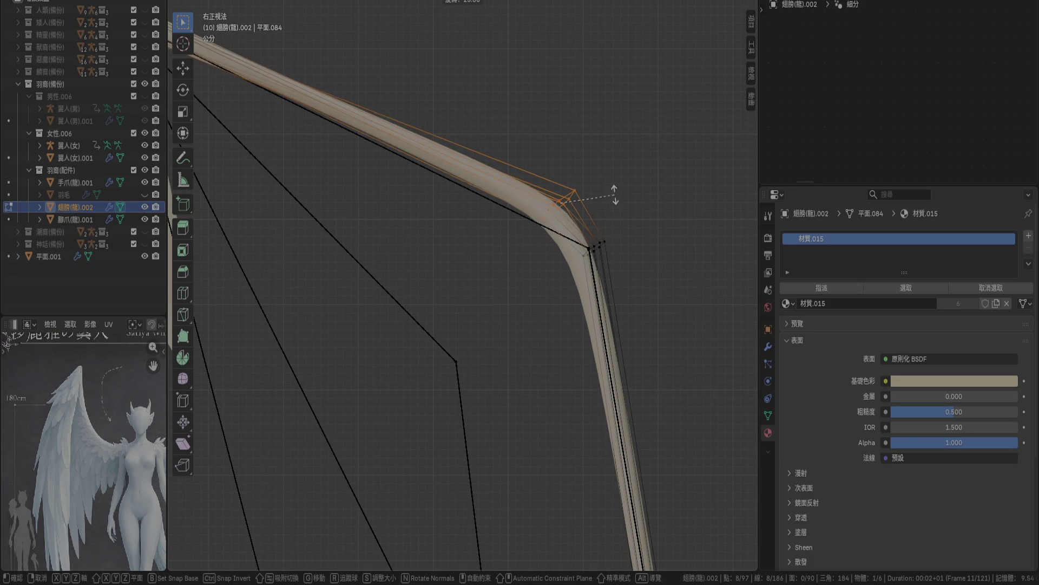
pyautogui.click(613, 191)
pyautogui.press('g')
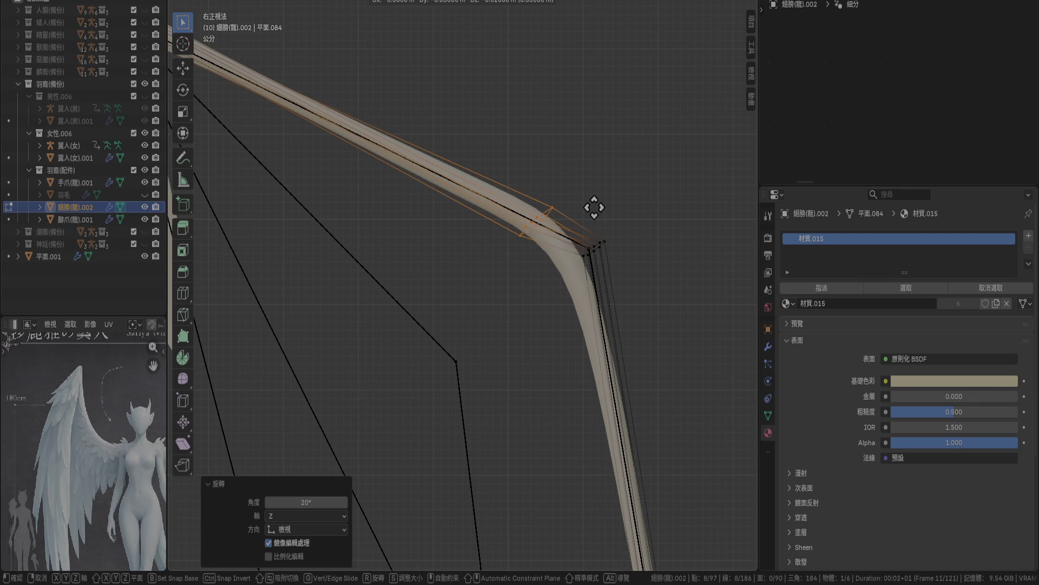
pyautogui.click(594, 207)
pyautogui.press('g')
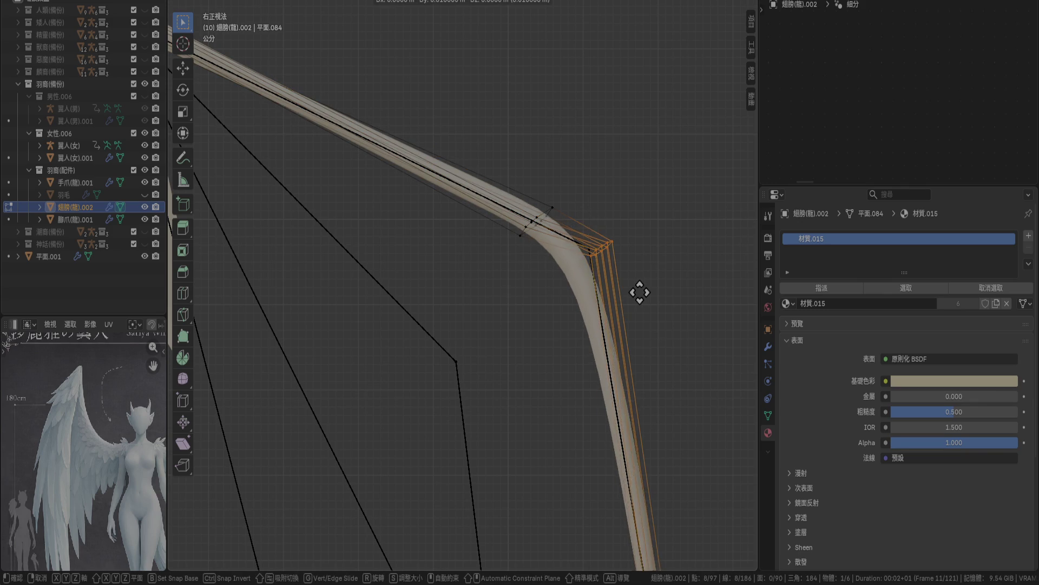
pyautogui.rightClick(667, 279)
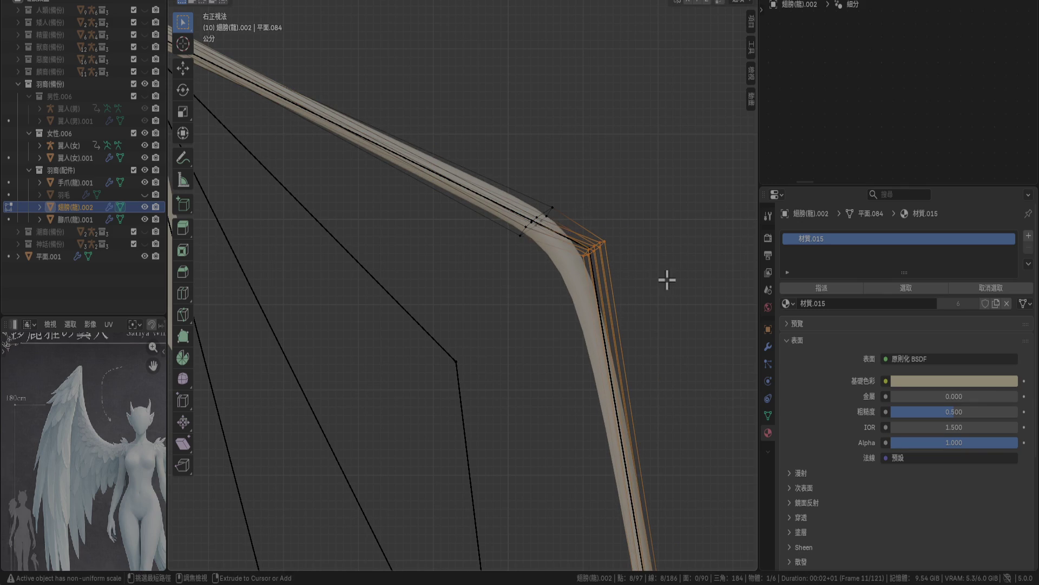
# Resize the elbow ring, turn it 15° and nudge it slightly down.
pyautogui.keyDown('alt'); pyautogui.click(536, 222); pyautogui.keyUp('alt')
pyautogui.press('s')
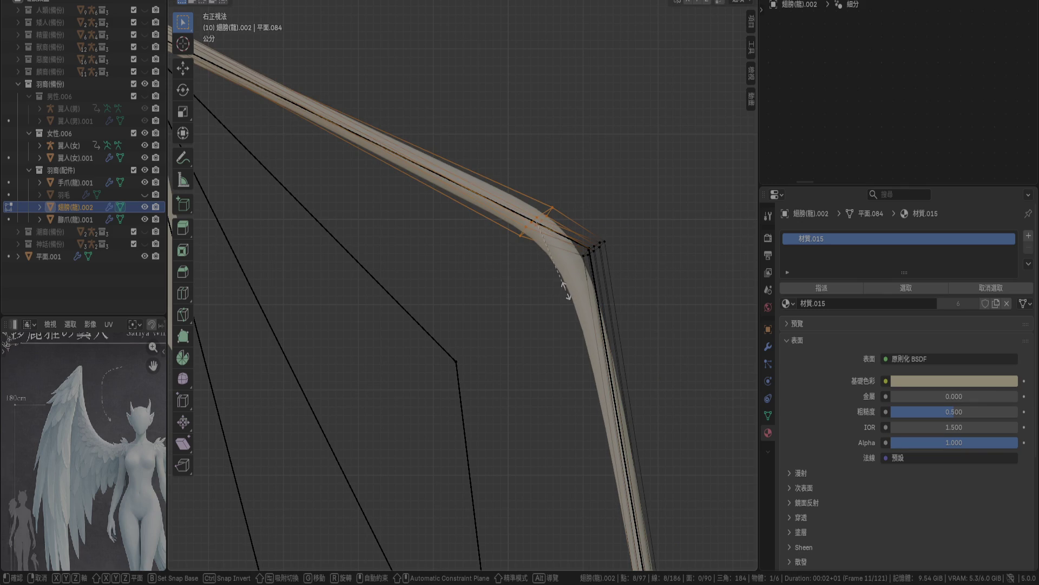
pyautogui.click(582, 319)
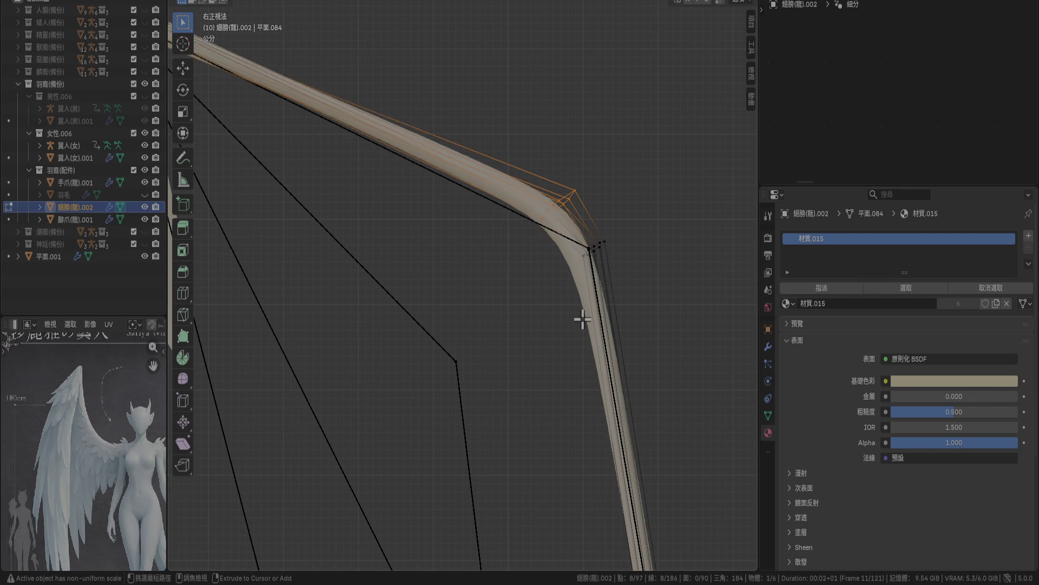
pyautogui.hotkey('ctrl', 'z')
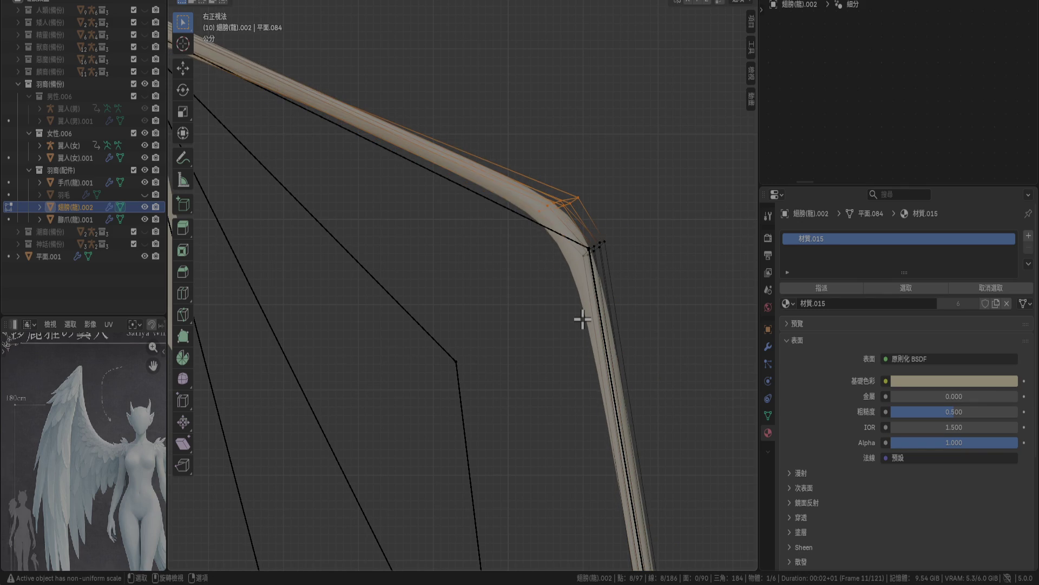
pyautogui.write('r15')
pyautogui.press('Return')
pyautogui.press('g')
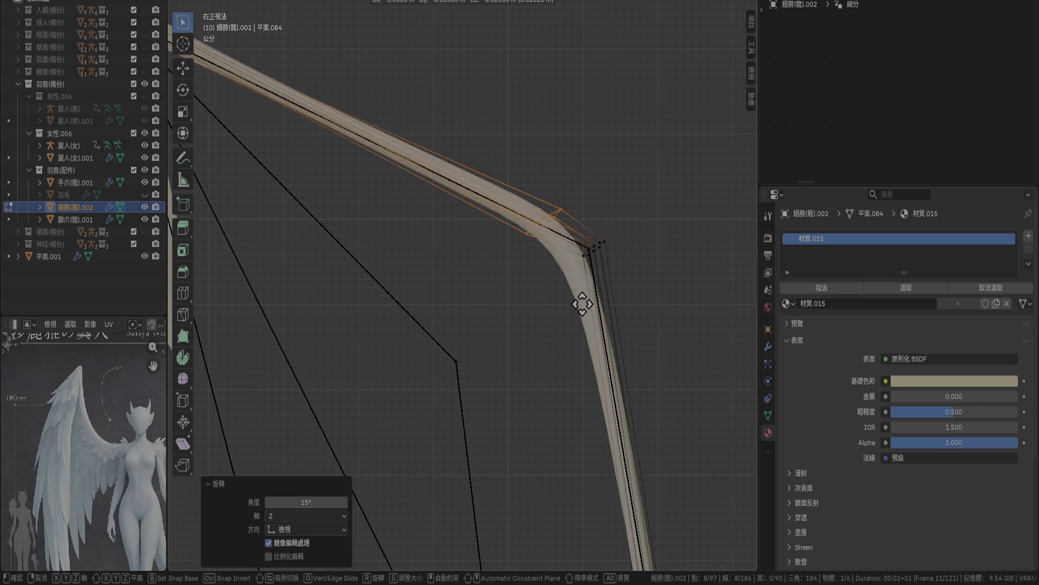
pyautogui.click(583, 305)
pyautogui.keyDown('alt'); pyautogui.click(599, 262); pyautogui.keyUp('alt')
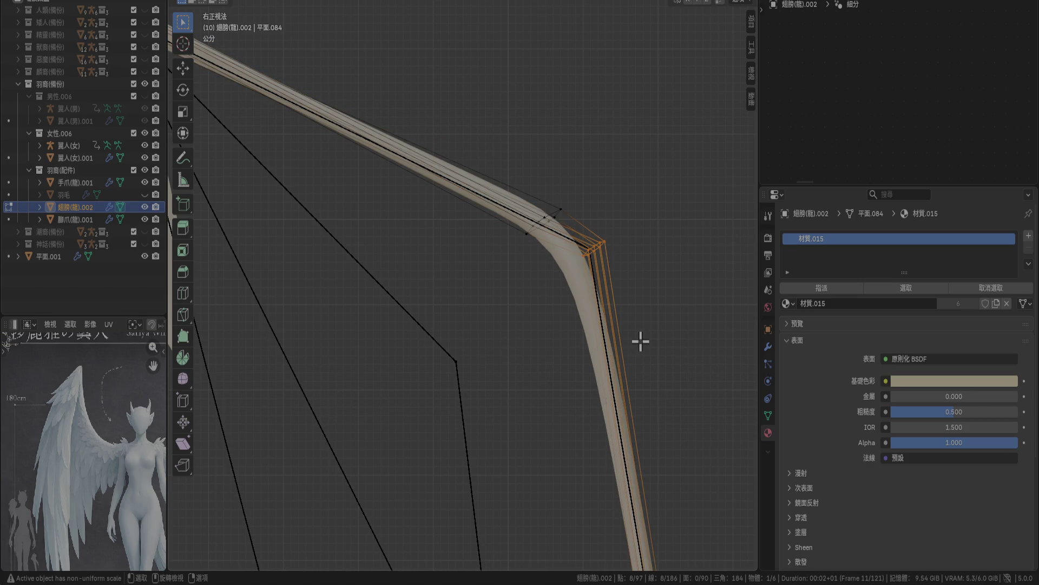
pyautogui.press('g')
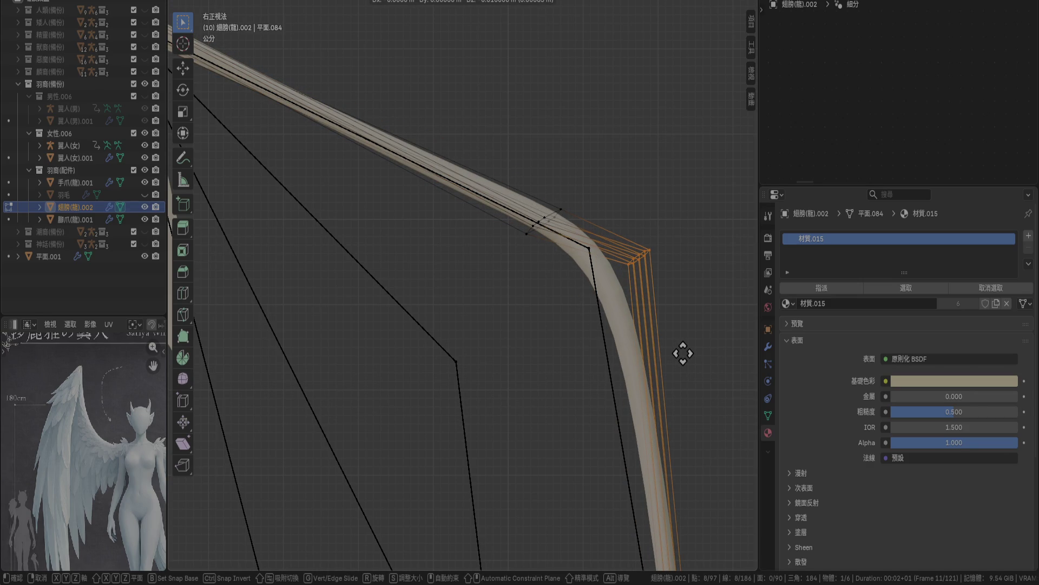
pyautogui.rightClick(683, 353)
# Move the wing-tip loop toward the elbow and extrude a new tip segment 0.56 m downward.
pyautogui.scroll(-4, 580, 190)
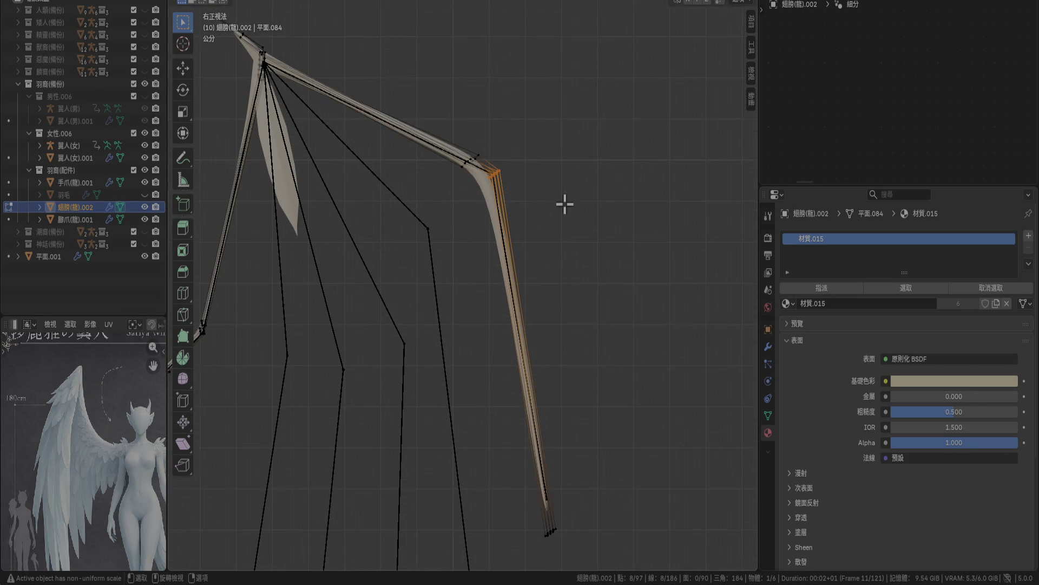
pyautogui.press('g')
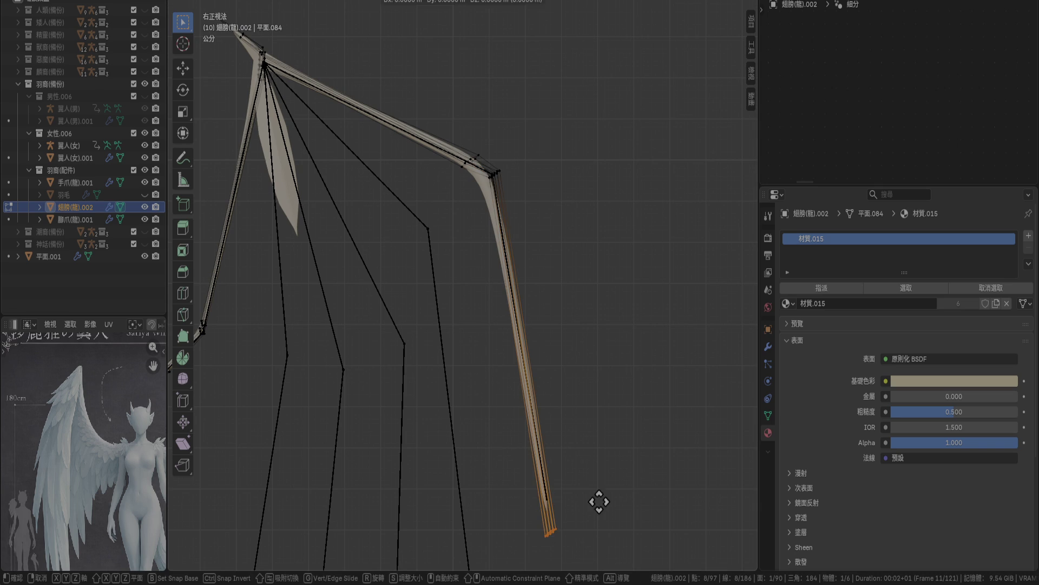
pyautogui.click(546, 195)
pyautogui.press('g')
pyautogui.press('z')
pyautogui.press('z')
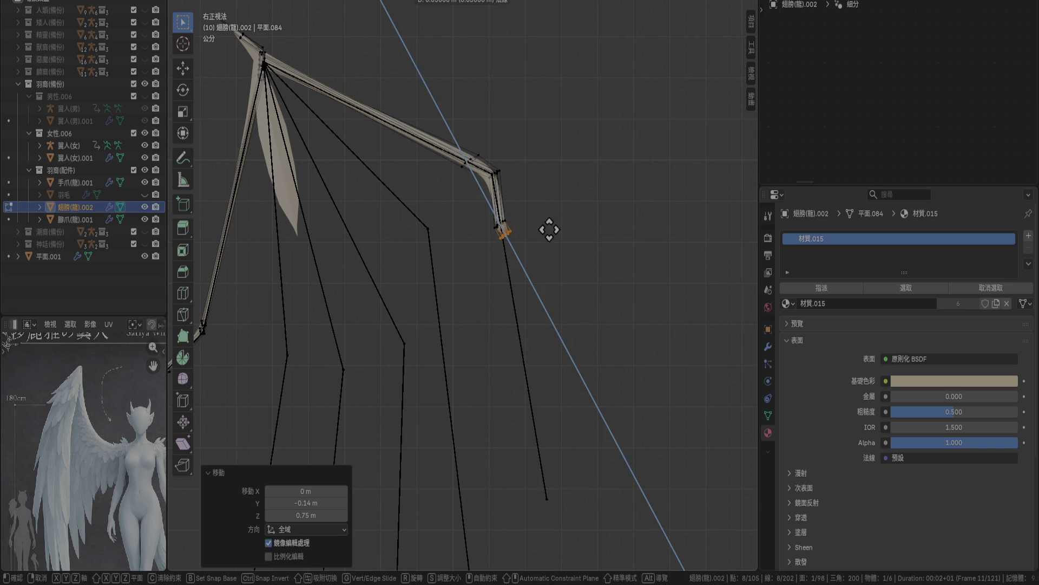
pyautogui.click(598, 430)
pyautogui.press('g')
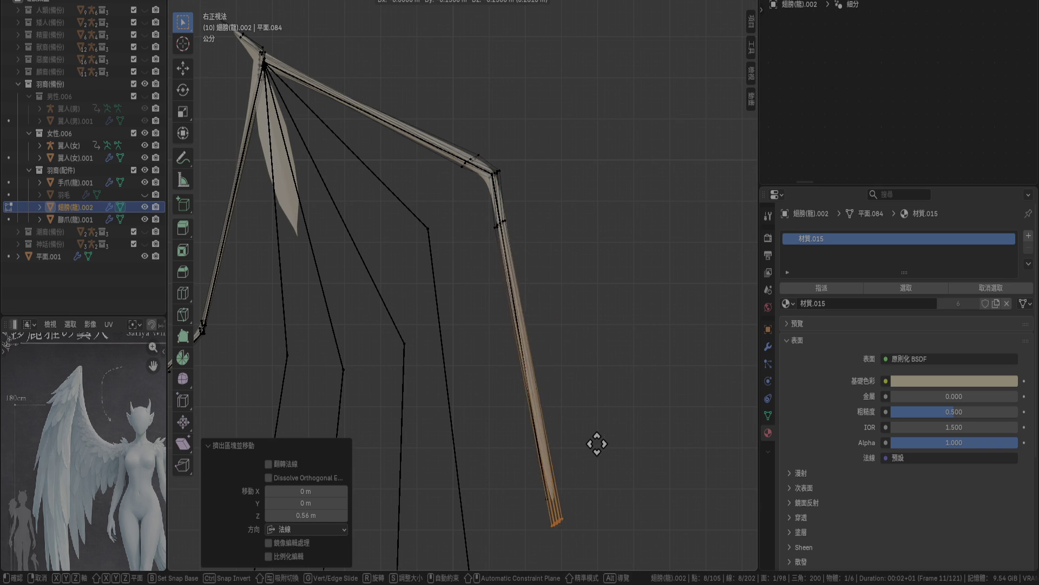
pyautogui.click(596, 450)
# Tilt the new wing tip -16.7° and shift it 0.08 m left in Front view.
pyautogui.scroll(3, 600, 476)
pyautogui.scroll(-4, 601, 466)
pyautogui.press('s')
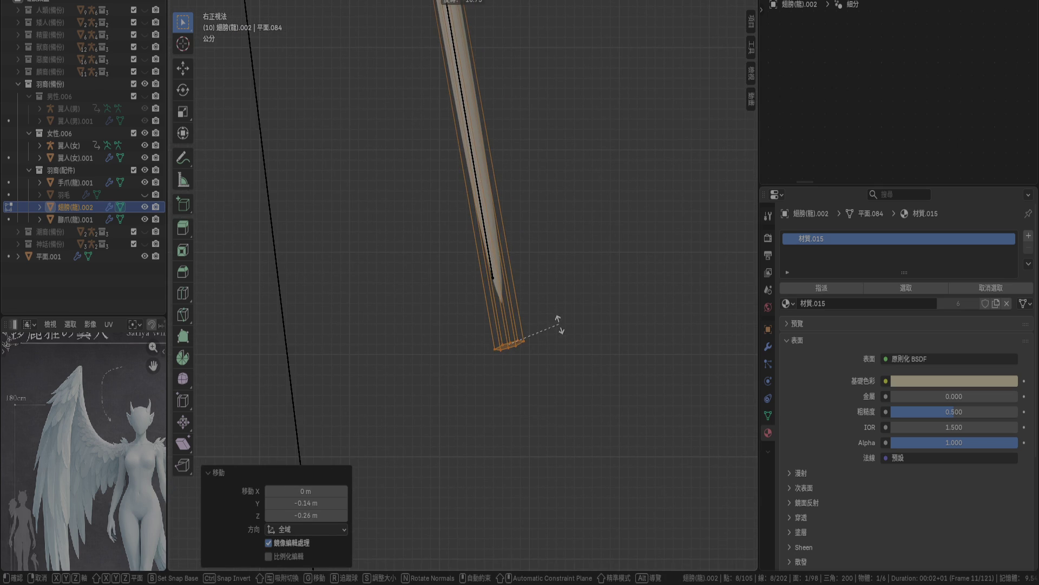
pyautogui.click(560, 324)
pyautogui.press('KP_1')
pyautogui.press('g')
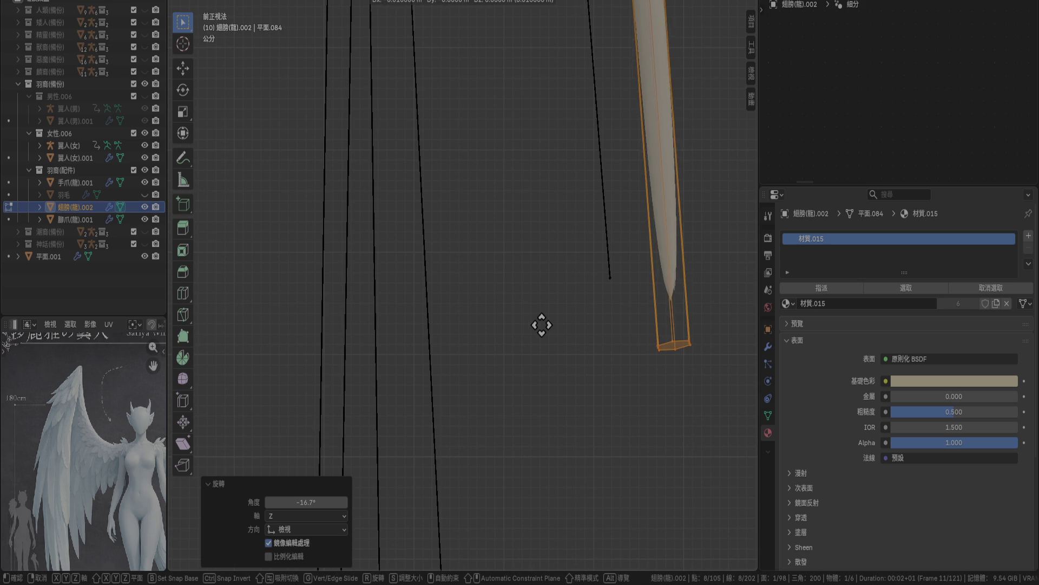
pyautogui.click(487, 327)
pyautogui.scroll(-4, 610, 144)
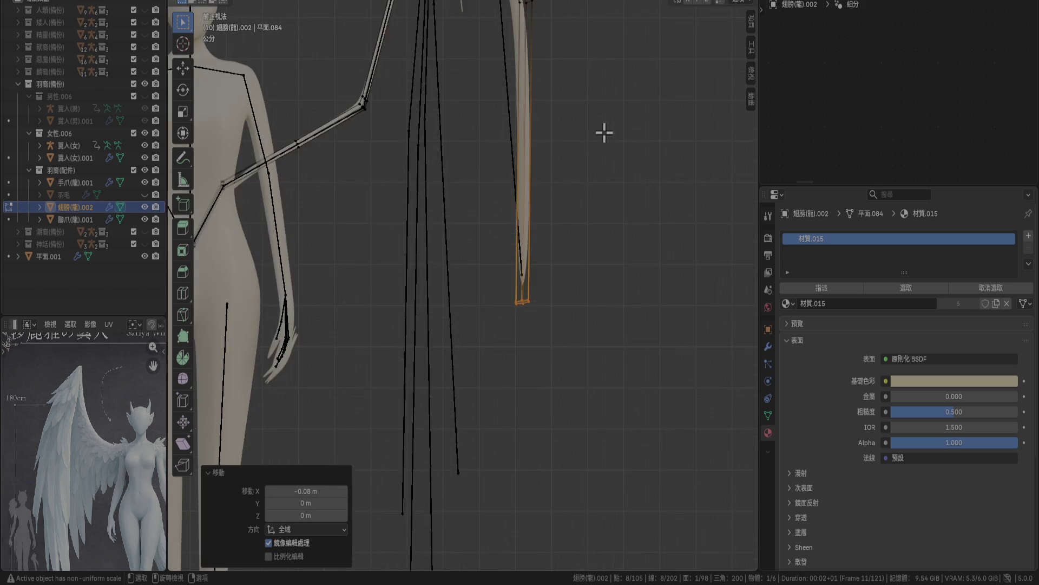
# Move the wing's bent vertices left to straighten the bend.
pyautogui.scroll(2, 589, 322)
pyautogui.moveTo(534, 144)
pyautogui.mouseDown()
pyautogui.moveTo(673, 248)
pyautogui.moveTo(661, 249)
pyautogui.mouseUp()
pyautogui.press('g')
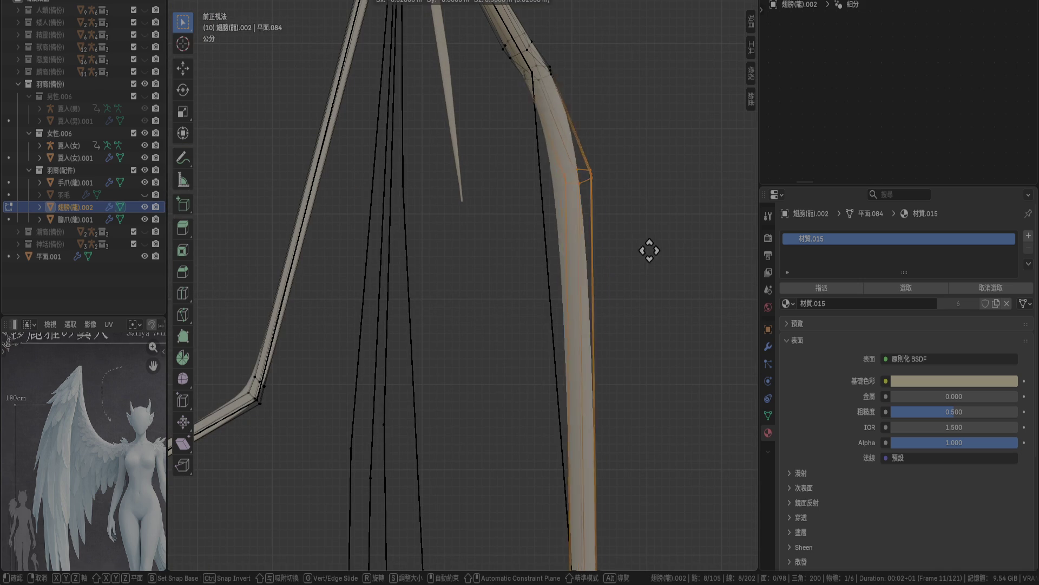
pyautogui.click(616, 247)
pyautogui.scroll(-3, 590, 179)
pyautogui.scroll(5, 568, 221)
pyautogui.moveTo(579, 204); pyautogui.dragTo(691, 272)
pyautogui.keyDown('shift'); pyautogui.moveTo(649, 176); pyautogui.dragTo(712, 244); pyautogui.keyUp('shift')
pyautogui.press('g')
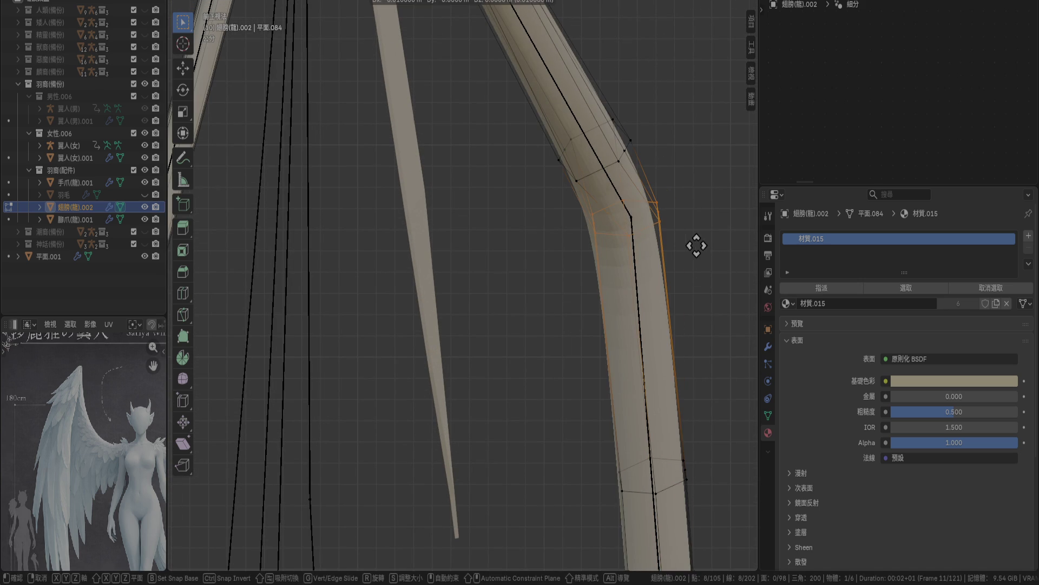
pyautogui.click(687, 244)
# Rotate the bend's upper vertices 22.4°, return to Object Mode and select the 翼人(女) armature.
pyautogui.moveTo(536, 112); pyautogui.dragTo(647, 192)
pyautogui.press('s')
pyautogui.click(671, 156)
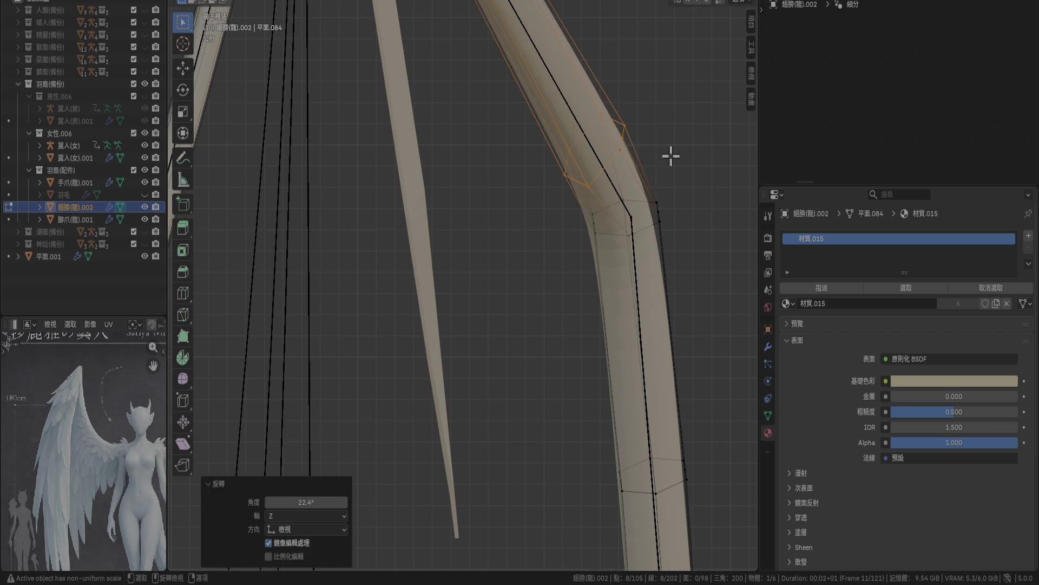
pyautogui.moveTo(668, 200)
pyautogui.mouseDown(button='middle')
pyautogui.moveTo(601, 255)
pyautogui.moveTo(515, 286)
pyautogui.moveTo(512, 225)
pyautogui.mouseUp(button='middle')
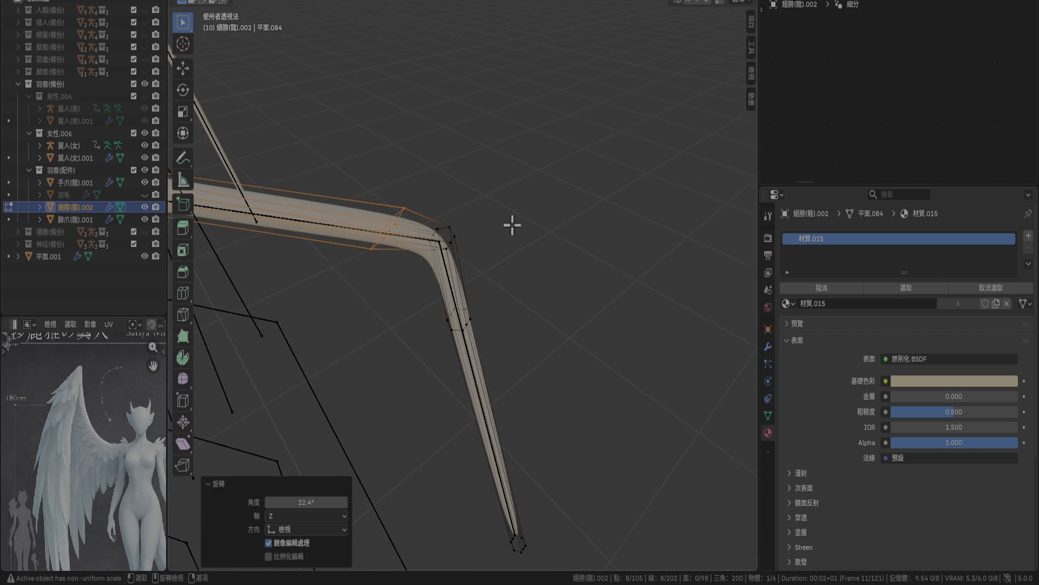
pyautogui.press('Tab')
pyautogui.moveTo(543, 292)
pyautogui.mouseDown(button='middle')
pyautogui.moveTo(587, 332)
pyautogui.moveTo(627, 329)
pyautogui.moveTo(612, 271)
pyautogui.moveTo(591, 258)
pyautogui.moveTo(610, 258)
pyautogui.moveTo(620, 267)
pyautogui.moveTo(612, 283)
pyautogui.moveTo(589, 265)
pyautogui.moveTo(620, 265)
pyautogui.moveTo(597, 353)
pyautogui.moveTo(573, 319)
pyautogui.moveTo(597, 321)
pyautogui.moveTo(571, 350)
pyautogui.moveTo(628, 339)
pyautogui.moveTo(634, 293)
pyautogui.moveTo(475, 292)
pyautogui.moveTo(408, 171)
pyautogui.moveTo(653, 437)
pyautogui.moveTo(522, 294)
pyautogui.moveTo(617, 215)
pyautogui.moveTo(599, 303)
pyautogui.moveTo(567, 336)
pyautogui.moveTo(550, 382)
pyautogui.moveTo(579, 218)
pyautogui.moveTo(517, 239)
pyautogui.moveTo(588, 137)
pyautogui.mouseUp(button='middle')
pyautogui.click(484, 219)
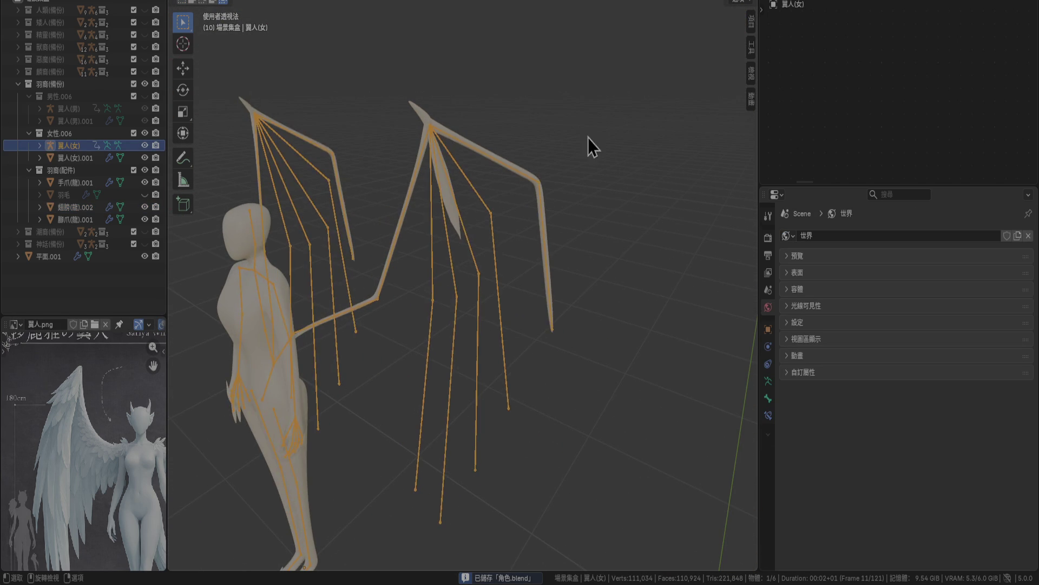
# Select the feather plane 平面.001 and hide the 翼人(女) armature.
pyautogui.click(588, 137)
pyautogui.click(452, 222)
pyautogui.press('KP_1')
pyautogui.press('KP_3')
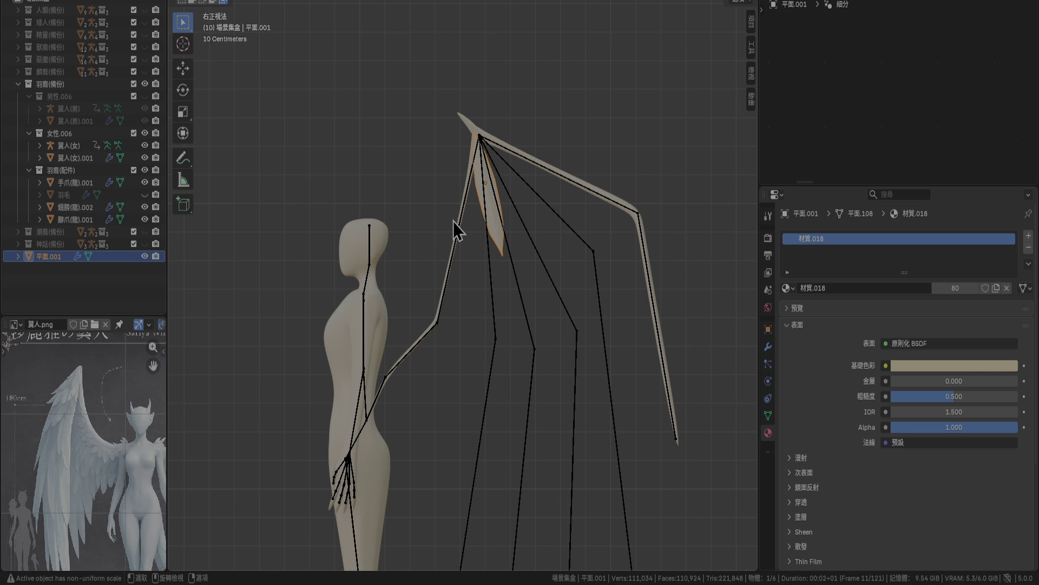
pyautogui.click(145, 145)
pyautogui.scroll(2, 573, 292)
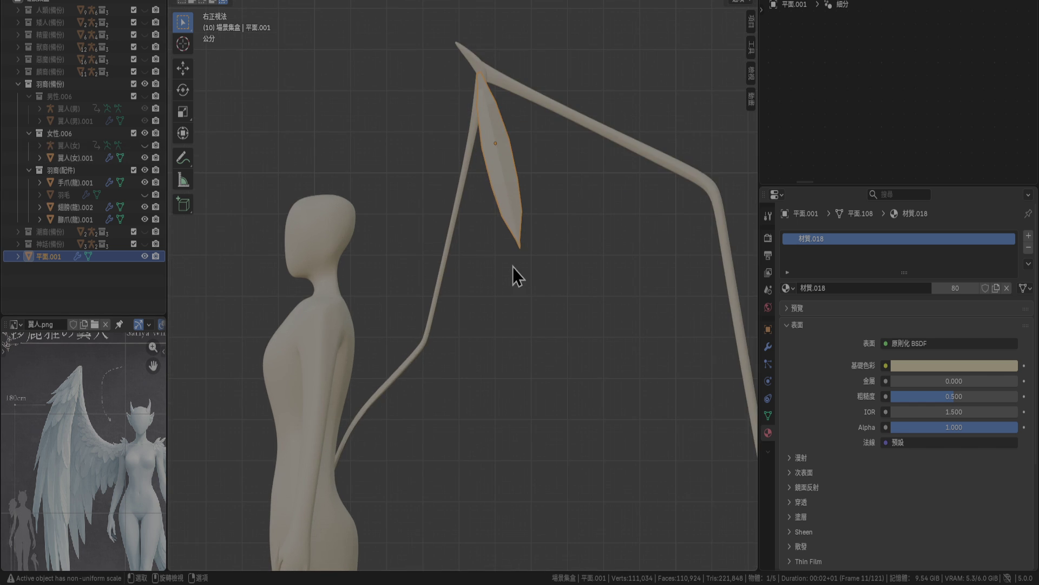
pyautogui.keyDown('shift'); pyautogui.moveTo(534, 242); pyautogui.dragTo(487, 282, button='middle'); pyautogui.keyUp('shift')
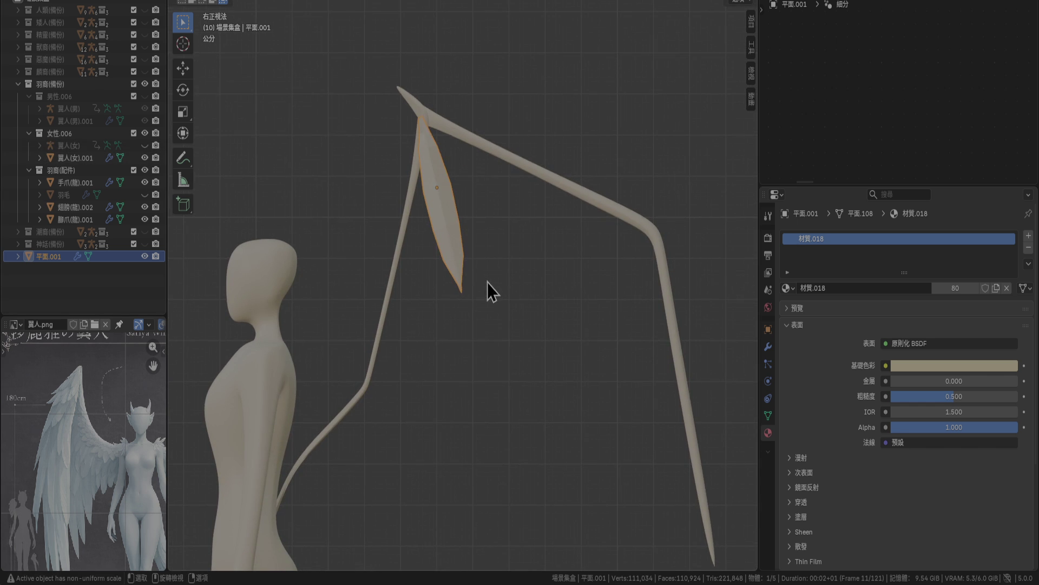
pyautogui.scroll(-4, 479, 320)
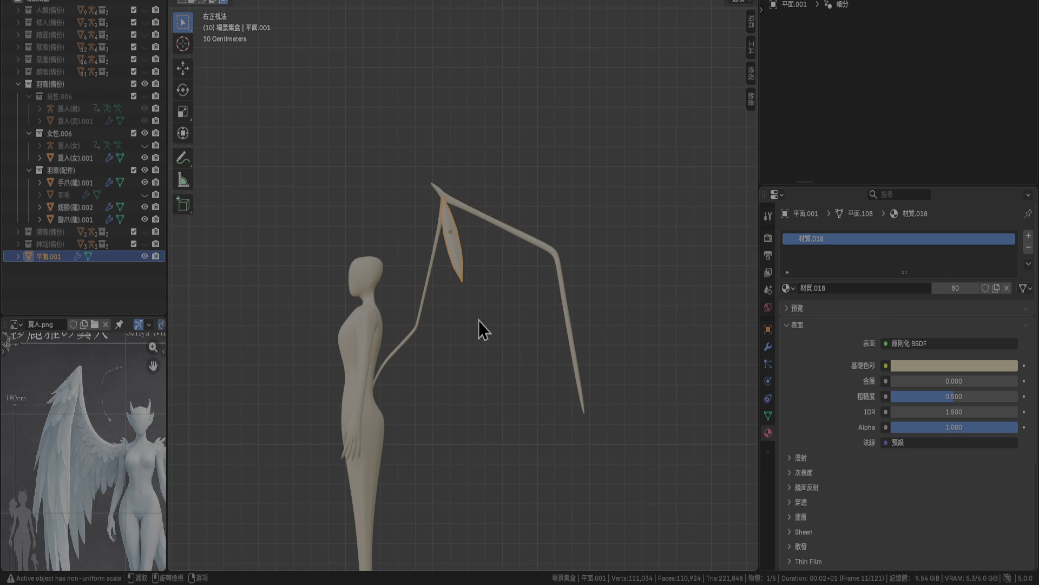
# Stretch 平面.001 3.9× along Z and move it 0.1 m Y, −0.5 m Z.
pyautogui.press('s')
pyautogui.press('z')
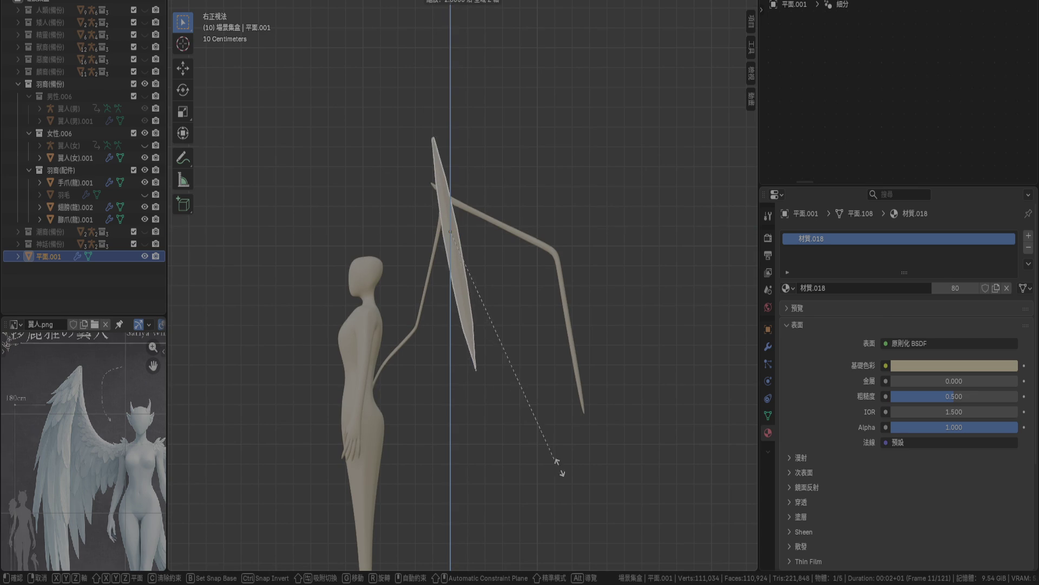
pyautogui.press('Return')
pyautogui.press('g')
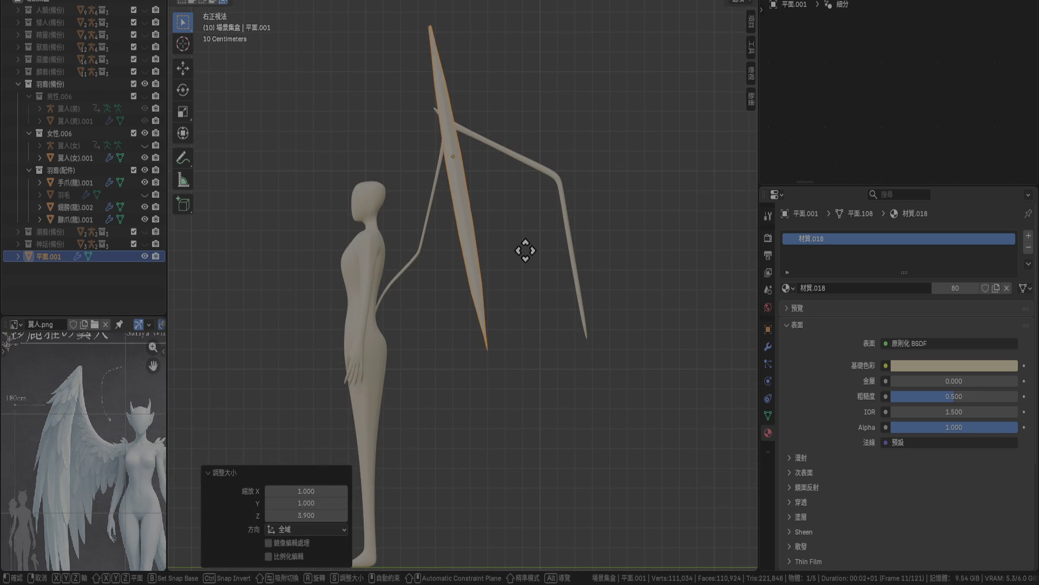
pyautogui.click(548, 352)
pyautogui.moveTo(492, 314)
pyautogui.mouseDown(button='middle')
pyautogui.moveTo(504, 349)
pyautogui.moveTo(561, 382)
pyautogui.moveTo(642, 387)
pyautogui.mouseUp(button='middle')
pyautogui.press('KP_7')
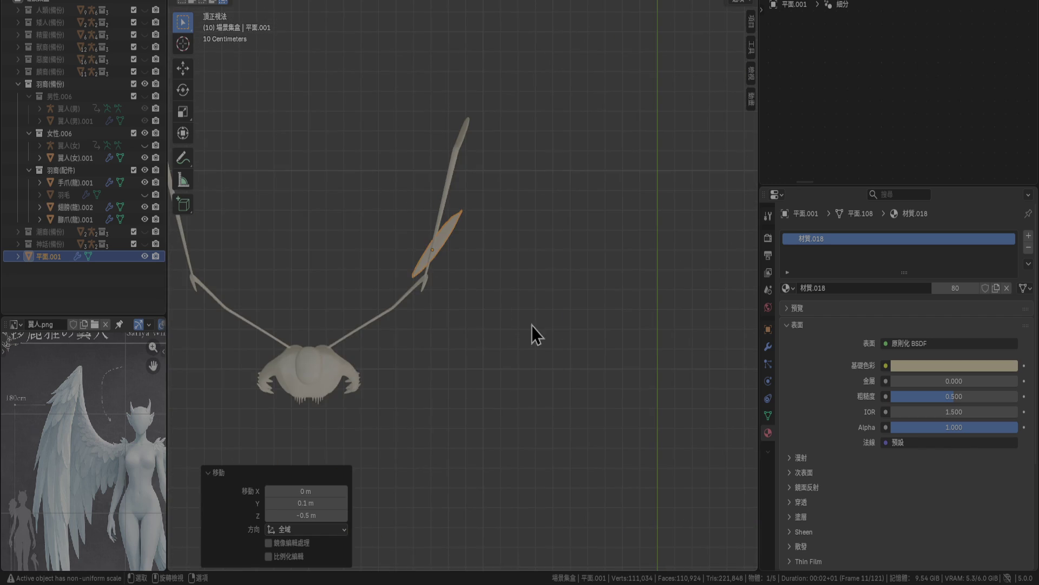
# In front view, shift the feather 0.08 m along X and turn it −10°.
pyautogui.scroll(5, 450, 288)
pyautogui.keyDown('shift'); pyautogui.moveTo(450, 287); pyautogui.dragTo(542, 293, button='middle'); pyautogui.keyUp('shift')
pyautogui.press('KP_1')
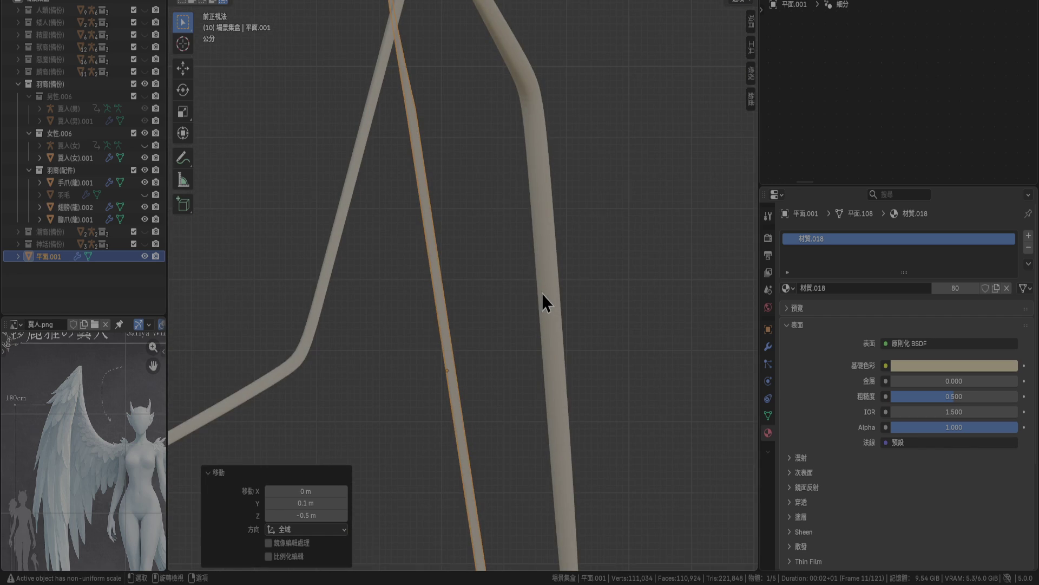
pyautogui.scroll(-1, 576, 245)
pyautogui.press('g')
pyautogui.press('x')
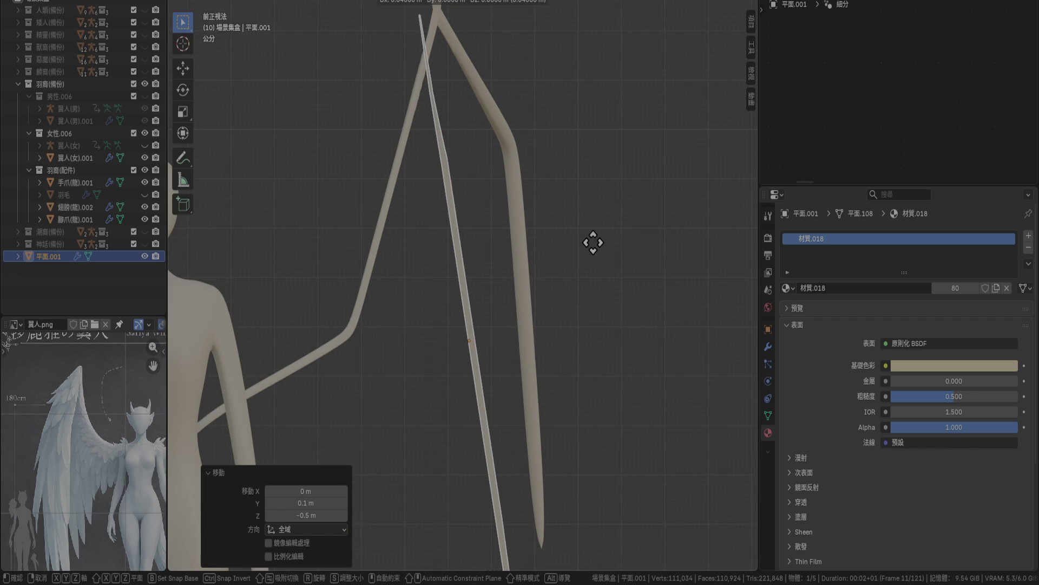
pyautogui.click(610, 241)
pyautogui.write('r-10')
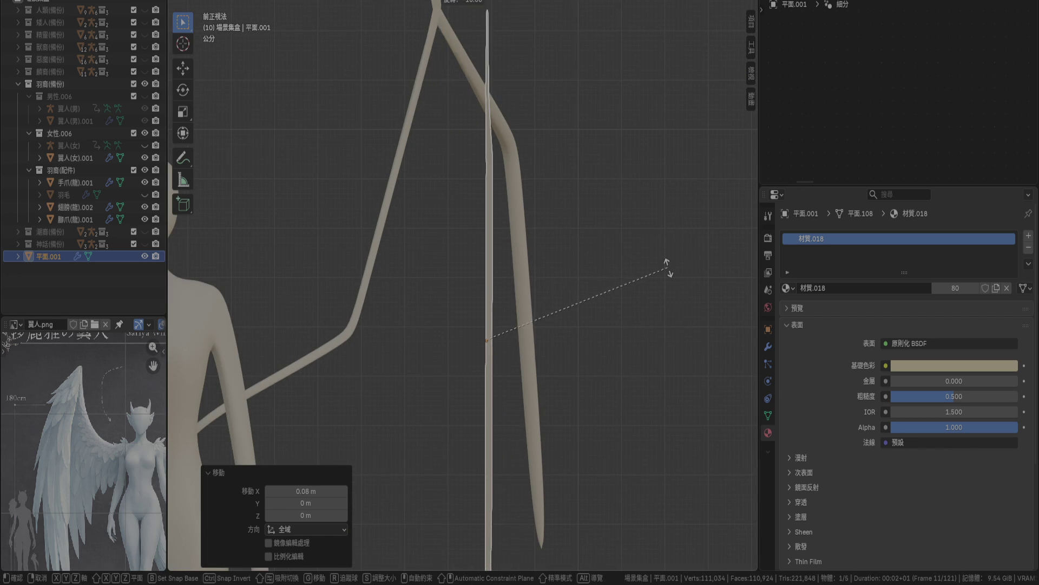
pyautogui.press('Return')
# Move the feather back 0.1 m left, then nudge it slightly sideways.
pyautogui.press('g')
pyautogui.click(627, 273)
pyautogui.press('r')
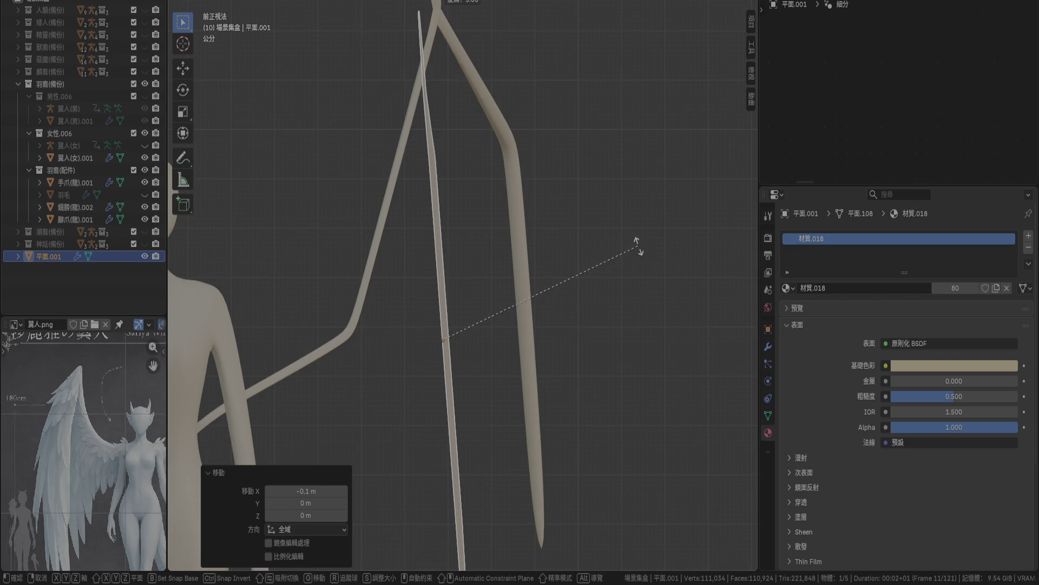
pyautogui.press('Escape')
pyautogui.scroll(2, 509, 209)
pyautogui.scroll(2, 505, 187)
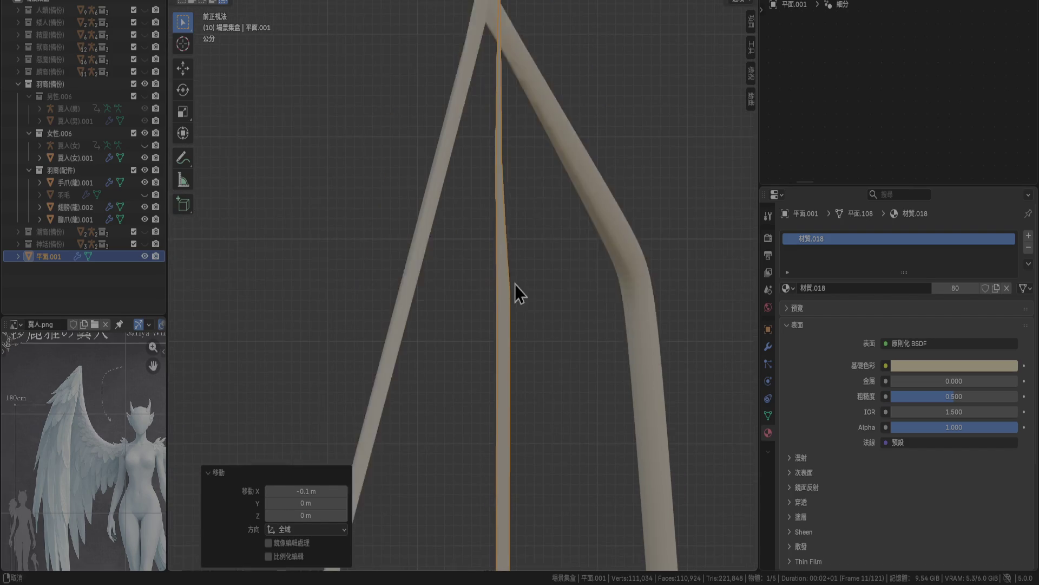
pyautogui.keyDown('shift'); pyautogui.scroll(5, 529, 213); pyautogui.keyUp('shift')
pyautogui.press('g')
pyautogui.click(534, 190)
# Check the feather from Top view and shift it left to line up with the bone.
pyautogui.moveTo(534, 189)
pyautogui.mouseDown(button='middle')
pyautogui.moveTo(531, 154)
pyautogui.moveTo(505, 210)
pyautogui.moveTo(521, 250)
pyautogui.mouseUp(button='middle')
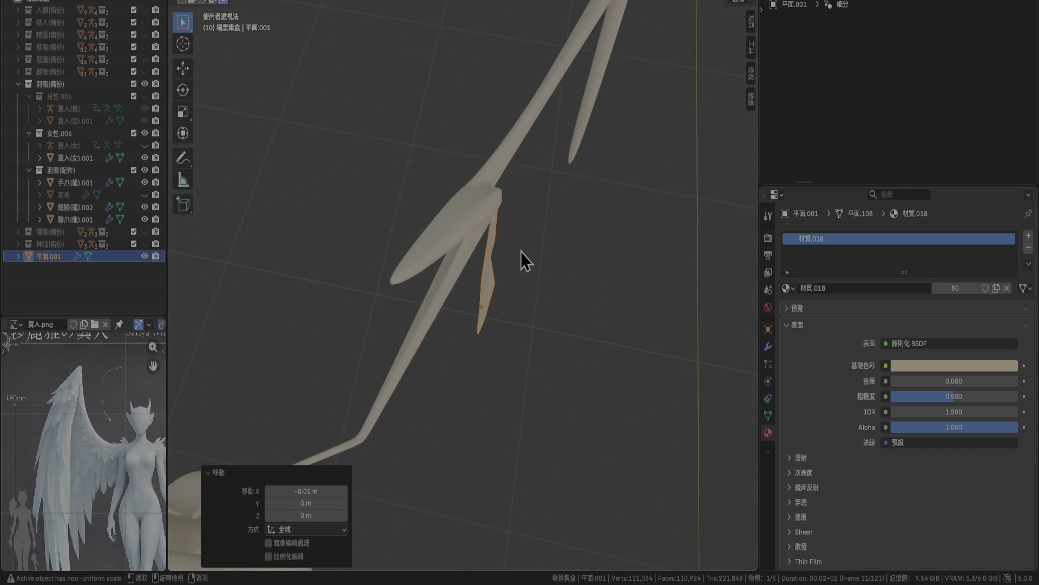
pyautogui.press('KP_7')
pyautogui.scroll(3, 521, 252)
pyautogui.press('g')
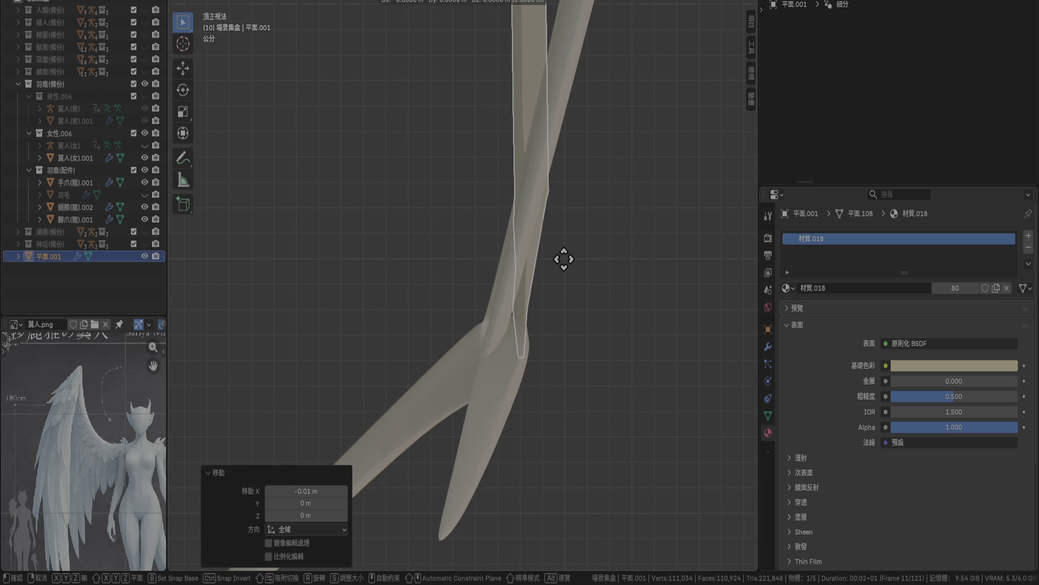
pyautogui.click(556, 260)
# Return to Right view, frame the feather, and duplicate it.
pyautogui.press('KP_3')
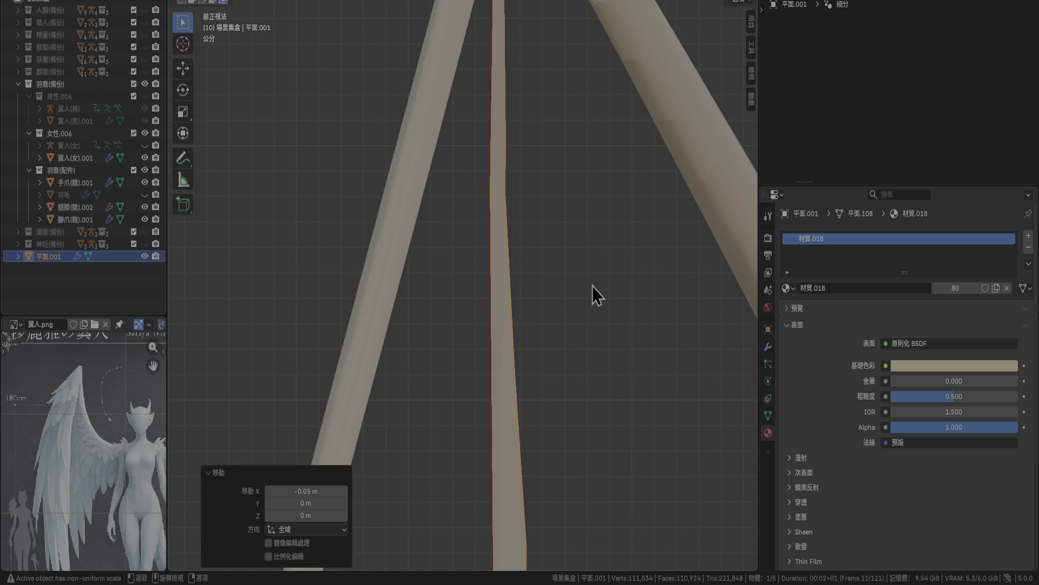
pyautogui.scroll(-3, 592, 286)
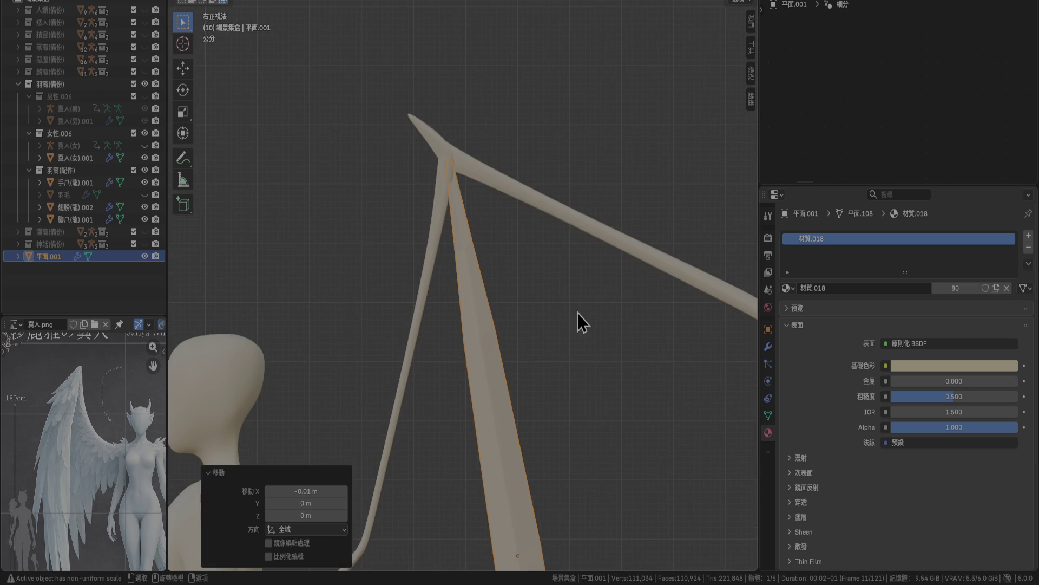
pyautogui.press('KP_Decimal')
pyautogui.scroll(3, 488, 243)
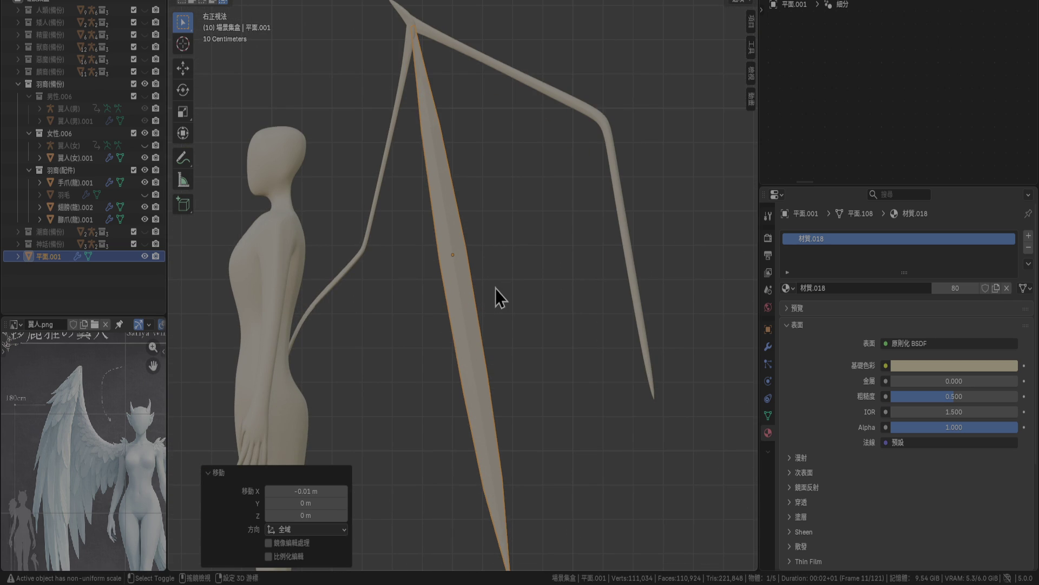
pyautogui.hotkey('shift', 'd')
# Offset the feather copy 0.1 m along Y, tilt it 5° and reposition it.
pyautogui.write('y0.1')
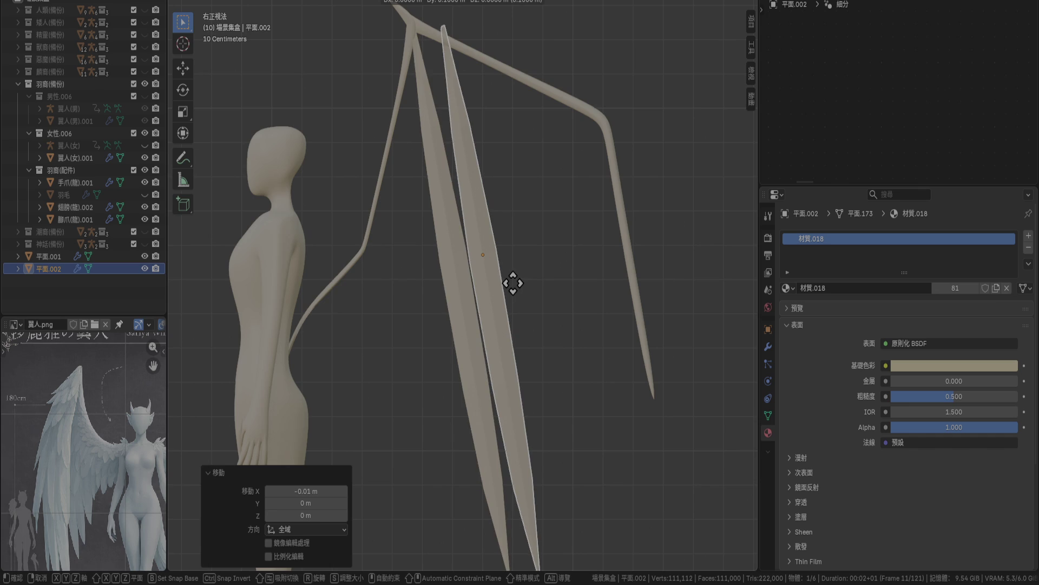
pyautogui.press('Return')
pyautogui.scroll(4, 513, 285)
pyautogui.scroll(-2, 524, 172)
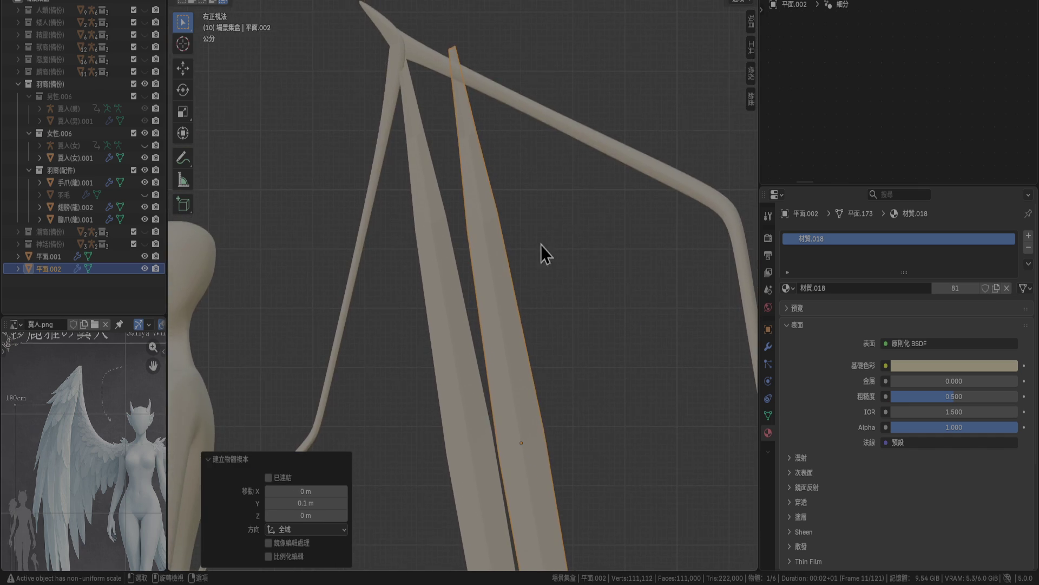
pyautogui.scroll(3, 543, 277)
pyautogui.scroll(-2, 538, 199)
pyautogui.press('g')
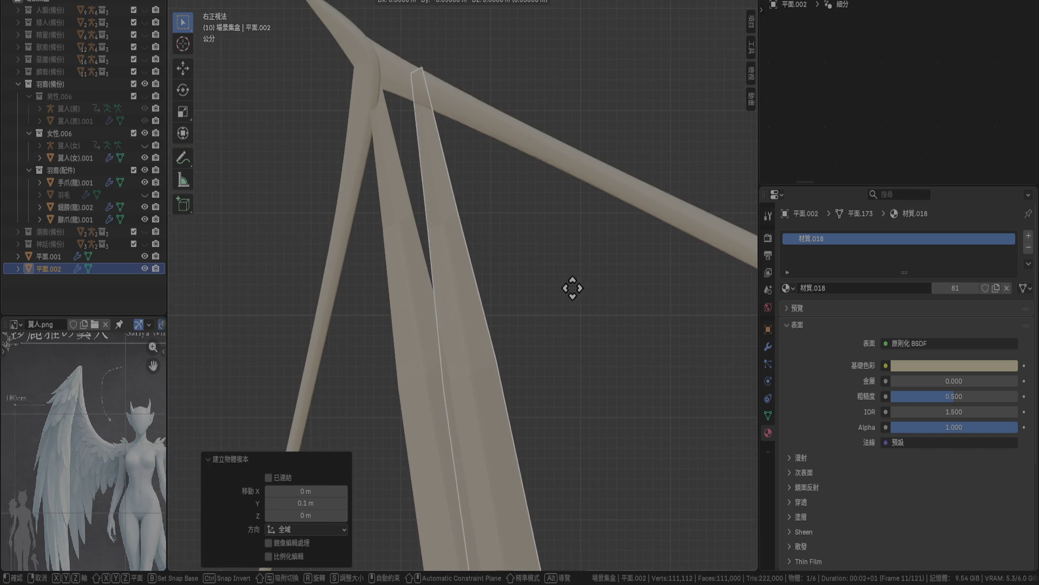
pyautogui.click(553, 288)
pyautogui.press('r')
pyautogui.click(541, 290)
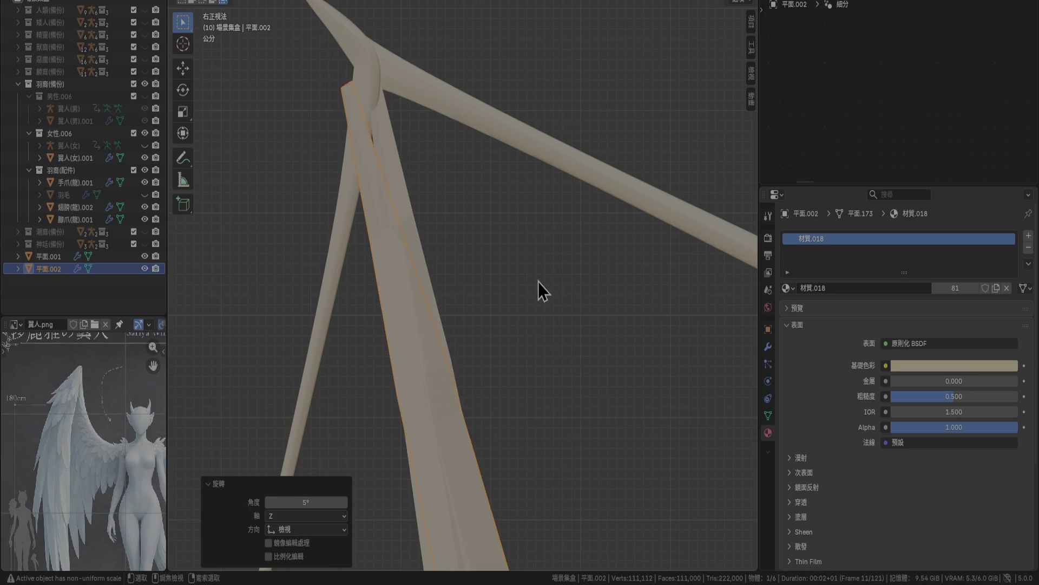
pyautogui.press('g')
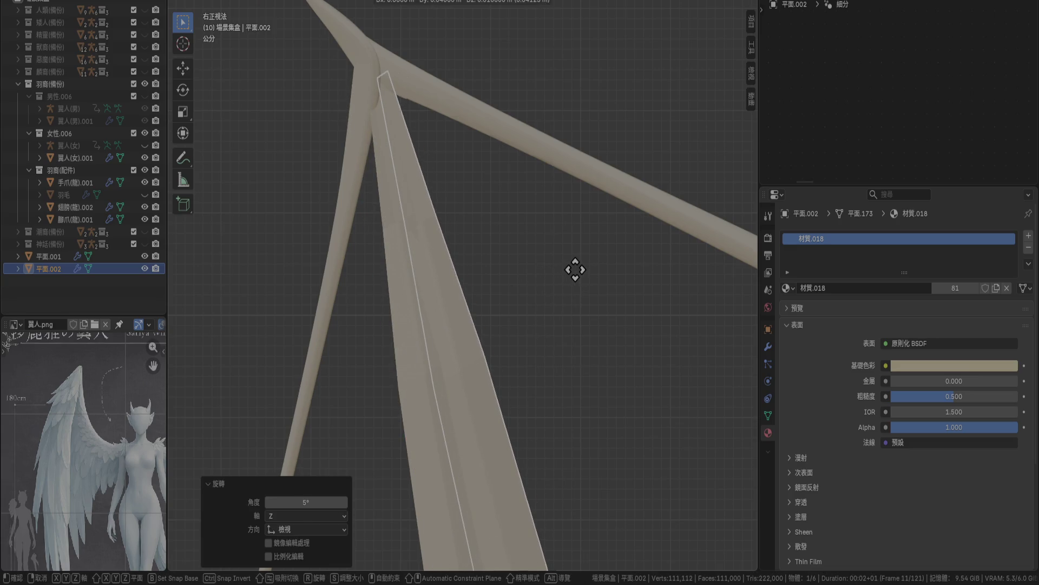
pyautogui.click(565, 300)
# Duplicate the second feather into a third, tilt it 5° and move it into place.
pyautogui.scroll(-4, 563, 379)
pyautogui.moveTo(561, 450)
pyautogui.keyDown('shift'); pyautogui.mouseDown(button='middle')
pyautogui.moveTo(535, 210)
pyautogui.moveTo(495, 286)
pyautogui.mouseUp(button='middle'); pyautogui.keyUp('shift')
pyautogui.press('shift')
pyautogui.hotkey('shift', 'd')
pyautogui.click(508, 256)
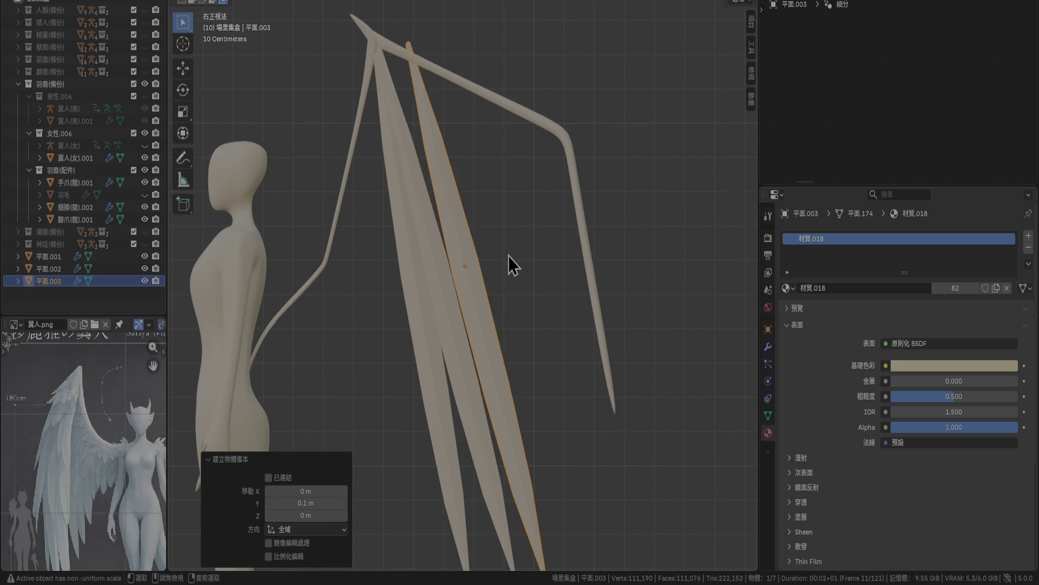
pyautogui.scroll(3, 508, 151)
pyautogui.scroll(1, 553, 355)
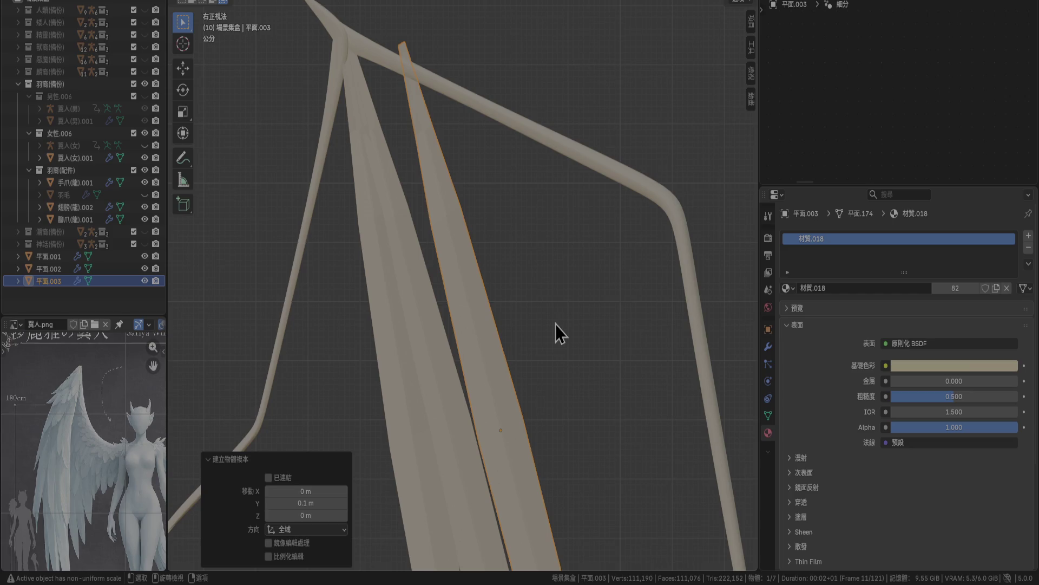
pyautogui.write('r')
pyautogui.write('5')
pyautogui.press('Return')
pyautogui.press('g')
pyautogui.click(539, 299)
# Pan up to show the wing and select the base feather.
pyautogui.scroll(-5, 546, 325)
pyautogui.keyDown('shift'); pyautogui.moveTo(544, 346); pyautogui.dragTo(540, 240, button='middle'); pyautogui.keyUp('shift')
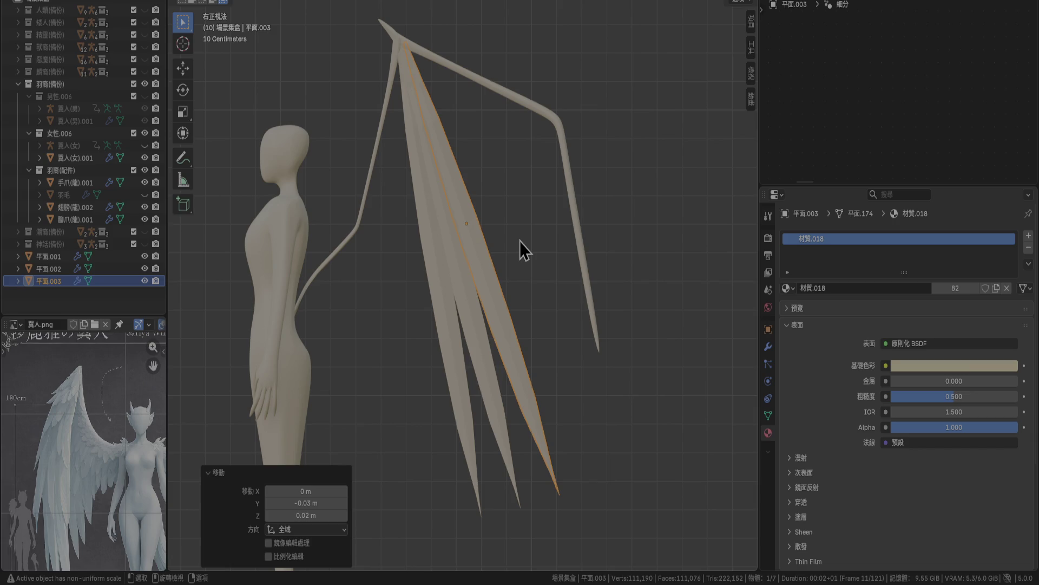
pyautogui.click(448, 336)
# Enlarge the base feather 1.3× instead of 1.4× and lower it into place.
pyautogui.press('s')
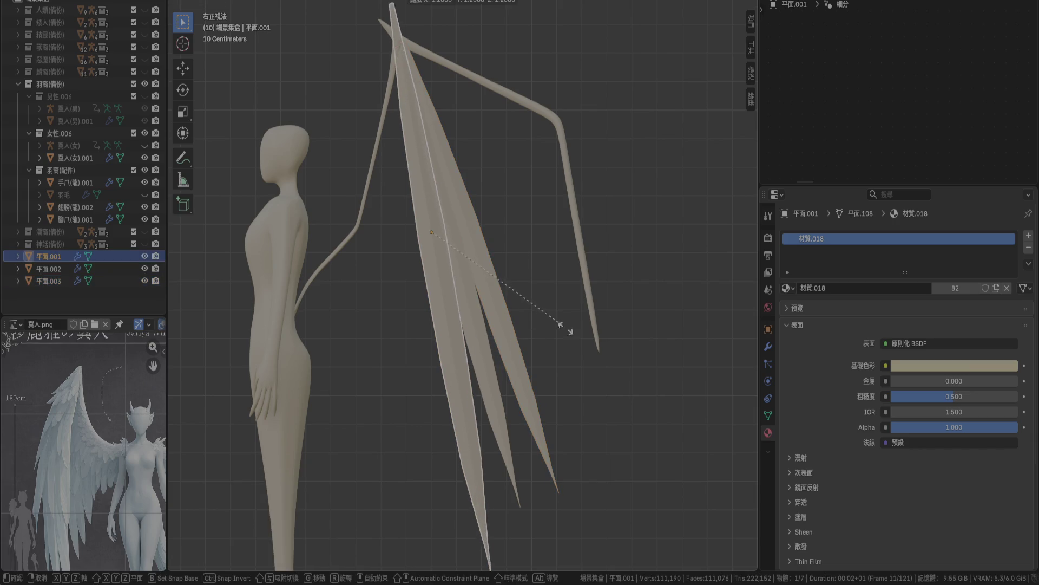
pyautogui.click(583, 343)
pyautogui.scroll(-5, 544, 227)
pyautogui.scroll(4, 538, 226)
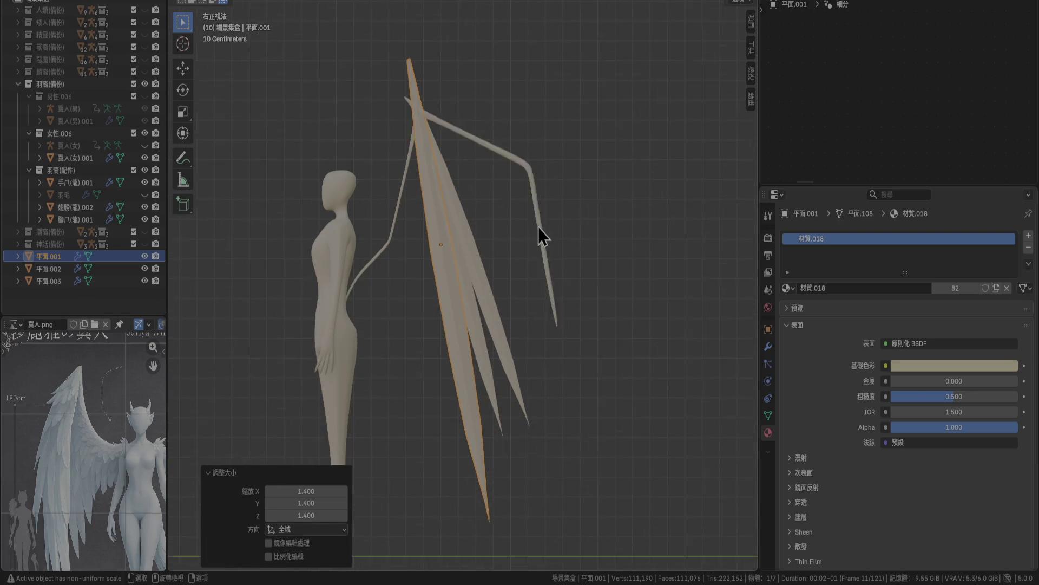
pyautogui.hotkey('ctrl', 'z')
pyautogui.scroll(-2, 538, 227)
pyautogui.scroll(2, 535, 226)
pyautogui.press('s')
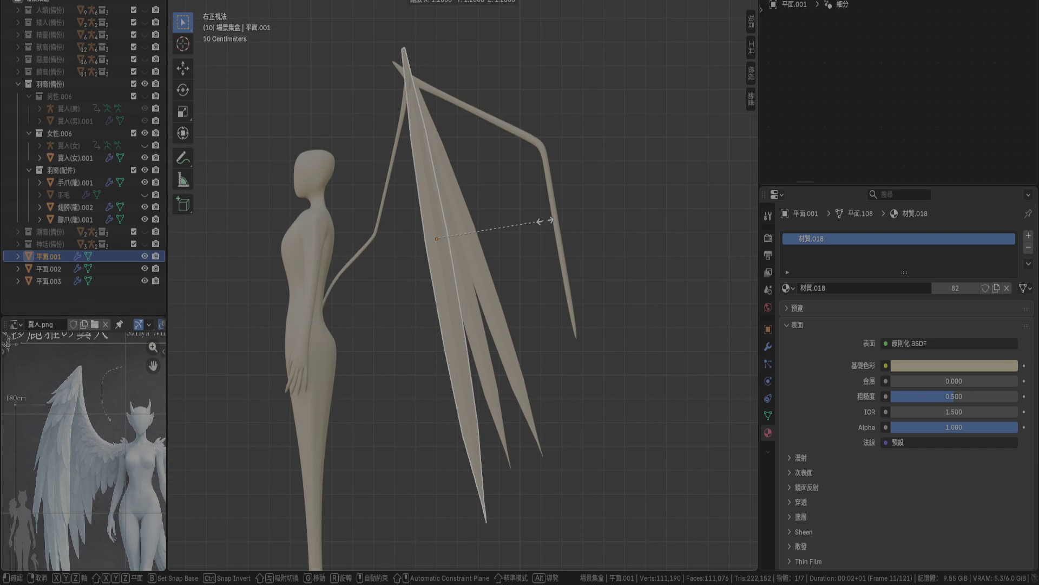
pyautogui.click(550, 226)
pyautogui.press('g')
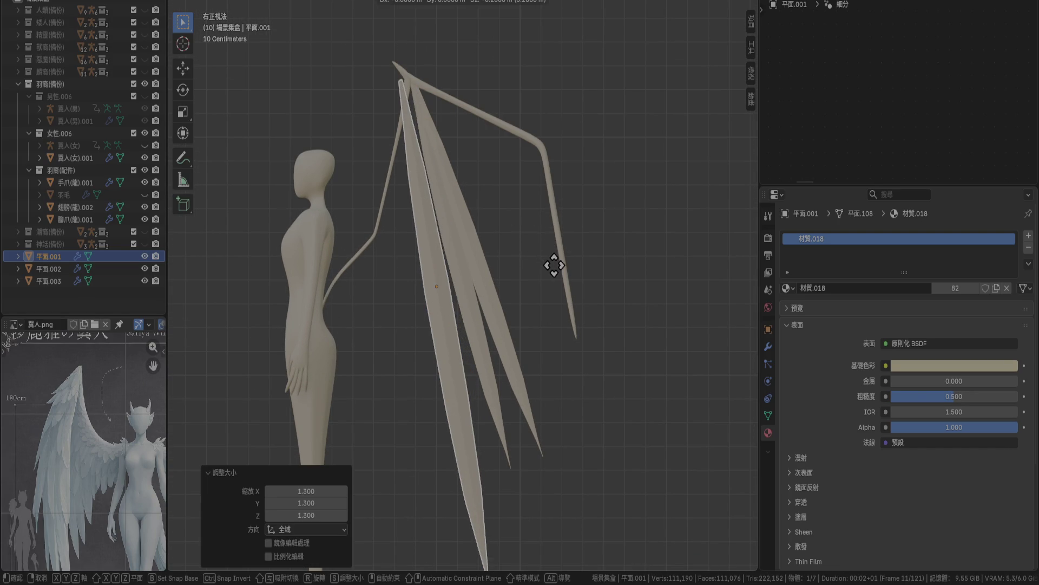
pyautogui.click(563, 267)
pyautogui.scroll(5, 462, 145)
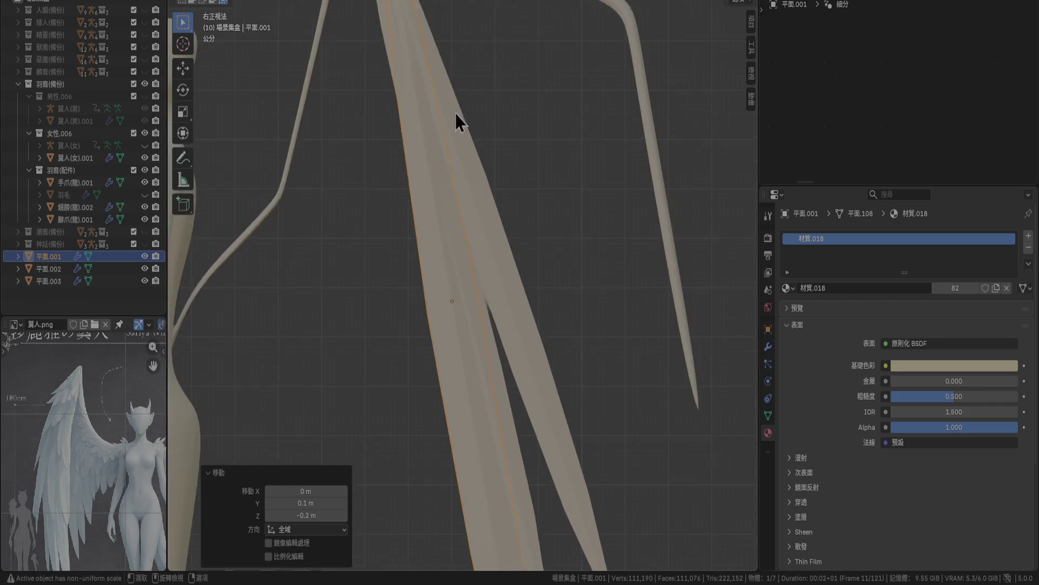
pyautogui.press('g')
pyautogui.click(525, 366)
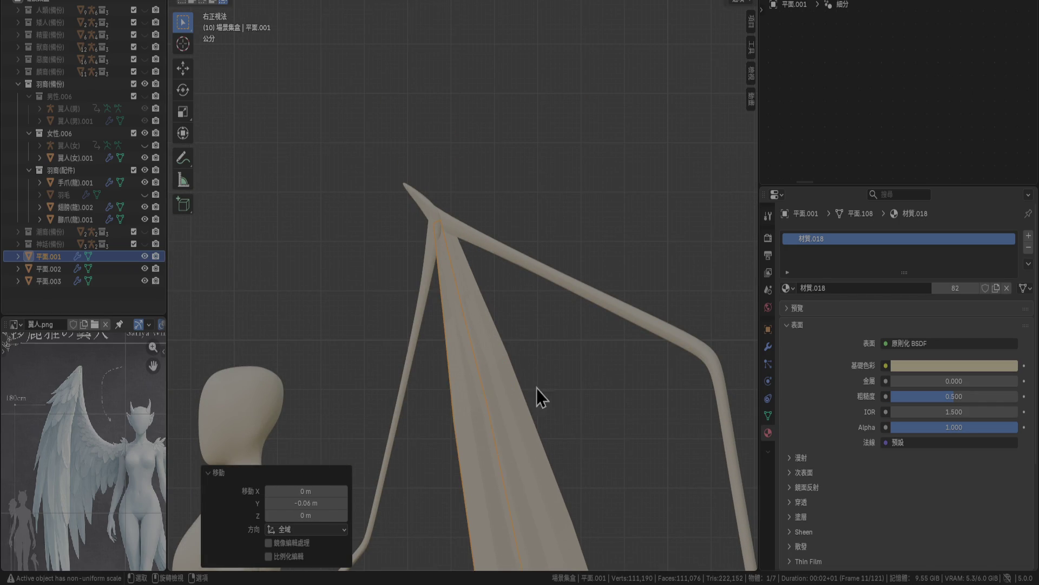
pyautogui.press('KP_Decimal')
# Enlarge the second feather 1.2×, move it down and rotate it slightly.
pyautogui.click(498, 308)
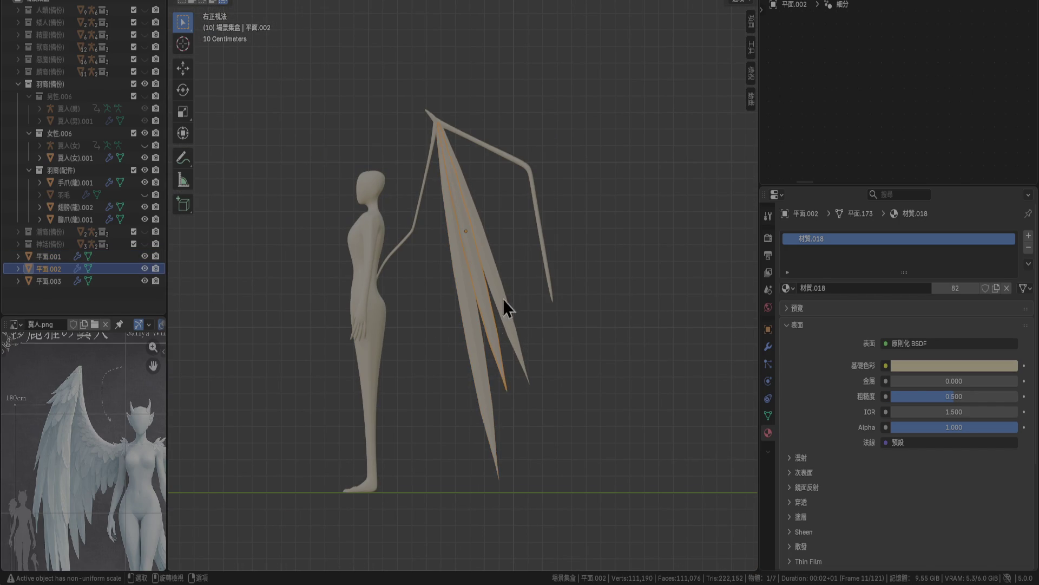
pyautogui.scroll(1, 509, 292)
pyautogui.press('s')
pyautogui.click(530, 288)
pyautogui.press('g')
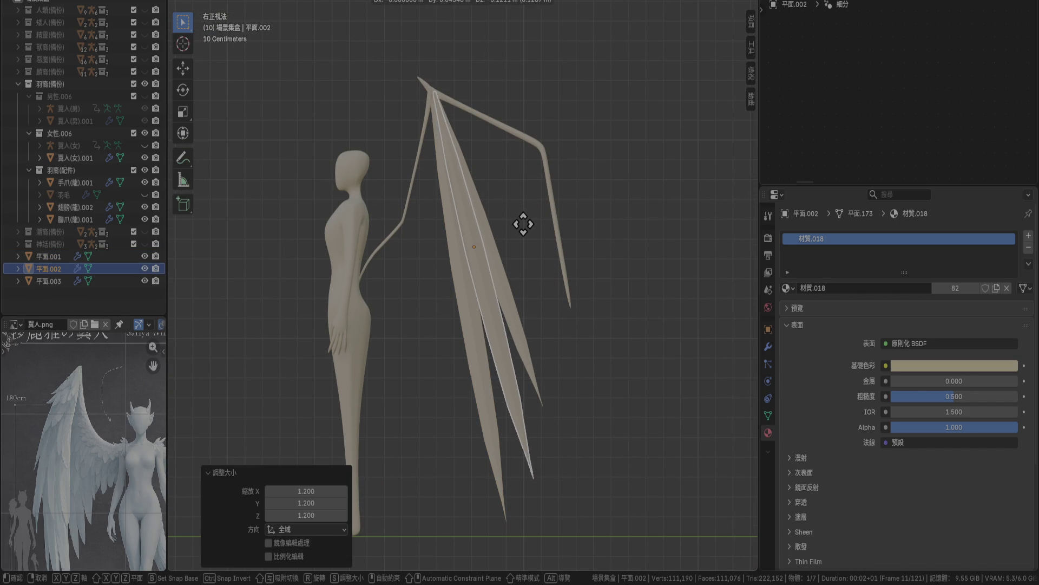
pyautogui.click(522, 226)
pyautogui.scroll(2, 522, 226)
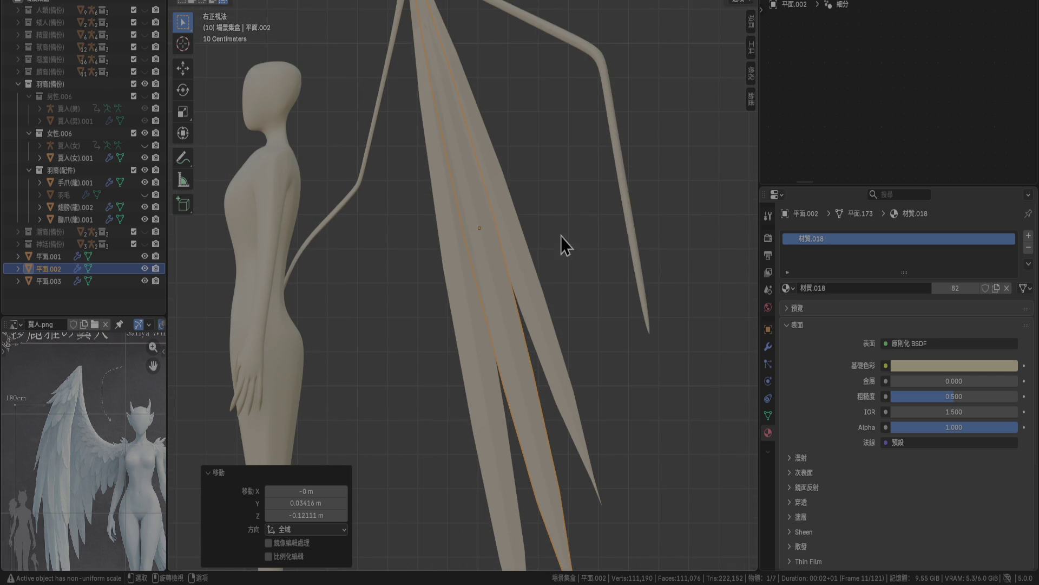
pyautogui.scroll(-2, 573, 226)
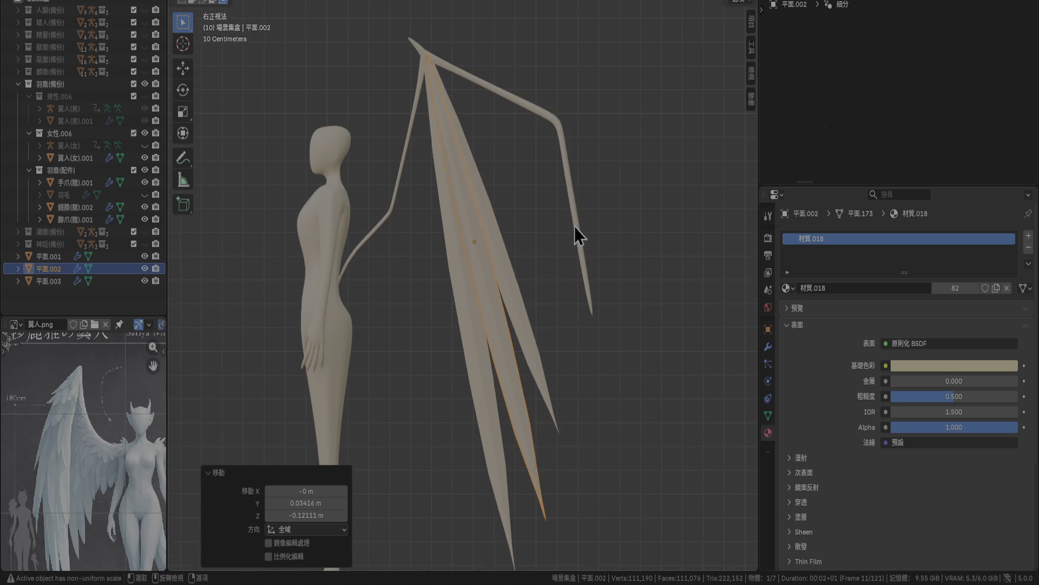
pyautogui.press('g')
pyautogui.click(573, 226)
pyautogui.press('r')
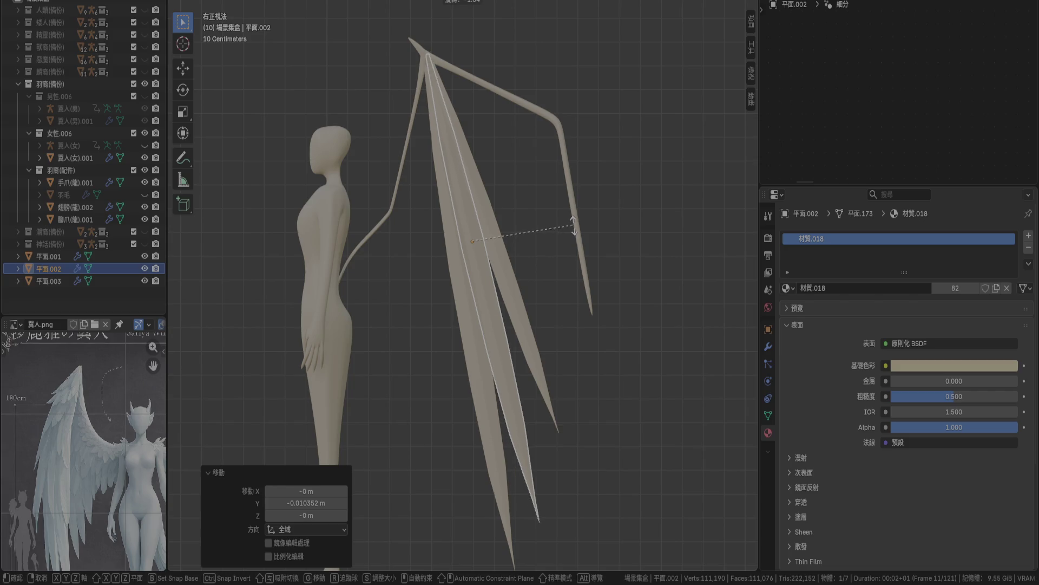
pyautogui.click(574, 228)
# Rescale the third feather, lower it, tilt it slightly and set its final position.
pyautogui.click(522, 282)
pyautogui.press('s')
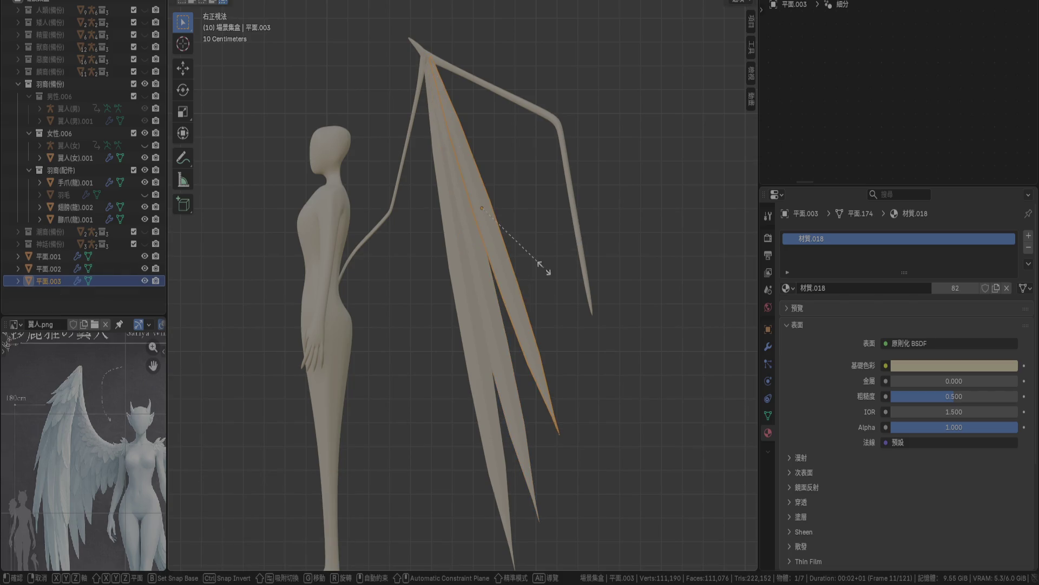
pyautogui.click(553, 273)
pyautogui.press('g')
pyautogui.click(557, 290)
pyautogui.press('r')
pyautogui.click(557, 291)
pyautogui.press('g')
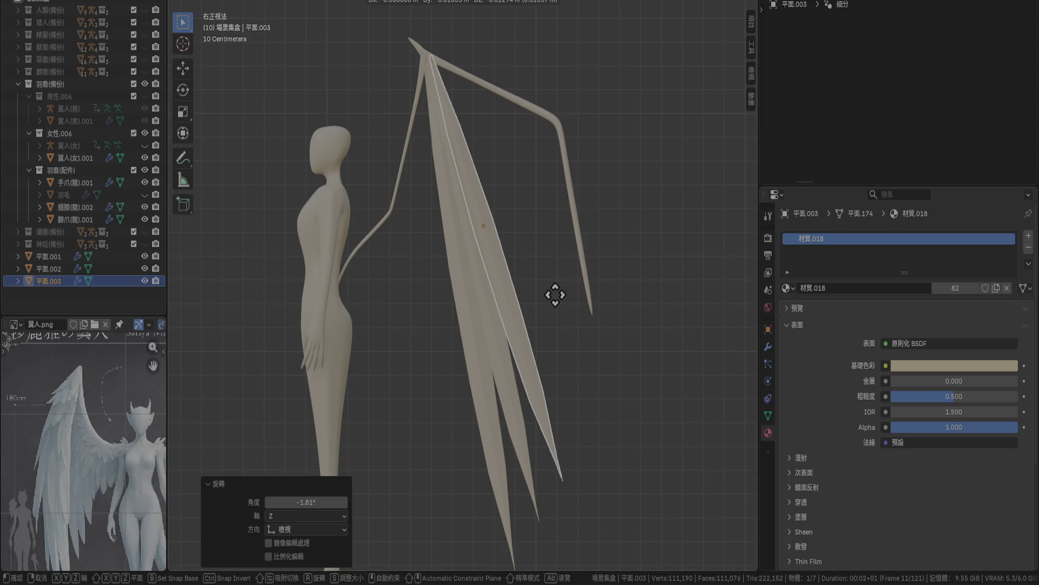
pyautogui.click(555, 297)
# Check the fan from Top view, return to Right view and duplicate the feather as 平面.004.
pyautogui.press('KP_7')
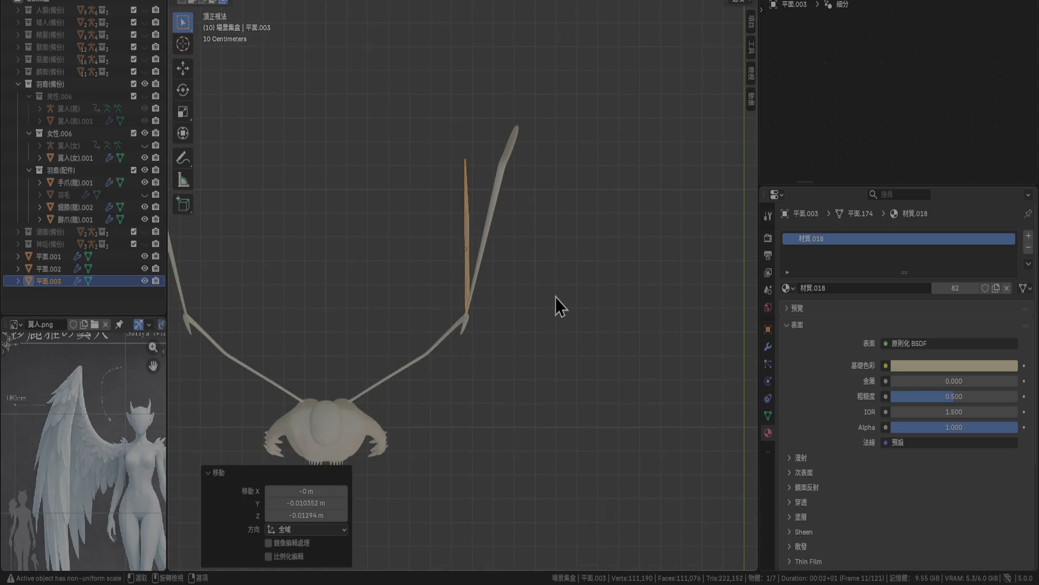
pyautogui.scroll(5, 573, 301)
pyautogui.press('KP_3')
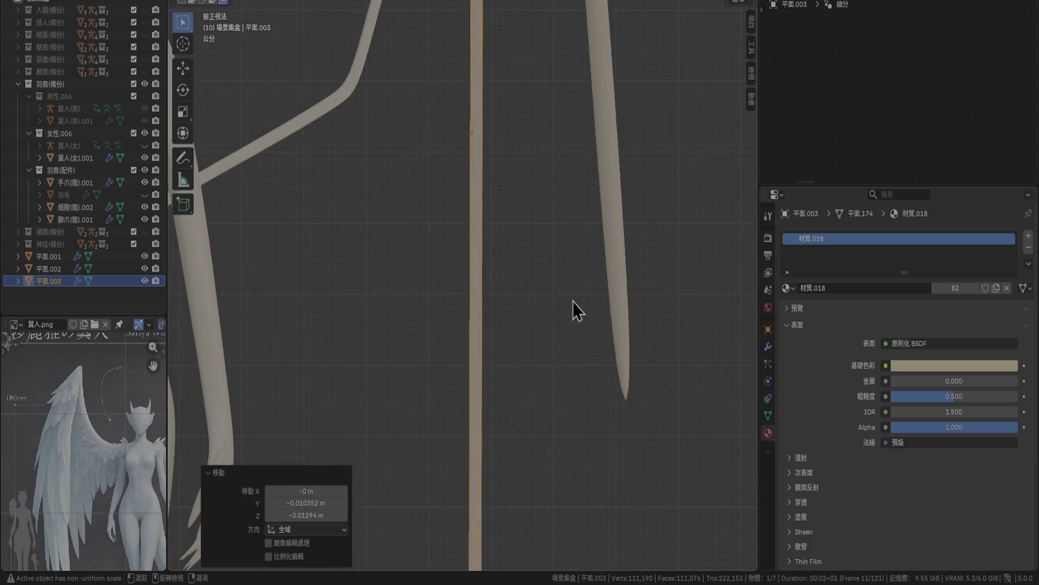
pyautogui.scroll(-6, 572, 301)
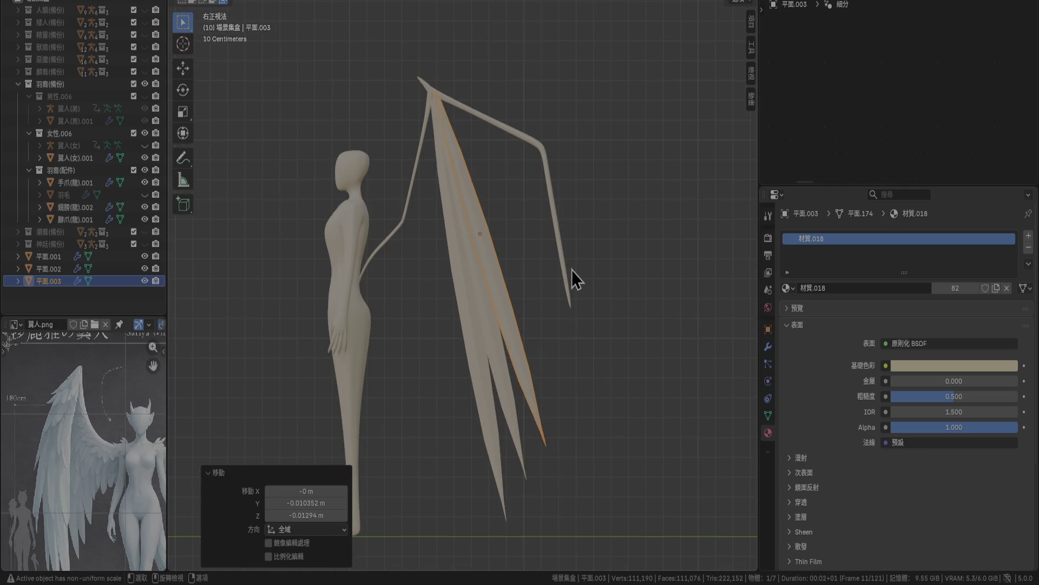
pyautogui.hotkey('shift', 'd')
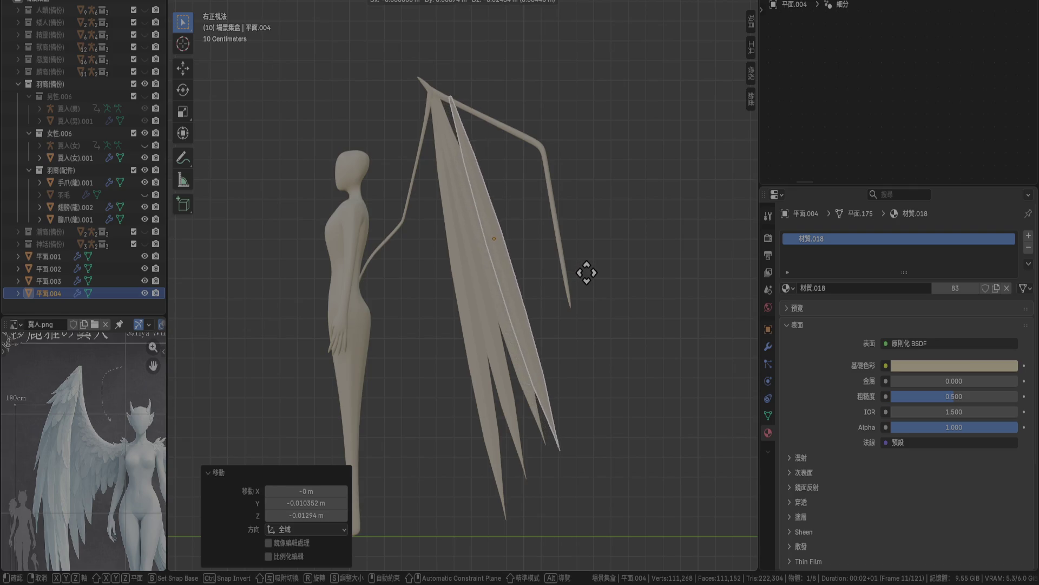
# Reposition the new feather copy and rotate it slightly.
pyautogui.rightClick(588, 275)
pyautogui.scroll(4, 587, 275)
pyautogui.scroll(-2, 575, 266)
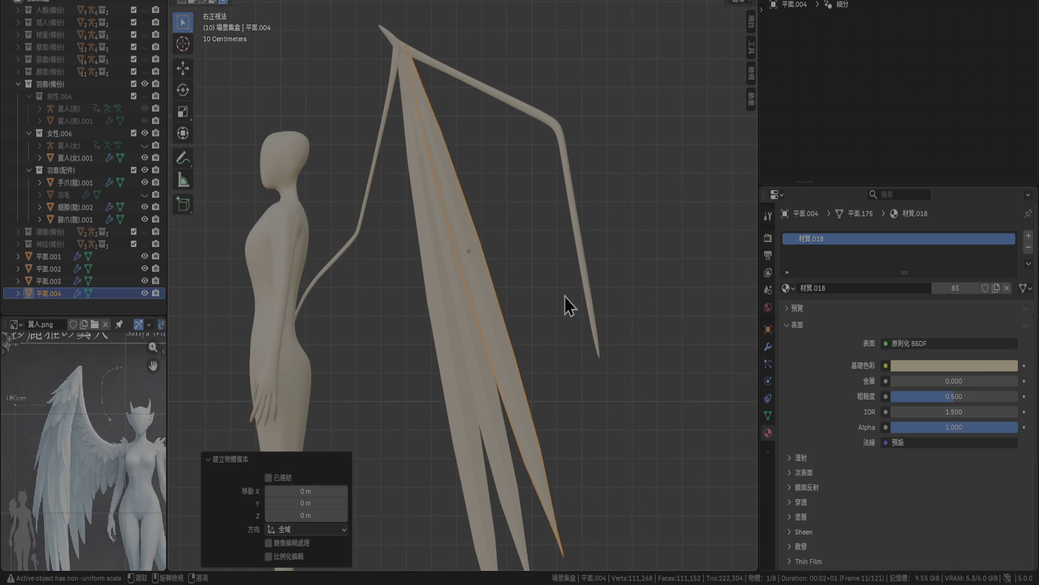
pyautogui.press('g')
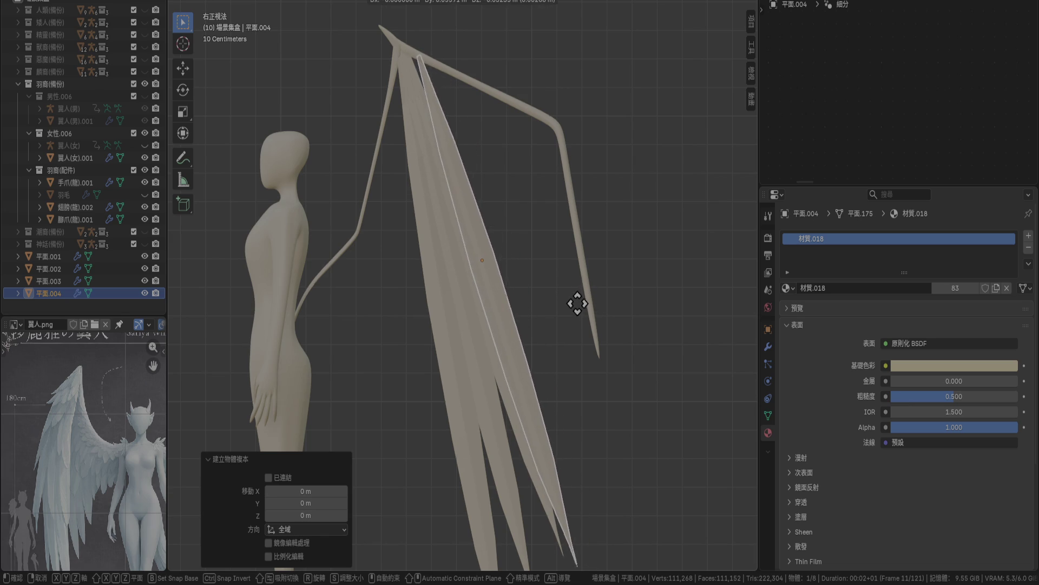
pyautogui.click(571, 298)
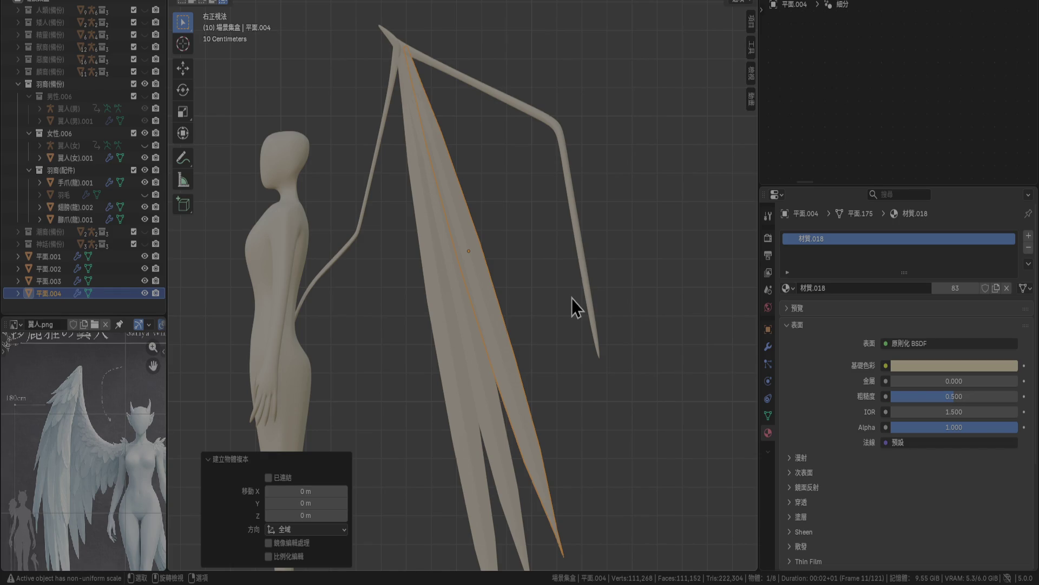
pyautogui.press('r')
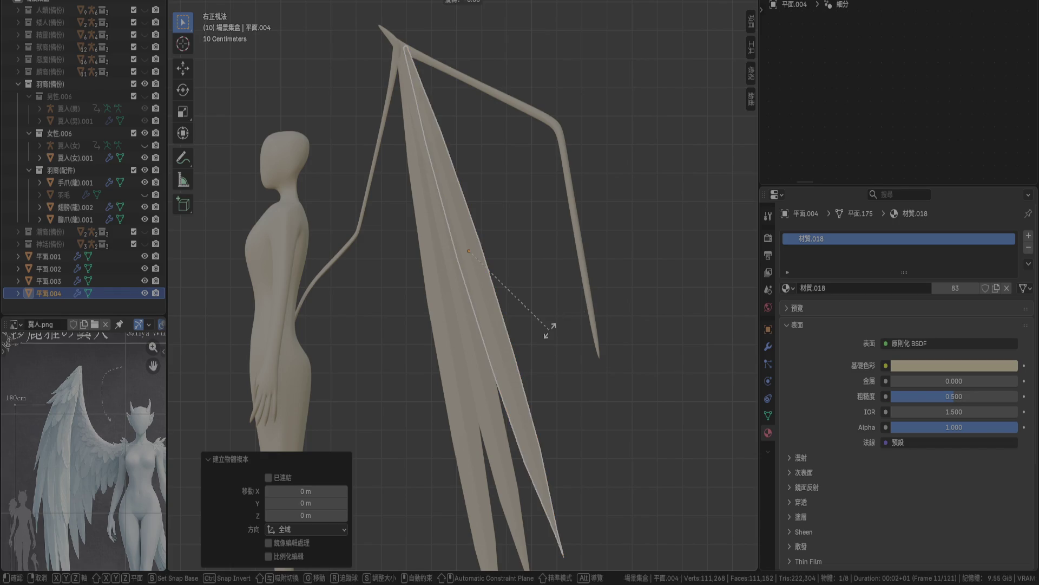
pyautogui.click(556, 326)
# Shift the copy about 0.1 m and settle its final position in the fan.
pyautogui.keyDown('shift'); pyautogui.moveTo(469, 203); pyautogui.dragTo(482, 243, button='middle'); pyautogui.keyUp('shift')
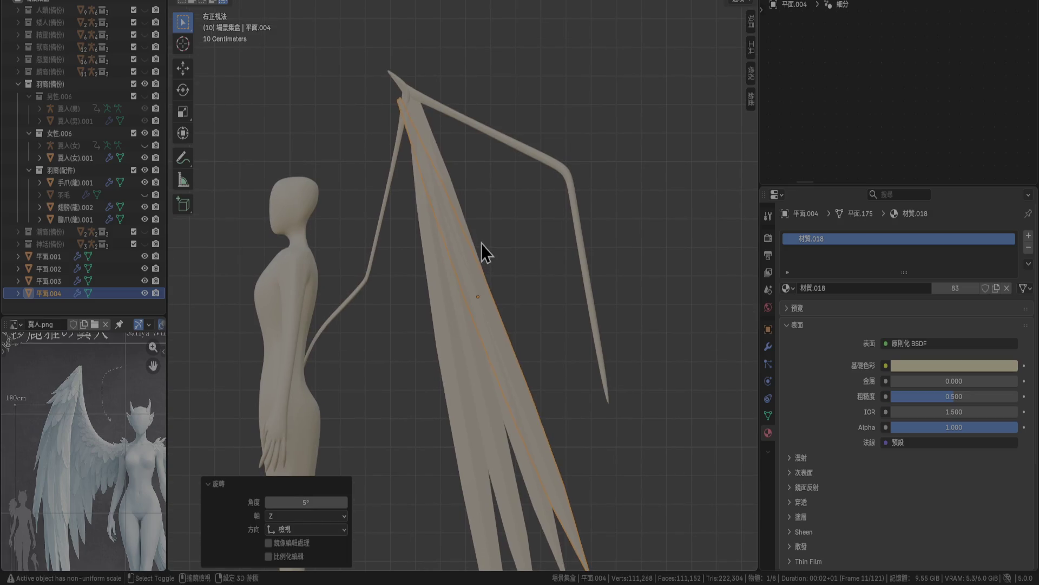
pyautogui.press('g')
pyautogui.click(502, 226)
pyautogui.scroll(2, 501, 227)
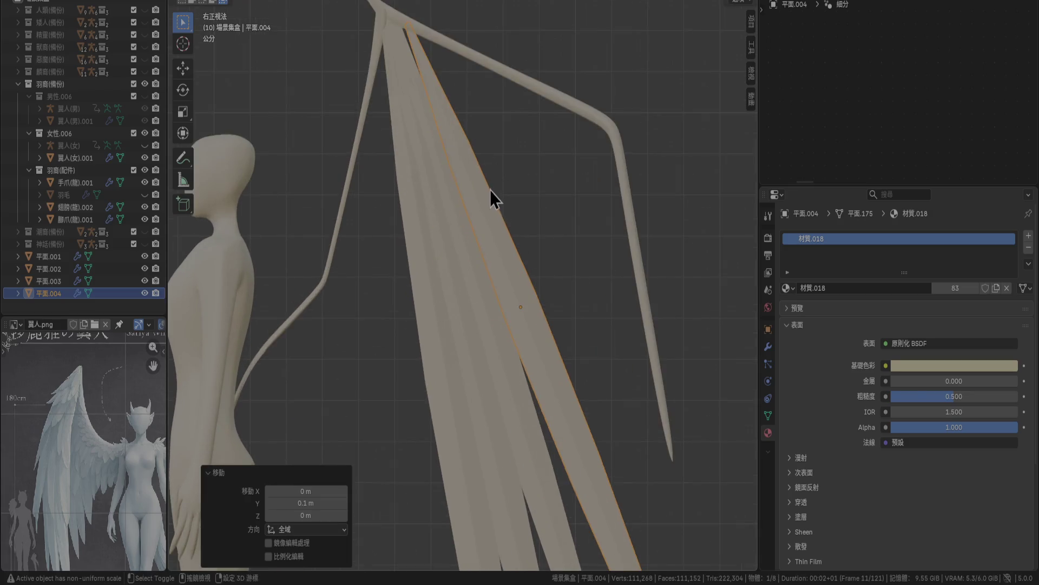
pyautogui.press('g')
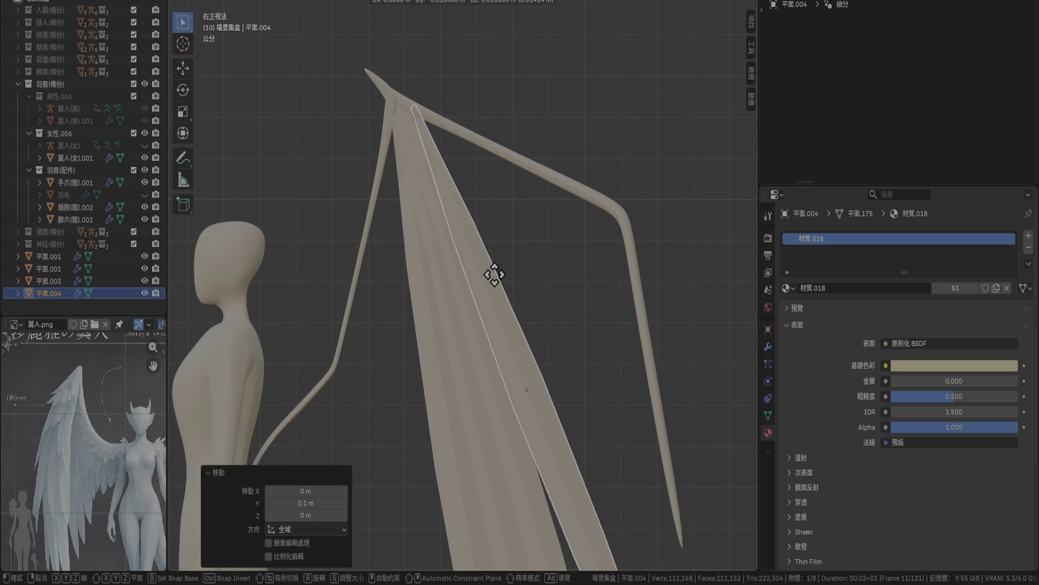
pyautogui.click(507, 291)
pyautogui.scroll(-5, 507, 291)
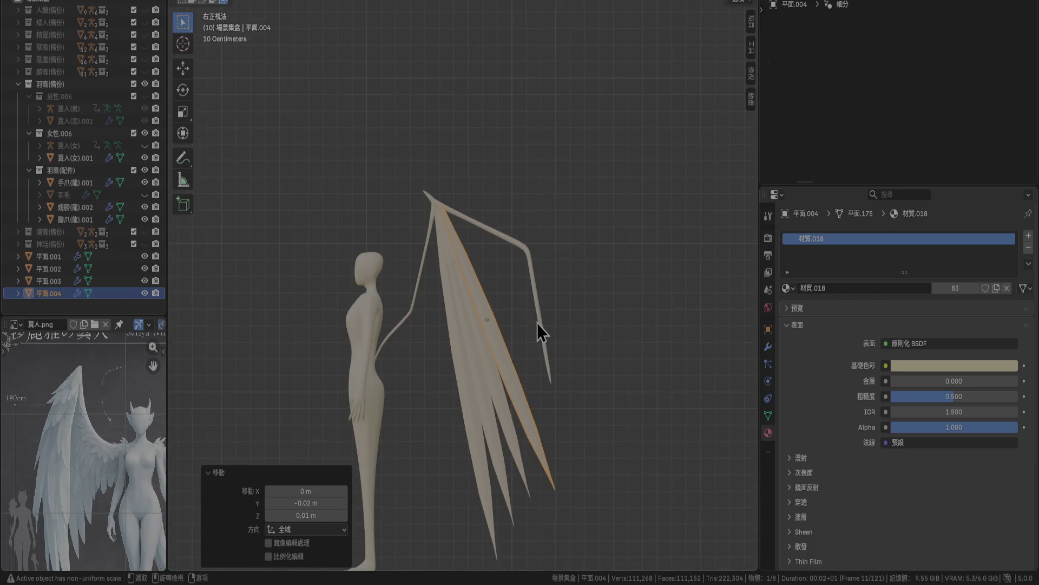
pyautogui.scroll(2, 520, 321)
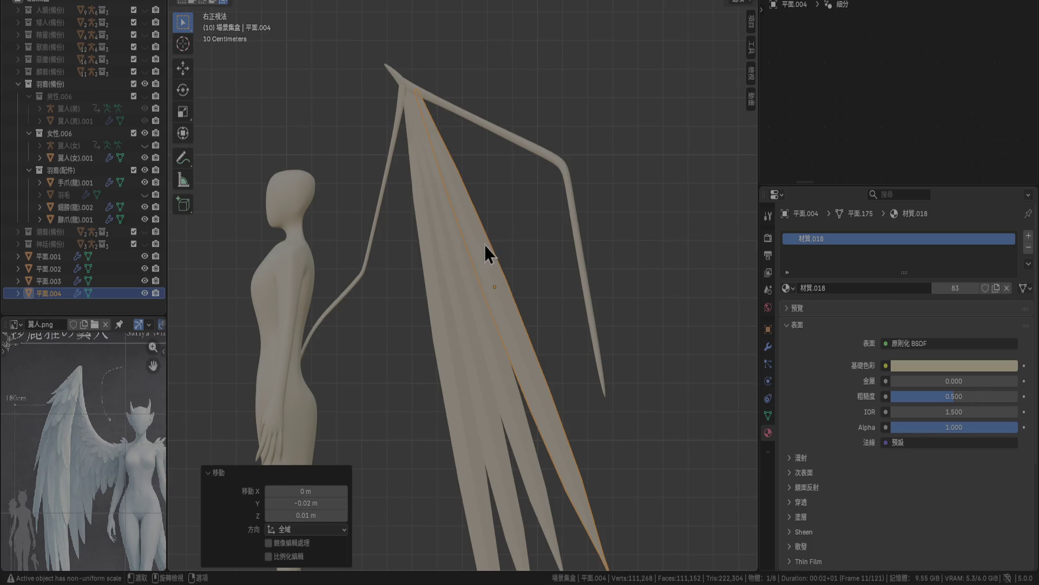
# Add a 平面.005 copy, then delete feathers 平面.002–平面.005 from the Outliner.
pyautogui.hotkey('shift', 'd')
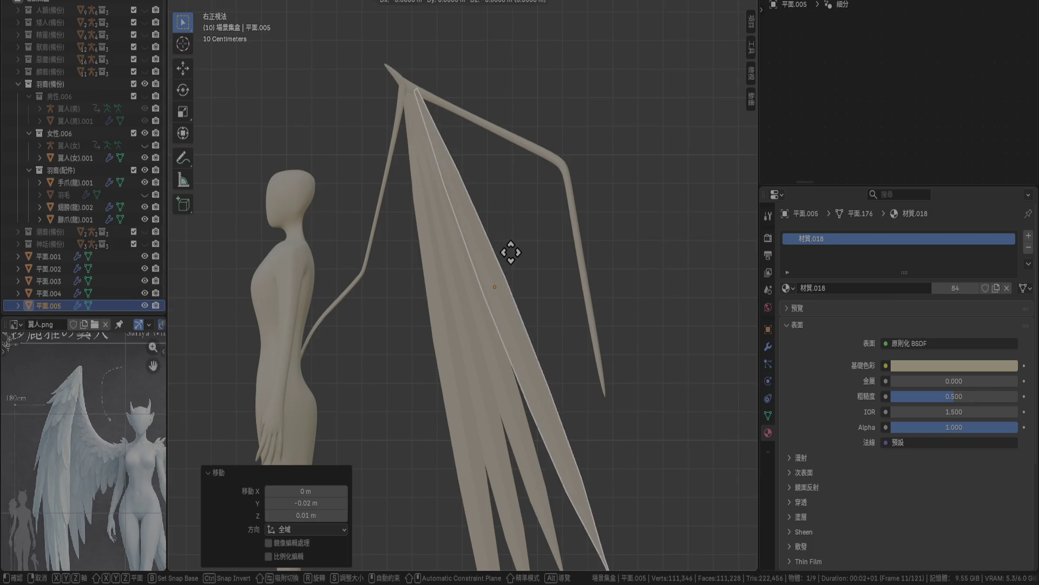
pyautogui.scroll(4, 515, 256)
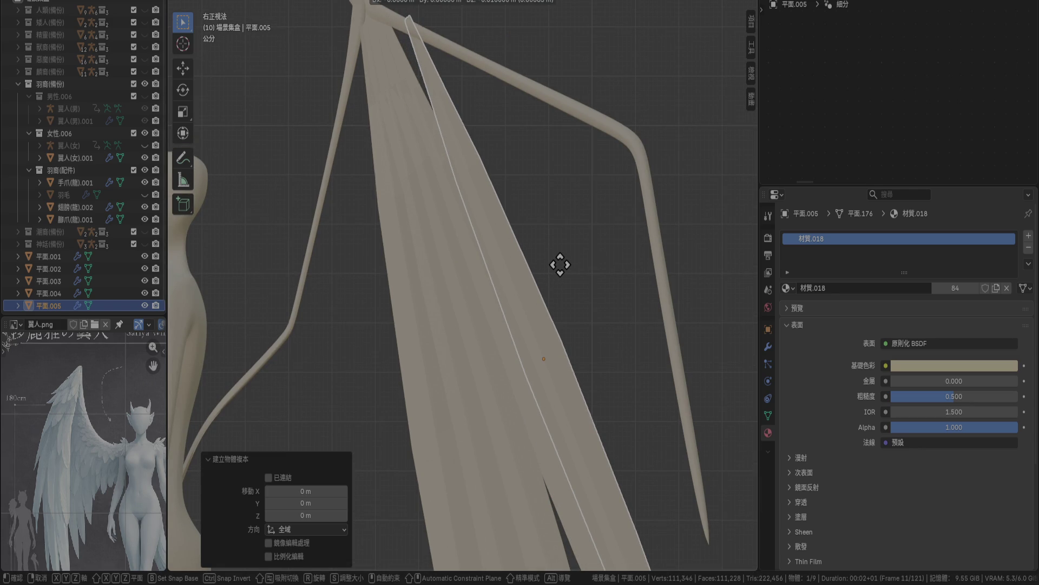
pyautogui.press('Escape')
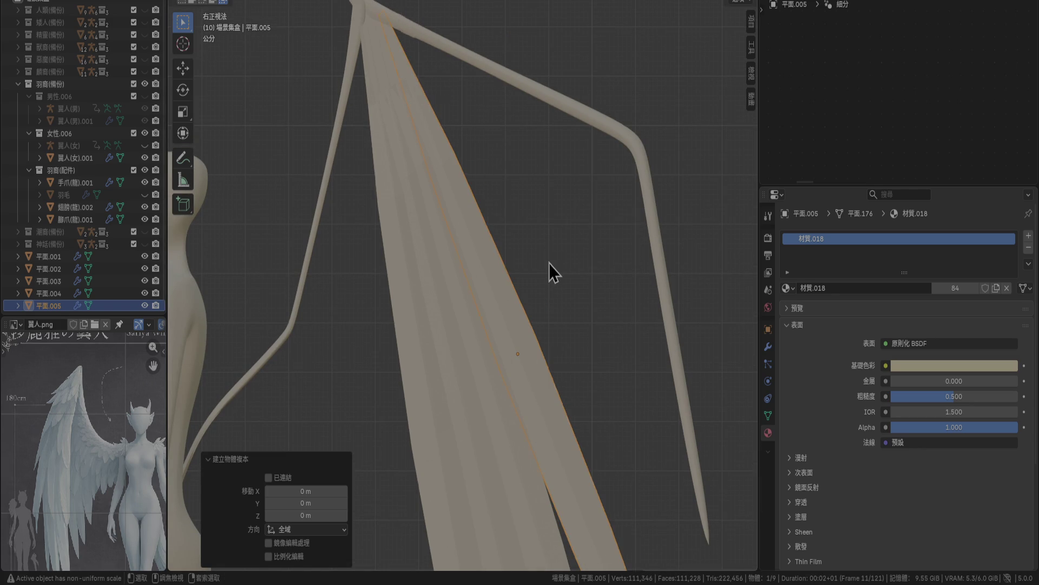
pyautogui.keyDown('shift'); pyautogui.click(503, 417); pyautogui.keyUp('shift')
pyautogui.keyDown('shift'); pyautogui.click(459, 458); pyautogui.keyUp('shift')
pyautogui.keyDown('shift'); pyautogui.click(457, 460); pyautogui.keyUp('shift')
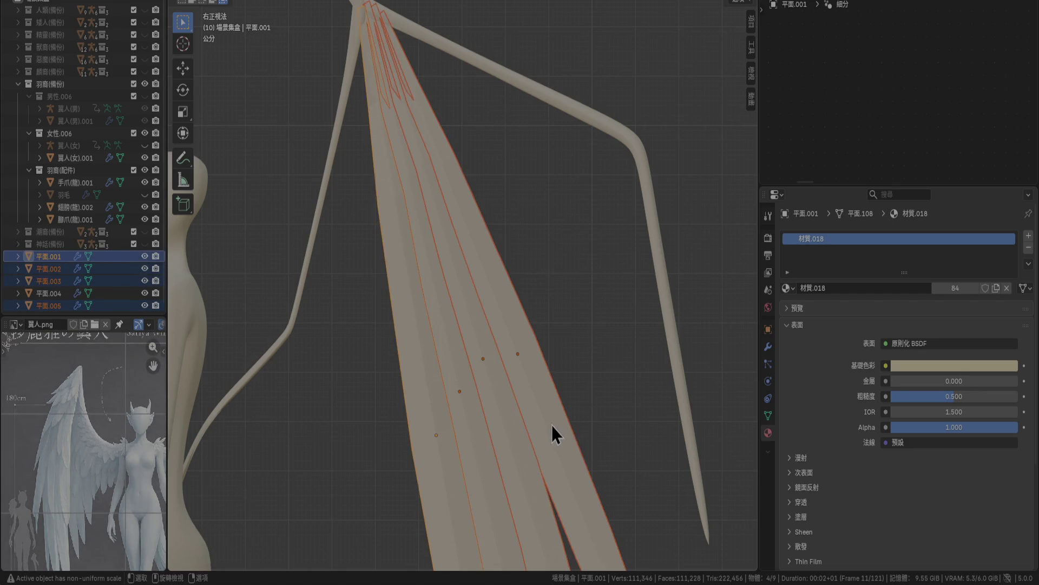
pyautogui.click(48, 270)
pyautogui.keyDown('shift'); pyautogui.click(53, 305); pyautogui.keyUp('shift')
pyautogui.press('Delete')
# Select the base feather 平面.001 and enter Edit Mode on its root.
pyautogui.click(402, 243)
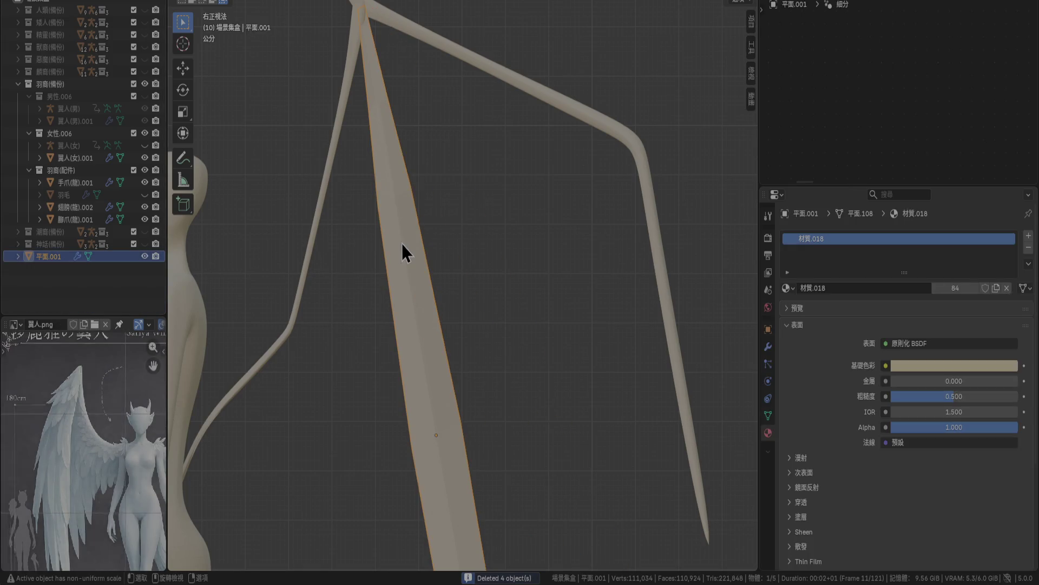
pyautogui.press('Tab')
pyautogui.keyDown('shift'); pyautogui.moveTo(406, 92); pyautogui.dragTo(510, 339, button='middle'); pyautogui.keyUp('shift')
# Scale the top edge of the feather root along Y.
pyautogui.scroll(3, 510, 340)
pyautogui.click(466, 242)
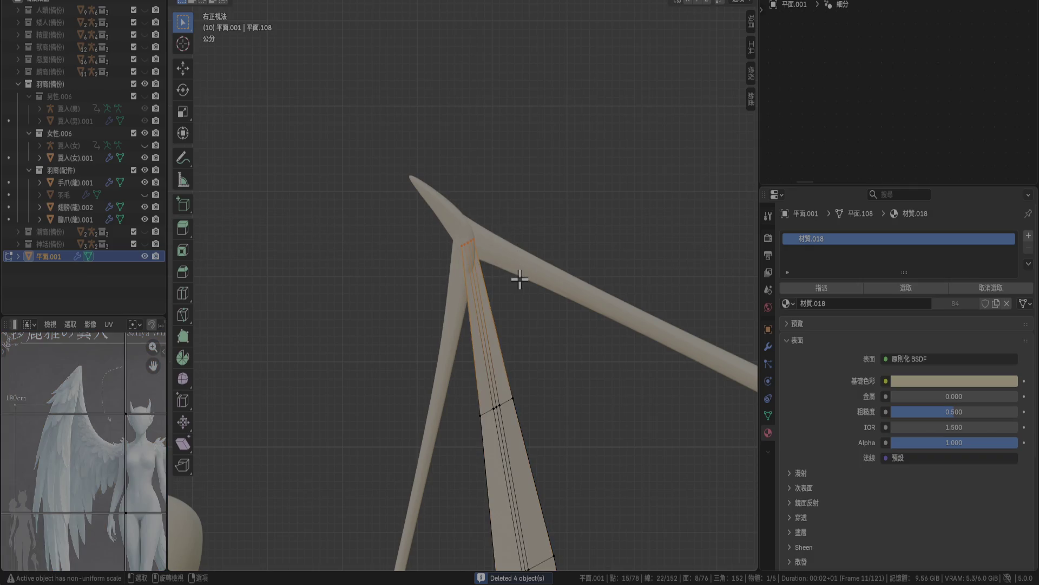
pyautogui.press('s')
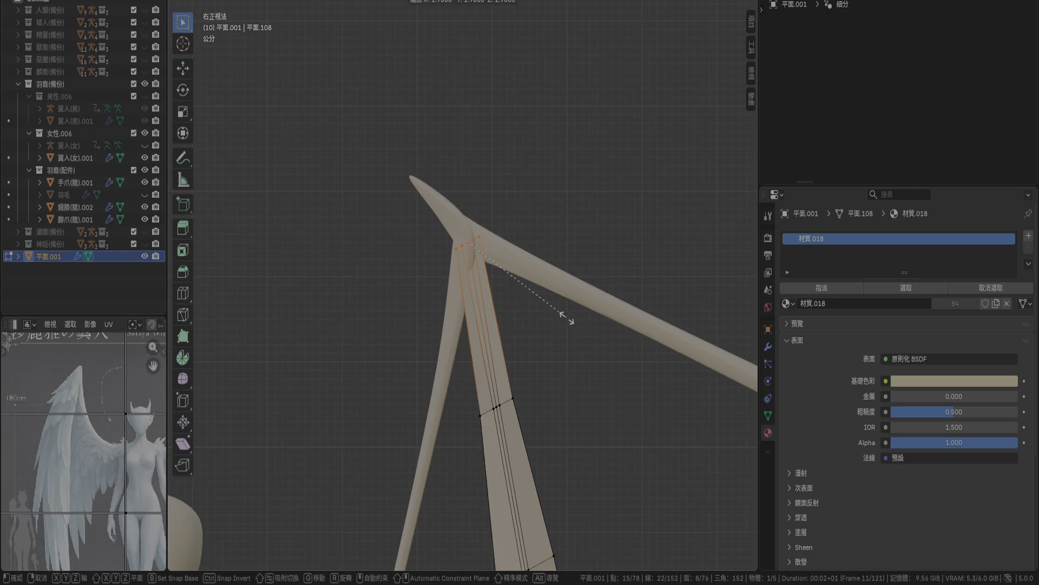
pyautogui.press('y')
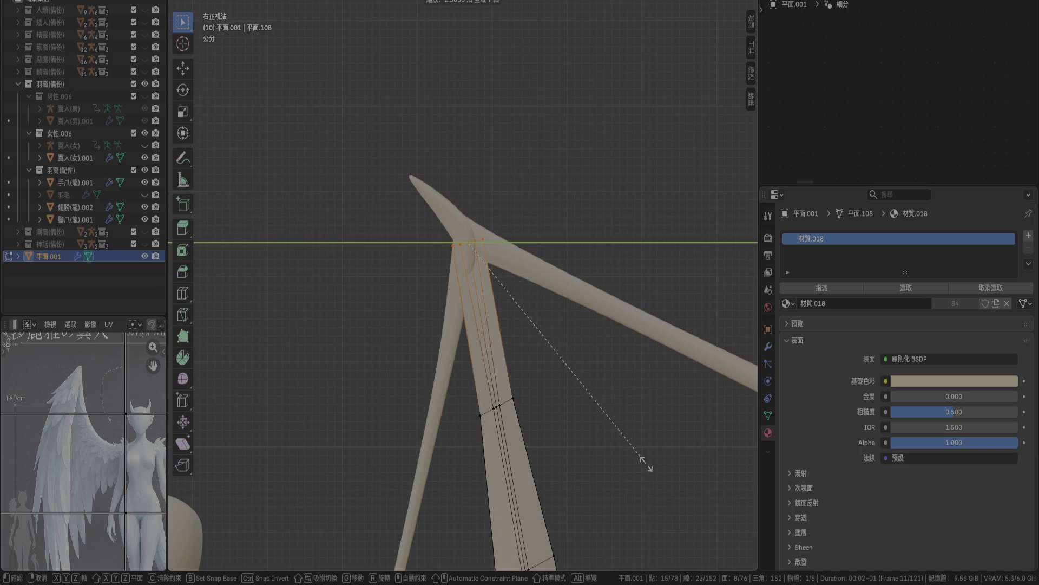
pyautogui.click(643, 461)
pyautogui.moveTo(633, 457)
pyautogui.keyDown('ctrl'); pyautogui.mouseDown(button='middle')
pyautogui.moveTo(577, 424)
pyautogui.moveTo(550, 214)
pyautogui.moveTo(532, 547)
pyautogui.moveTo(559, 278)
pyautogui.moveTo(554, 301)
pyautogui.mouseUp(button='middle'); pyautogui.keyUp('ctrl')
pyautogui.scroll(3, 494, 262)
# Stretch the upper root loops 1.4× along Y and turn them −5°.
pyautogui.moveTo(443, 230); pyautogui.dragTo(548, 320)
pyautogui.press('s')
pyautogui.press('y')
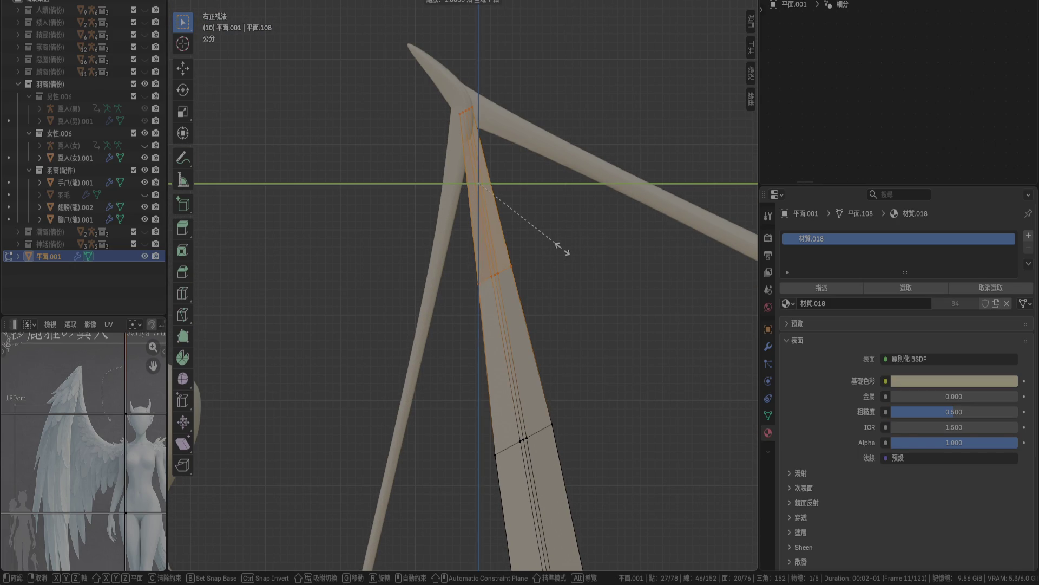
pyautogui.press('Return')
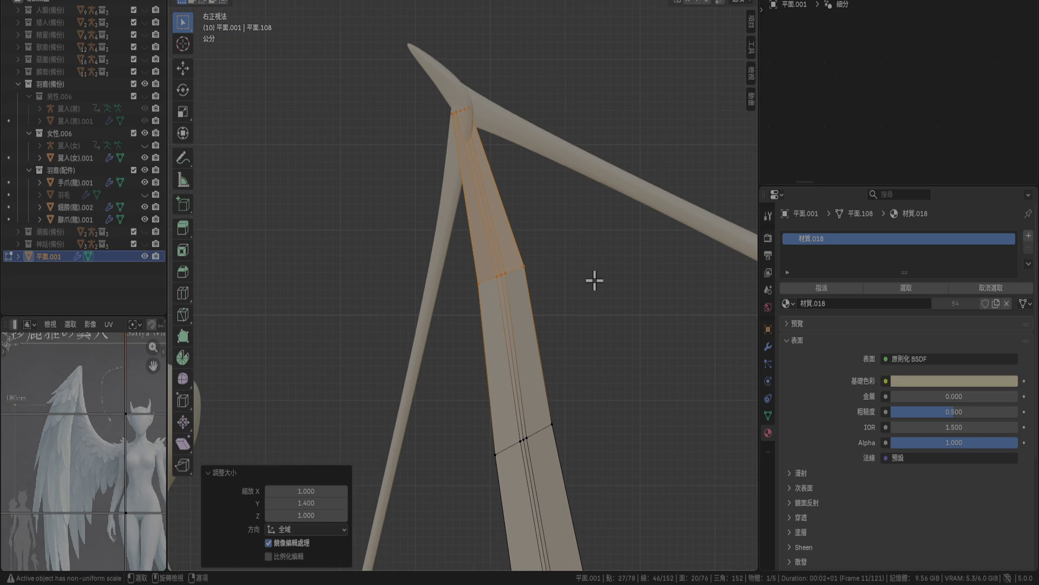
pyautogui.write('r')
pyautogui.write('-5')
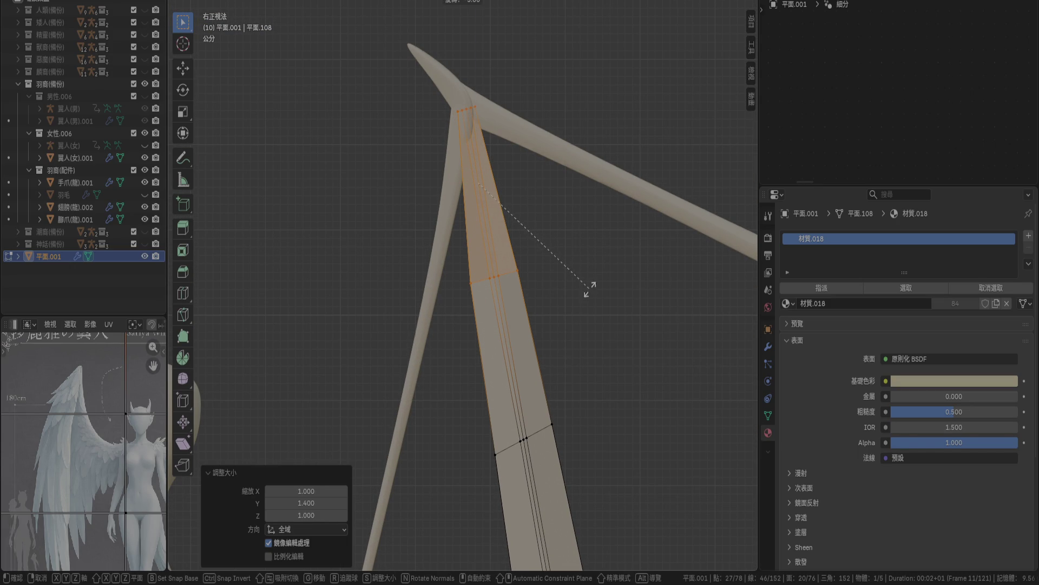
pyautogui.press('Return')
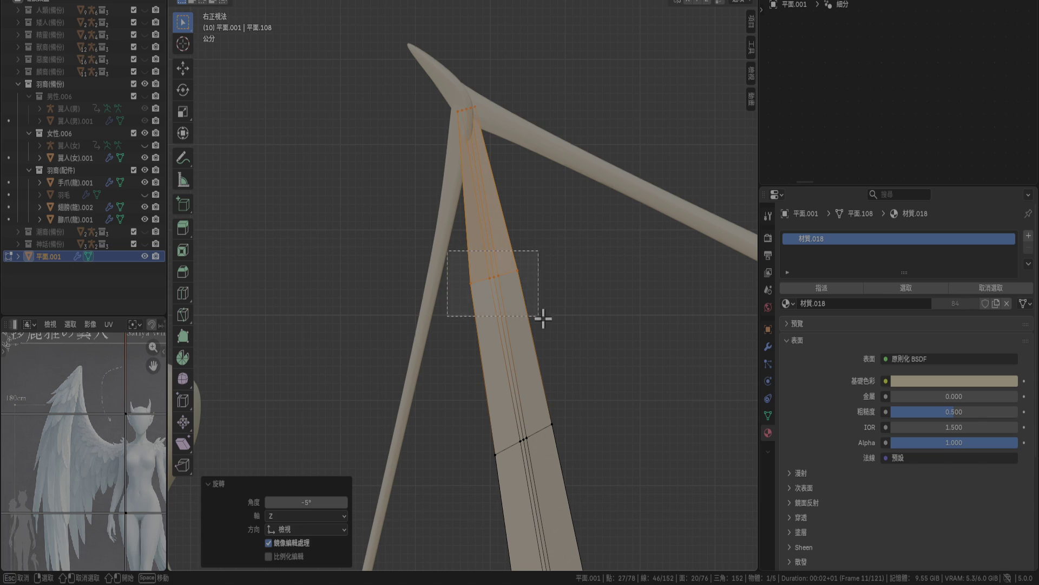
pyautogui.keyDown('alt'); pyautogui.click(524, 274); pyautogui.keyUp('alt')
pyautogui.keyDown('shift'); pyautogui.scroll(2, 487, 179); pyautogui.keyUp('shift')
pyautogui.keyDown('alt'); pyautogui.click(475, 153); pyautogui.keyUp('alt')
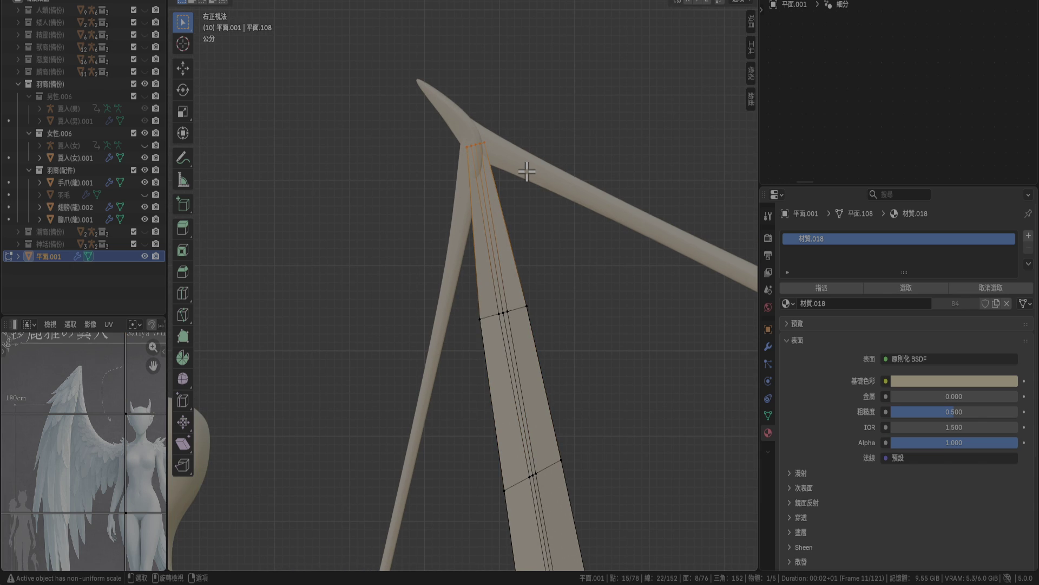
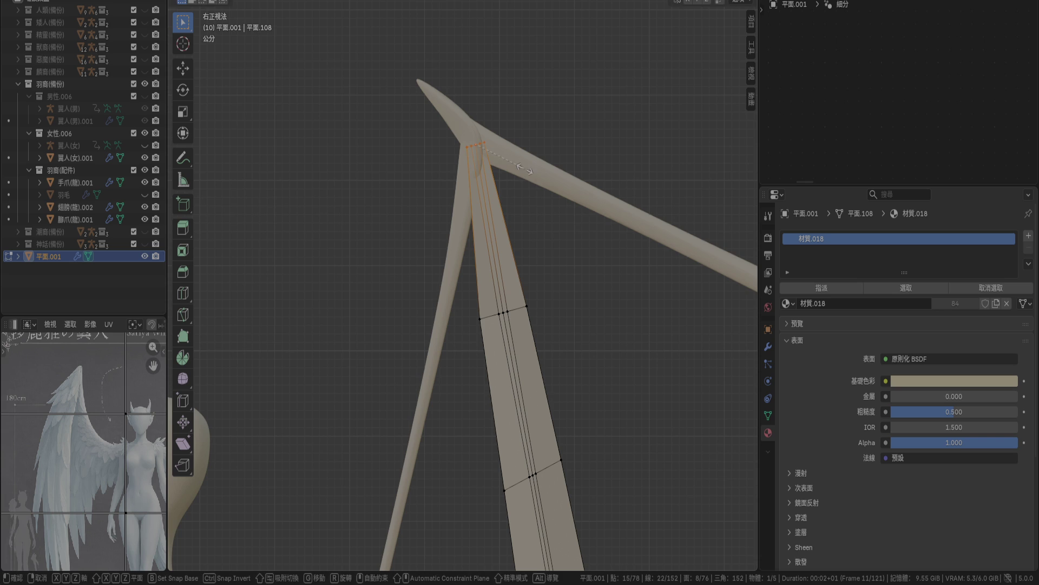
# Scale the first and middle edge loops of the feather plane by 1.3 along Y.
pyautogui.press('s')
pyautogui.press('y')
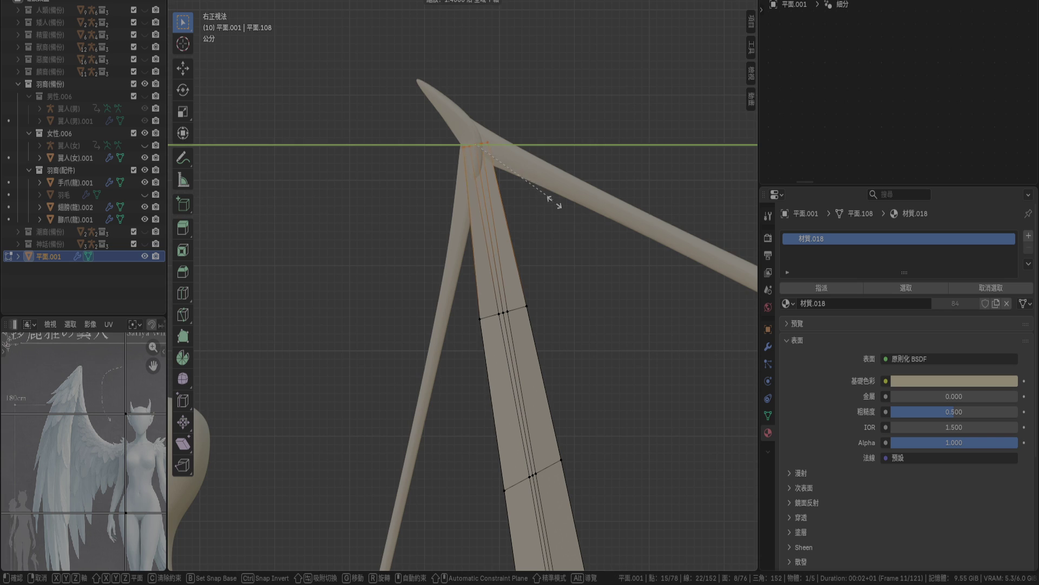
pyautogui.click(587, 246)
pyautogui.keyDown('alt'); pyautogui.click(575, 306); pyautogui.keyUp('alt')
pyautogui.press('s')
pyautogui.press('z')
pyautogui.write('y1.3')
pyautogui.press('Return')
# Widen the strip's remaining edge loop by 1.3 along Y.
pyautogui.scroll(-3, 625, 299)
pyautogui.moveTo(457, 367); pyautogui.dragTo(599, 463)
pyautogui.scroll(3, 579, 269)
pyautogui.write('sy')
pyautogui.write('1.3')
pyautogui.press('Return')
pyautogui.scroll(-2, 597, 379)
pyautogui.scroll(5, 575, 315)
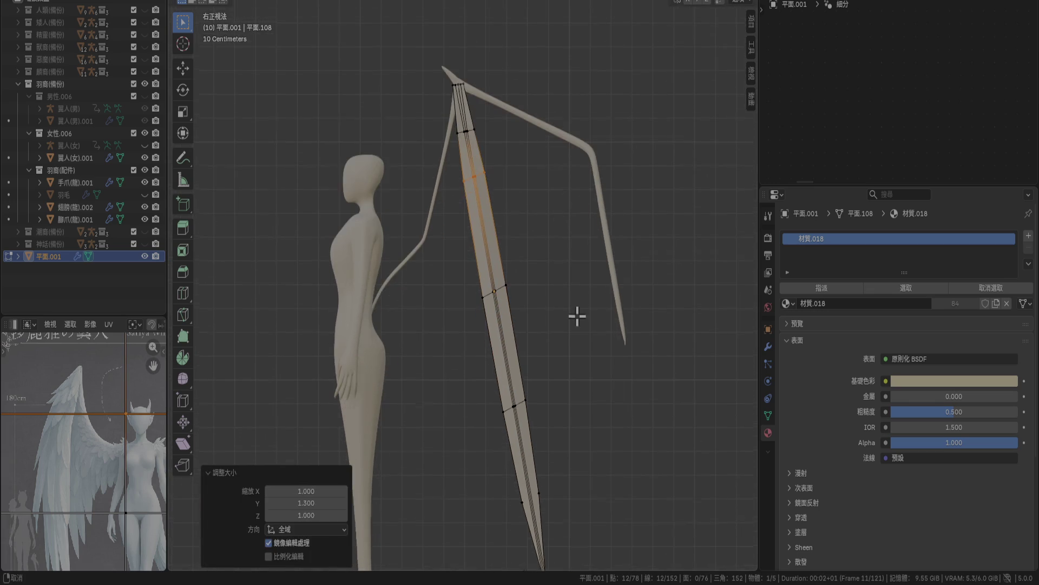
# Rotate the upper edge loop by −5.92° so the plane tapers.
pyautogui.keyDown('alt'); pyautogui.click(495, 167); pyautogui.keyUp('alt')
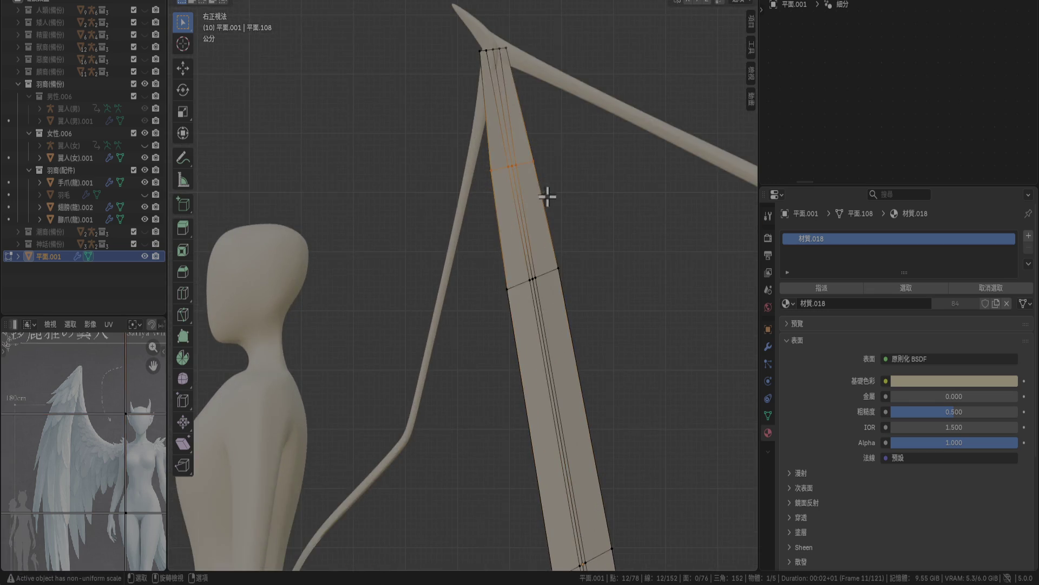
pyautogui.keyDown('shift'); pyautogui.moveTo(548, 197); pyautogui.dragTo(548, 232, button='middle'); pyautogui.keyUp('shift')
pyautogui.press('s')
pyautogui.press('y')
pyautogui.press('Escape')
pyautogui.press('r')
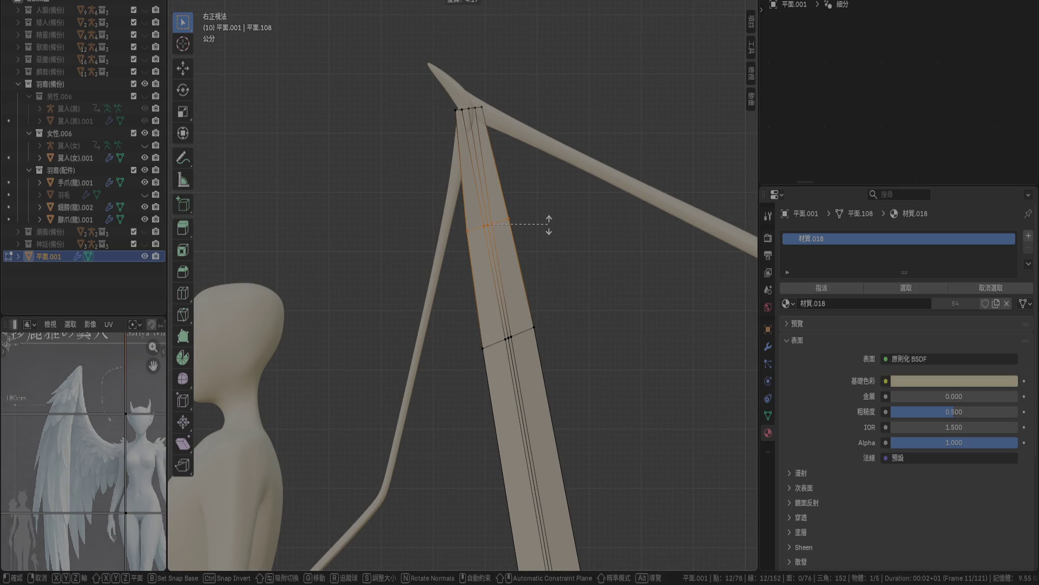
pyautogui.click(549, 223)
# Rotate the lower edge loop the same way, then return to Object Mode.
pyautogui.keyDown('alt'); pyautogui.click(509, 336); pyautogui.keyUp('alt')
pyautogui.hotkey('shift', 'r')
pyautogui.click(557, 240)
pyautogui.press('Tab')
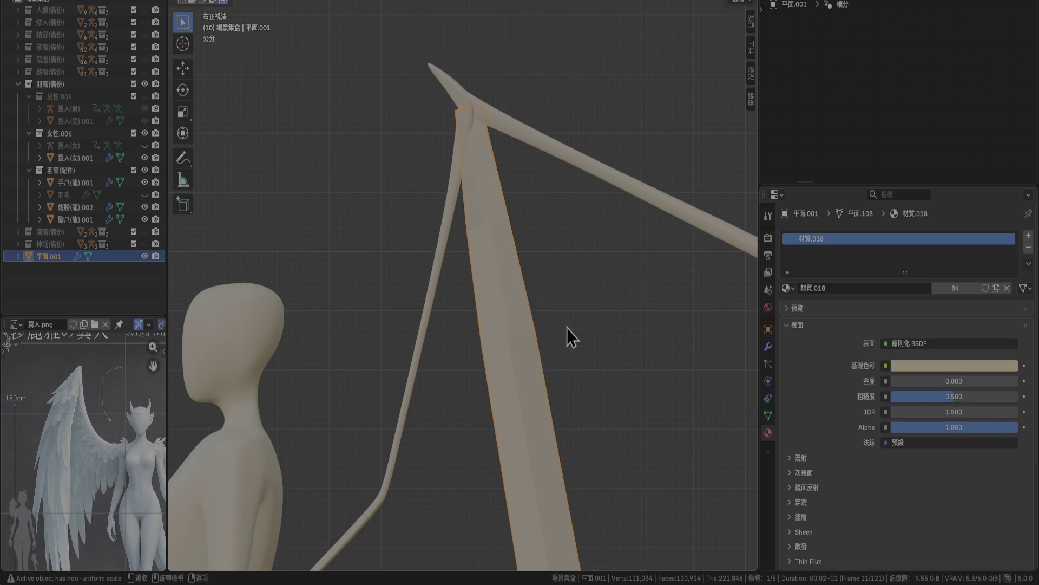
# Nudge the feather plane to 0.02 m along Y and −0.01 m along Z.
pyautogui.scroll(2, 574, 283)
pyautogui.press('g')
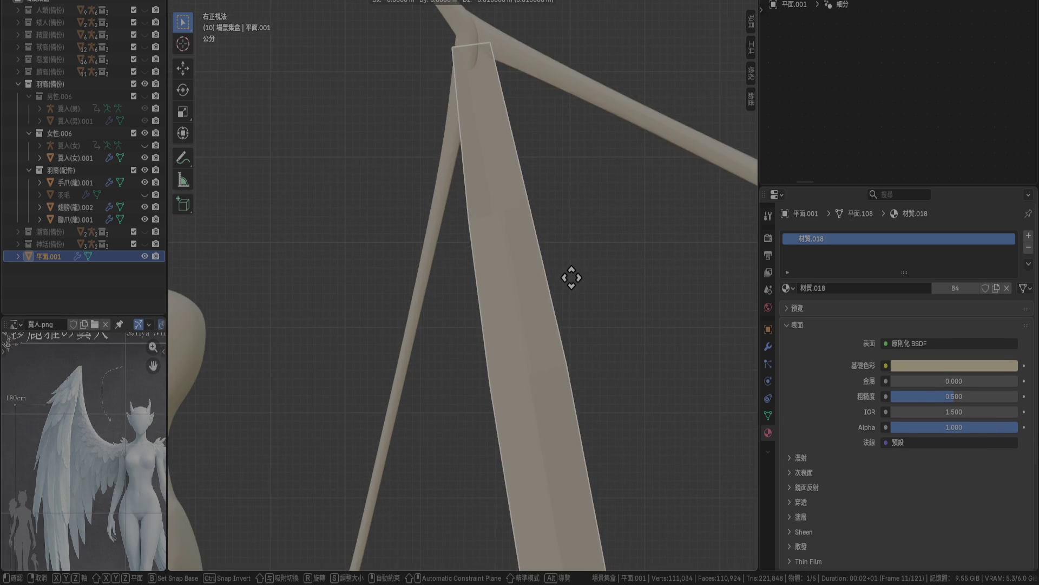
pyautogui.click(578, 278)
pyautogui.scroll(-5, 580, 283)
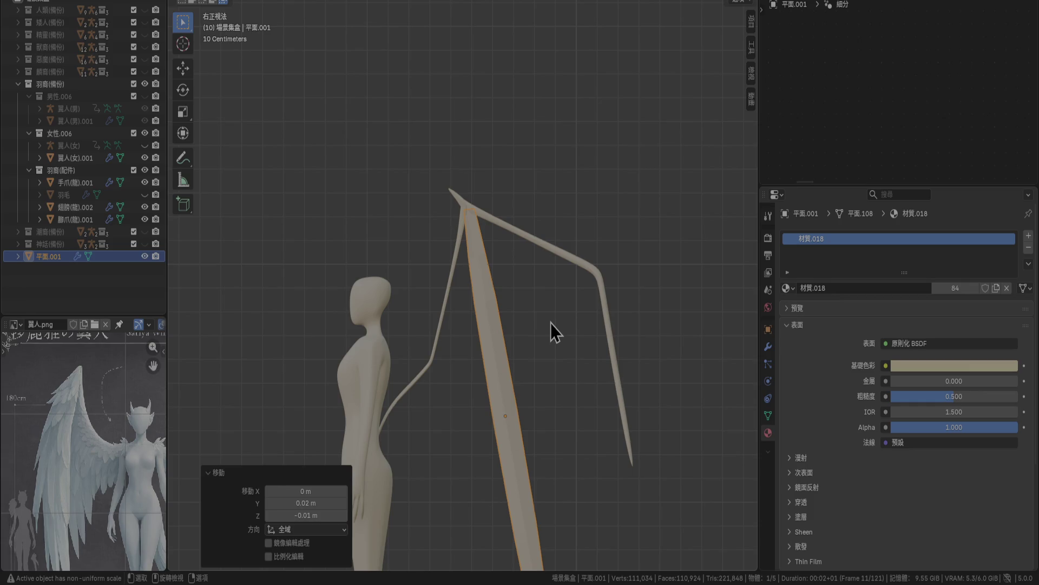
pyautogui.scroll(3, 550, 323)
pyautogui.press('g')
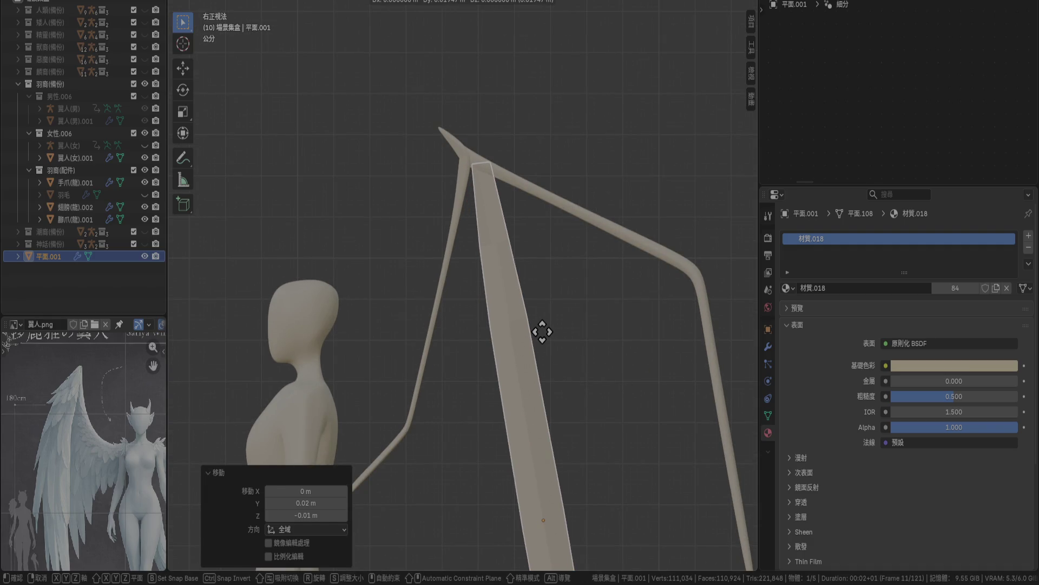
pyautogui.click(538, 327)
# Rotate the tip loop −36.1° and rescale it to meet the frame's top joint.
pyautogui.press('Tab')
pyautogui.scroll(3, 502, 121)
pyautogui.keyDown('shift'); pyautogui.scroll(3, 502, 121); pyautogui.keyUp('shift')
pyautogui.moveTo(449, 141); pyautogui.dragTo(562, 204)
pyautogui.press('r')
pyautogui.click(528, 258)
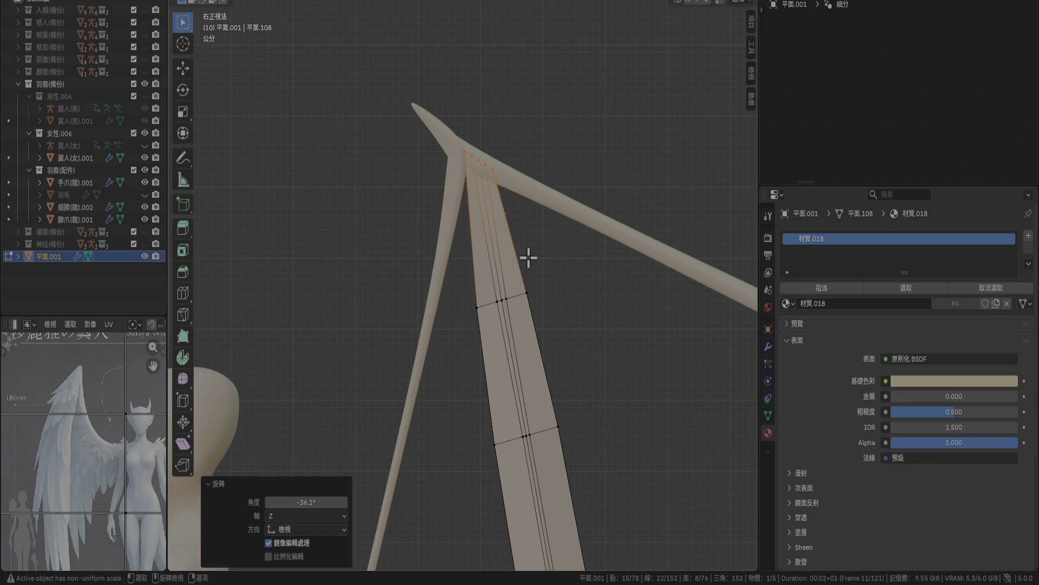
pyautogui.press('s')
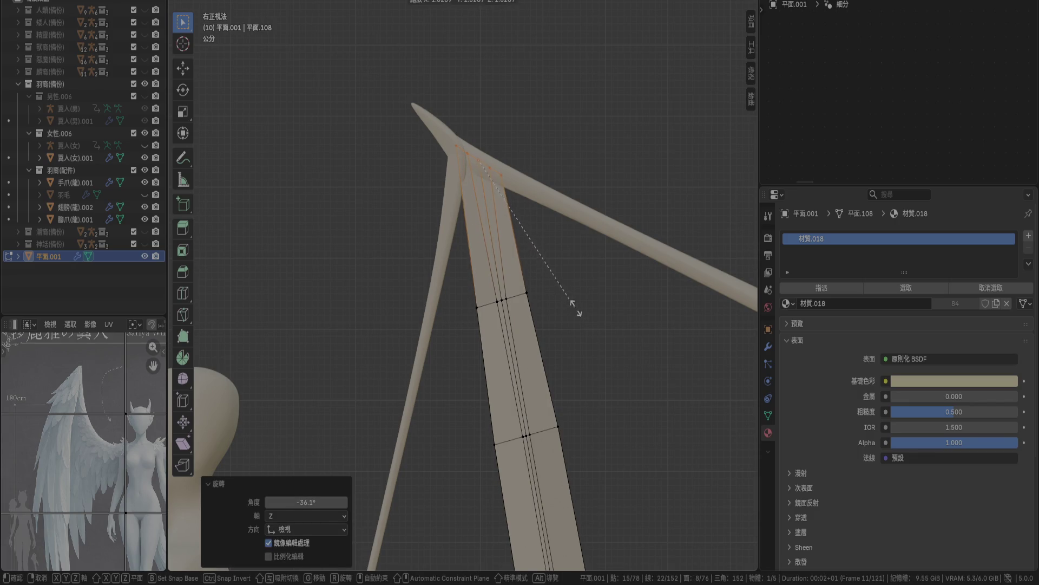
pyautogui.click(582, 311)
pyautogui.press('Tab')
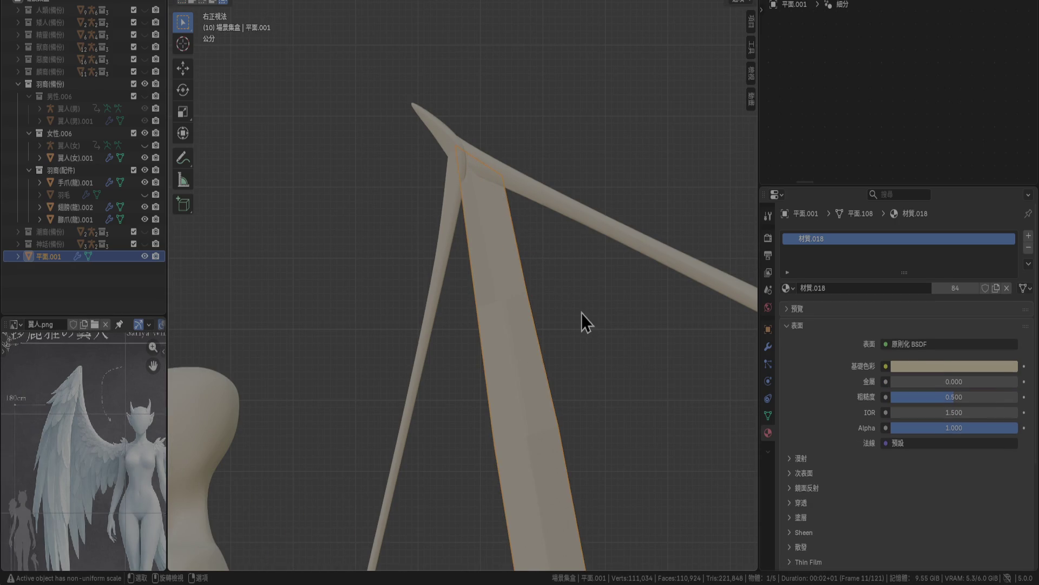
pyautogui.scroll(-5, 526, 233)
pyautogui.moveTo(473, 275)
pyautogui.mouseDown(button='middle')
pyautogui.moveTo(595, 271)
pyautogui.moveTo(634, 287)
pyautogui.moveTo(600, 381)
pyautogui.mouseUp(button='middle')
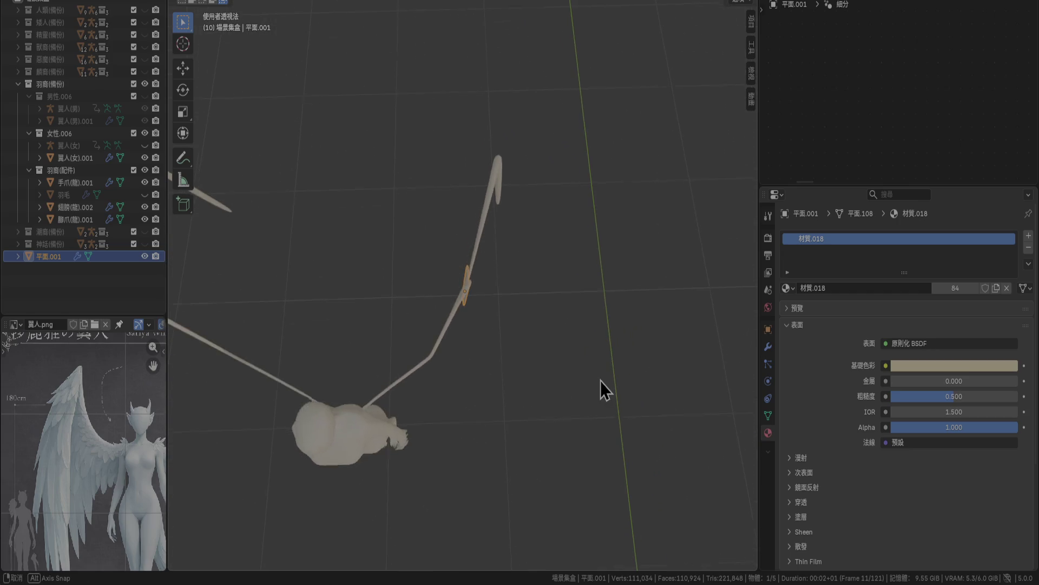
# In Top Ortho view, turn the feather plane by −5°.
pyautogui.press('KP_7')
pyautogui.scroll(5, 599, 380)
pyautogui.press('s')
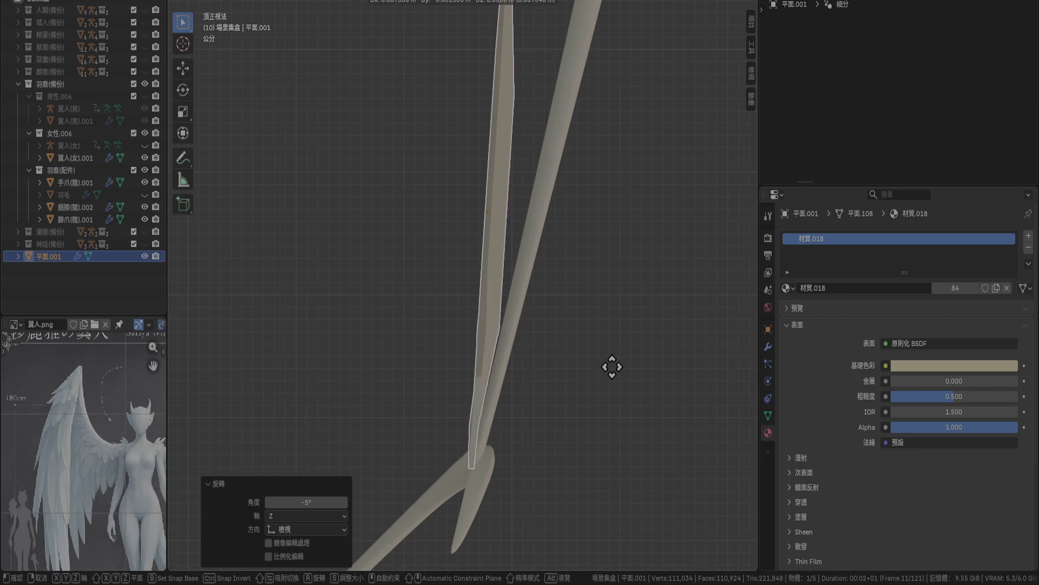
pyautogui.click(623, 369)
# Rotate the vertices near the wing joint so they line up with the frame.
pyautogui.press('Tab')
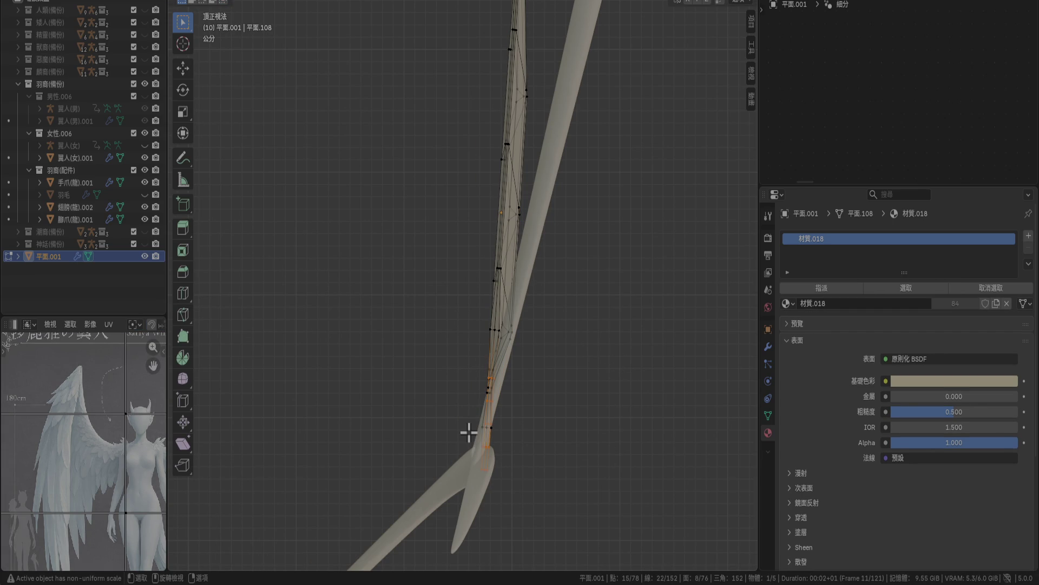
pyautogui.moveTo(476, 440); pyautogui.dragTo(555, 519)
pyautogui.moveTo(576, 471)
pyautogui.mouseDown(button='middle')
pyautogui.moveTo(441, 263)
pyautogui.moveTo(433, 227)
pyautogui.moveTo(408, 286)
pyautogui.mouseUp(button='middle')
pyautogui.moveTo(373, 232); pyautogui.dragTo(505, 302)
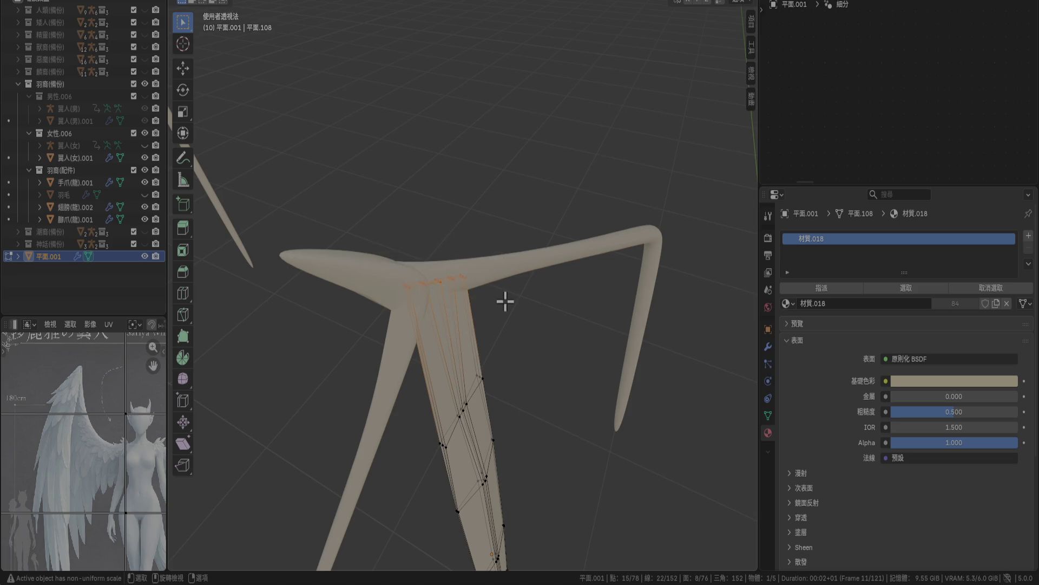
pyautogui.press('KP_7')
pyautogui.moveTo(504, 301)
pyautogui.keyDown('shift'); pyautogui.mouseDown(button='middle')
pyautogui.moveTo(535, 364)
pyautogui.moveTo(457, 120)
pyautogui.moveTo(560, 282)
pyautogui.mouseUp(button='middle'); pyautogui.keyUp('shift')
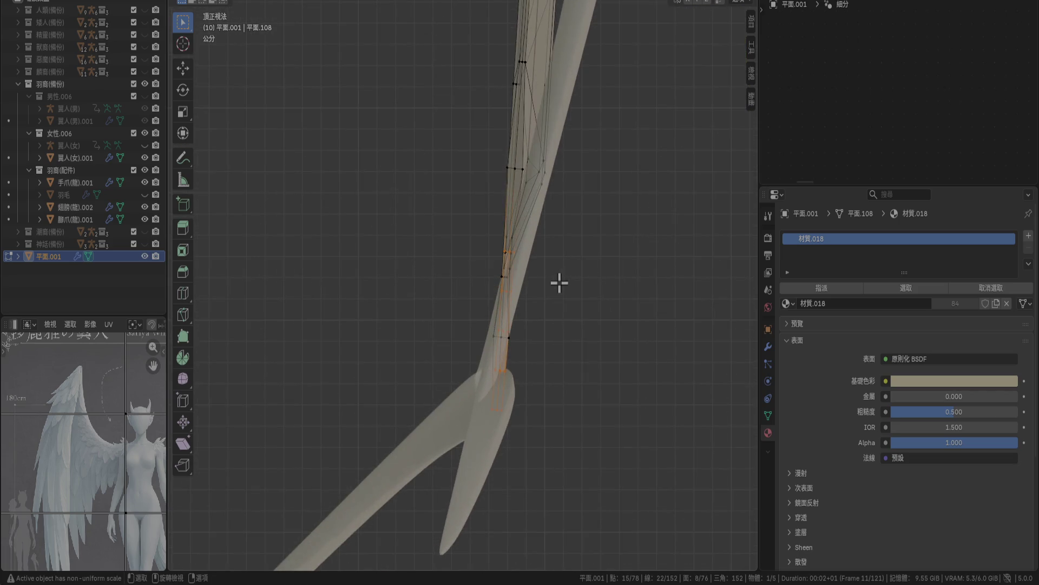
pyautogui.scroll(2, 572, 280)
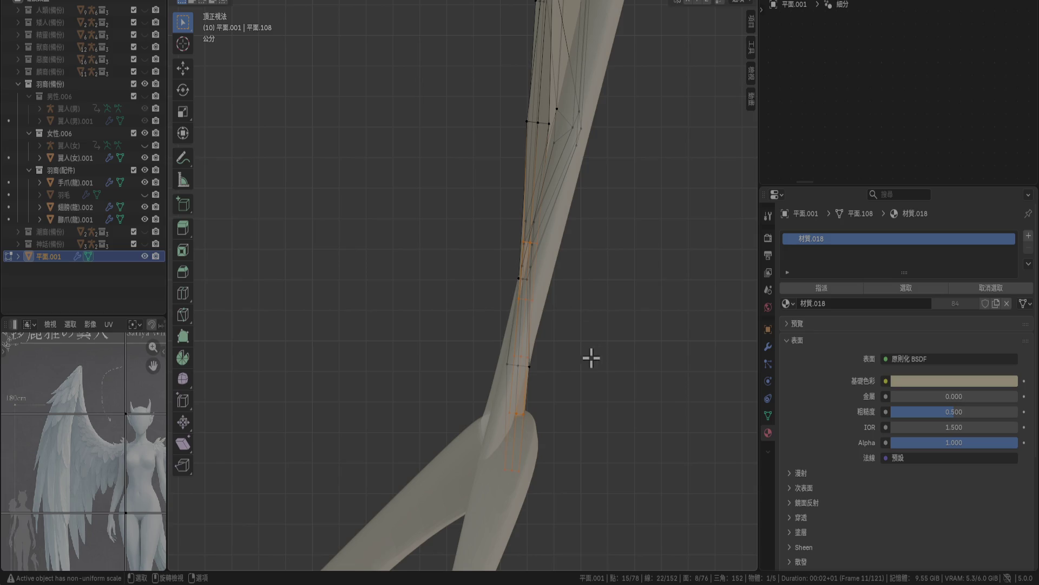
pyautogui.press('r')
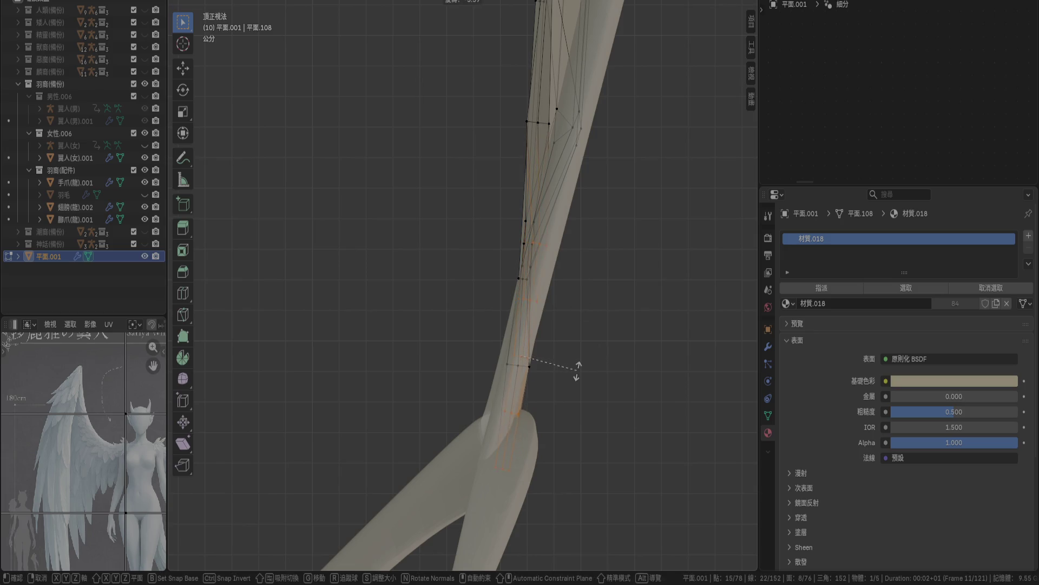
pyautogui.click(579, 379)
pyautogui.press('Tab')
# Orbit to inspect the feather and figure, ending in Right Ortho view.
pyautogui.moveTo(660, 422)
pyautogui.mouseDown(button='middle')
pyautogui.moveTo(618, 348)
pyautogui.moveTo(547, 307)
pyautogui.mouseUp(button='middle')
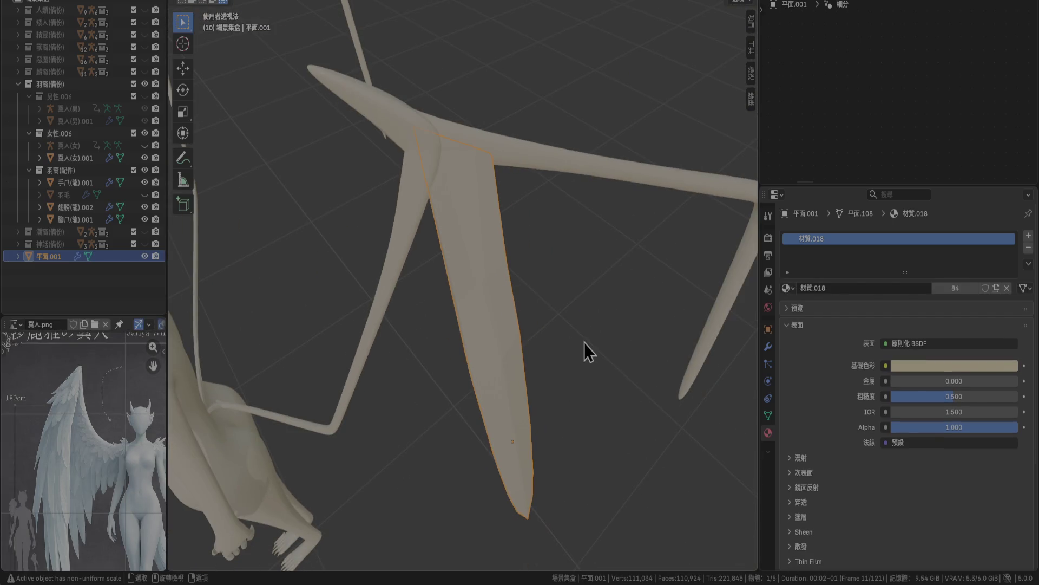
pyautogui.moveTo(583, 342); pyautogui.dragTo(553, 295, button='middle')
pyautogui.press('KP_3')
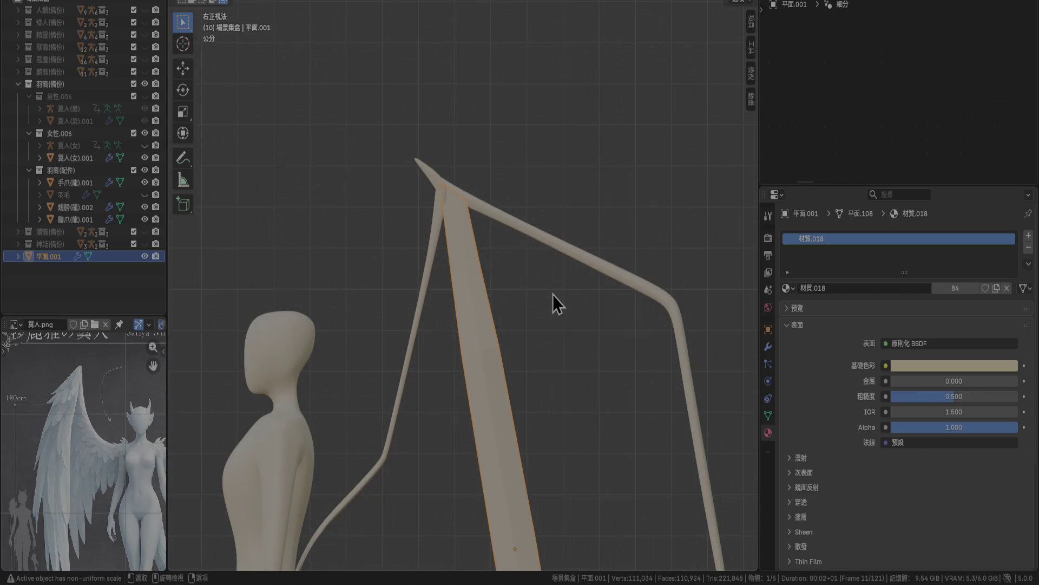
# Duplicate the feather plane and place the copy in the right side view.
pyautogui.hotkey('shift', 'd')
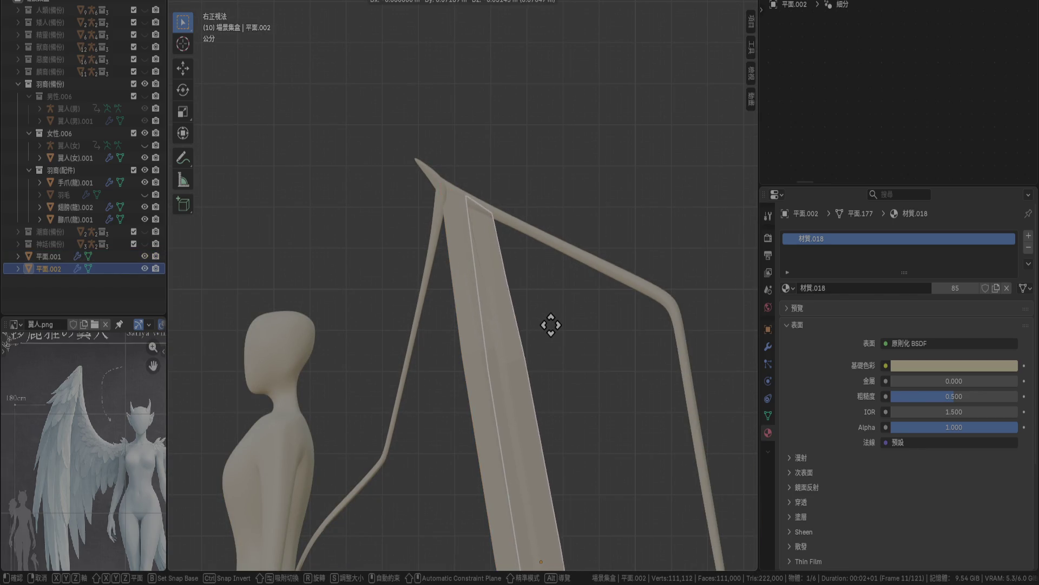
pyautogui.click(551, 325)
pyautogui.moveTo(596, 434); pyautogui.dragTo(527, 197, button='middle')
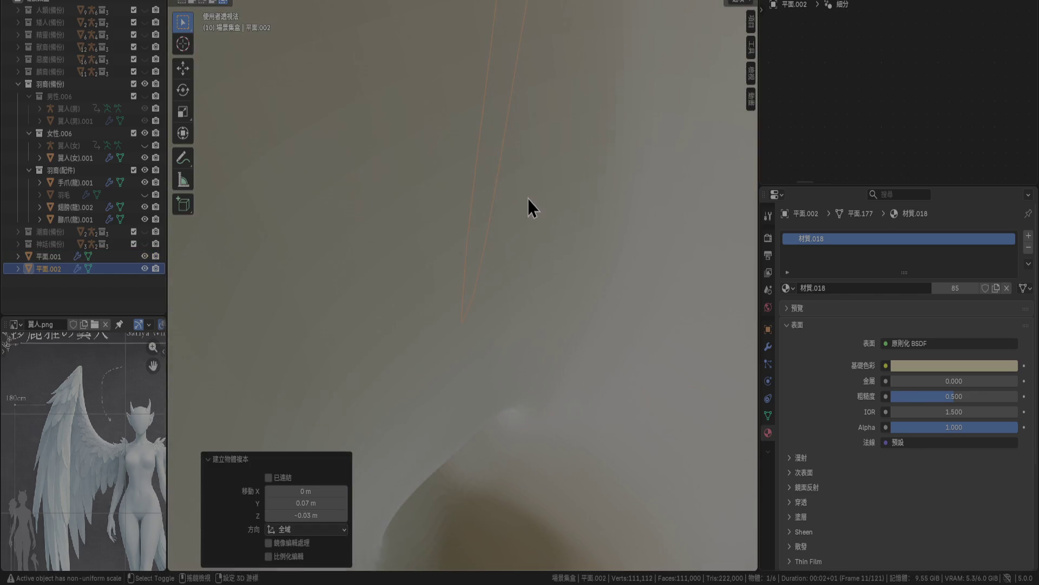
pyautogui.press('KP_3')
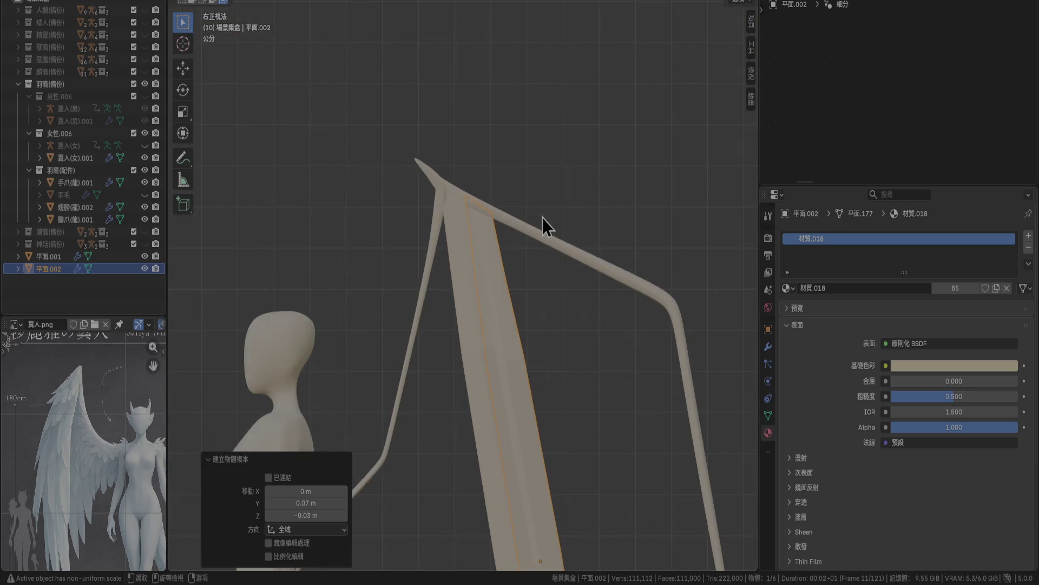
pyautogui.keyDown('shift'); pyautogui.moveTo(550, 337); pyautogui.dragTo(480, 220, button='middle'); pyautogui.keyUp('shift')
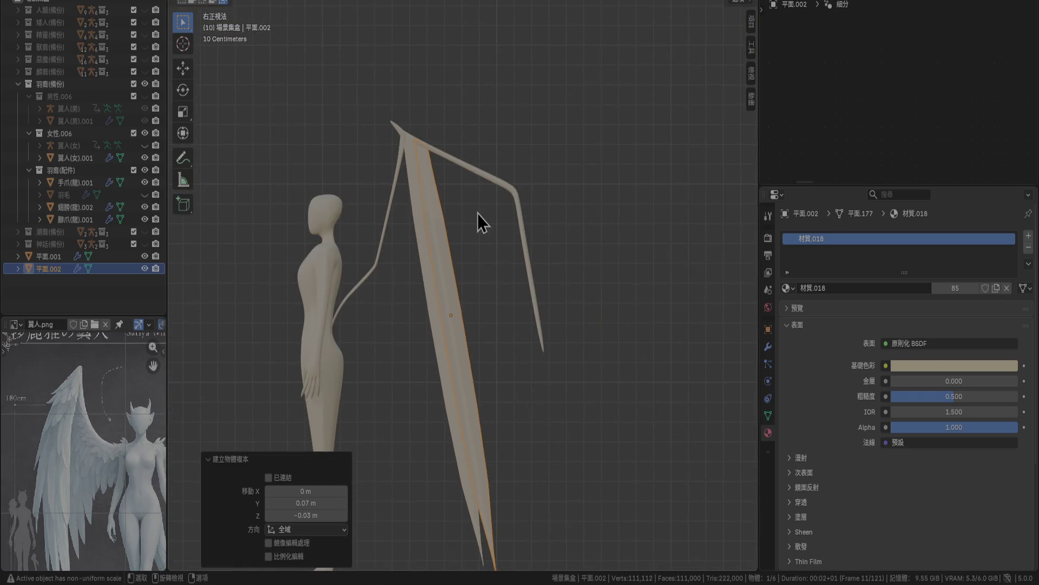
# Tilt the duplicate 5° and move it −0.1 m along Y.
pyautogui.press('r')
pyautogui.click(491, 306)
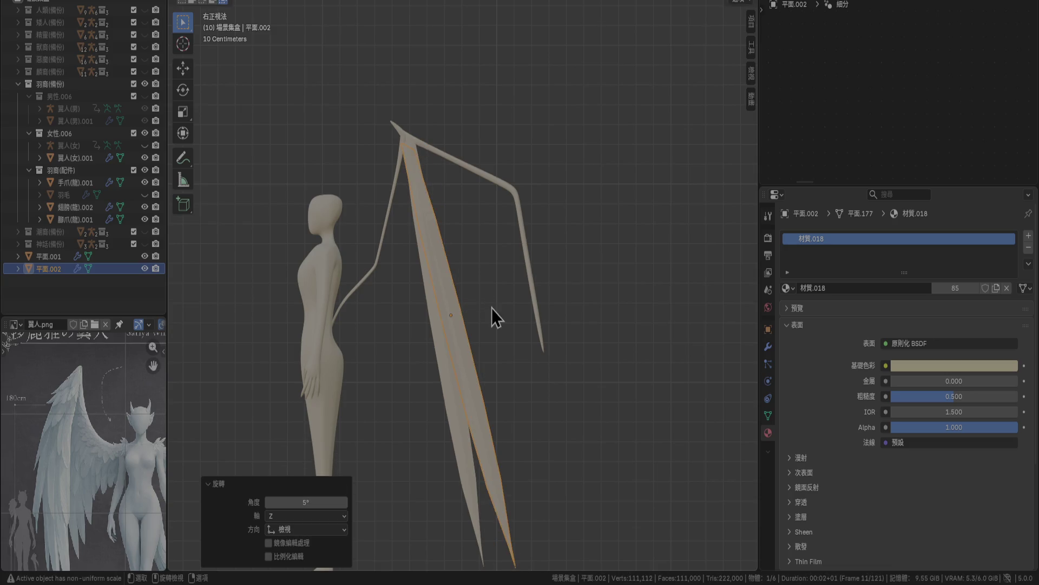
pyautogui.press('g')
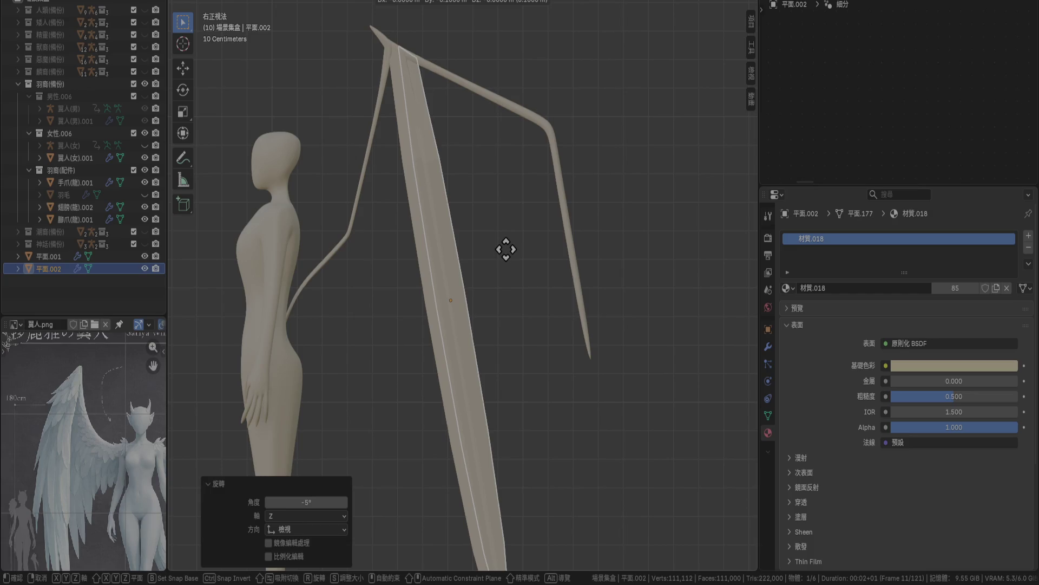
pyautogui.click(503, 249)
pyautogui.scroll(4, 463, 223)
# Make another in-place copy and fine-tune it with 3.89°, −2.31° and 1.8° rotations and small moves.
pyautogui.hotkey('shift', 'd')
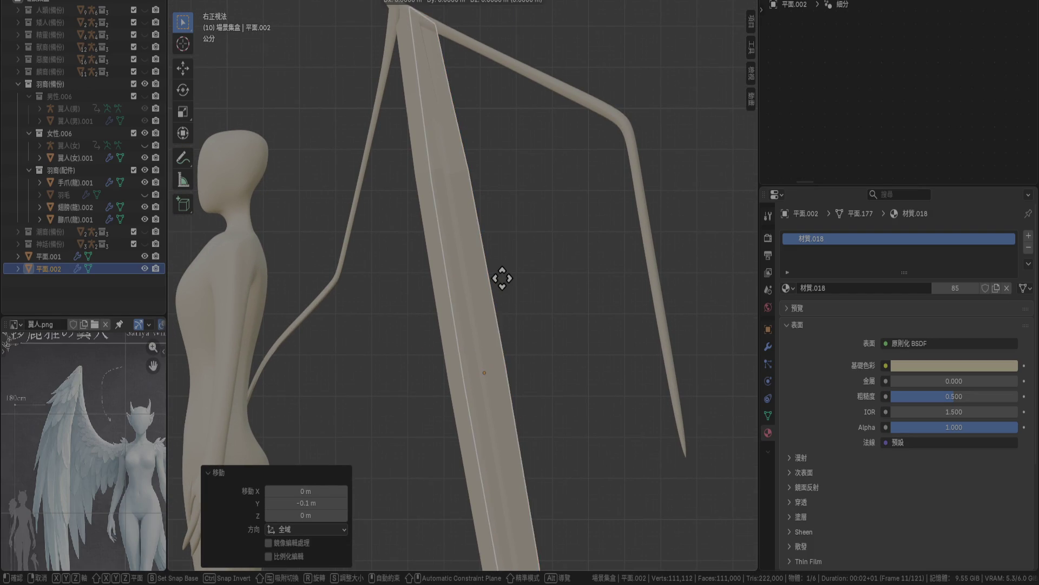
pyautogui.rightClick(532, 291)
pyautogui.press('r')
pyautogui.click(527, 278)
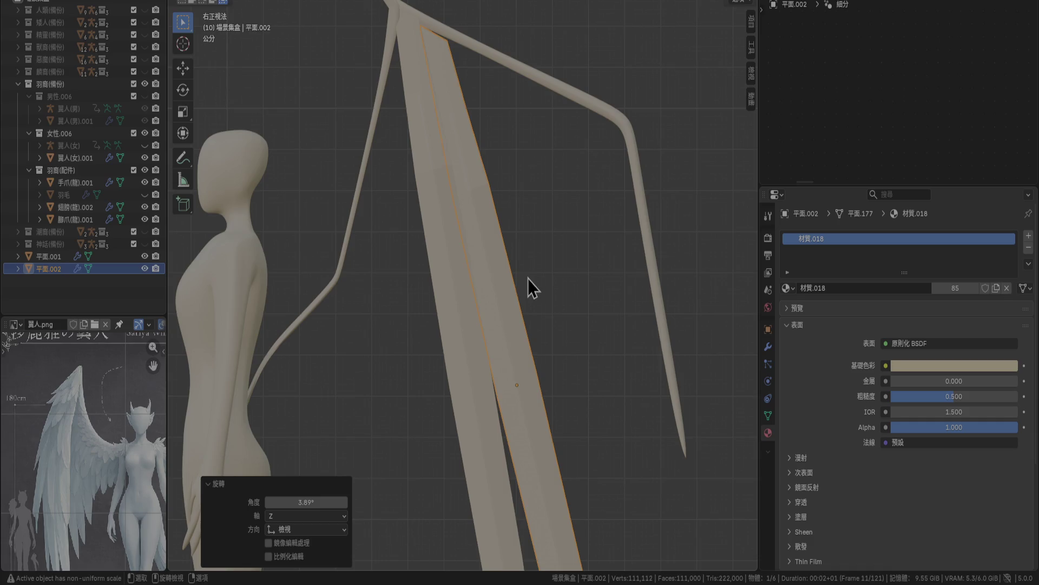
pyautogui.press('r')
pyautogui.click(530, 285)
pyautogui.press('g')
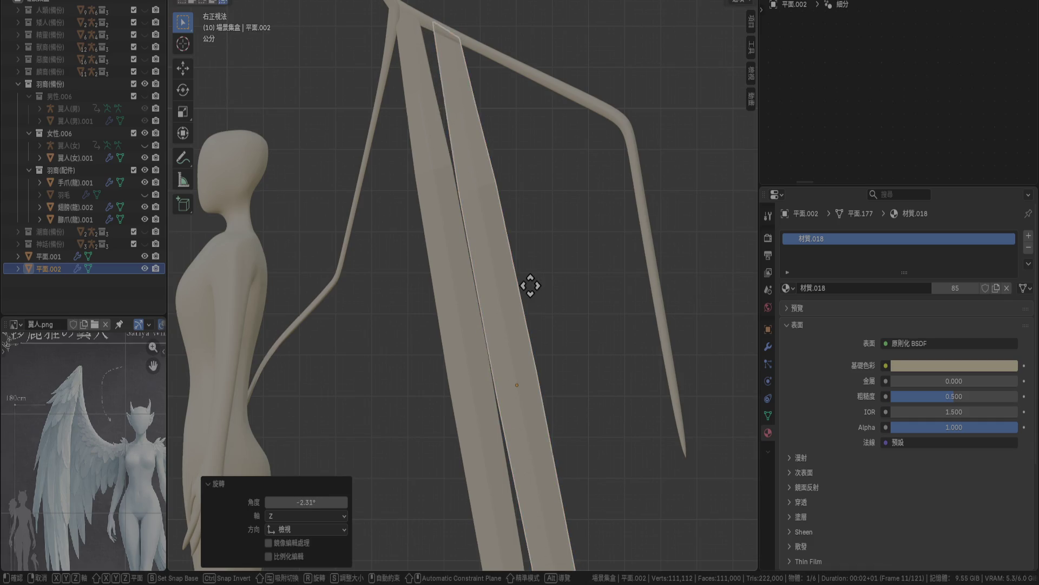
pyautogui.click(519, 281)
pyautogui.press('r')
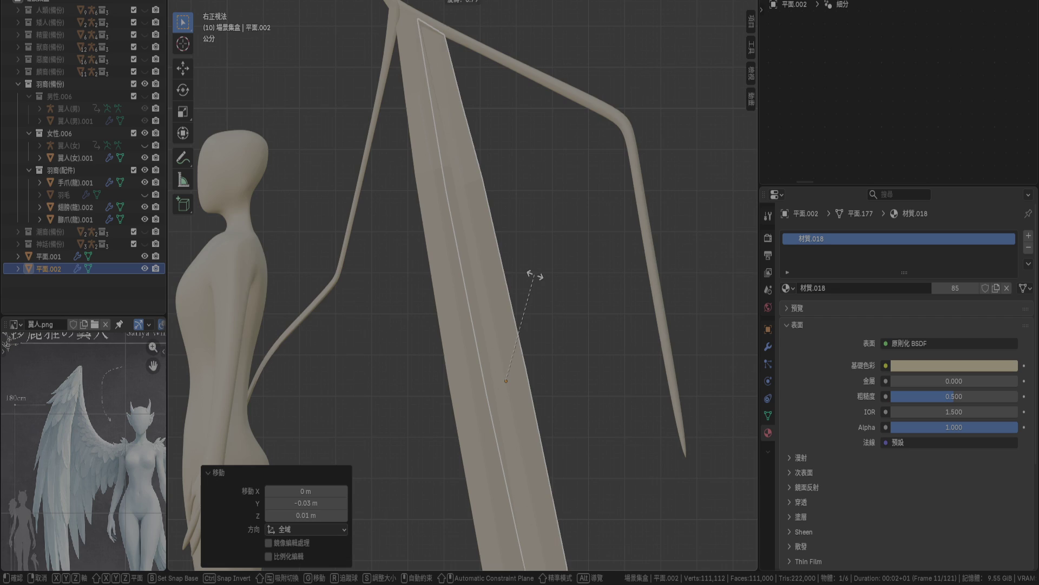
pyautogui.click(533, 282)
pyautogui.press('g')
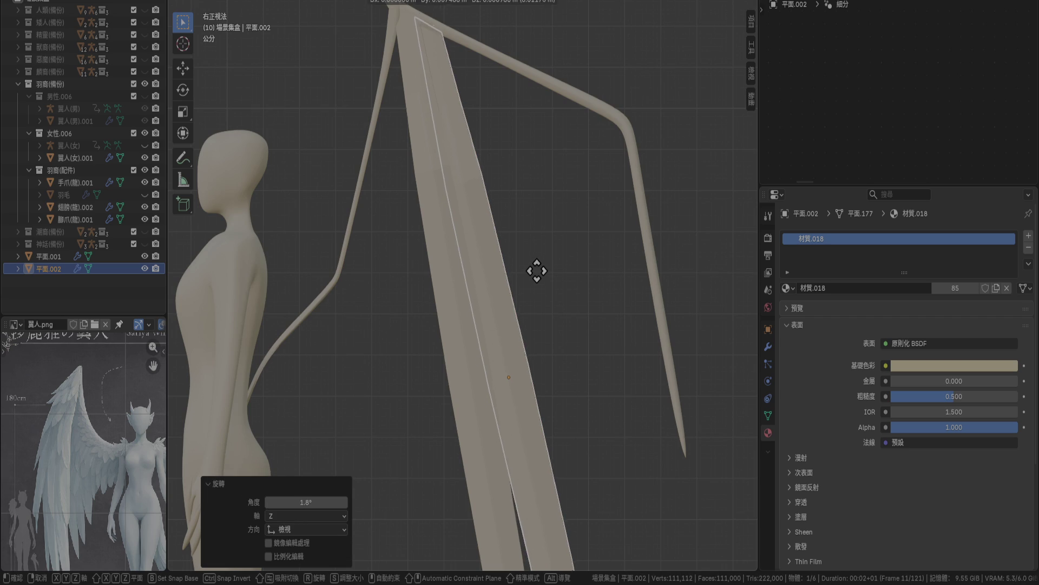
pyautogui.click(538, 271)
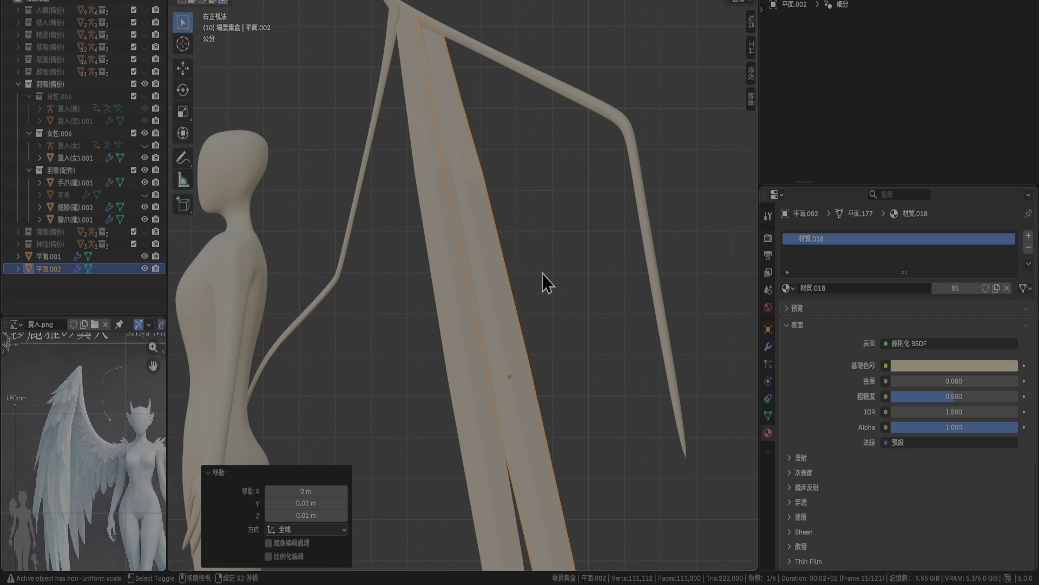
# Shrink the feather to 0.9 size and raise it along the bent wing frame.
pyautogui.scroll(-4, 543, 274)
pyautogui.scroll(3, 542, 324)
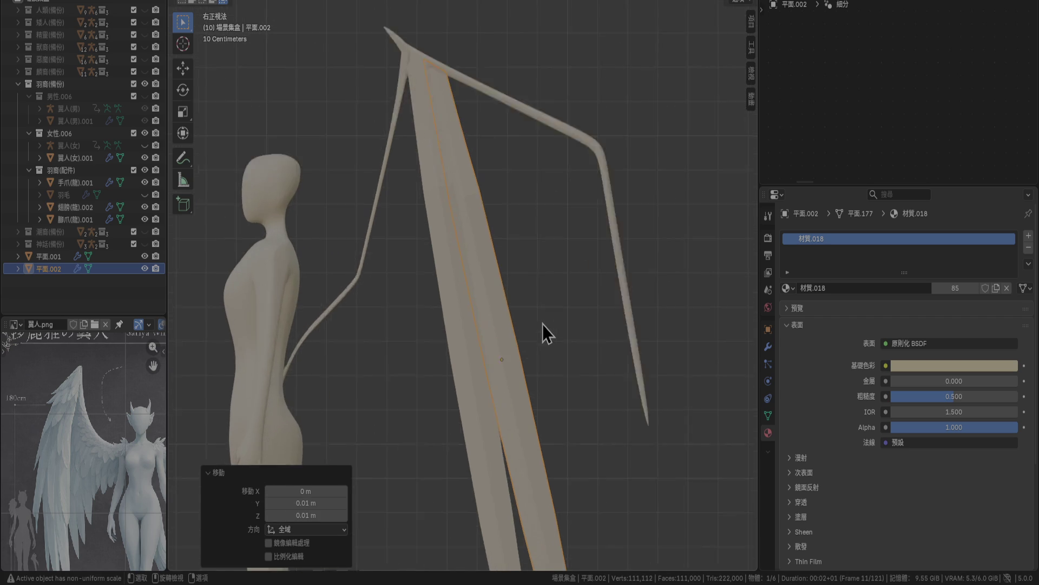
pyautogui.scroll(-2, 574, 360)
pyautogui.press('s')
pyautogui.click(568, 348)
pyautogui.press('g')
pyautogui.scroll(4, 567, 335)
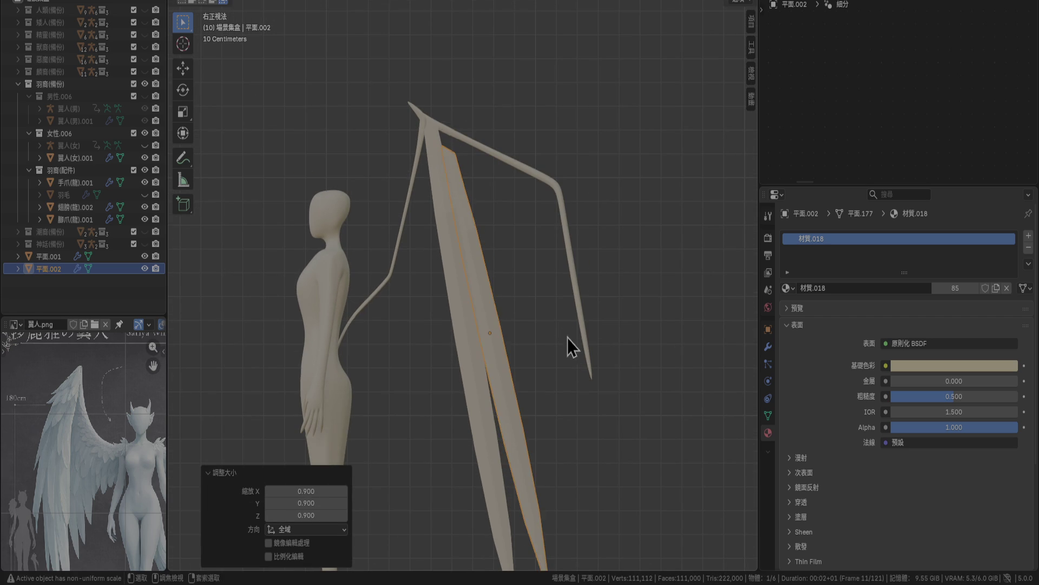
pyautogui.click(537, 259)
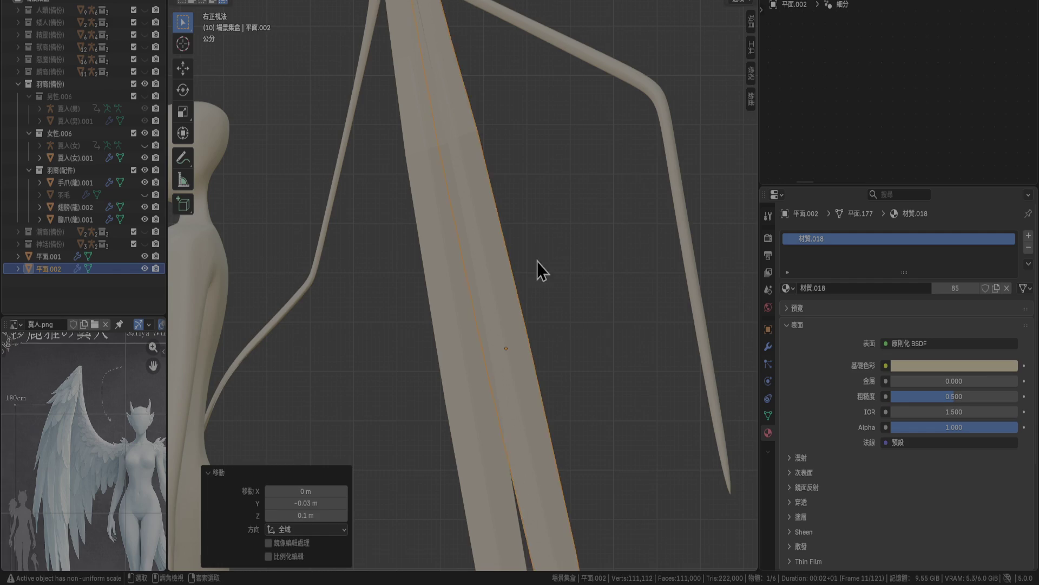
# Make one more copy of the feather and set it beside the original.
pyautogui.scroll(-4, 537, 261)
pyautogui.scroll(3, 500, 292)
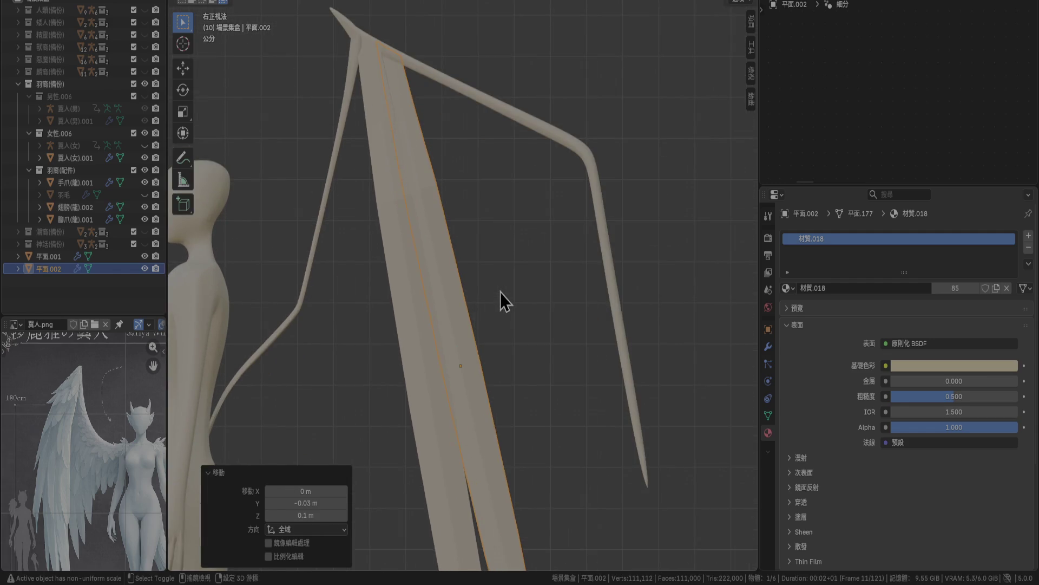
pyautogui.hotkey('shift', 'd')
pyautogui.click(528, 303)
# Shrink the duplicate feather to 0.9 and reposition it beneath the wing frame.
pyautogui.write('s.9')
pyautogui.press('Return')
pyautogui.press('g')
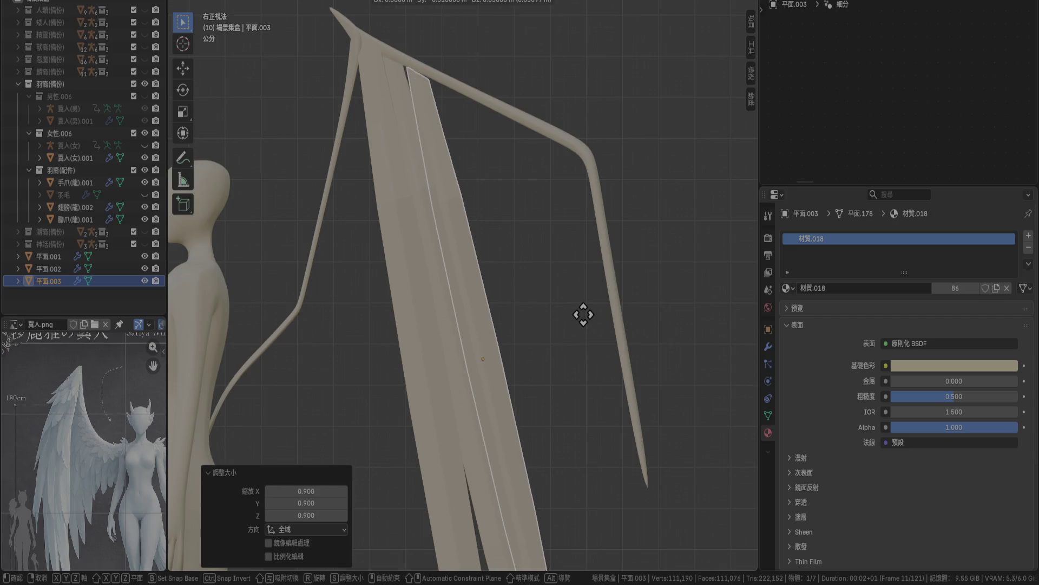
pyautogui.click(578, 333)
pyautogui.press('r')
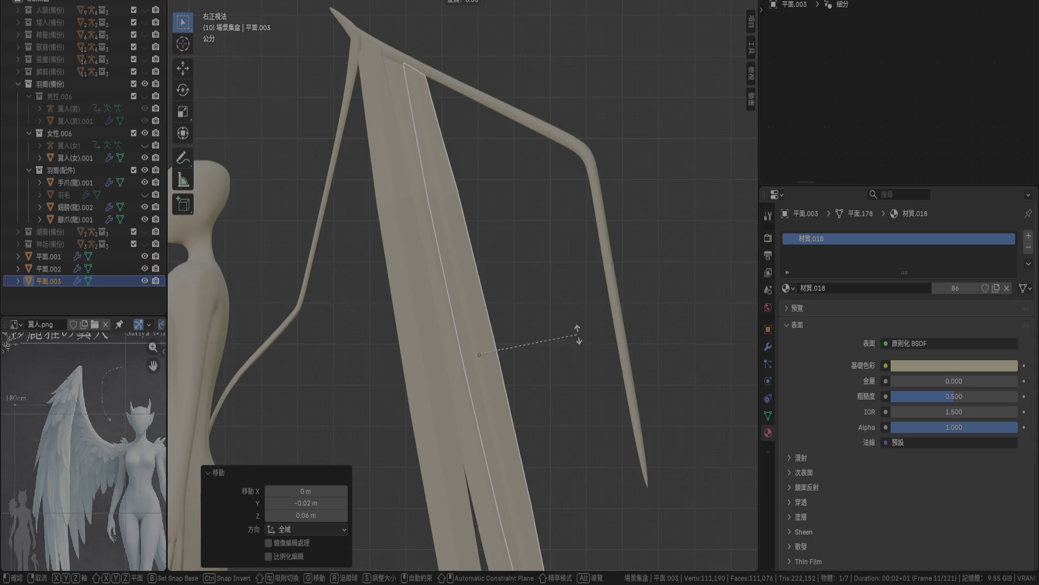
pyautogui.press('Escape')
pyautogui.press('g')
pyautogui.click(594, 330)
# Tilt the feather about 2° and nudge it into its final position.
pyautogui.press('r')
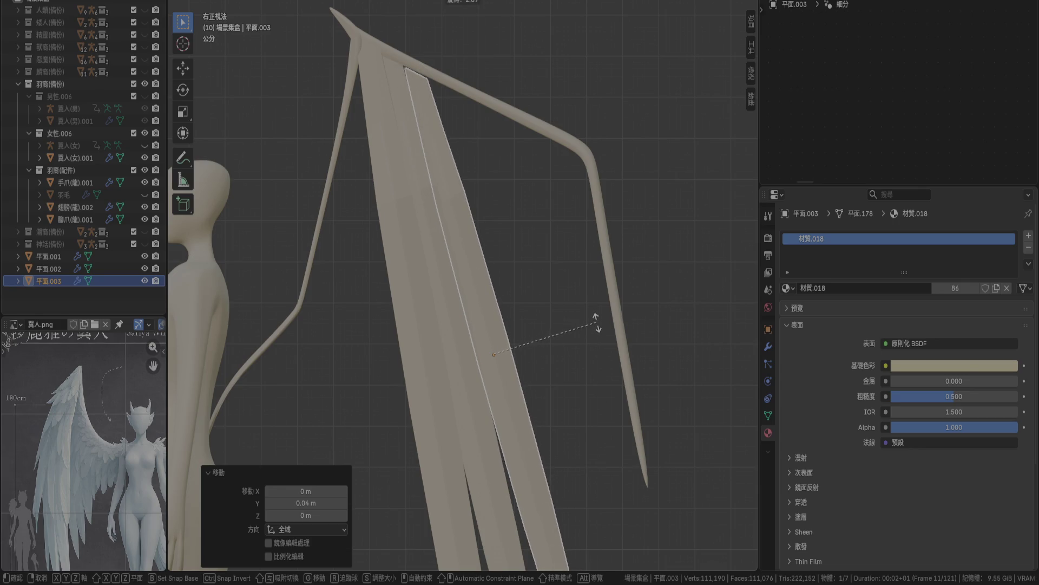
pyautogui.click(596, 322)
pyautogui.press('g')
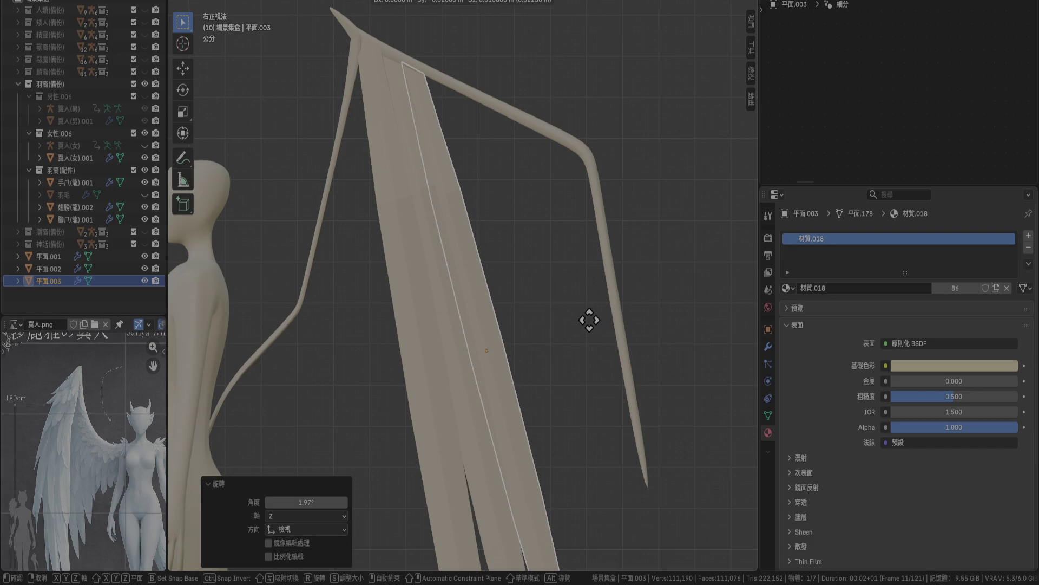
pyautogui.click(589, 320)
pyautogui.scroll(-3, 551, 310)
pyautogui.scroll(2, 546, 342)
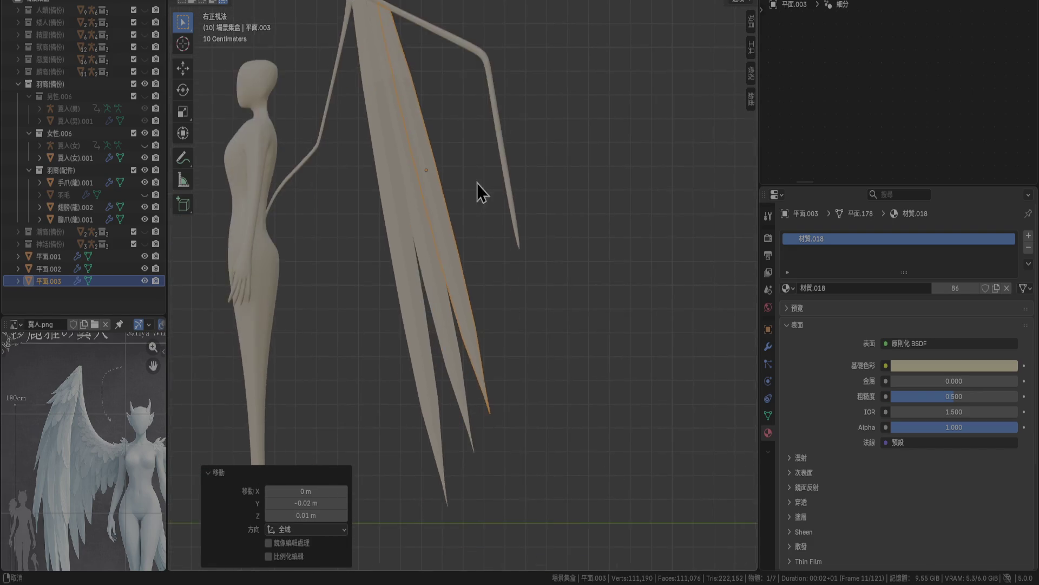
pyautogui.keyDown('shift'); pyautogui.moveTo(478, 180); pyautogui.dragTo(480, 285, button='middle'); pyautogui.keyUp('shift')
# Add another feather copy scaled to 0.9, tilted 1.06° and settled along the frame.
pyautogui.hotkey('shift', 'd')
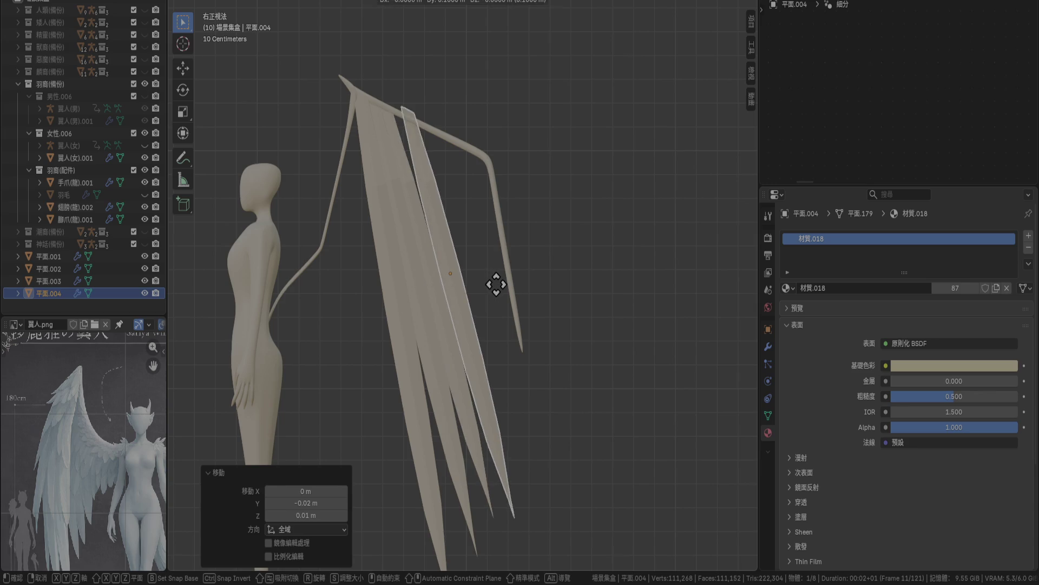
pyautogui.click(494, 285)
pyautogui.scroll(3, 501, 254)
pyautogui.write('s')
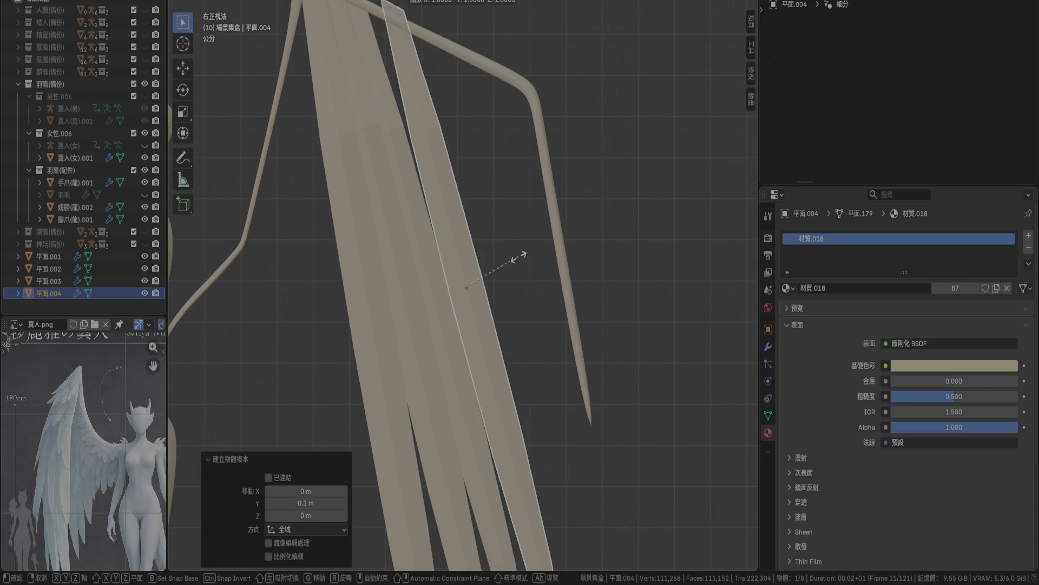
pyautogui.write('0.9')
pyautogui.press('Return')
pyautogui.press('g')
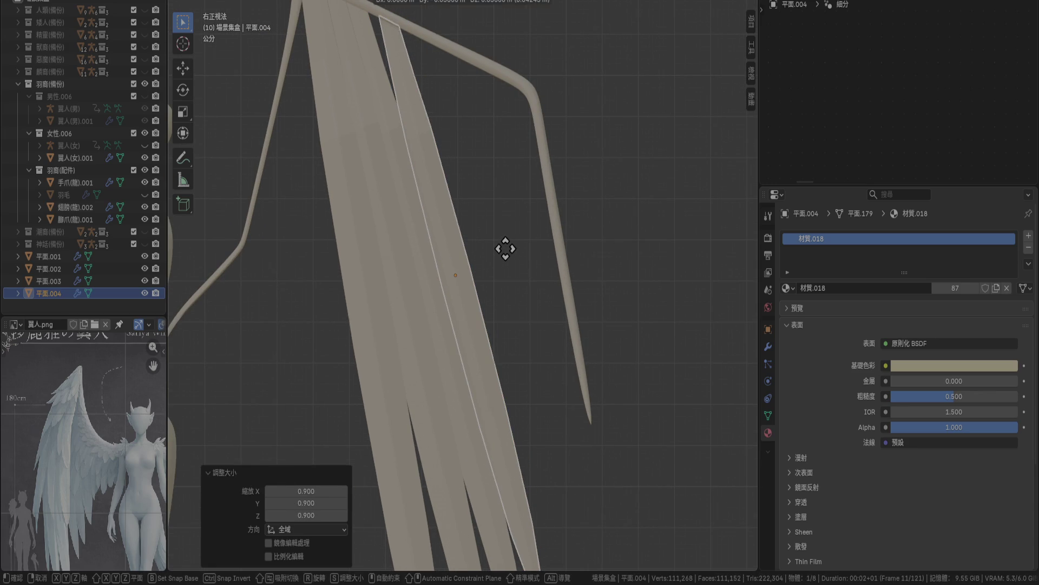
pyautogui.click(501, 246)
pyautogui.press('r')
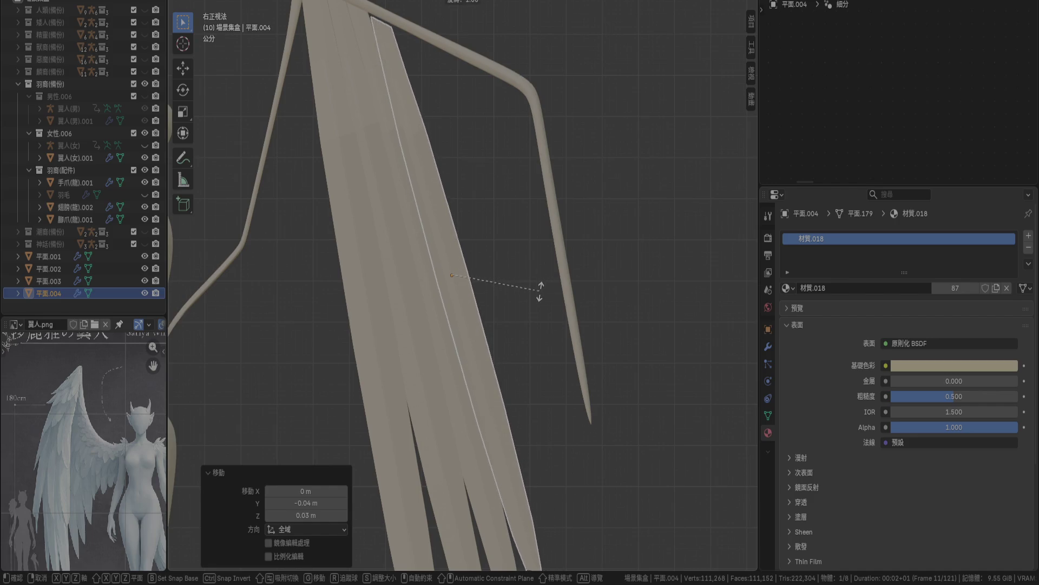
pyautogui.click(540, 294)
pyautogui.press('g')
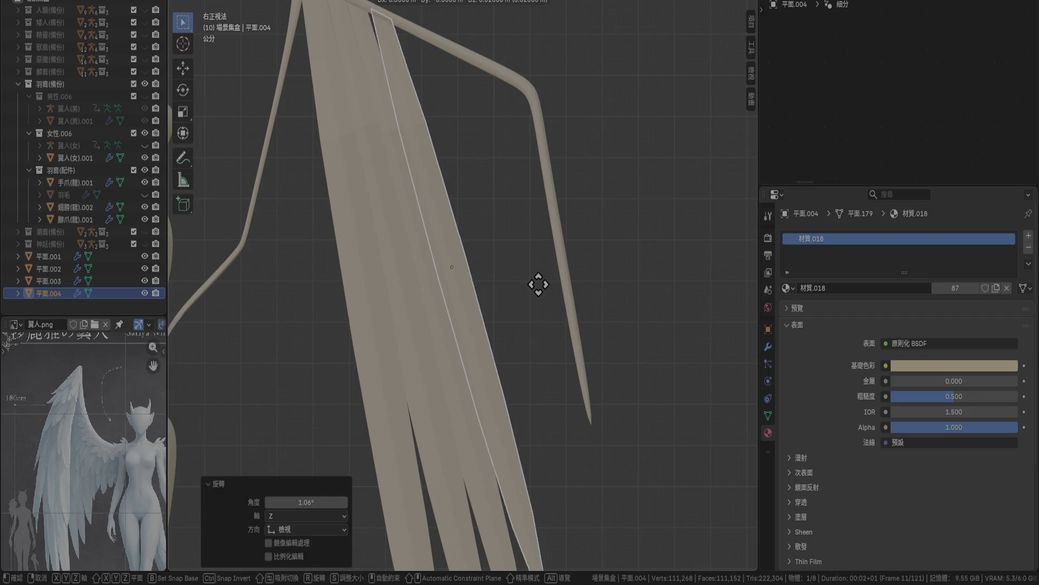
pyautogui.click(539, 284)
# Add a further feather copy raised 0.05 m on Z and tilted 1.78°.
pyautogui.hotkey('shift', 'd')
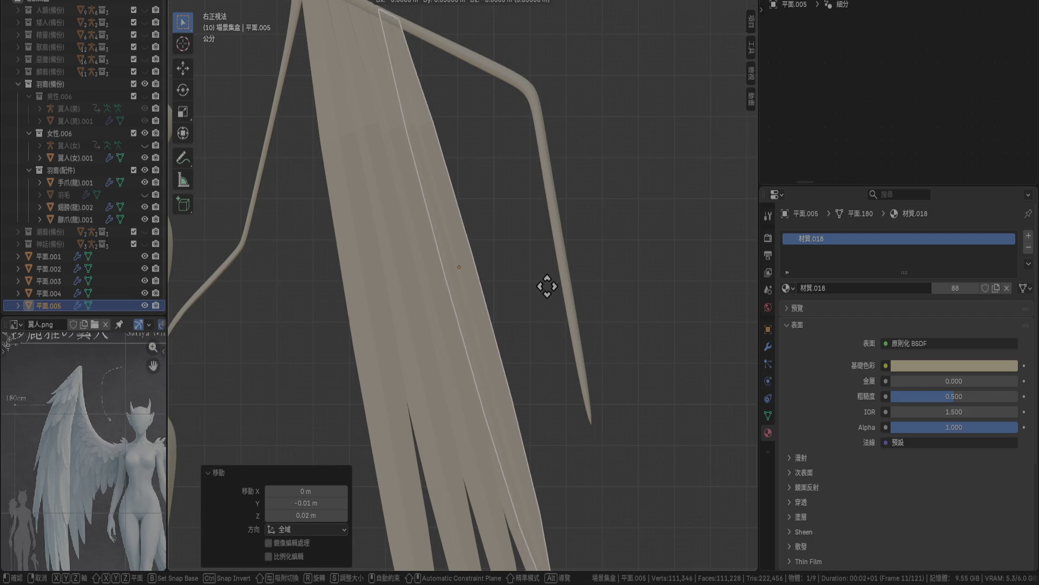
pyautogui.click(606, 316)
pyautogui.press('s')
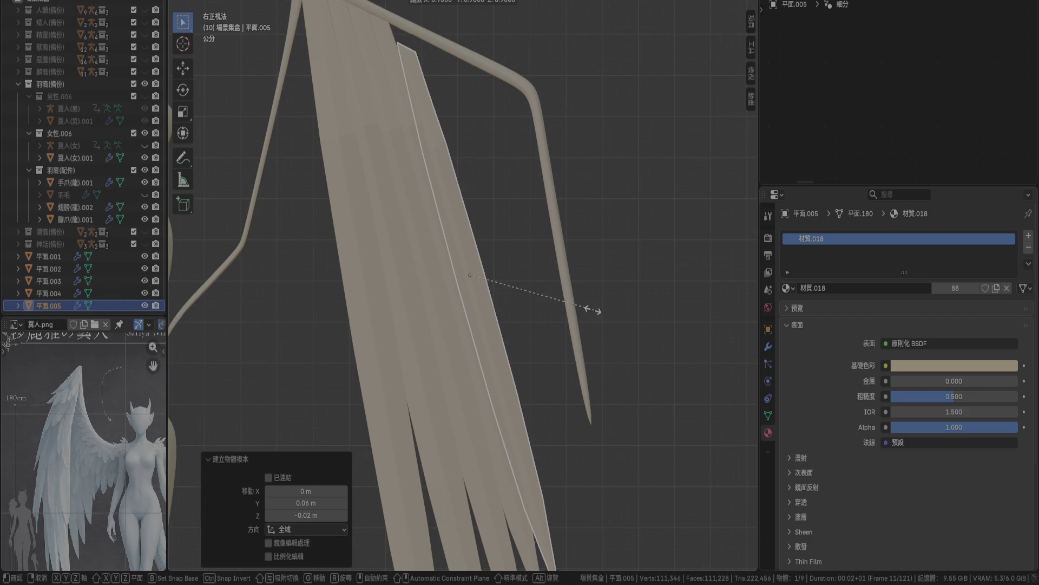
pyautogui.press('Escape')
pyautogui.press('g')
pyautogui.press('z')
pyautogui.click(589, 288)
pyautogui.press('r')
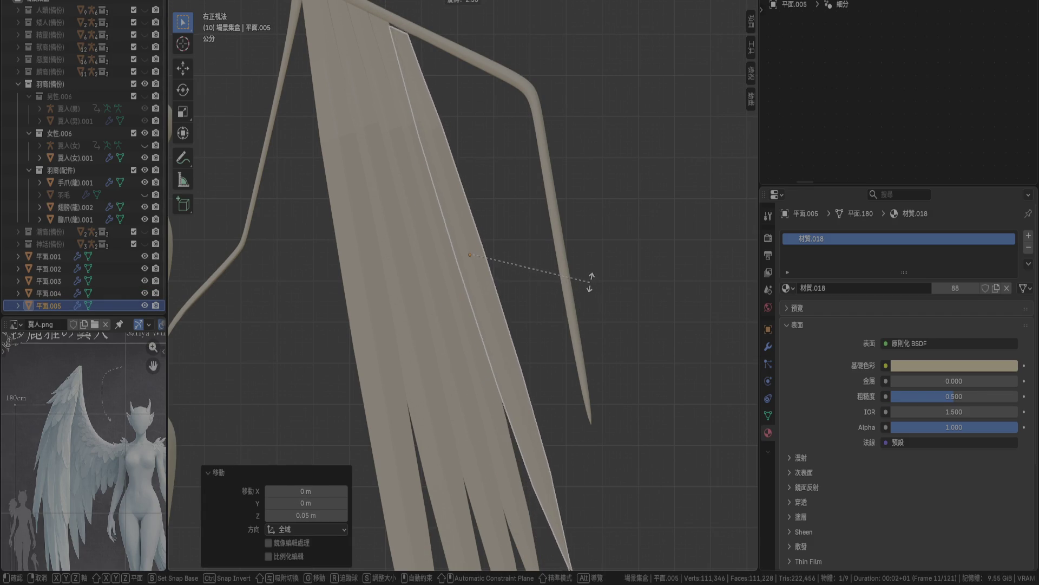
pyautogui.click(589, 282)
pyautogui.press('g')
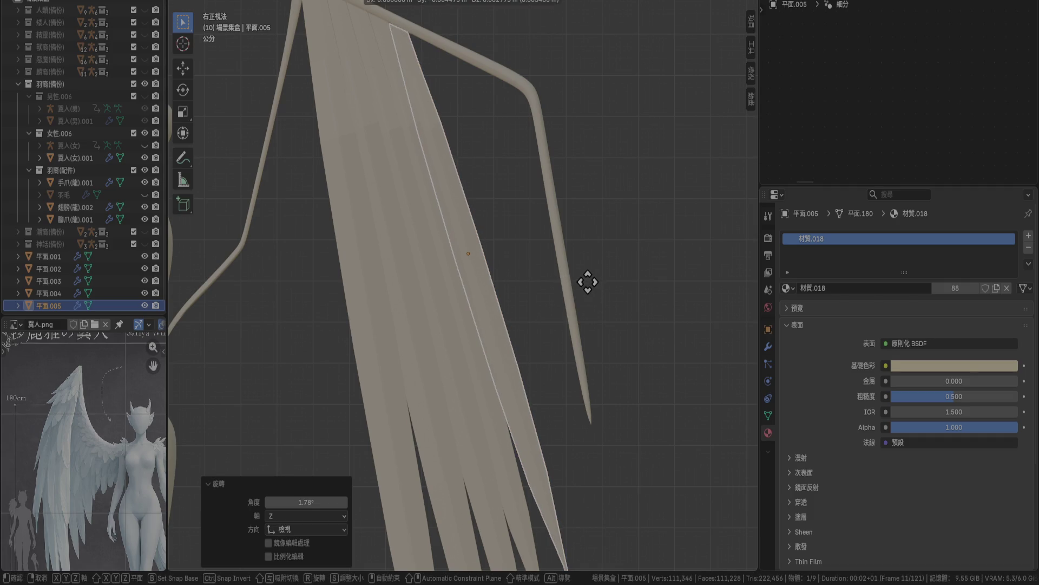
pyautogui.click(587, 279)
pyautogui.scroll(-3, 579, 283)
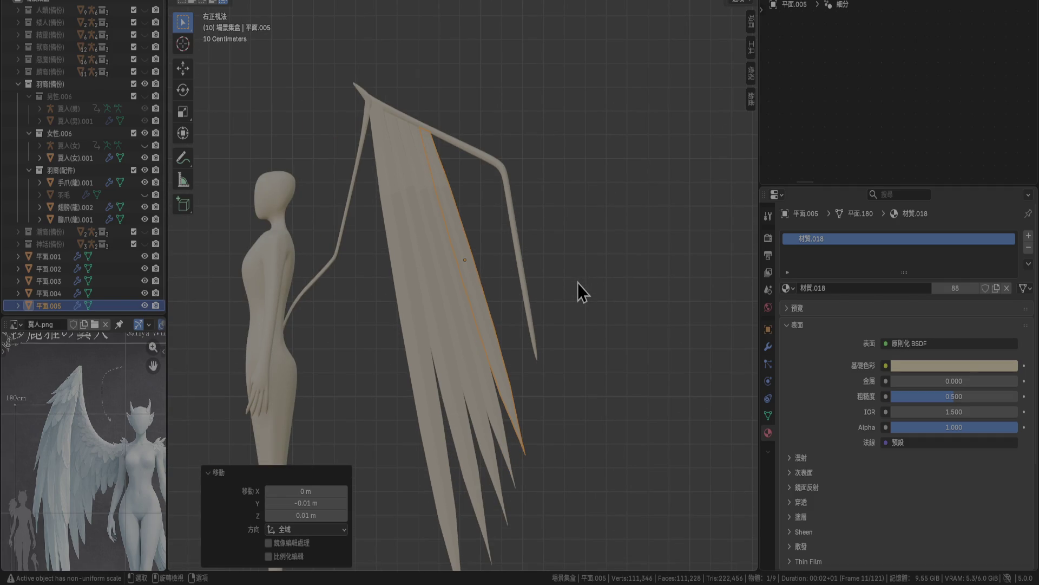
pyautogui.scroll(4, 577, 283)
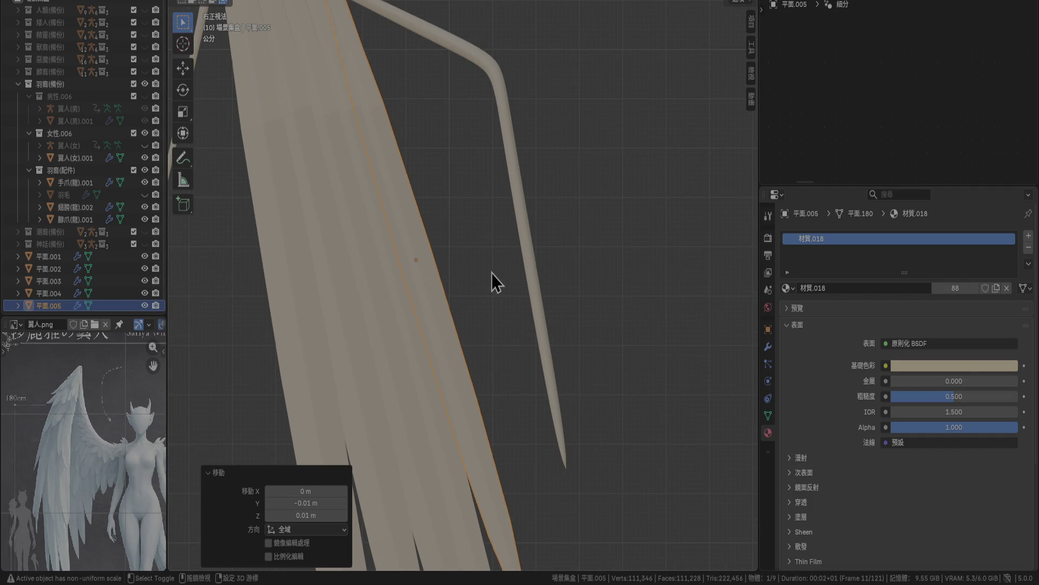
# Place a new feather copy, then give the previous feather a slight reverse tilt and shift.
pyautogui.hotkey('shift', 'd')
pyautogui.click(508, 278)
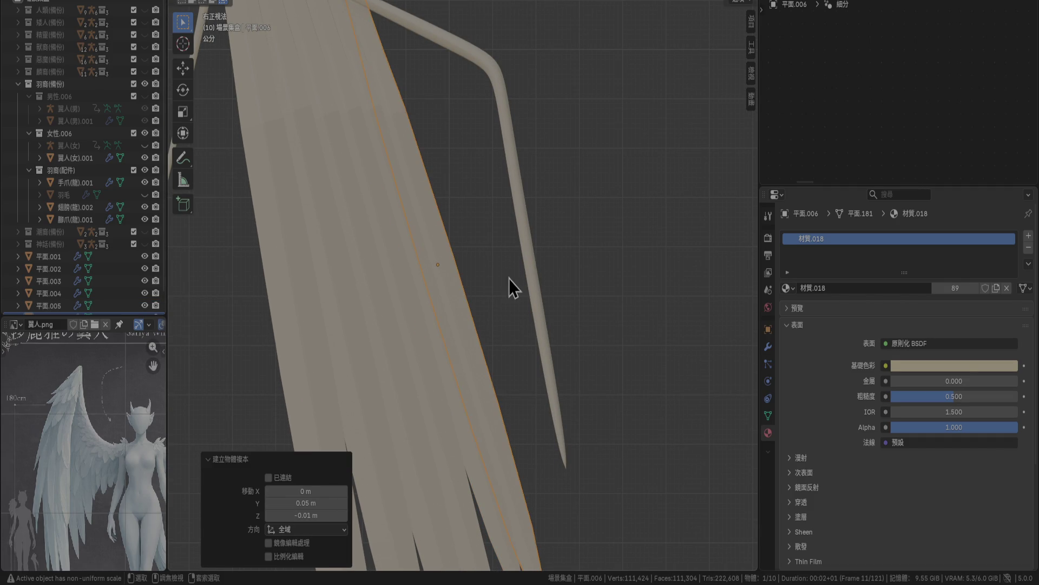
pyautogui.scroll(-3, 517, 292)
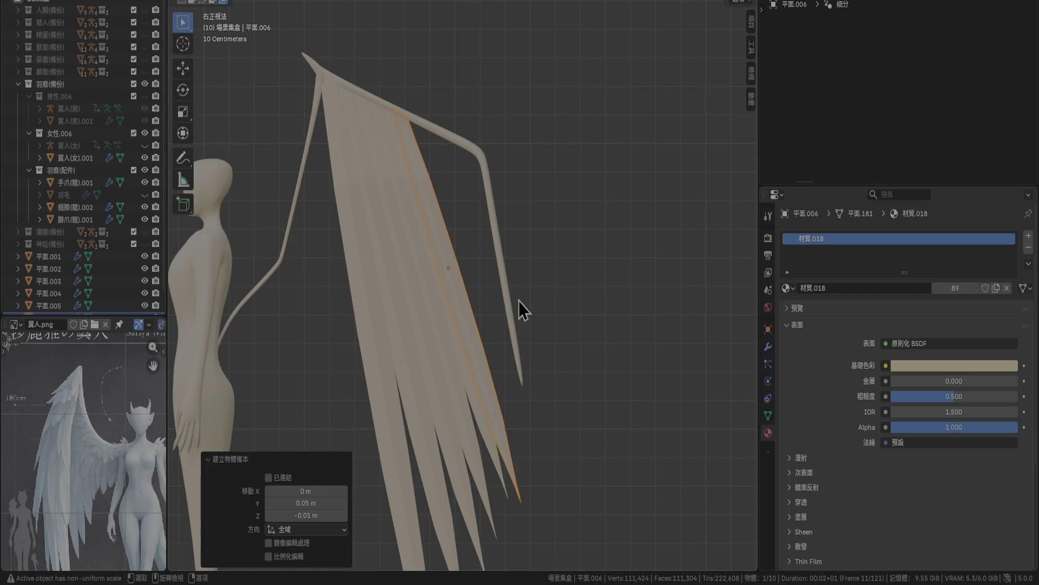
pyautogui.click(475, 402)
pyautogui.press('r')
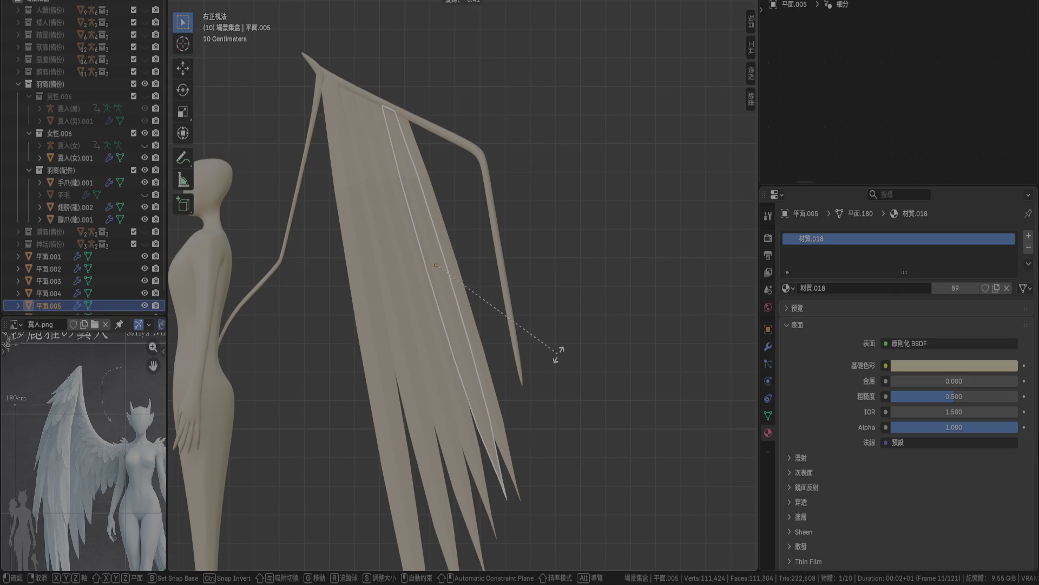
pyautogui.click(557, 355)
pyautogui.press('g')
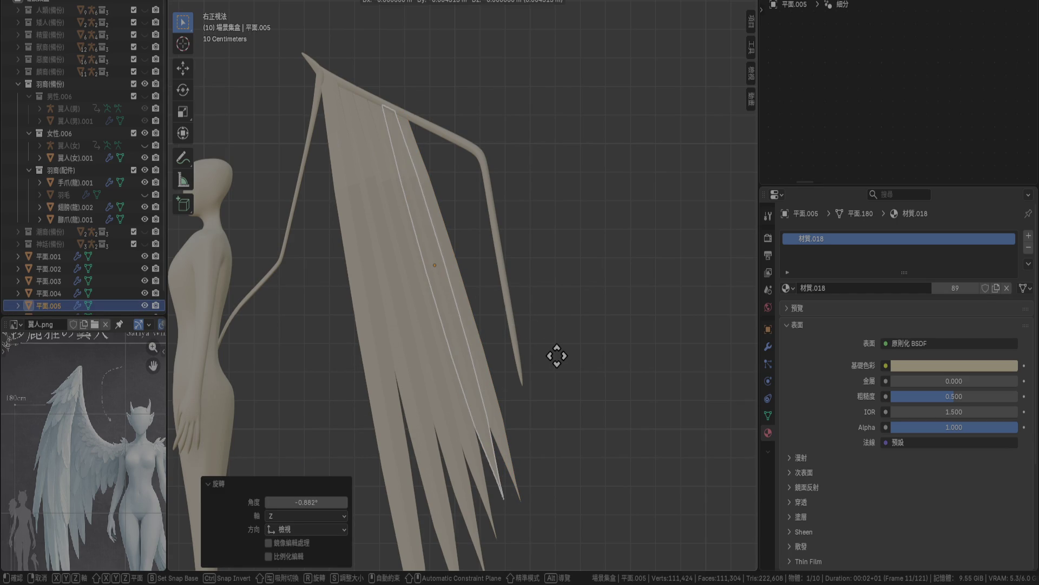
pyautogui.click(557, 359)
# Shrink the neighbouring feather to 0.8 and raise it 0.1 m into position.
pyautogui.click(490, 313)
pyautogui.press('s')
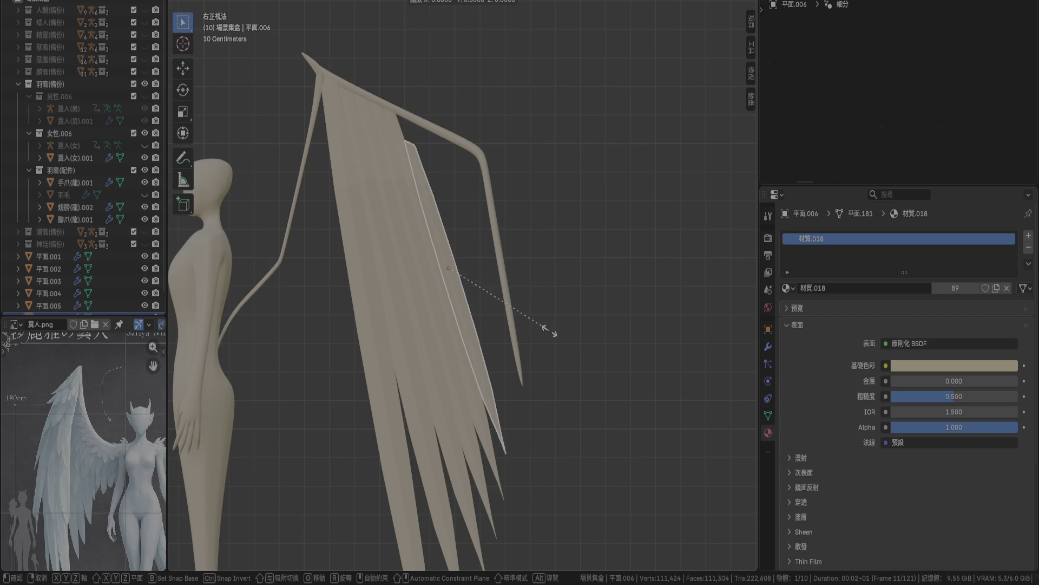
pyautogui.click(550, 331)
pyautogui.press('g')
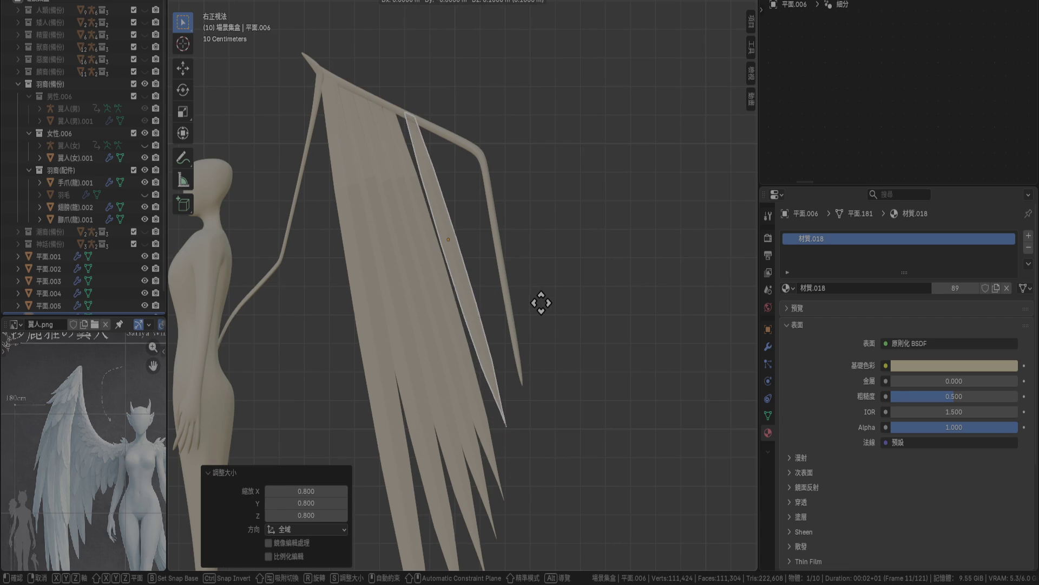
pyautogui.click(524, 301)
pyautogui.scroll(3, 519, 282)
pyautogui.press('g')
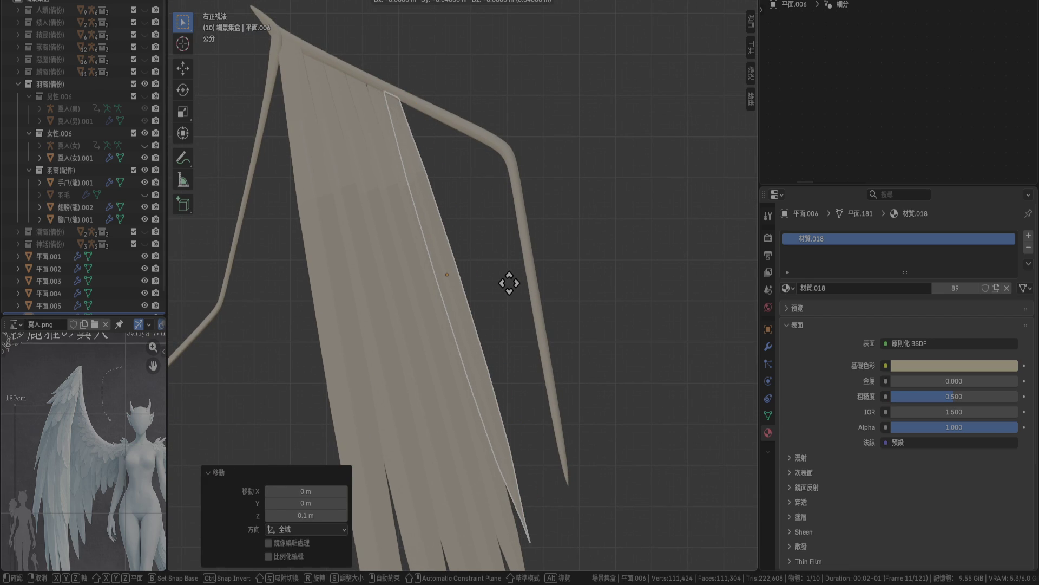
pyautogui.click(511, 284)
# Add another feather copy scaled to 0.8 and moved upward.
pyautogui.hotkey('shift', 'd')
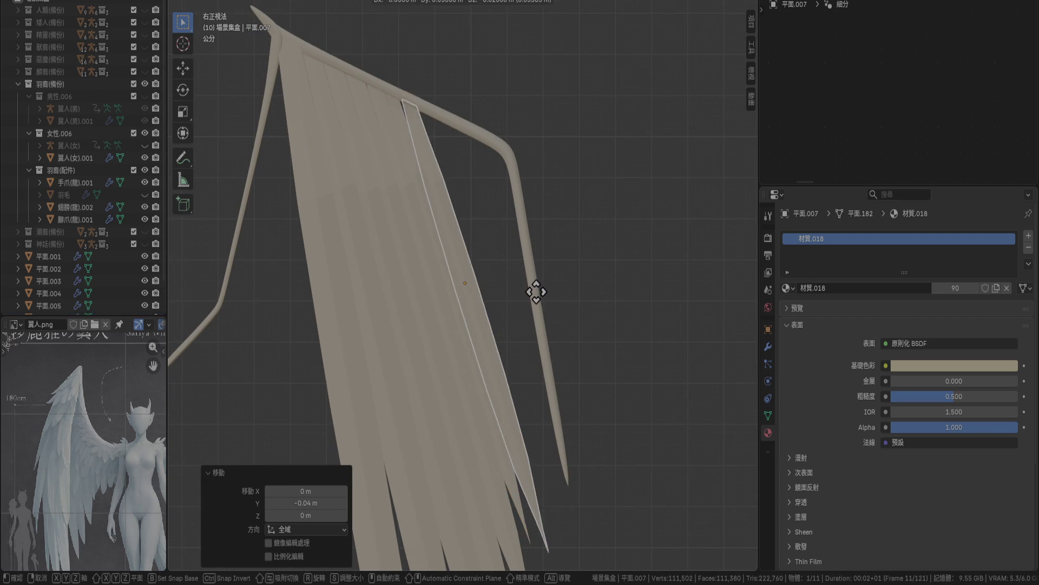
pyautogui.click(539, 294)
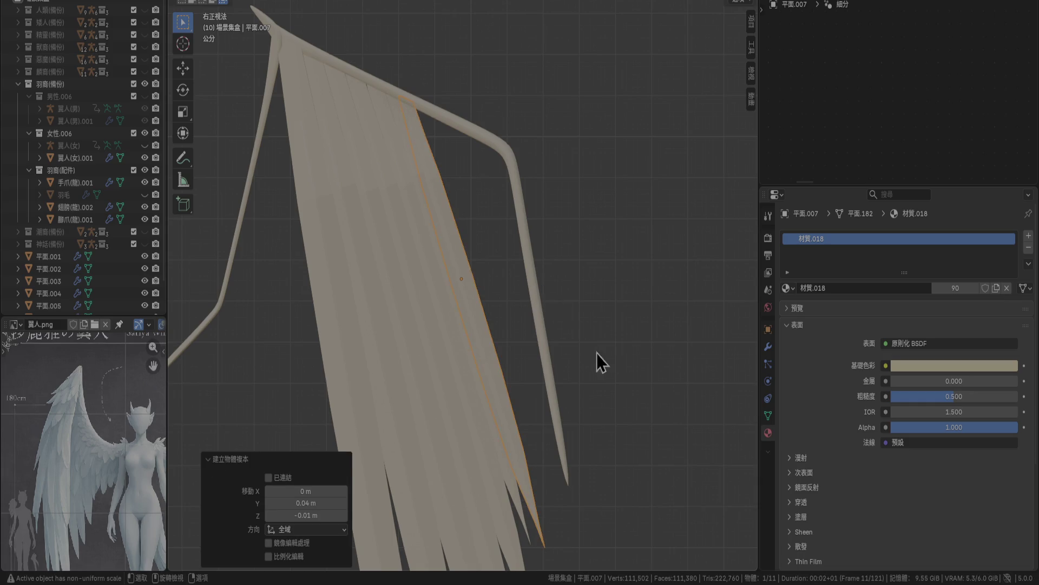
pyautogui.press('s')
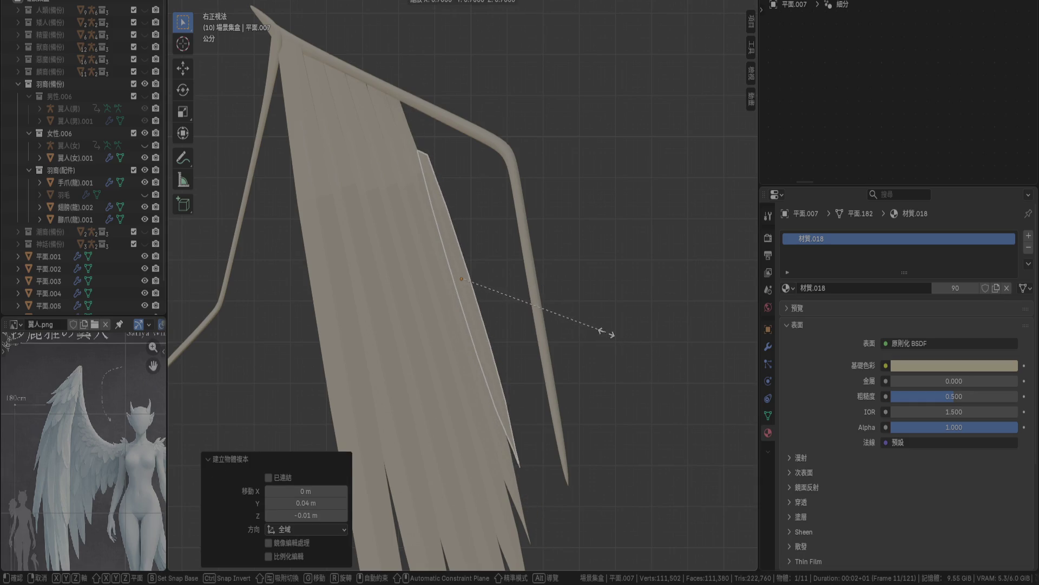
pyautogui.click(618, 331)
pyautogui.press('g')
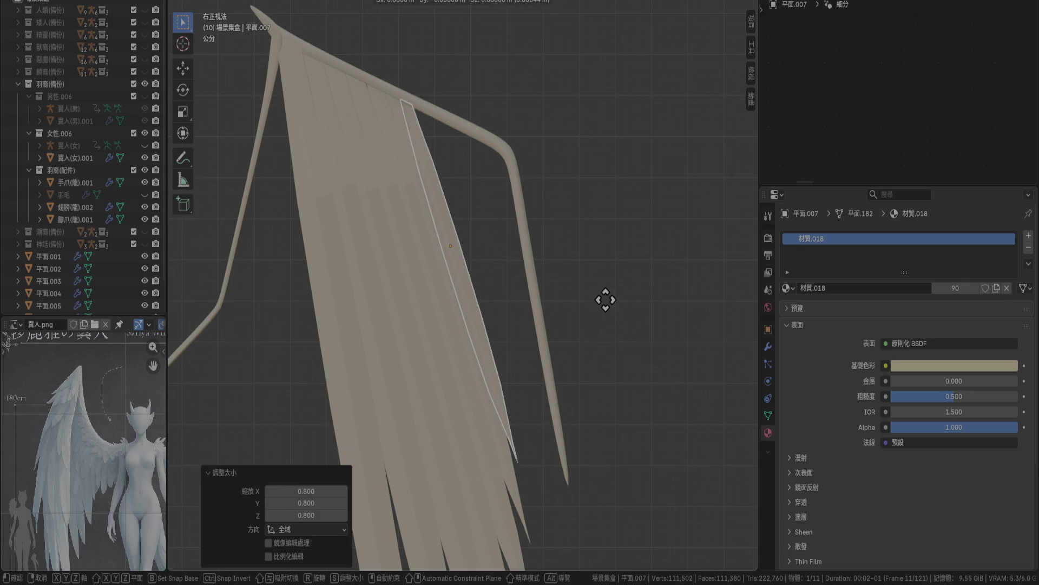
pyautogui.click(566, 288)
# Add one more feather copy and move it up and inward beneath the frame.
pyautogui.hotkey('shift', 'd')
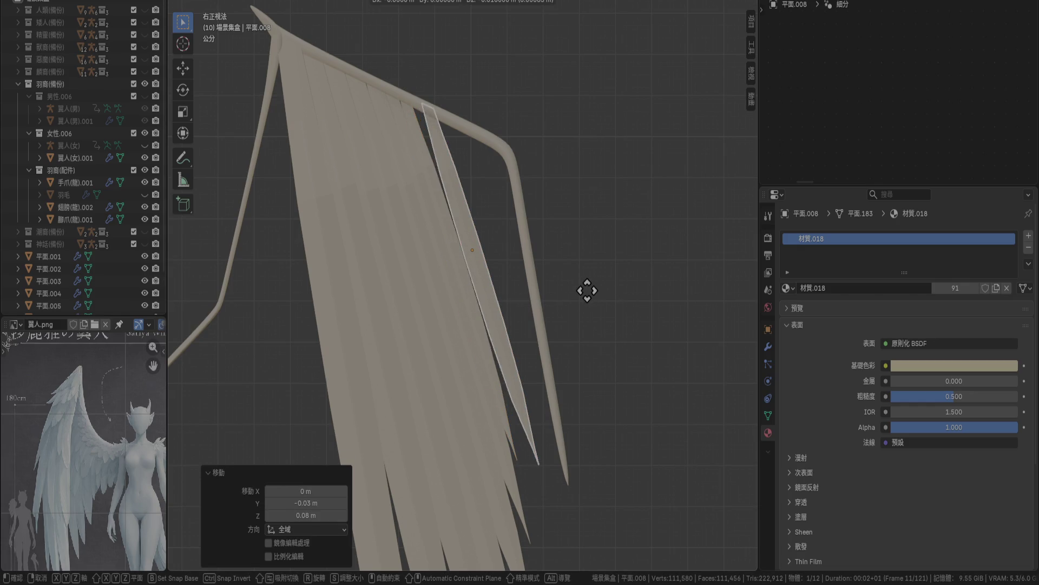
pyautogui.click(580, 293)
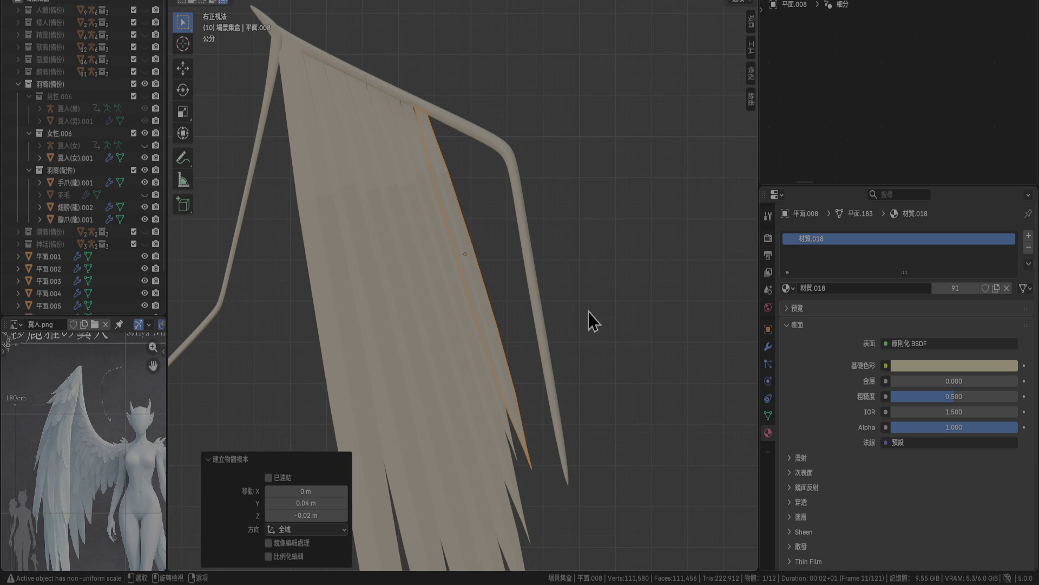
pyautogui.press('s')
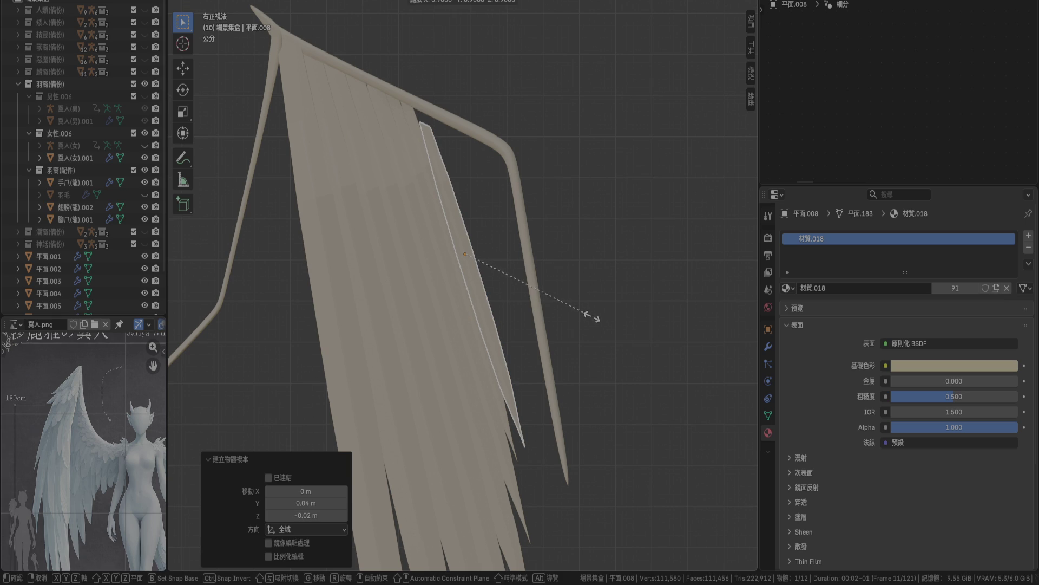
pyautogui.press('g')
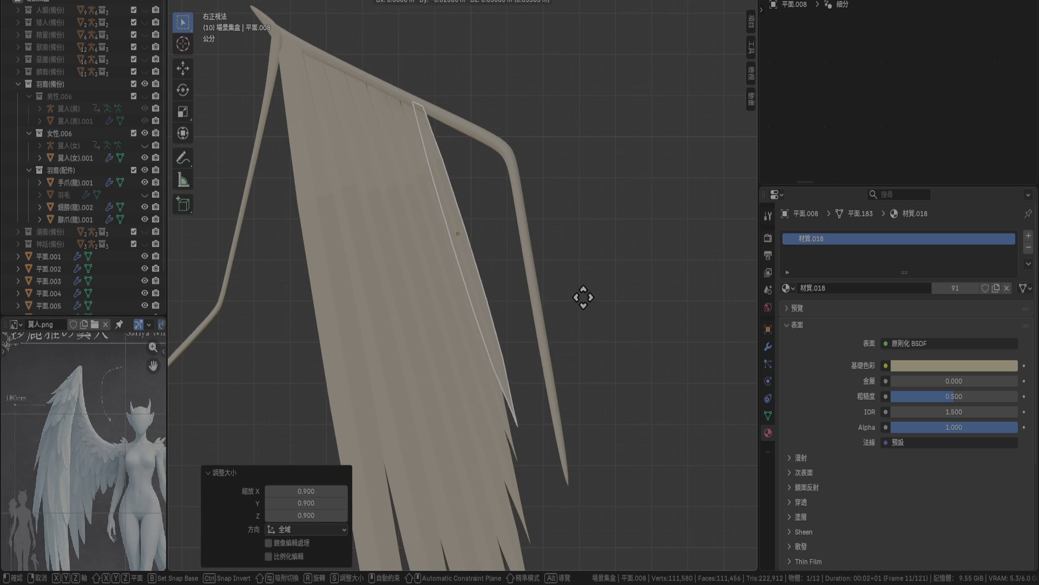
pyautogui.click(583, 300)
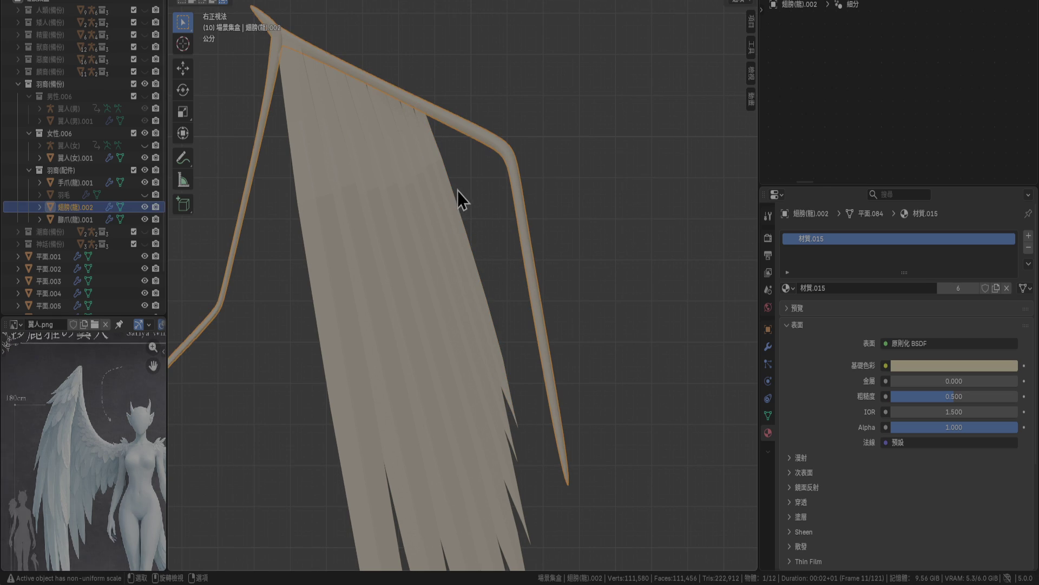
# Select feather planes 平面.001–平面.005 with 平面.001 active and view from top (numpad 7).
pyautogui.scroll(-5, 547, 248)
pyautogui.scroll(-2, 554, 245)
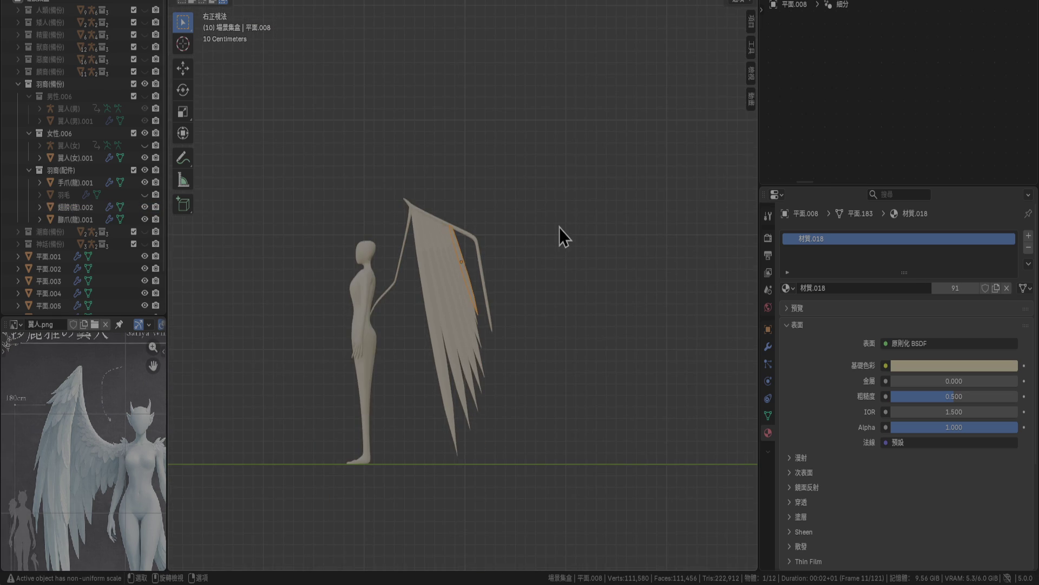
pyautogui.scroll(5, 560, 232)
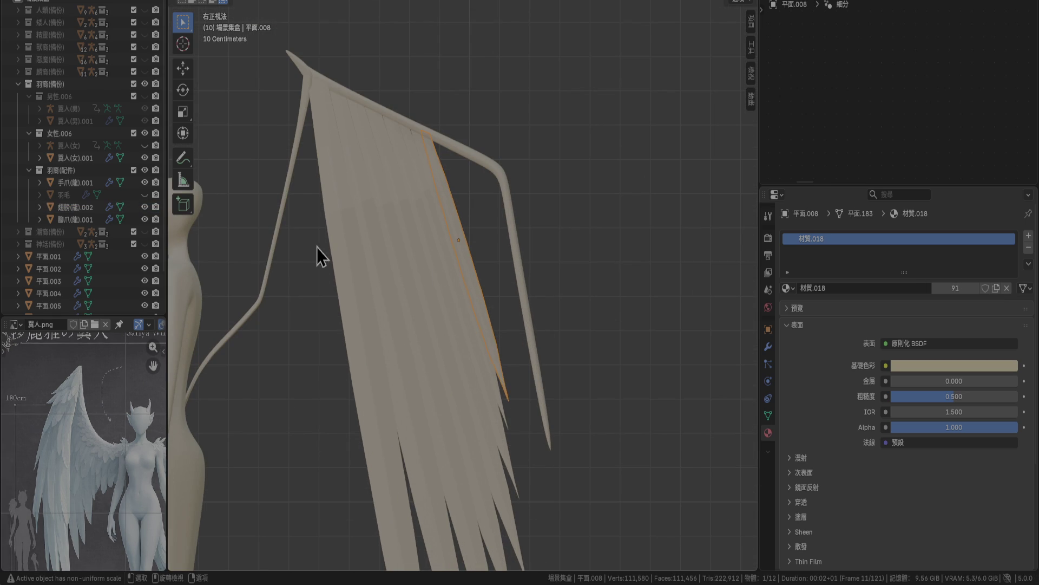
pyautogui.keyDown('shift'); pyautogui.click(67, 260); pyautogui.keyUp('shift')
pyautogui.moveTo(495, 395); pyautogui.dragTo(495, 395, button='middle')
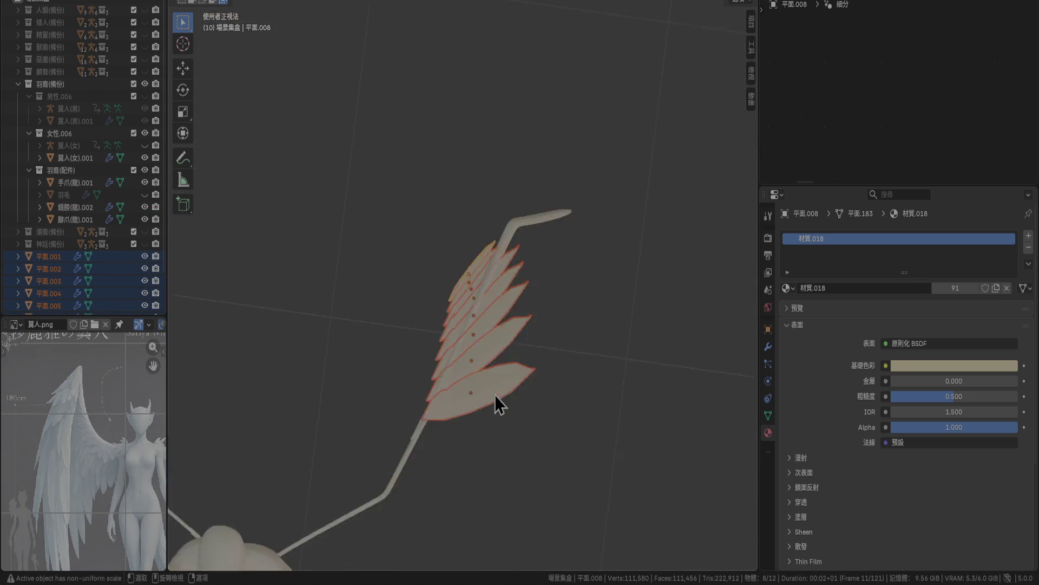
pyautogui.press('KP_7')
pyautogui.scroll(3, 683, 321)
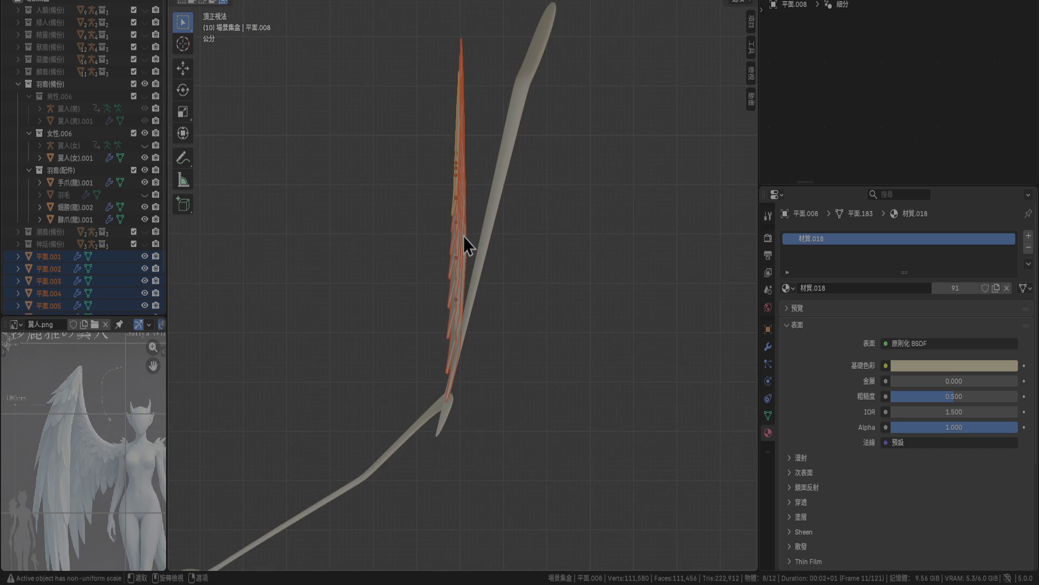
pyautogui.keyDown('ctrl'); pyautogui.click(54, 261); pyautogui.keyUp('ctrl')
pyautogui.keyDown('ctrl'); pyautogui.click(54, 262); pyautogui.keyUp('ctrl')
# Rotate the feathers -15°, shift 0.1 m on X, turn 5°, nudge -0.01 m, turn -3.37°.
pyautogui.press('r')
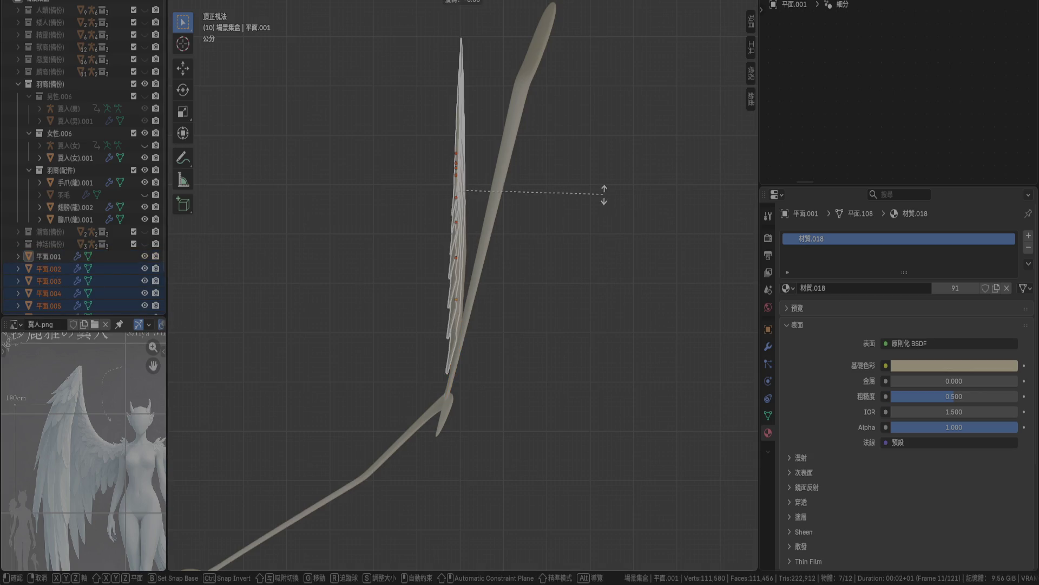
pyautogui.click(608, 236)
pyautogui.press('g')
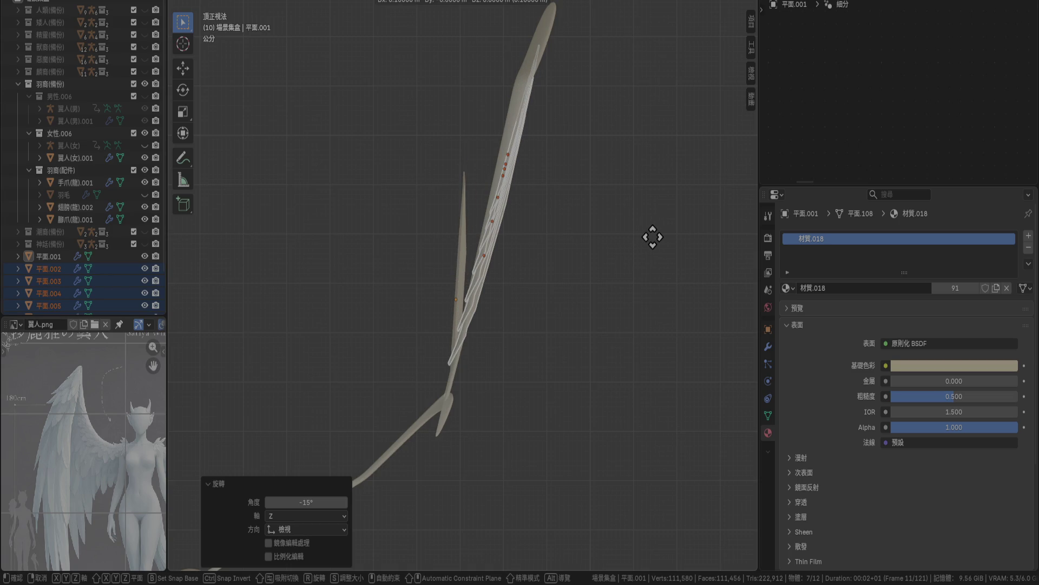
pyautogui.click(653, 237)
pyautogui.press('r')
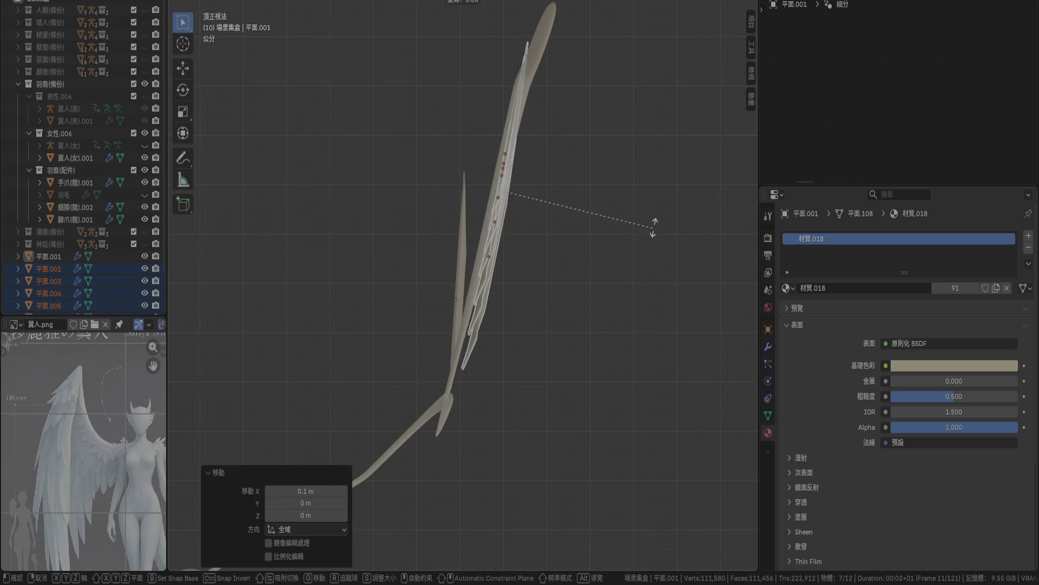
pyautogui.click(652, 227)
pyautogui.press('g')
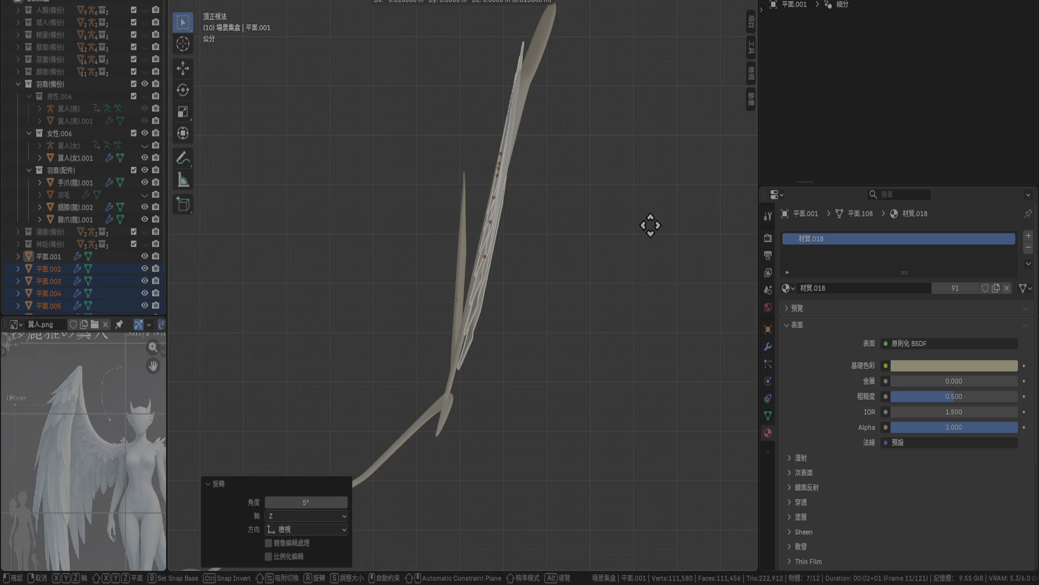
pyautogui.click(651, 226)
pyautogui.press('r')
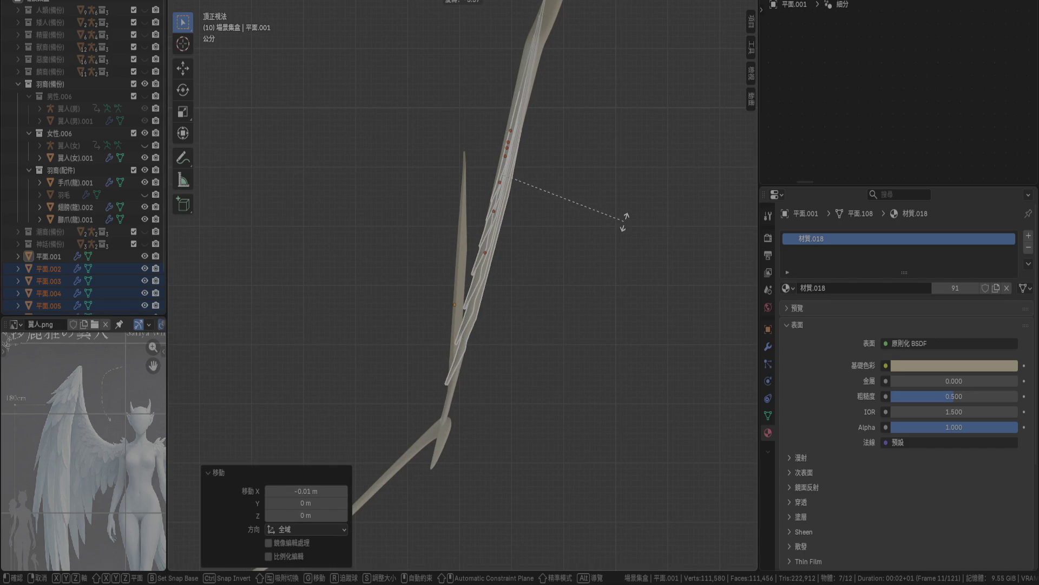
pyautogui.click(624, 221)
# Give the feathers a small corrective turn and slight shift, checking in perspective.
pyautogui.moveTo(625, 225)
pyautogui.mouseDown(button='middle')
pyautogui.moveTo(579, 239)
pyautogui.moveTo(538, 173)
pyautogui.moveTo(502, 213)
pyautogui.moveTo(441, 157)
pyautogui.moveTo(484, 147)
pyautogui.moveTo(544, 177)
pyautogui.moveTo(562, 229)
pyautogui.moveTo(558, 279)
pyautogui.moveTo(475, 149)
pyautogui.moveTo(379, 102)
pyautogui.moveTo(333, 99)
pyautogui.moveTo(288, 128)
pyautogui.moveTo(268, 160)
pyautogui.moveTo(287, 189)
pyautogui.mouseUp(button='middle')
pyautogui.press('r')
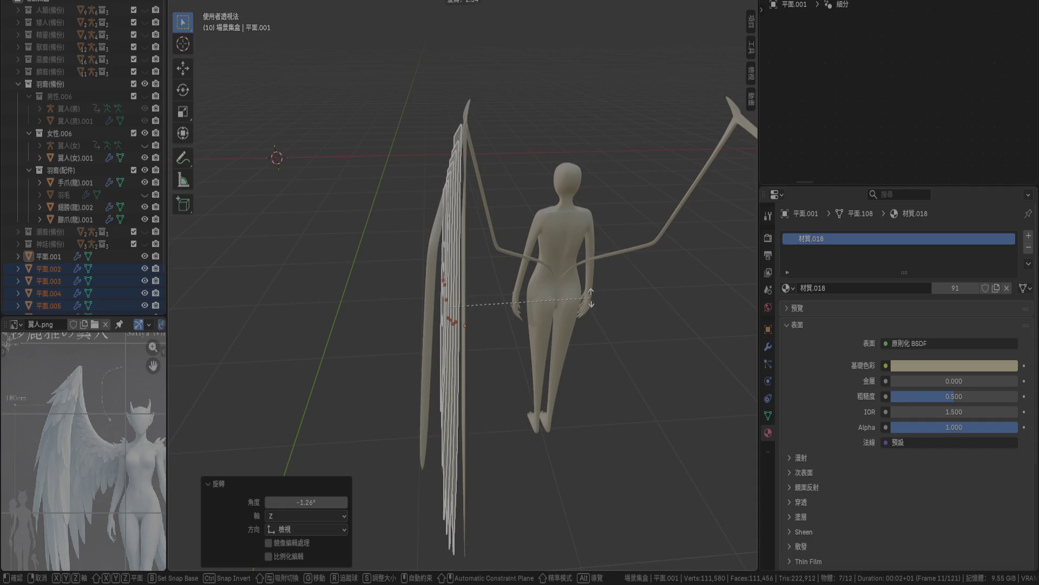
pyautogui.click(593, 300)
pyautogui.moveTo(592, 300)
pyautogui.mouseDown(button='middle')
pyautogui.moveTo(580, 310)
pyautogui.moveTo(579, 407)
pyautogui.moveTo(580, 329)
pyautogui.moveTo(587, 302)
pyautogui.moveTo(600, 307)
pyautogui.moveTo(561, 290)
pyautogui.moveTo(574, 287)
pyautogui.moveTo(592, 295)
pyautogui.moveTo(550, 293)
pyautogui.moveTo(554, 278)
pyautogui.moveTo(518, 269)
pyautogui.moveTo(529, 280)
pyautogui.moveTo(588, 243)
pyautogui.moveTo(669, 217)
pyautogui.moveTo(677, 185)
pyautogui.moveTo(694, 193)
pyautogui.moveTo(661, 203)
pyautogui.moveTo(586, 171)
pyautogui.moveTo(592, 178)
pyautogui.moveTo(562, 227)
pyautogui.moveTo(671, 250)
pyautogui.moveTo(680, 297)
pyautogui.moveTo(556, 220)
pyautogui.mouseUp(button='middle')
pyautogui.press('g')
pyautogui.click(599, 185)
# Select the feather strip 平面.008 and orbit around the wing.
pyautogui.click(556, 220)
pyautogui.scroll(-5, 570, 248)
pyautogui.moveTo(560, 268)
pyautogui.mouseDown(button='middle')
pyautogui.moveTo(610, 277)
pyautogui.moveTo(586, 252)
pyautogui.moveTo(574, 260)
pyautogui.mouseUp(button='middle')
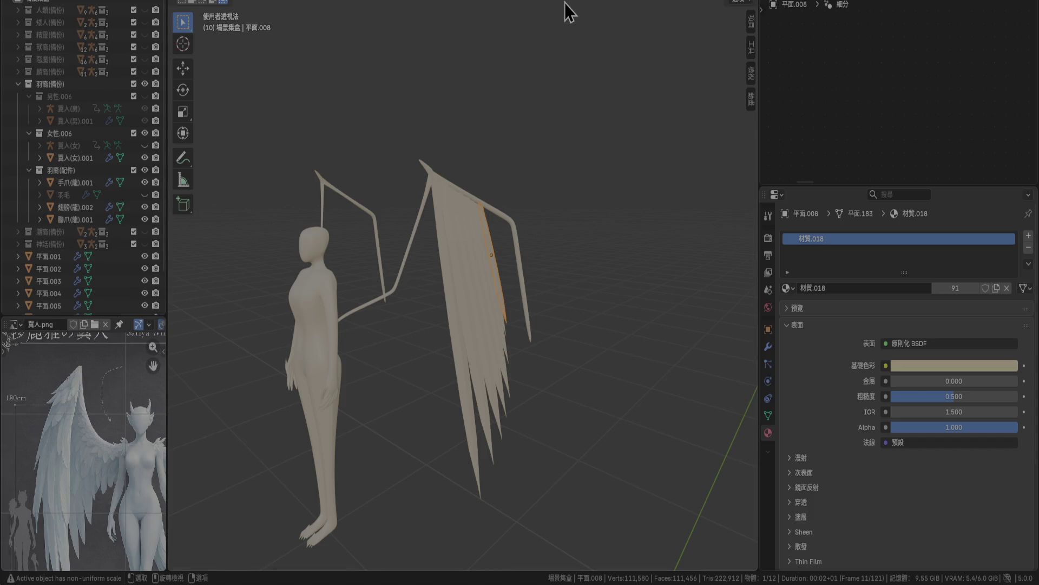
# Switch to the right-side view of the upper wing and delete a surplus duplicated feather strip.
pyautogui.press('KP_1')
pyautogui.press('KP_3')
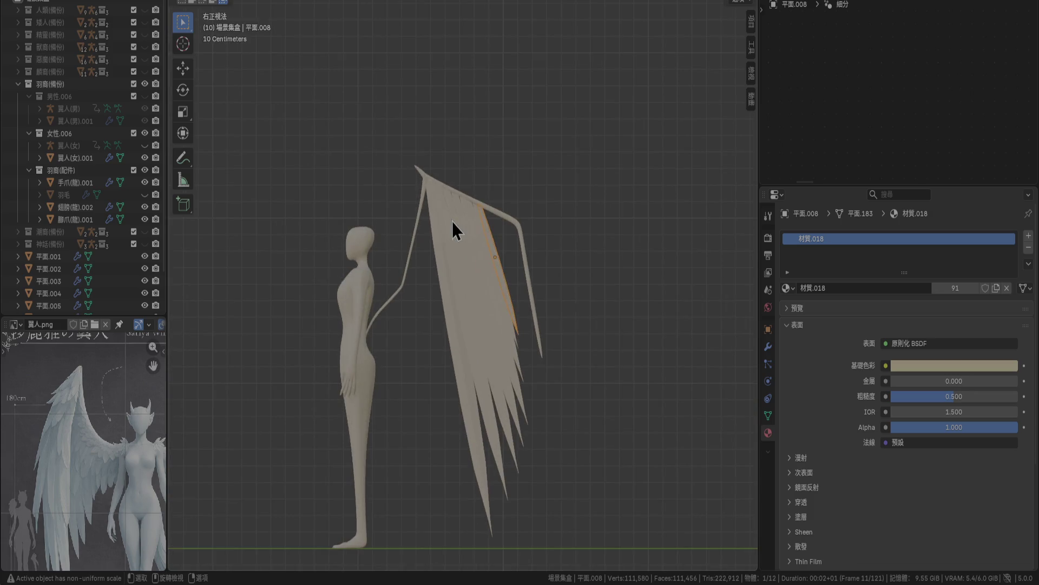
pyautogui.scroll(4, 487, 254)
pyautogui.keyDown('shift'); pyautogui.moveTo(501, 255); pyautogui.dragTo(401, 215, button='middle'); pyautogui.keyUp('shift')
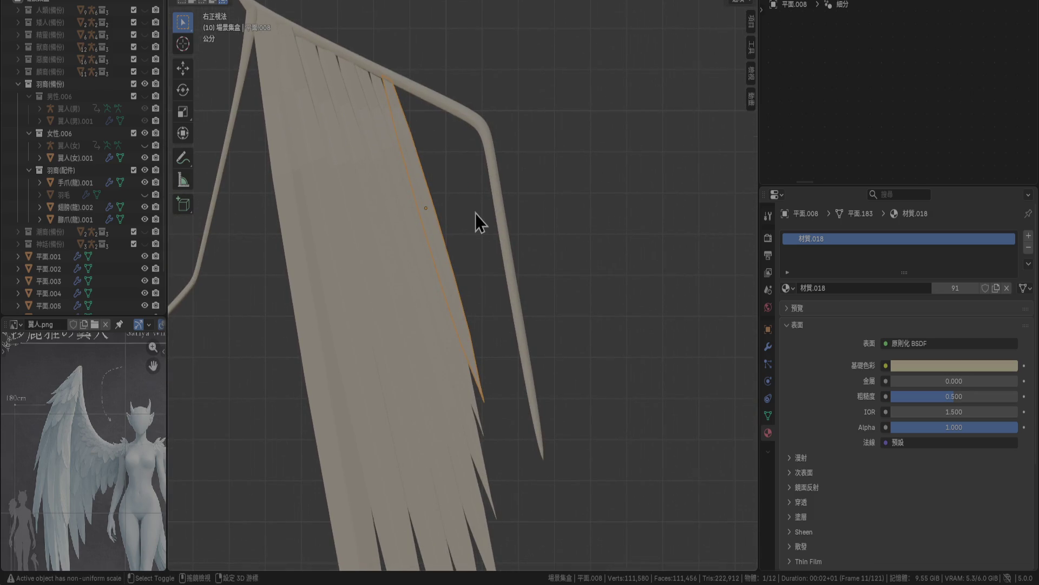
pyautogui.hotkey('shift', 'd')
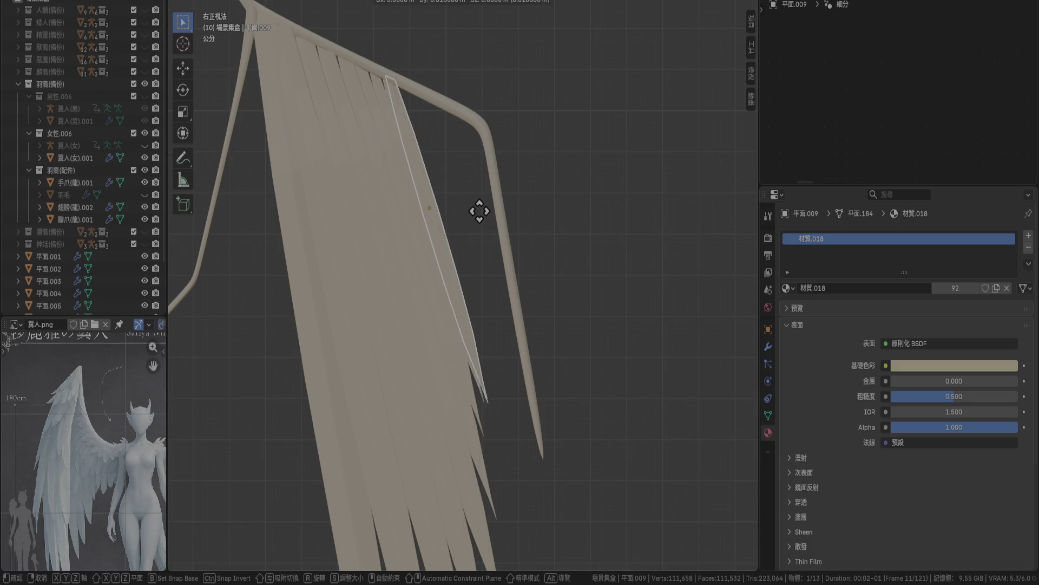
pyautogui.click(492, 217)
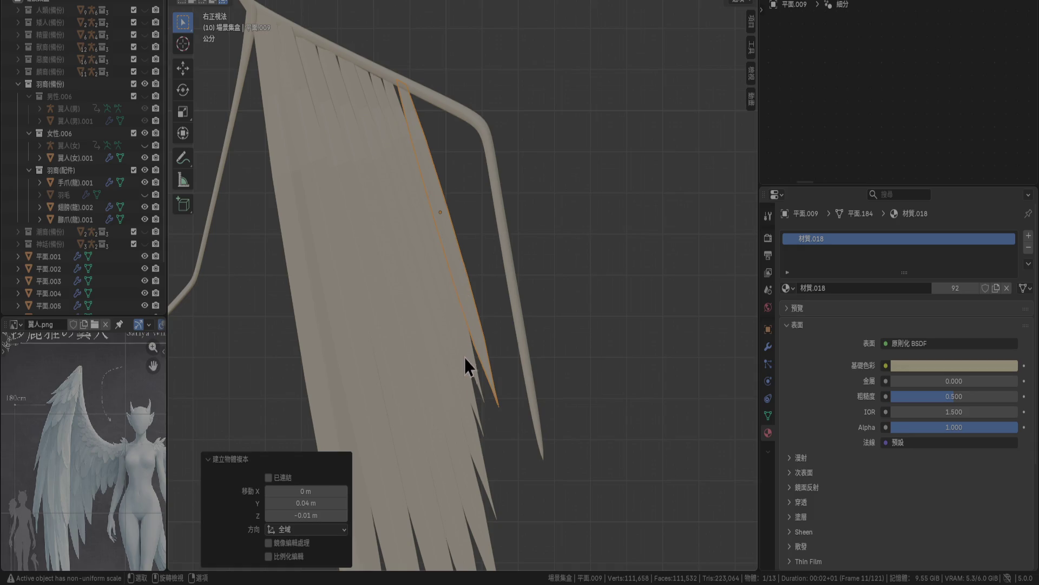
pyautogui.scroll(-2, 474, 372)
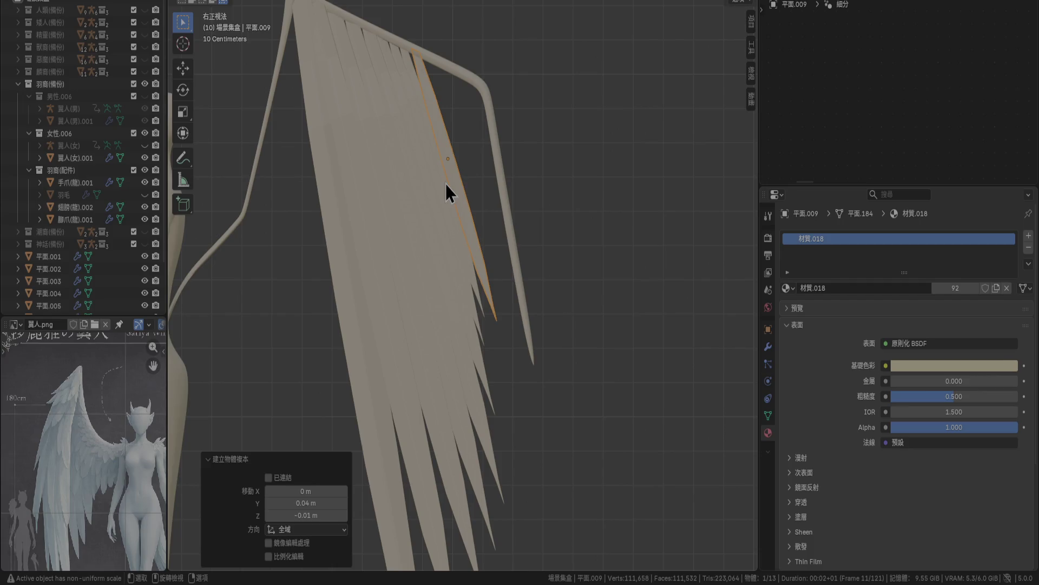
pyautogui.press('Delete')
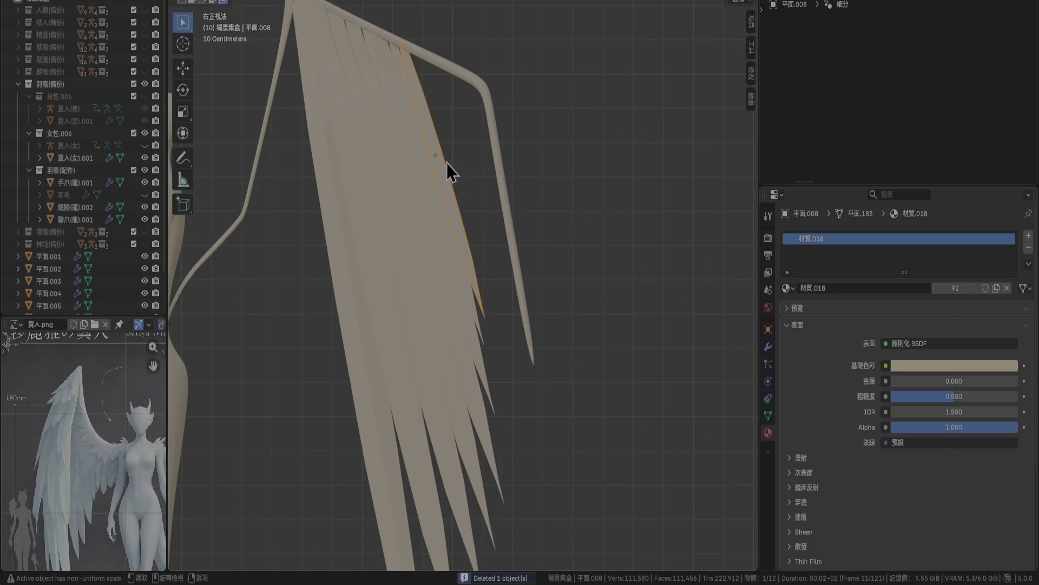
pyautogui.scroll(3, 469, 230)
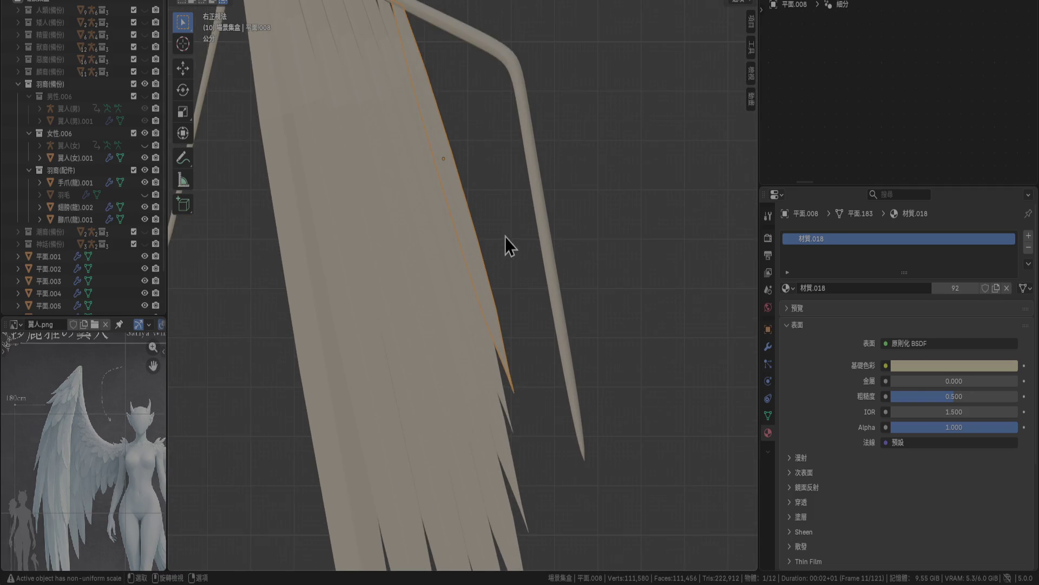
# Turn the first inner feather strip -10° and lower it along Z under the frame.
pyautogui.press('g')
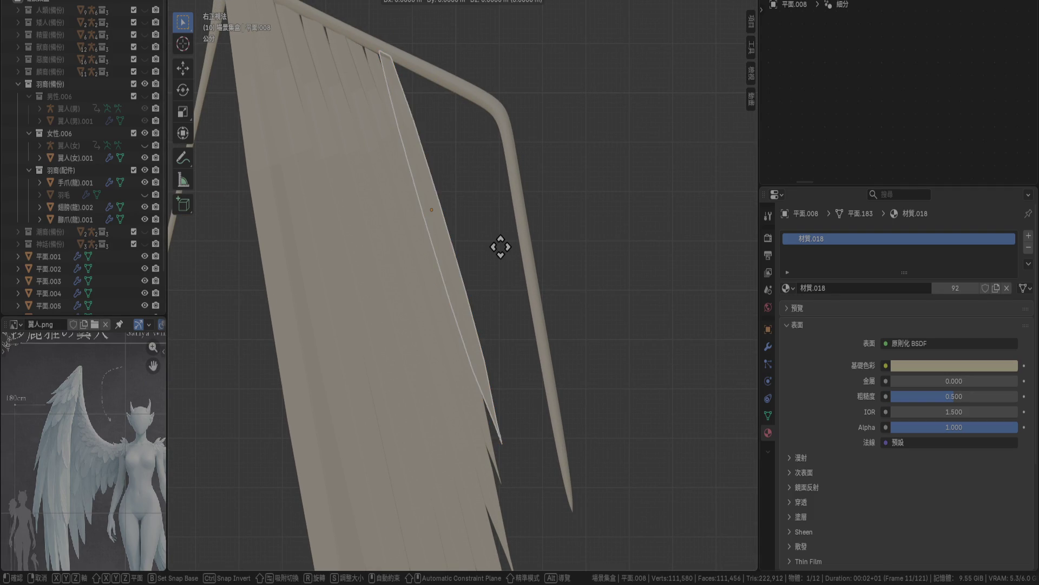
pyautogui.click(582, 288)
pyautogui.press('r')
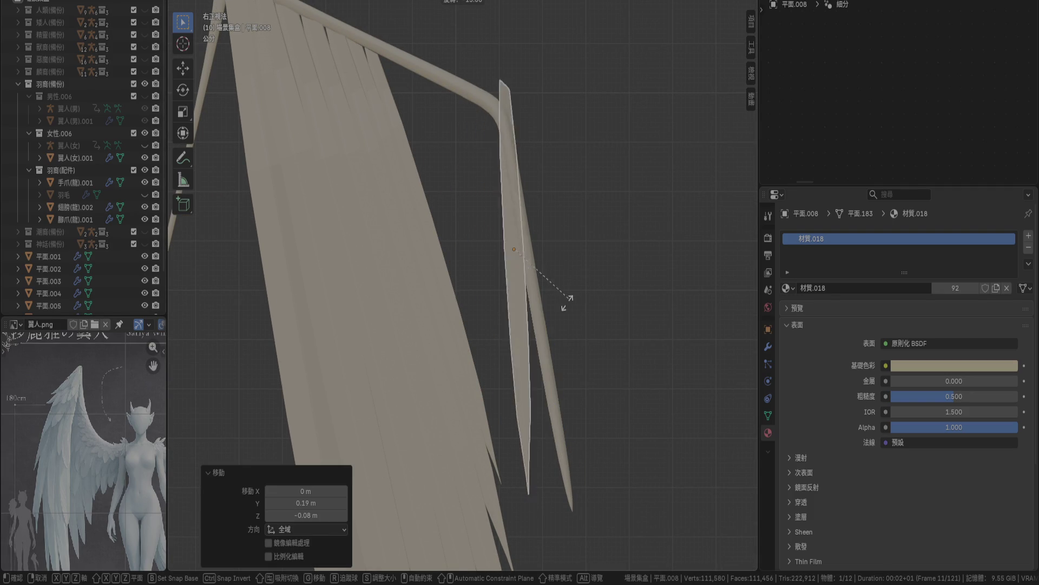
pyautogui.click(579, 303)
pyautogui.press('g')
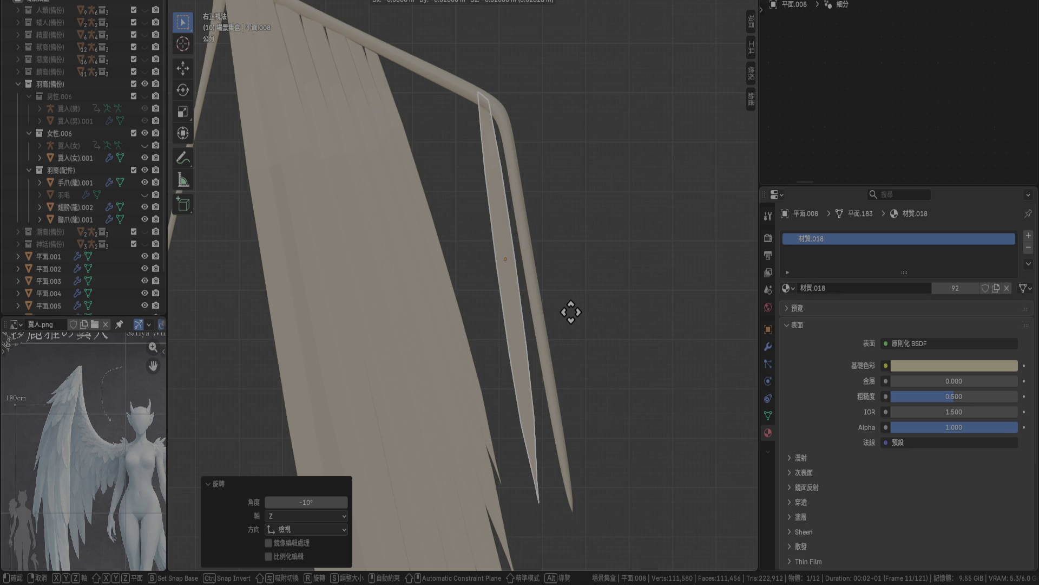
pyautogui.press('z')
pyautogui.click(575, 313)
# Tuck feather strip 平面.007 beneath the frame with a -10° turn.
pyautogui.click(449, 294)
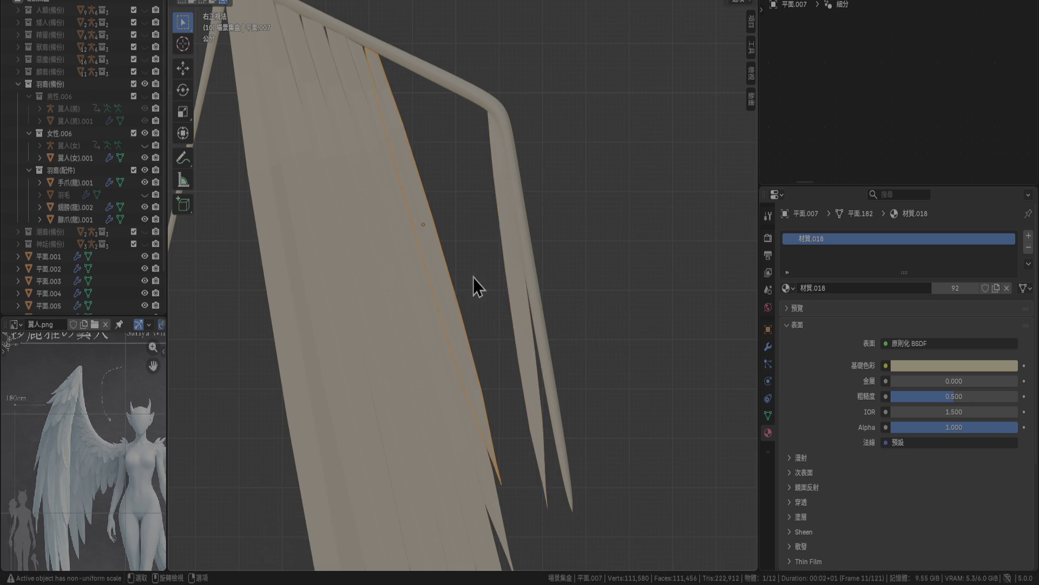
pyautogui.press('g')
pyautogui.click(533, 297)
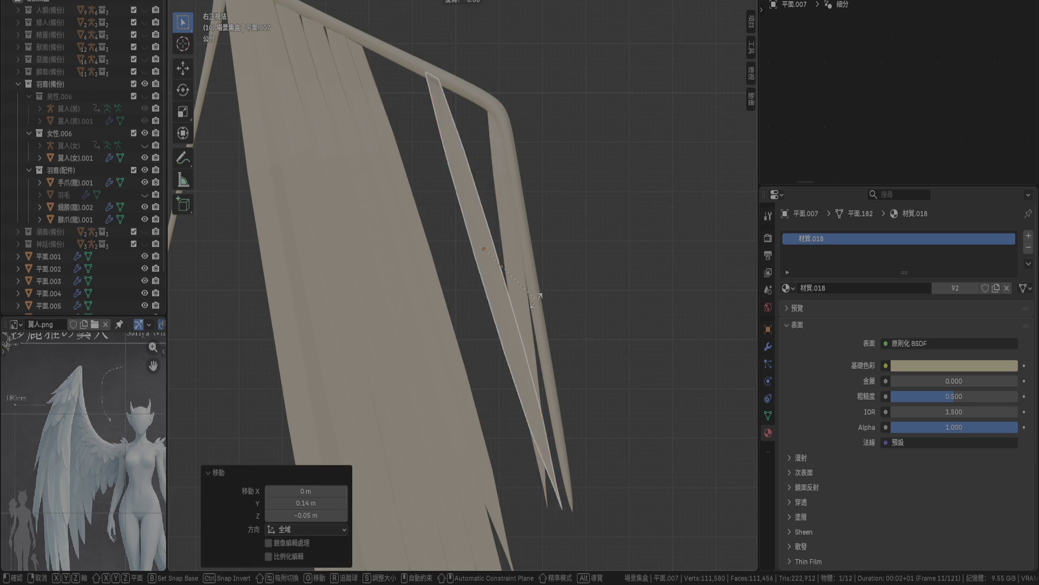
pyautogui.press('r')
pyautogui.click(531, 316)
pyautogui.press('g')
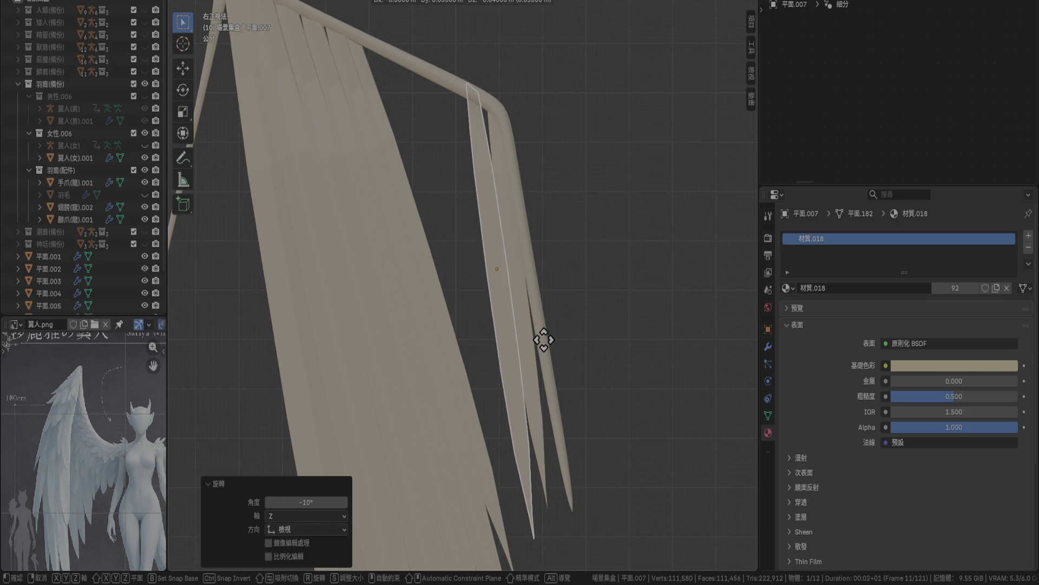
pyautogui.click(544, 339)
# Re-angle feather strip 平面.006 from -15° to 5° and reposition it under the frame.
pyautogui.click(436, 313)
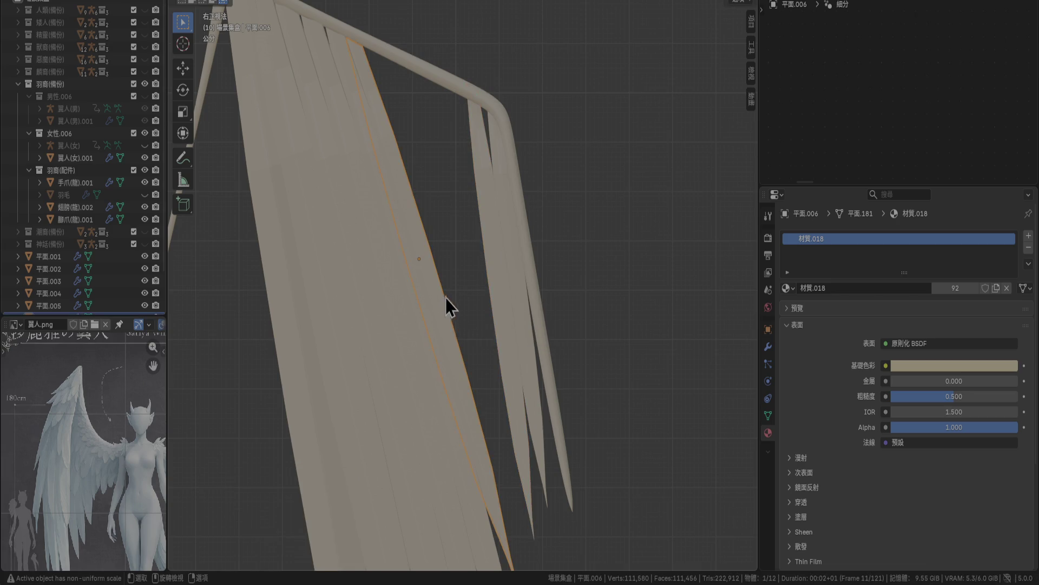
pyautogui.press('r')
pyautogui.click(461, 307)
pyautogui.press('g')
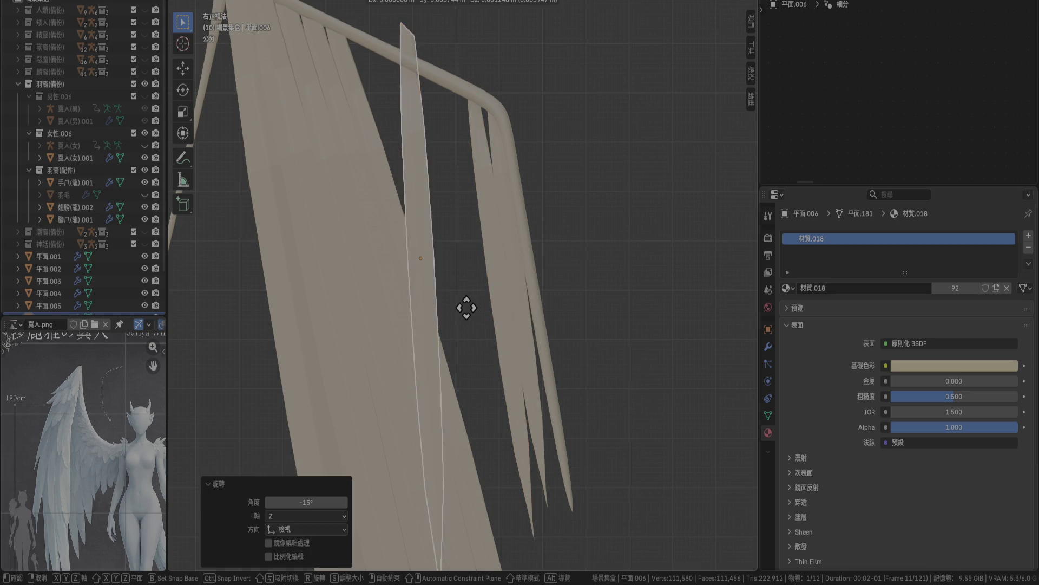
pyautogui.press('r')
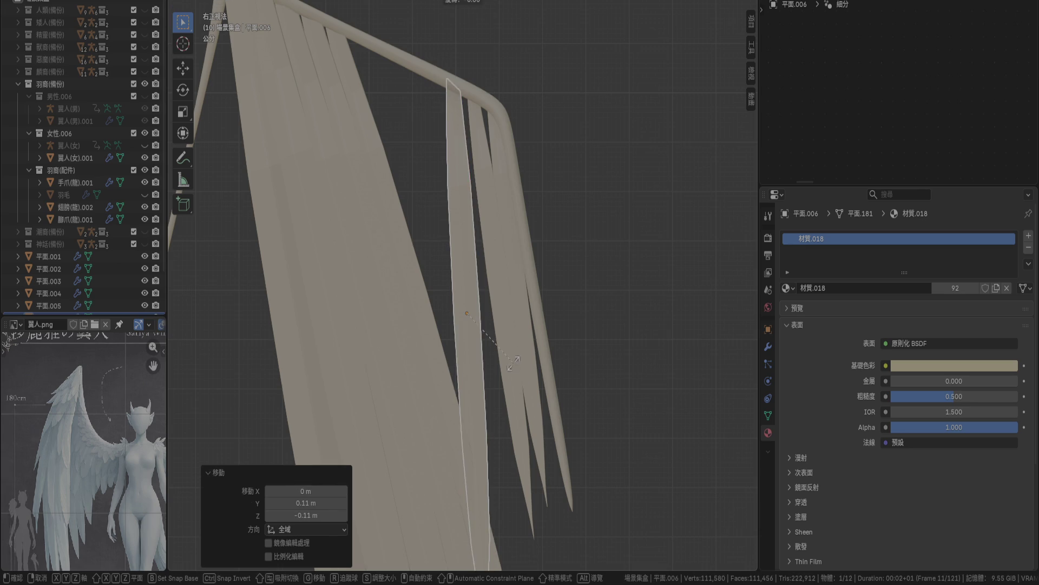
pyautogui.click(522, 352)
pyautogui.press('g')
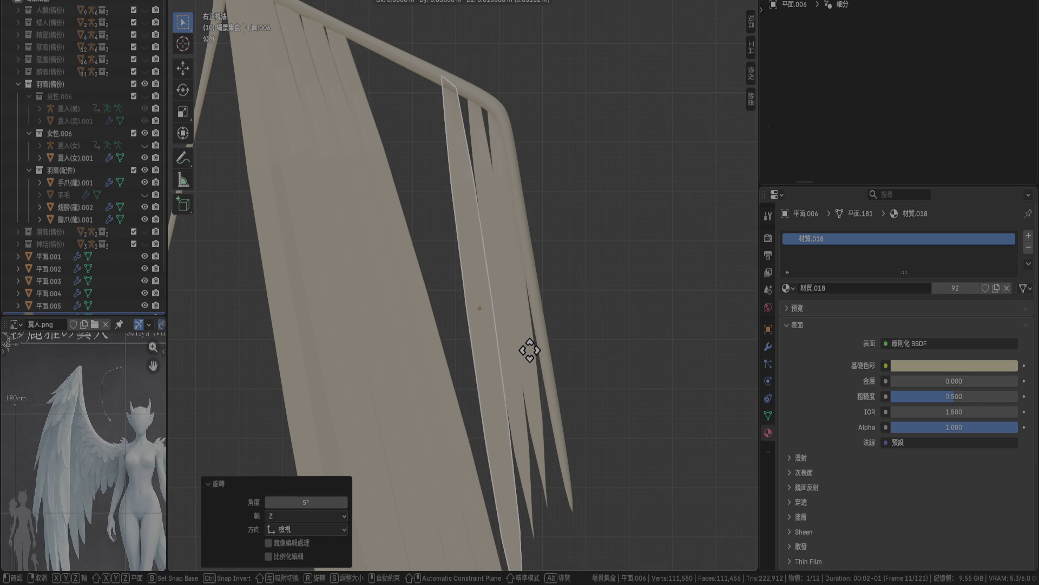
pyautogui.click(530, 350)
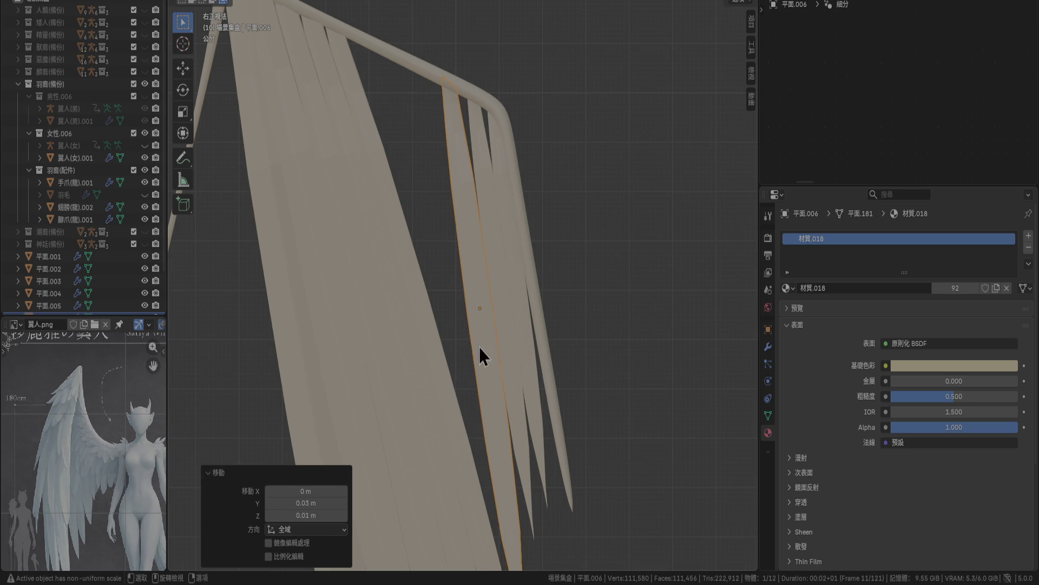
# Rotate the next feather strip near-vertical and place it beside the frame.
pyautogui.click(439, 329)
pyautogui.press('g')
pyautogui.click(552, 319)
pyautogui.press('r')
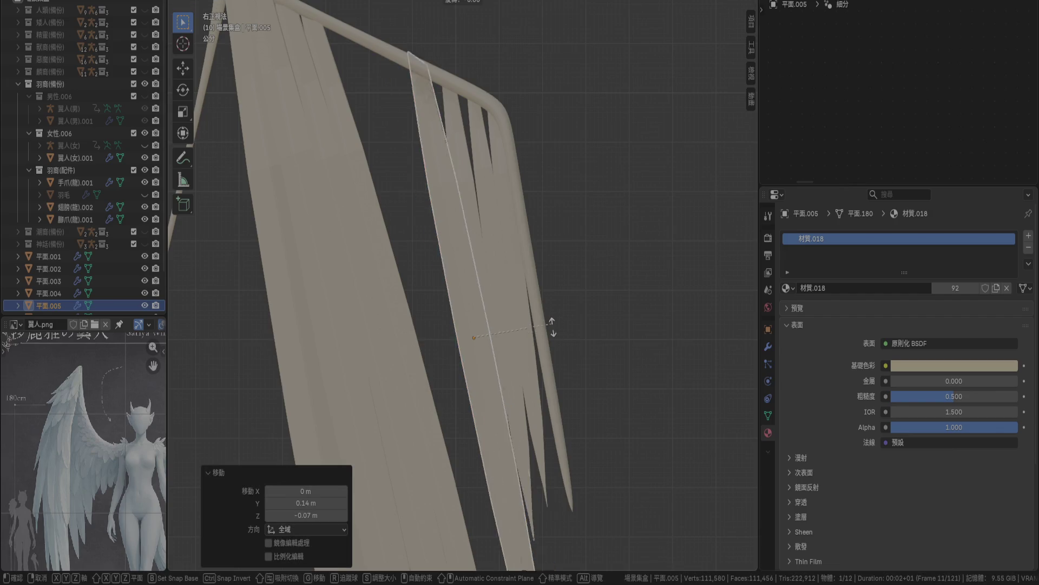
pyautogui.click(537, 338)
pyautogui.hotkey('ctrl', 'g')
pyautogui.press('g')
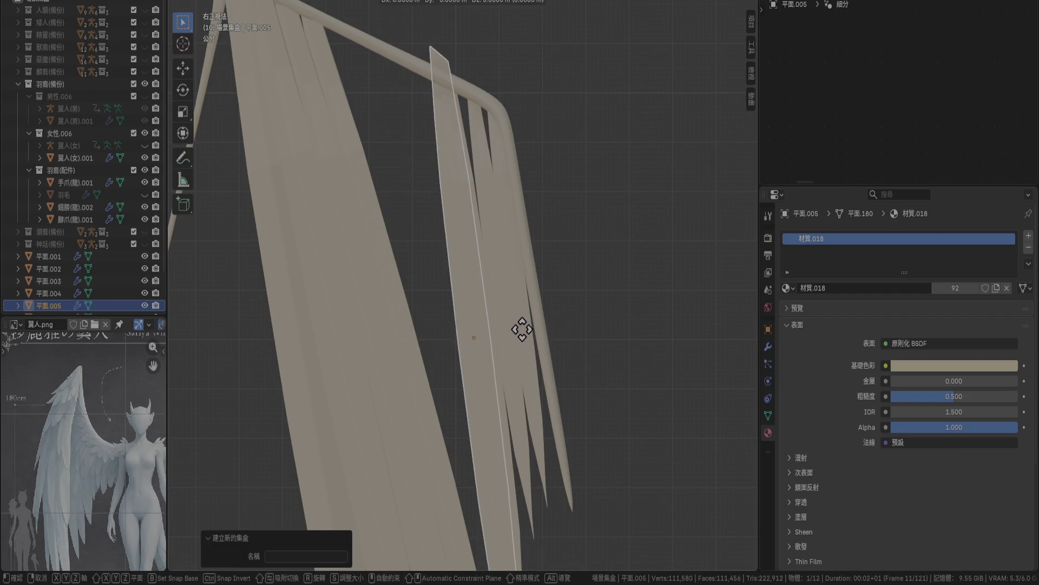
pyautogui.click(508, 341)
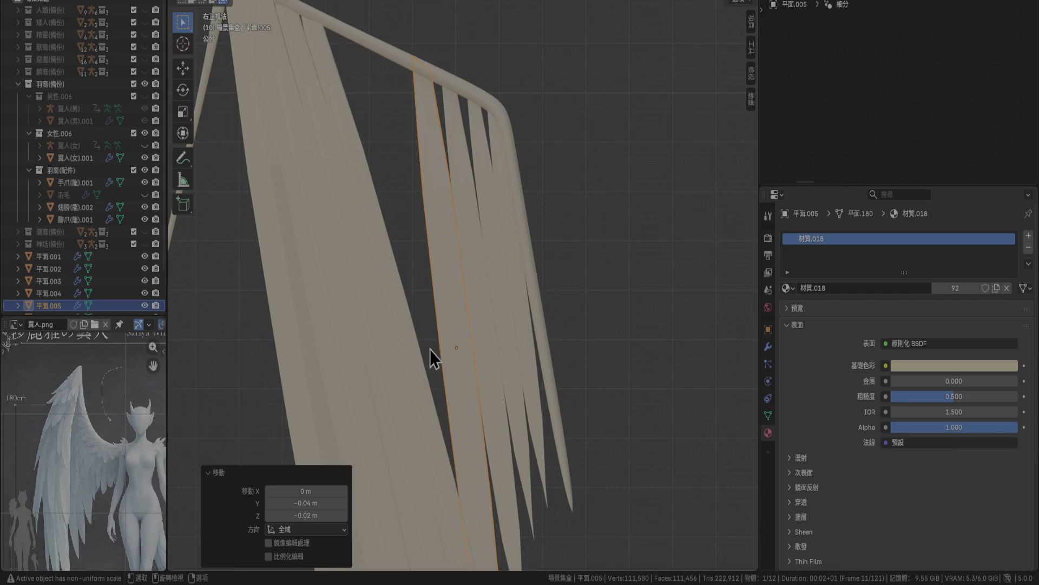
# Rotate feather strip 平面.004 and move it under the frame.
pyautogui.click(405, 331)
pyautogui.press('r')
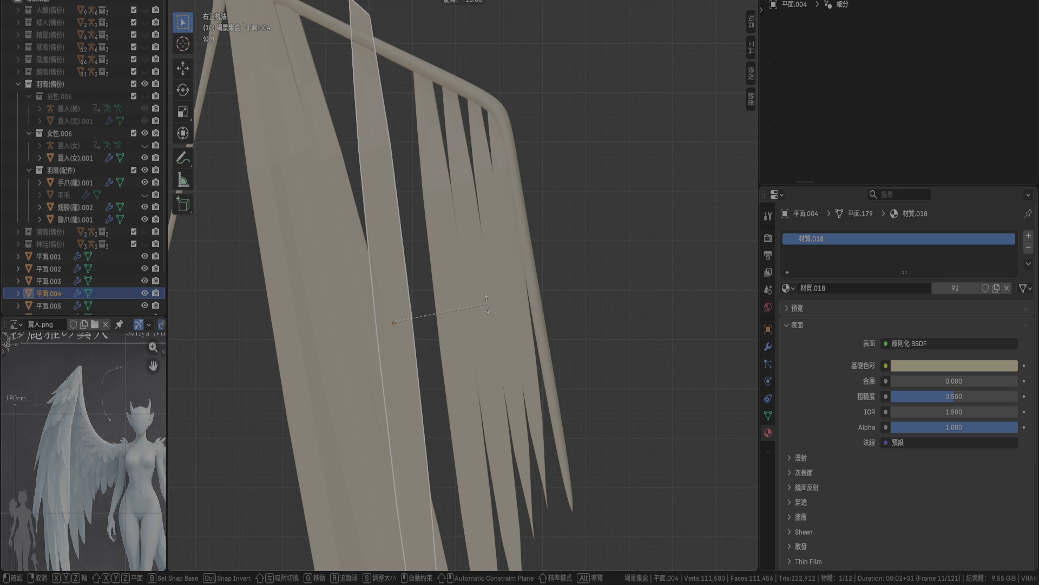
pyautogui.click(487, 303)
pyautogui.press('g')
pyautogui.click(514, 350)
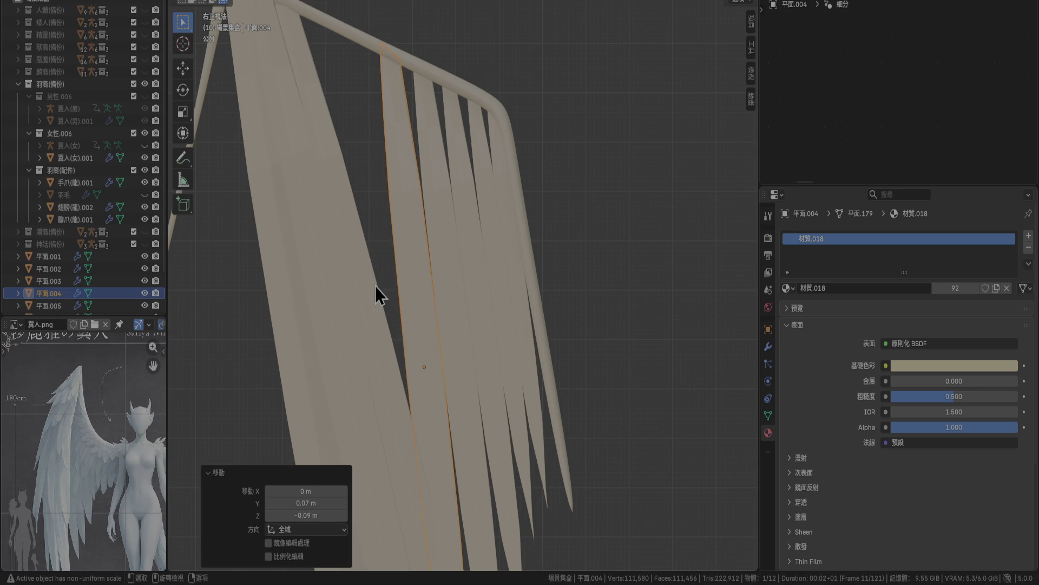
# Turn feather strip 平面.003 by -10°, keeping its position.
pyautogui.click(375, 285)
pyautogui.scroll(-3, 498, 281)
pyautogui.press('r')
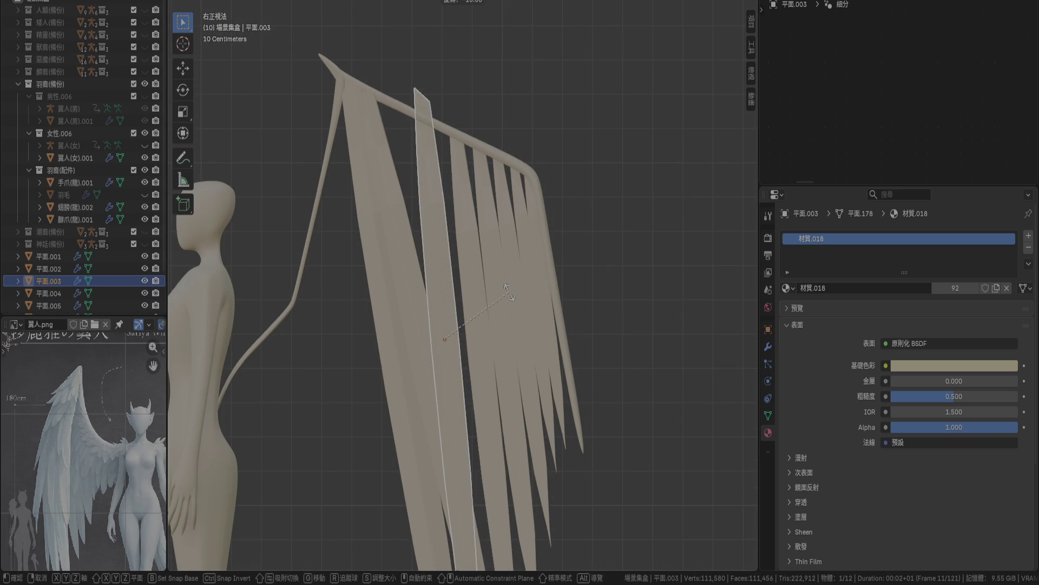
pyautogui.click(509, 293)
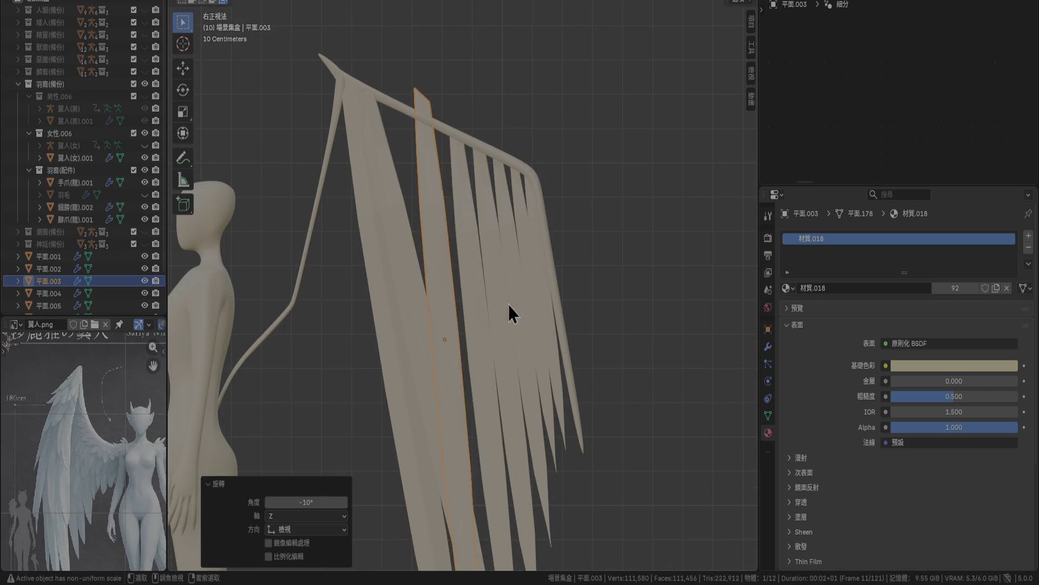
pyautogui.scroll(4, 508, 305)
pyautogui.press('g')
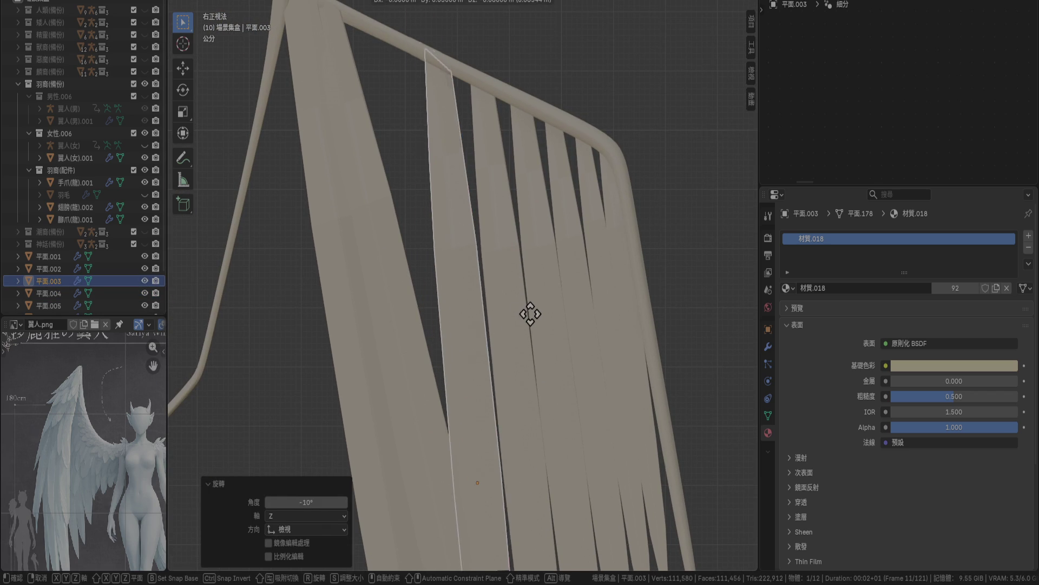
pyautogui.press('Escape')
# Turn feather strip 平面.002 by -10° and nudge it into its final spot under the frame.
pyautogui.click(445, 261)
pyautogui.press('r')
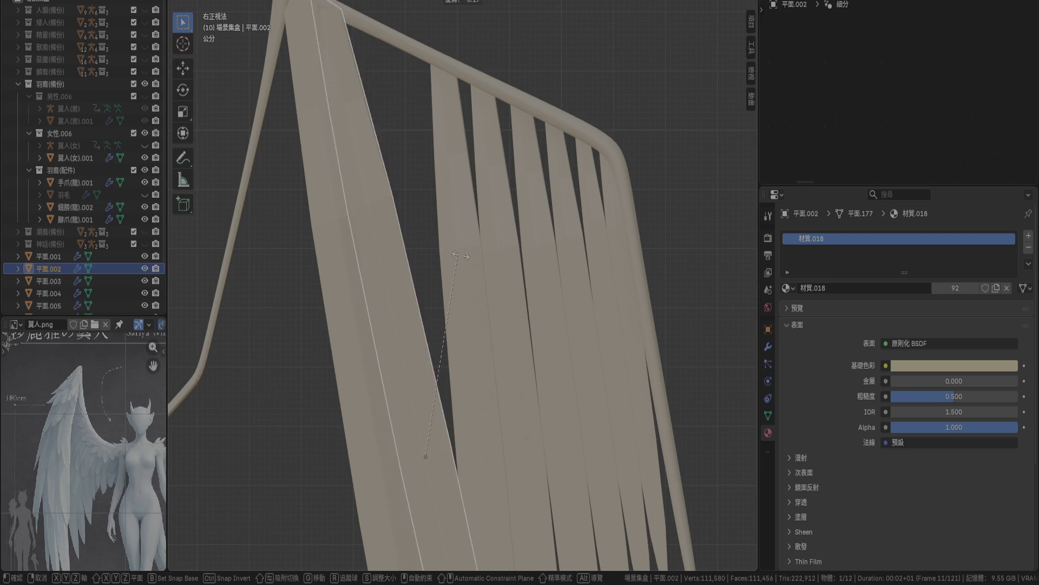
pyautogui.click(481, 276)
pyautogui.press('g')
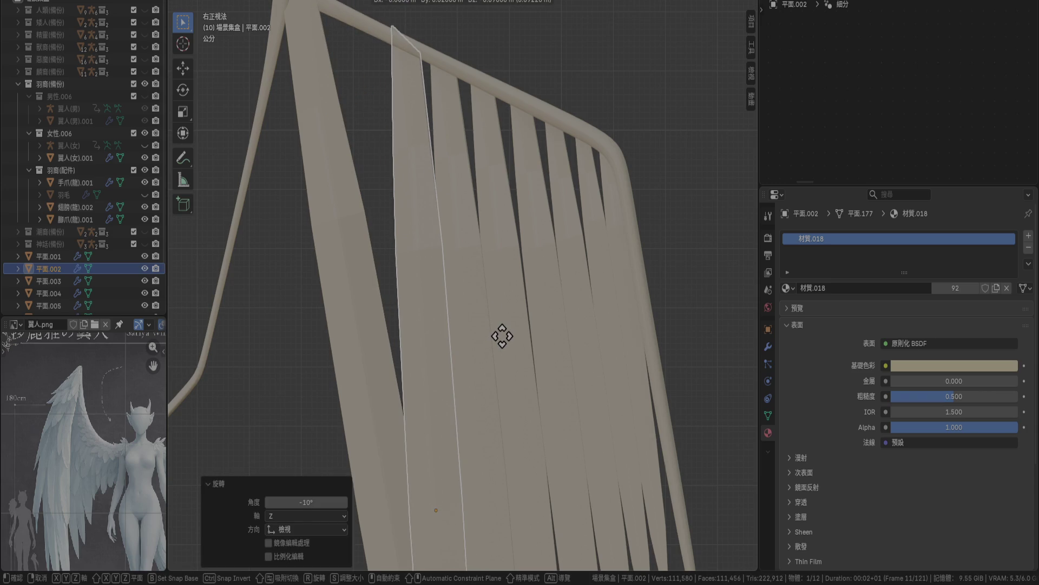
pyautogui.click(495, 336)
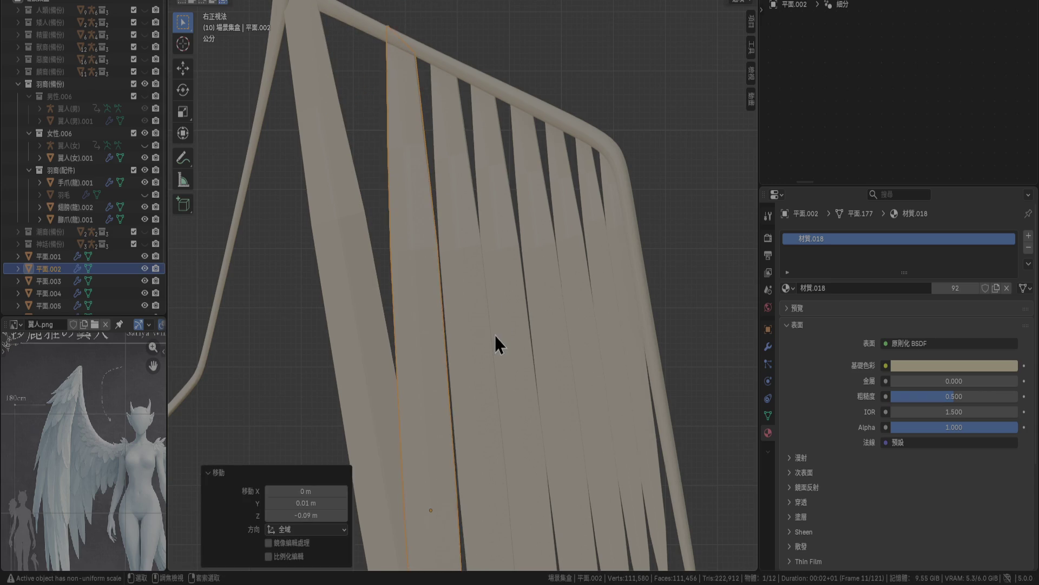
pyautogui.press('r')
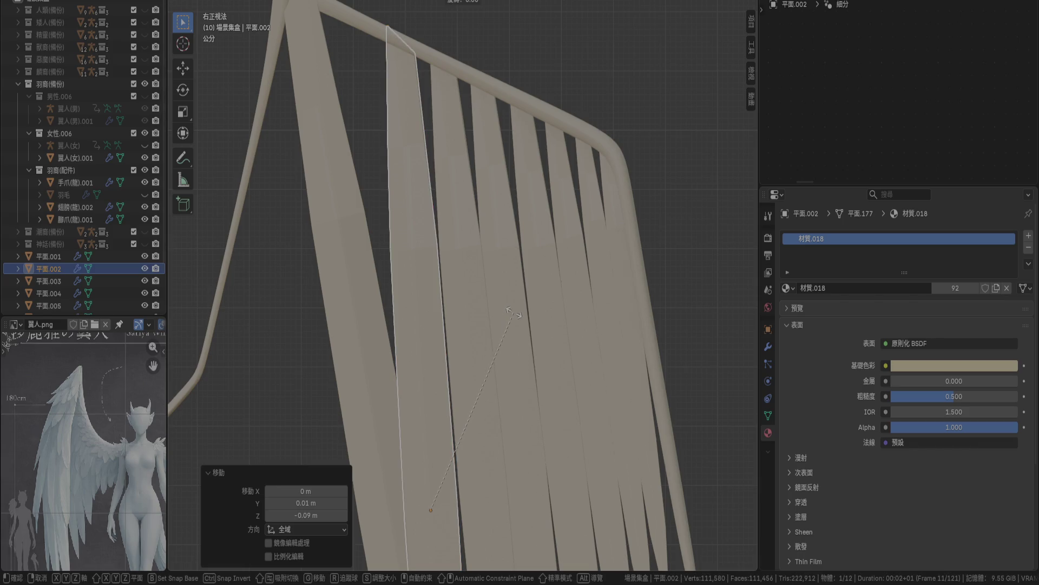
pyautogui.press('Escape')
pyautogui.press('r')
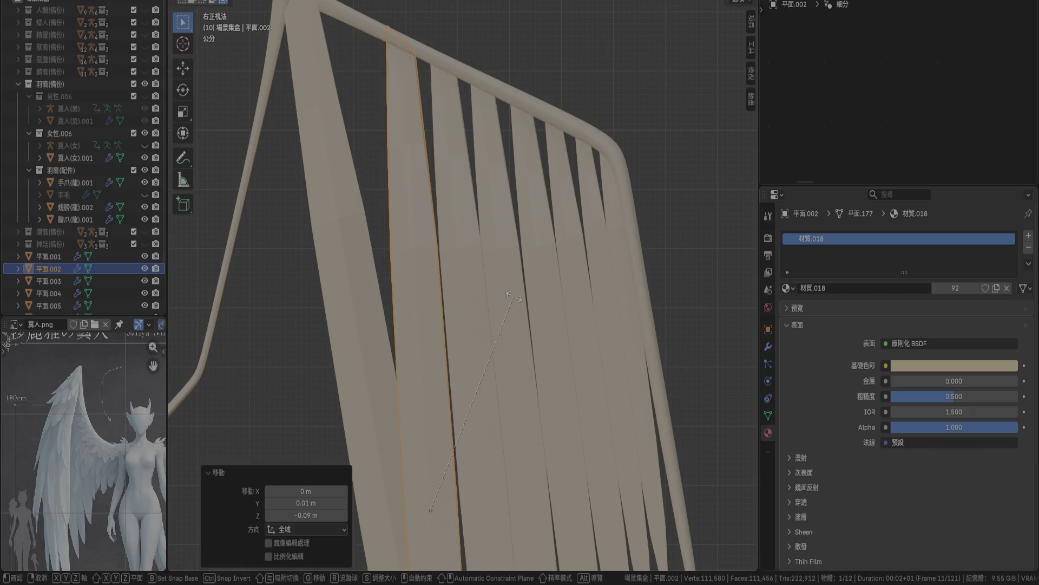
pyautogui.press('Escape')
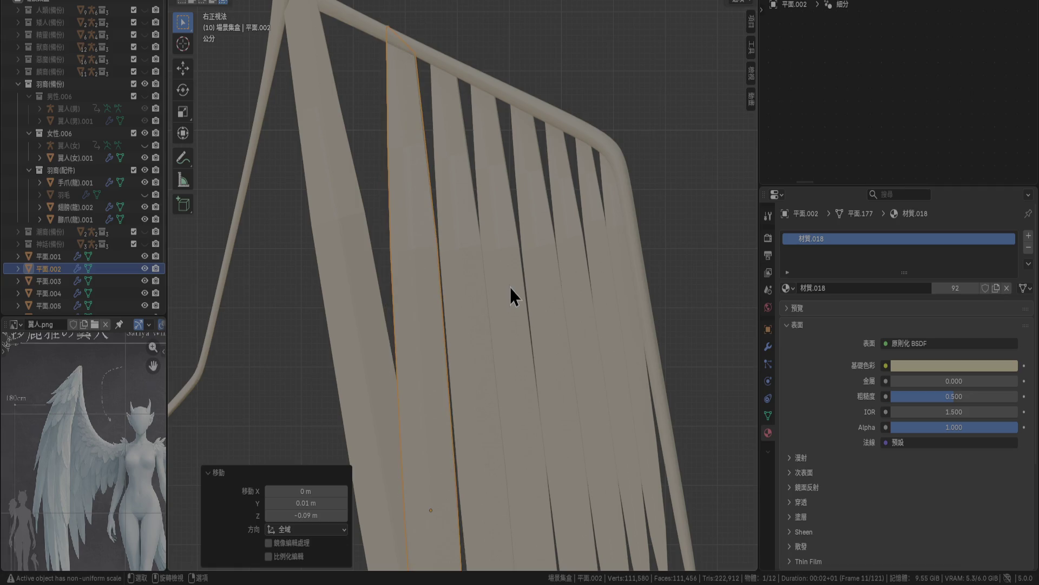
pyautogui.press('g')
pyautogui.click(513, 284)
pyautogui.press('g')
pyautogui.click(513, 292)
# Turn front strip 平面.001 -10° and shift it -0.03 m Y, -0.07 m Z under the frame.
pyautogui.moveTo(512, 294)
pyautogui.keyDown('ctrl'); pyautogui.mouseDown(button='middle')
pyautogui.moveTo(448, 141)
pyautogui.moveTo(473, 295)
pyautogui.mouseUp(button='middle'); pyautogui.keyUp('ctrl')
pyautogui.click(383, 193)
pyautogui.keyDown('ctrl'); pyautogui.moveTo(384, 193); pyautogui.dragTo(483, 301, button='middle'); pyautogui.keyUp('ctrl')
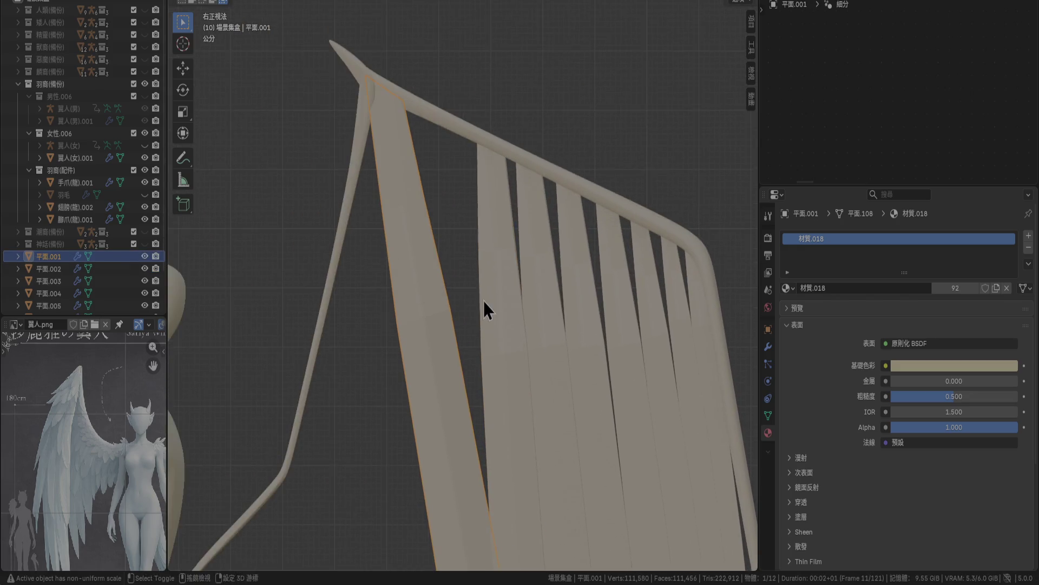
pyautogui.press('s')
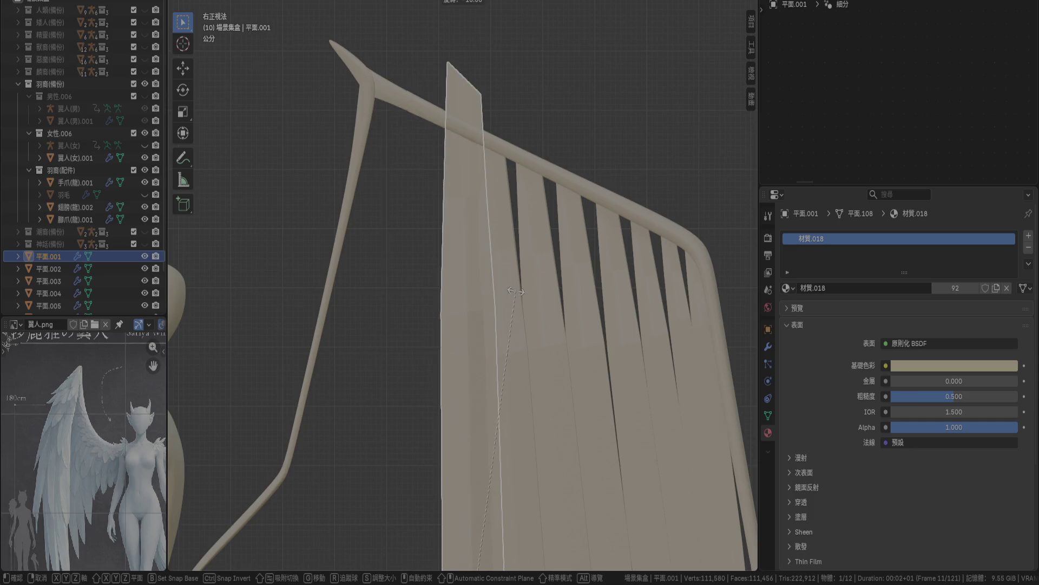
pyautogui.click(522, 301)
pyautogui.press('g')
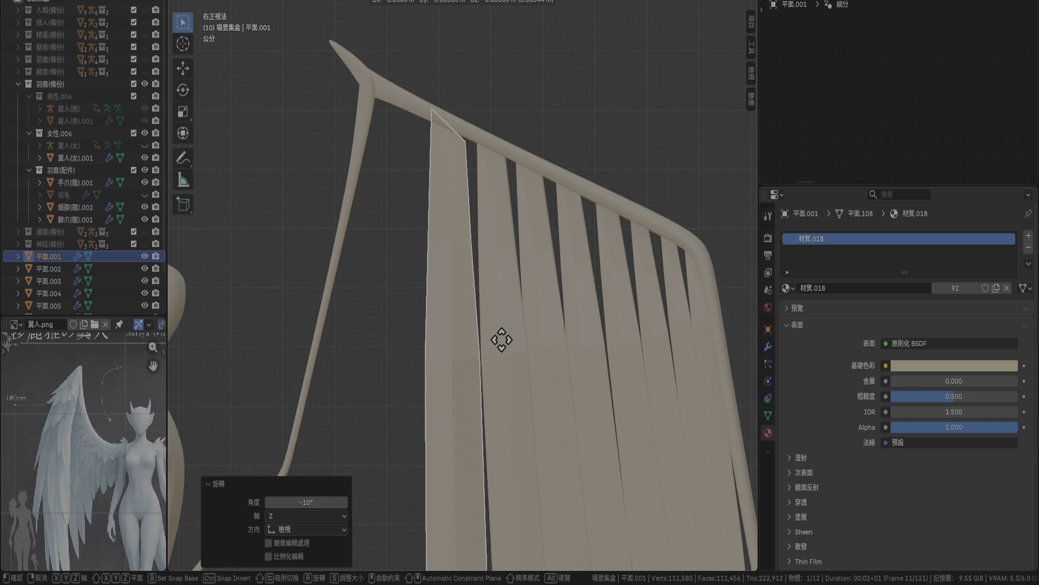
pyautogui.click(504, 340)
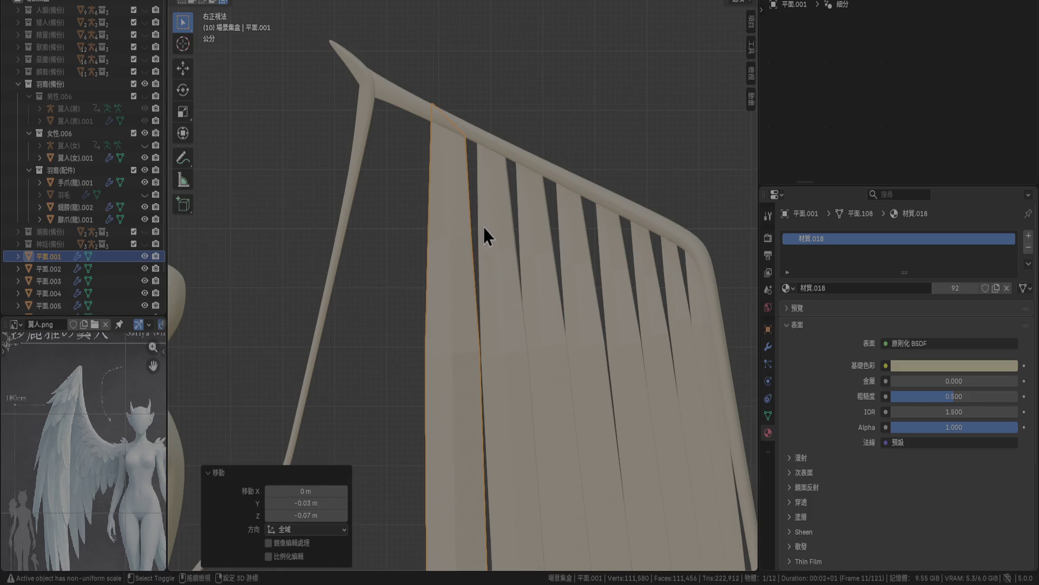
pyautogui.keyDown('shift'); pyautogui.moveTo(483, 226); pyautogui.dragTo(479, 338, button='middle'); pyautogui.keyUp('shift')
pyautogui.click(573, 168)
pyautogui.click(456, 300)
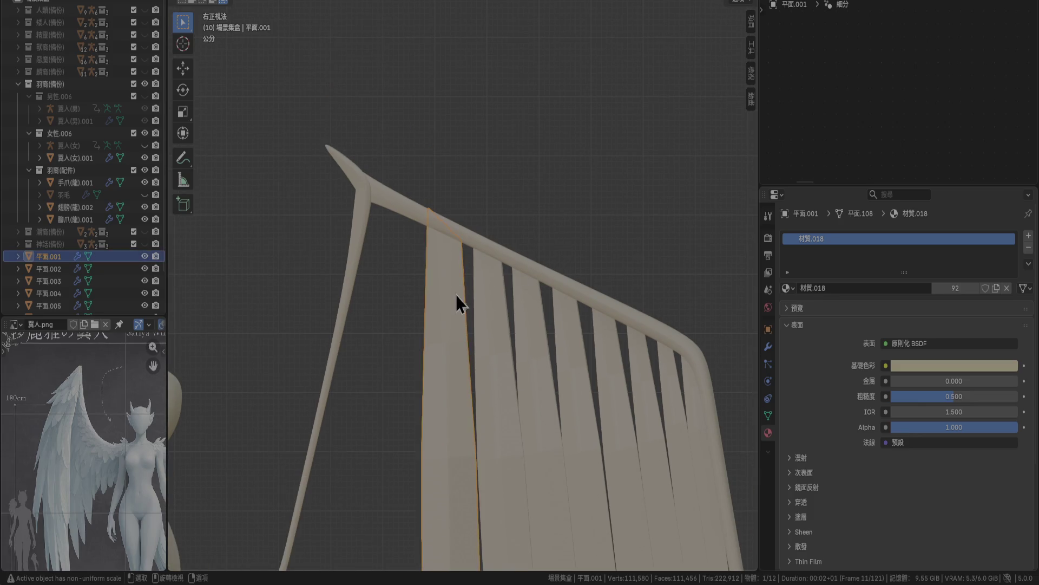
# Rotate 平面.001's top vertices so its top edge follows the frame.
pyautogui.press('Tab')
pyautogui.scroll(2, 427, 217)
pyautogui.moveTo(385, 146); pyautogui.dragTo(472, 236)
pyautogui.press('r')
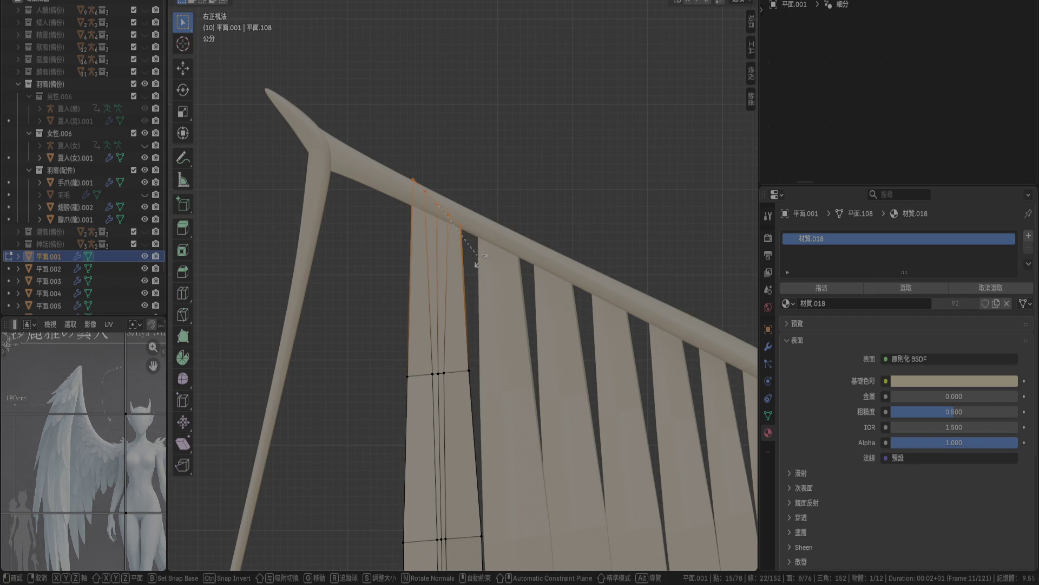
pyautogui.click(487, 247)
# Widen 平面.001's middle vertex row to 1.2 on Y, then select the next strip's top vertices.
pyautogui.moveTo(395, 319); pyautogui.dragTo(474, 385)
pyautogui.press('s')
pyautogui.write('y1.2')
pyautogui.press('Return')
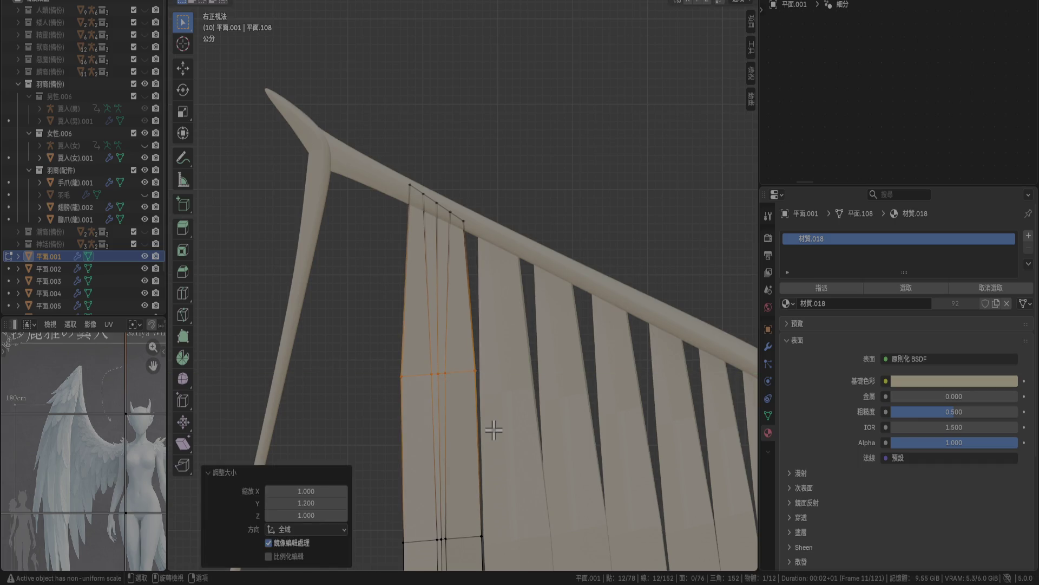
pyautogui.press('s')
pyautogui.press('y')
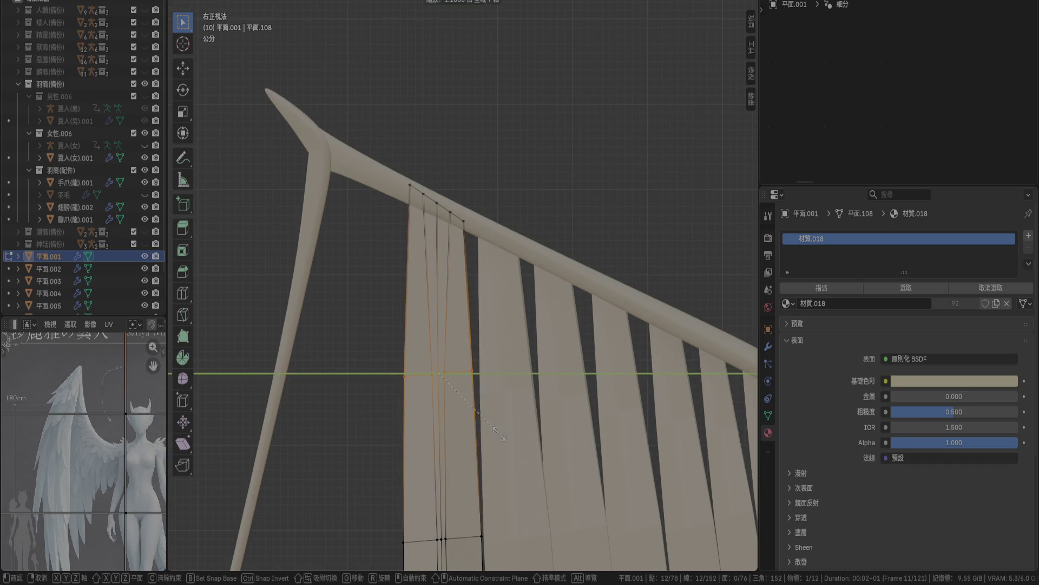
pyautogui.press('Return')
pyautogui.click(568, 163)
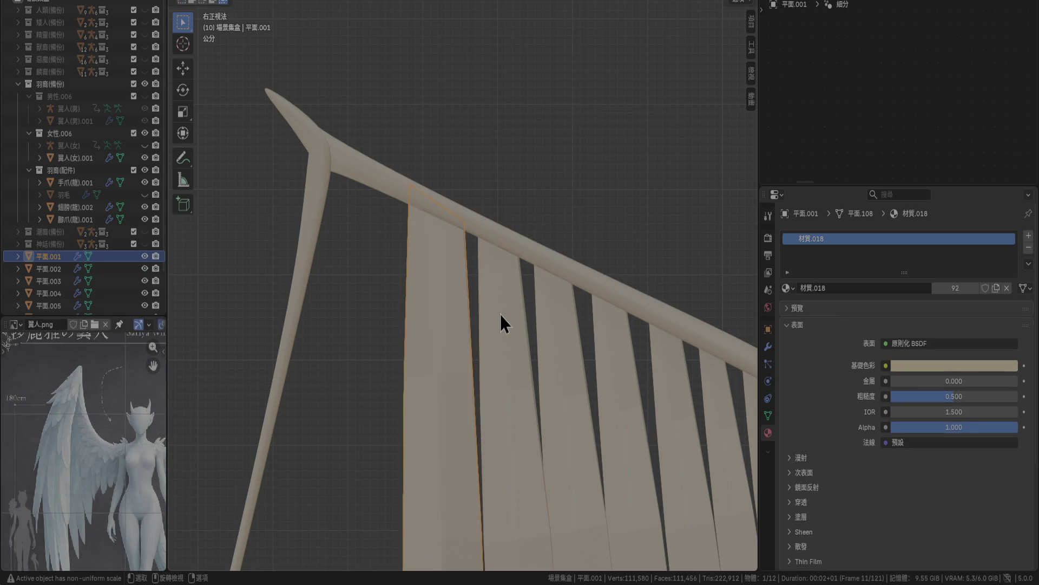
pyautogui.hotkey('alt', 'q')
pyautogui.moveTo(464, 179); pyautogui.dragTo(551, 308)
# Rotate 平面.002's top vertices 20° to tuck its tip under the frame, then reselect 平面.001.
pyautogui.write('r20')
pyautogui.press('Return')
pyautogui.click(561, 343)
pyautogui.press('Tab')
pyautogui.keyDown('shift'); pyautogui.moveTo(562, 437); pyautogui.dragTo(407, 279, button='middle'); pyautogui.keyUp('shift')
pyautogui.click(407, 278)
pyautogui.scroll(-6, 416, 340)
pyautogui.moveTo(416, 340)
pyautogui.keyDown('shift'); pyautogui.mouseDown(button='middle')
pyautogui.moveTo(442, 204)
pyautogui.moveTo(448, 51)
pyautogui.moveTo(463, 176)
pyautogui.moveTo(467, 73)
pyautogui.mouseUp(button='middle'); pyautogui.keyUp('shift')
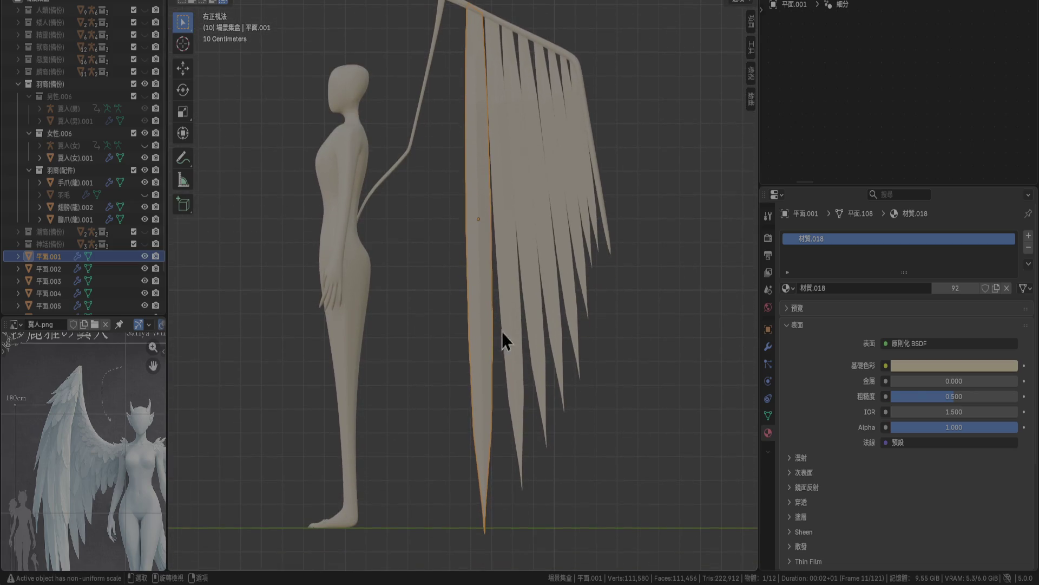
# Scale front strip 平面.001 to 0.963 on Z and raise it 0.03 m.
pyautogui.press('s')
pyautogui.press('z')
pyautogui.press('z')
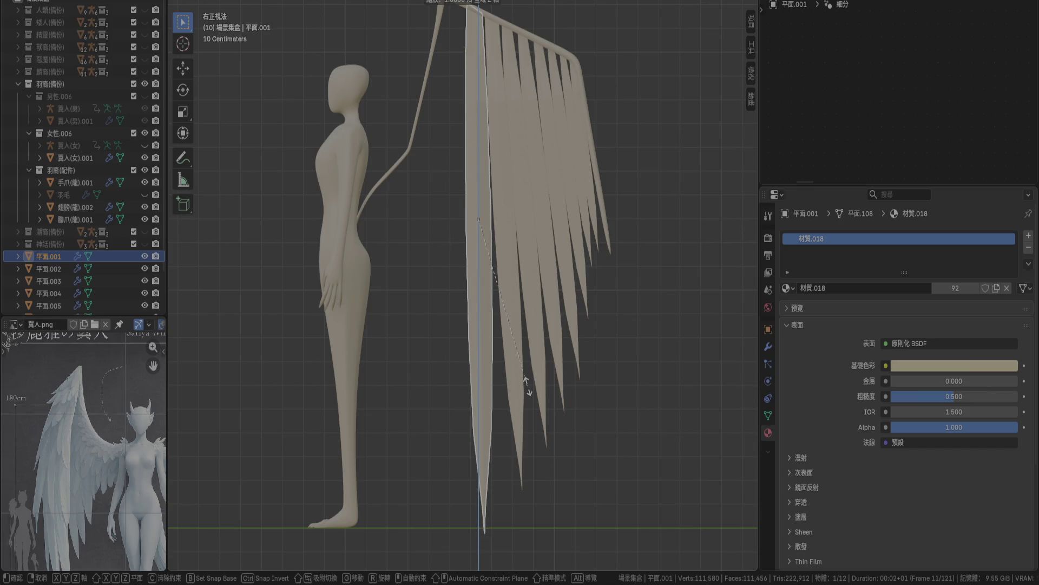
pyautogui.click(528, 385)
pyautogui.scroll(4, 528, 326)
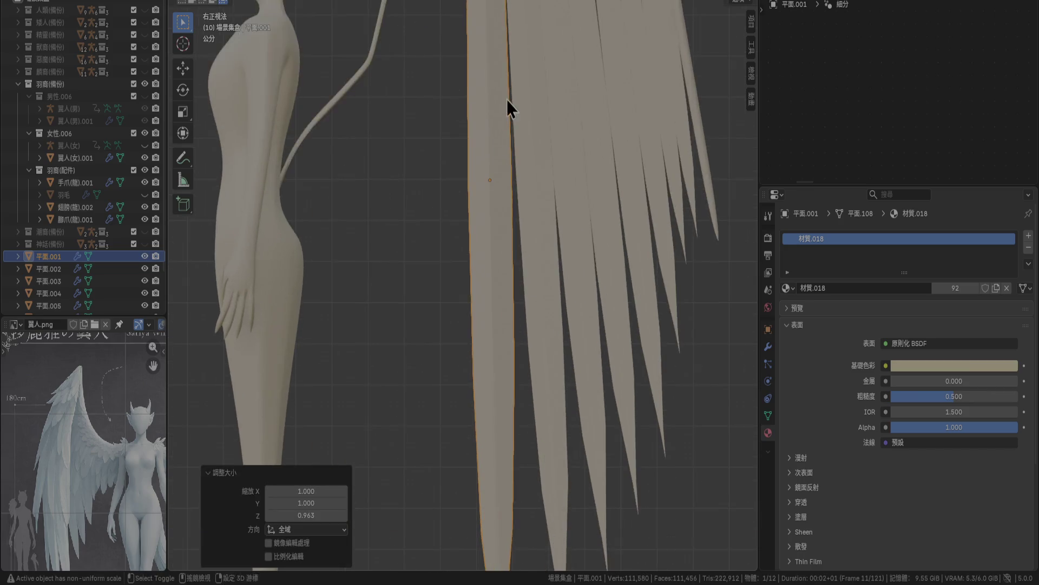
pyautogui.scroll(-2, 476, 440)
pyautogui.press('g')
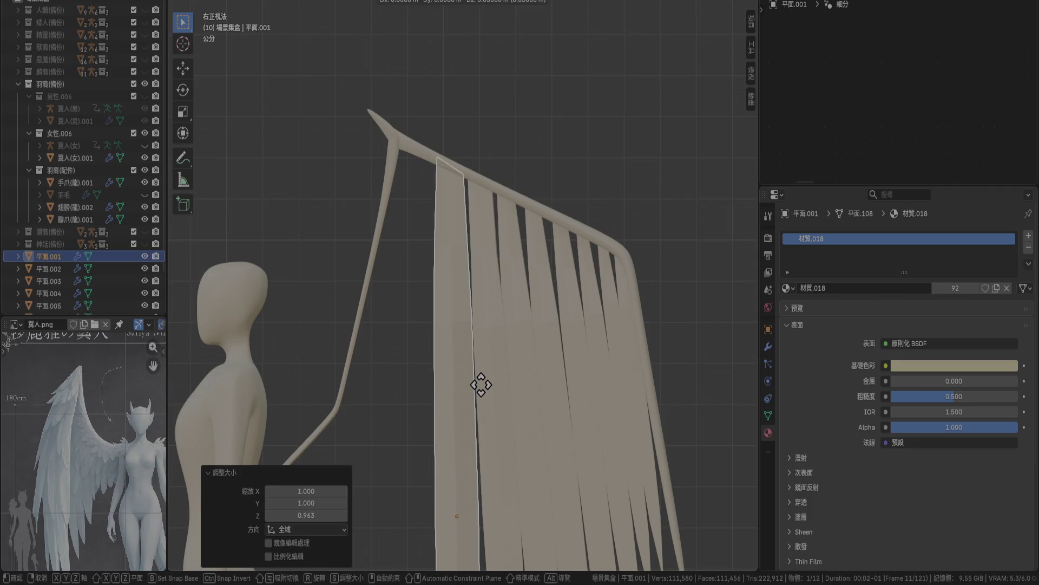
pyautogui.click(481, 386)
pyautogui.scroll(-5, 481, 388)
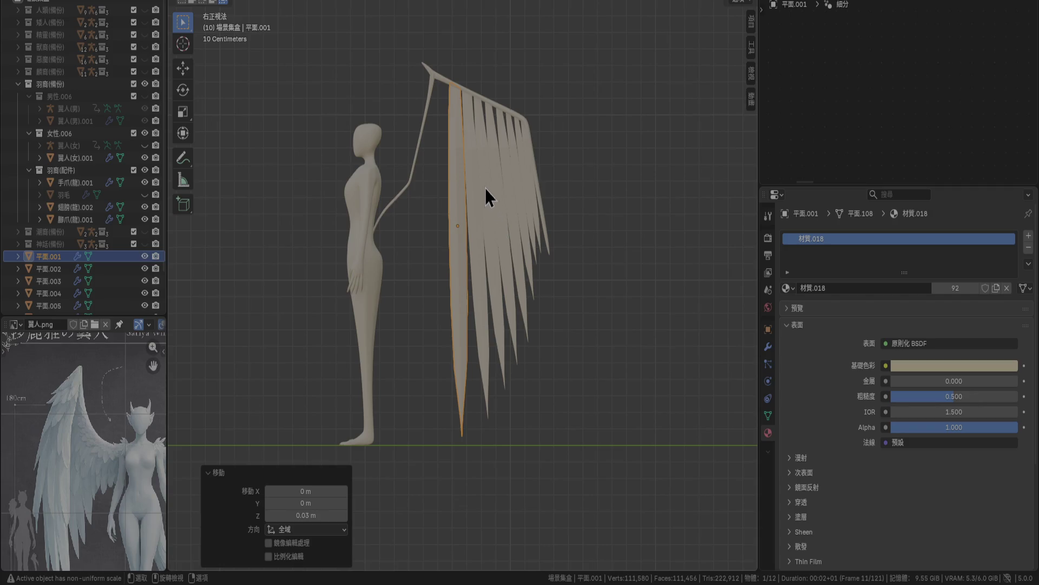
pyautogui.scroll(6, 495, 157)
pyautogui.scroll(-3, 595, 271)
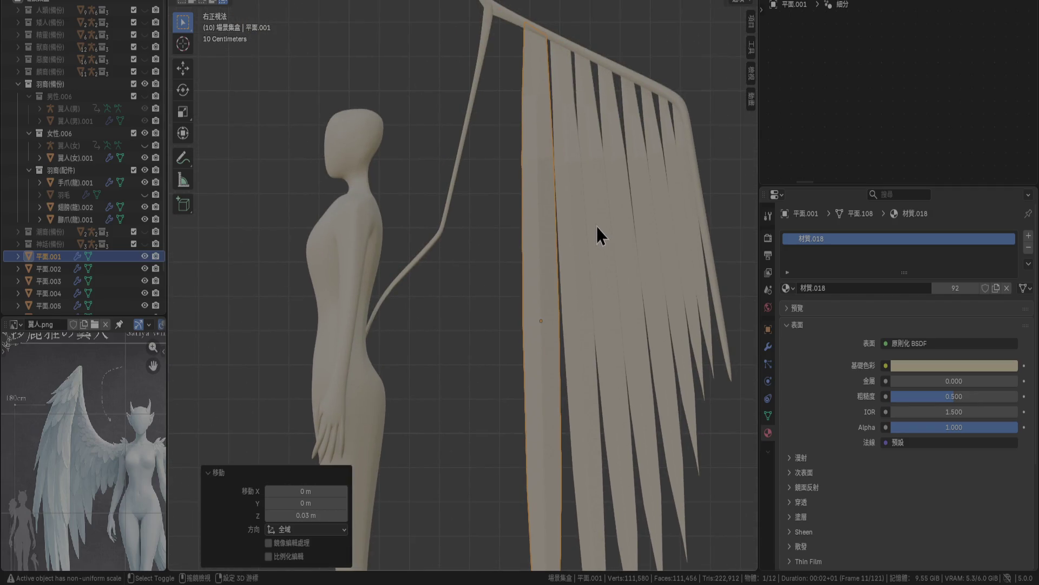
# Duplicate 平面.001 as 平面.009, lower it about 0.009 m on Z, and view from top.
pyautogui.hotkey('shift', 'd')
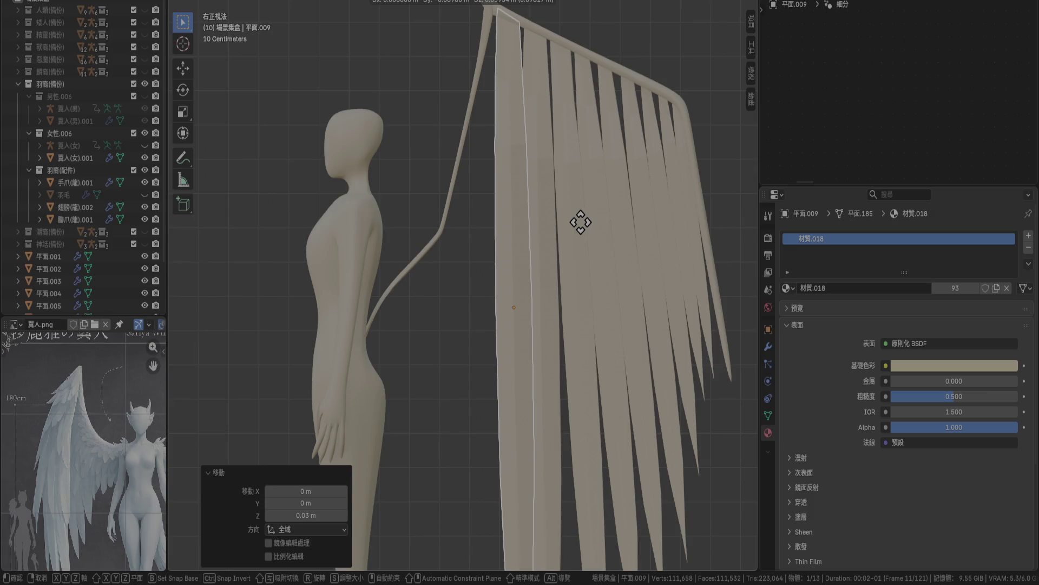
pyautogui.click(578, 219)
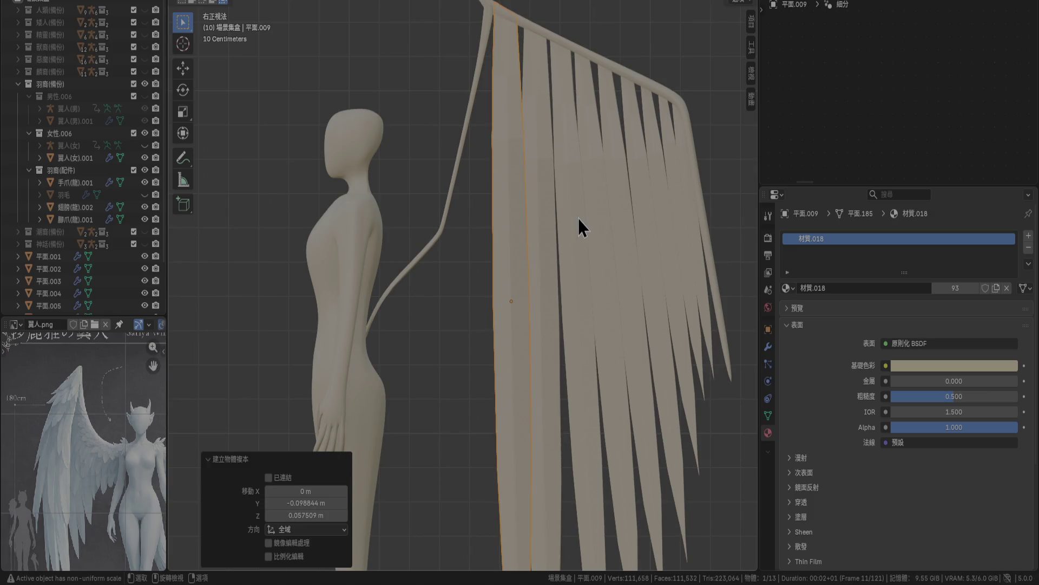
pyautogui.press('g')
pyautogui.press('z')
pyautogui.click(586, 200)
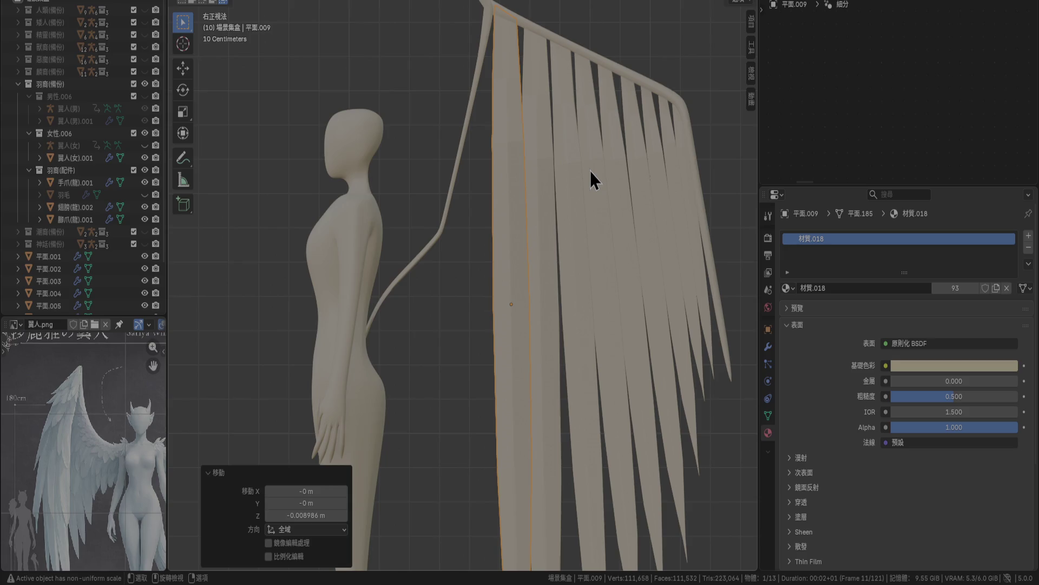
pyautogui.press('KP_7')
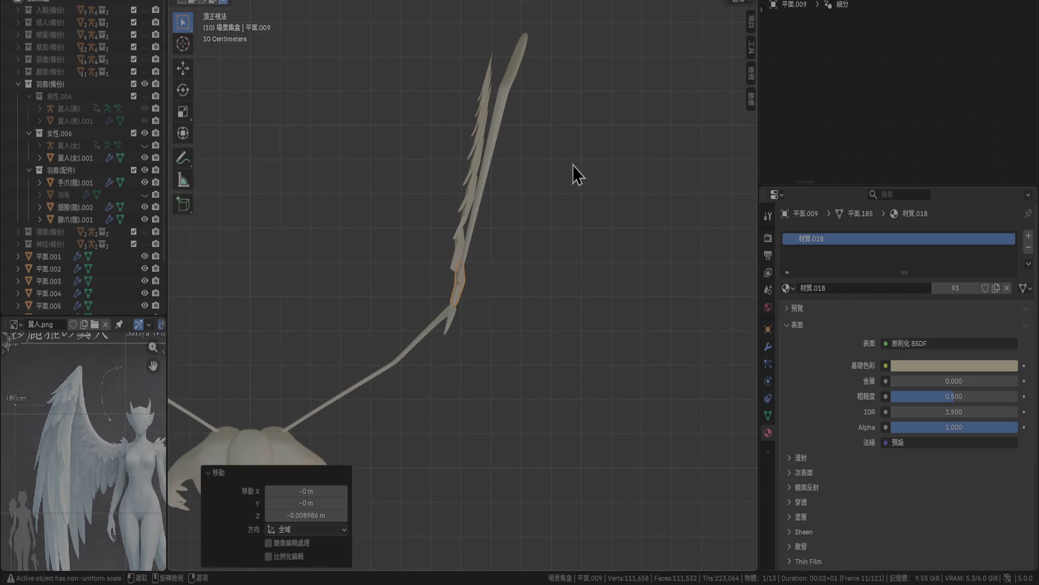
# Select 平面.001 through 平面.009 in the Outliner, confirm a 0° rotation, and orbit into perspective.
pyautogui.scroll(1, 572, 165)
pyautogui.scroll(1, 527, 141)
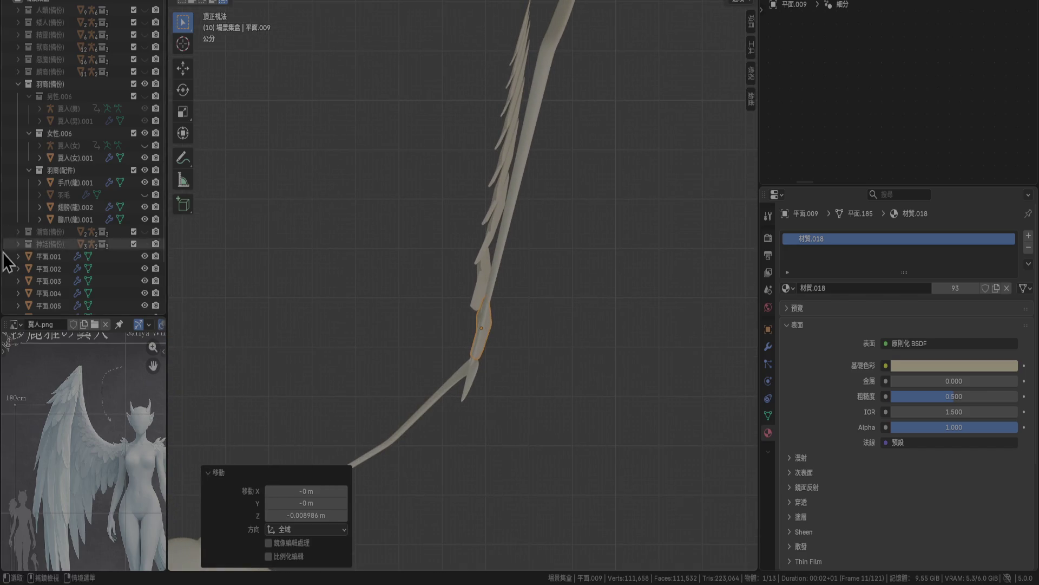
pyautogui.moveTo(43, 258); pyautogui.dragTo(54, 301)
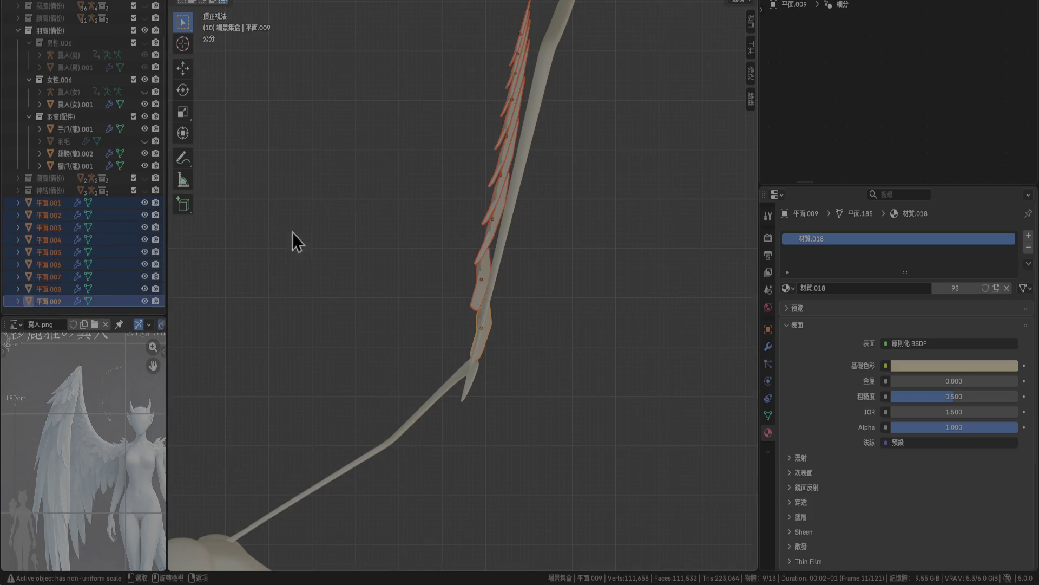
pyautogui.press('r')
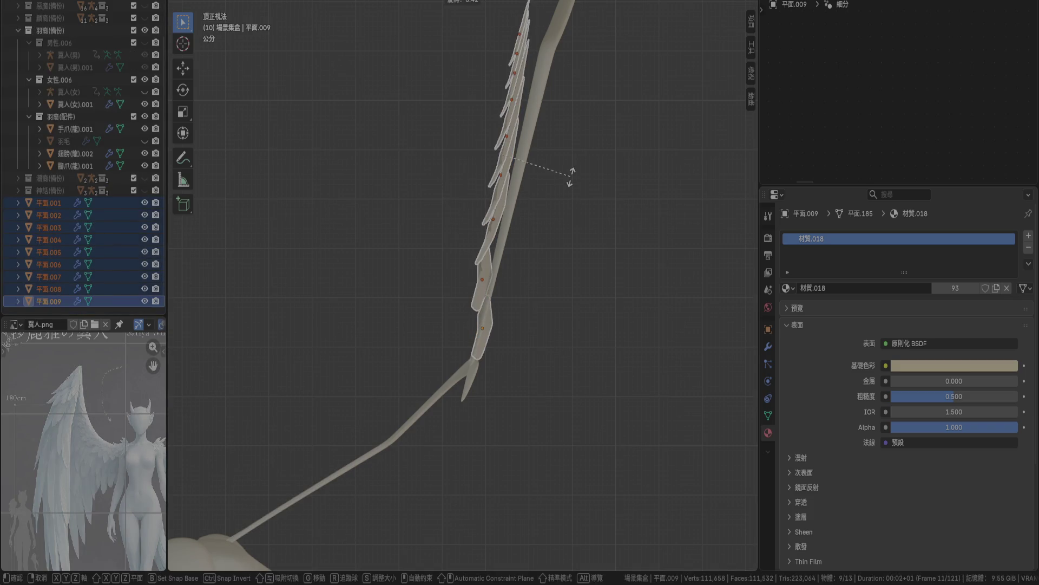
pyautogui.click(571, 178)
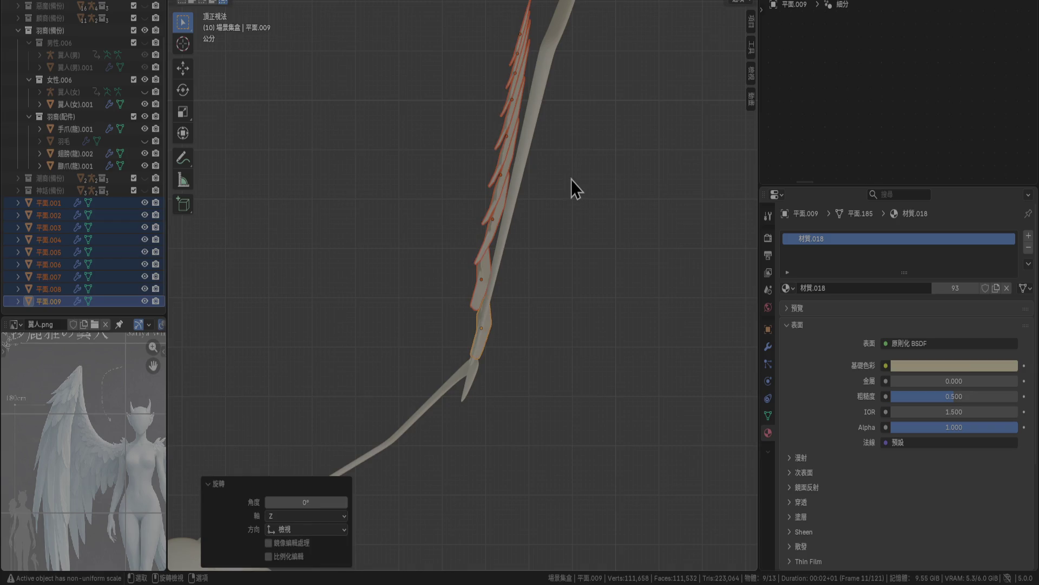
pyautogui.scroll(1, 554, 191)
pyautogui.moveTo(505, 332)
pyautogui.mouseDown(button='middle')
pyautogui.moveTo(563, 179)
pyautogui.moveTo(577, 253)
pyautogui.moveTo(566, 223)
pyautogui.moveTo(485, 134)
pyautogui.moveTo(504, 209)
pyautogui.mouseUp(button='middle')
pyautogui.scroll(1, 622, 287)
# Add a Curve modifier to the feather plane and pick a guiding curve object.
pyautogui.click(768, 347)
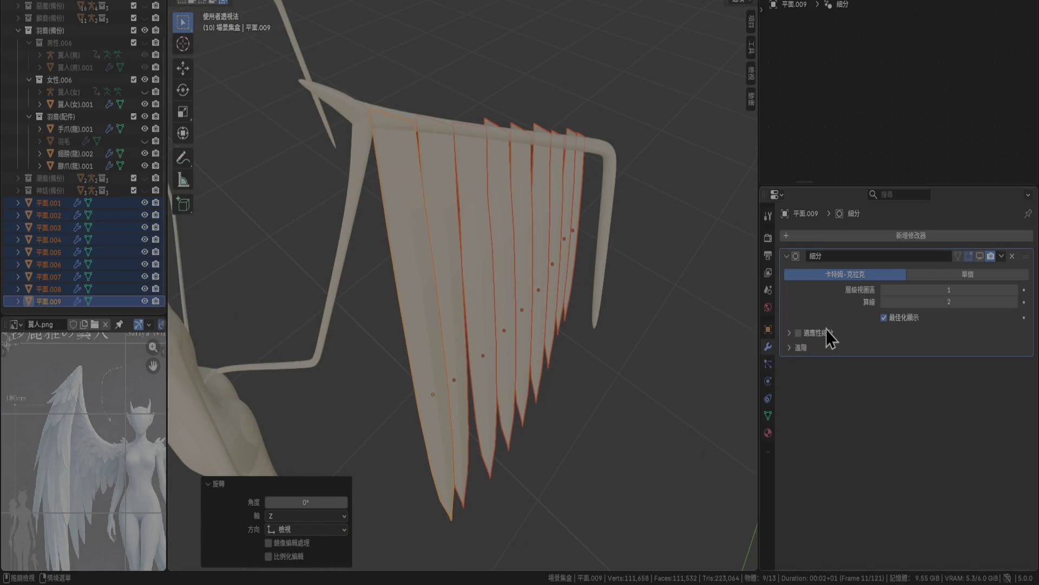
pyautogui.click(787, 253)
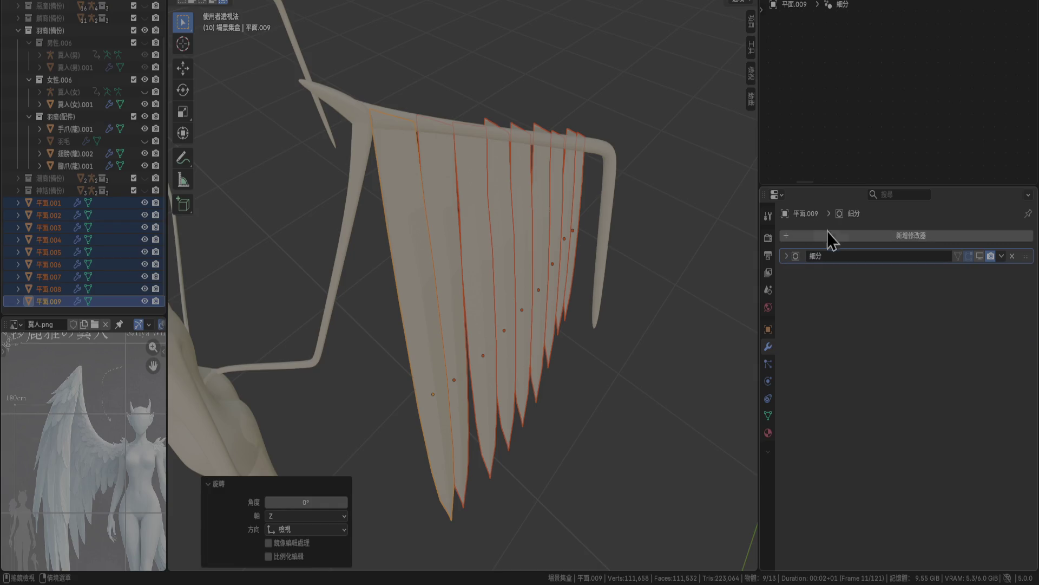
pyautogui.click(841, 235)
pyautogui.moveTo(843, 236)
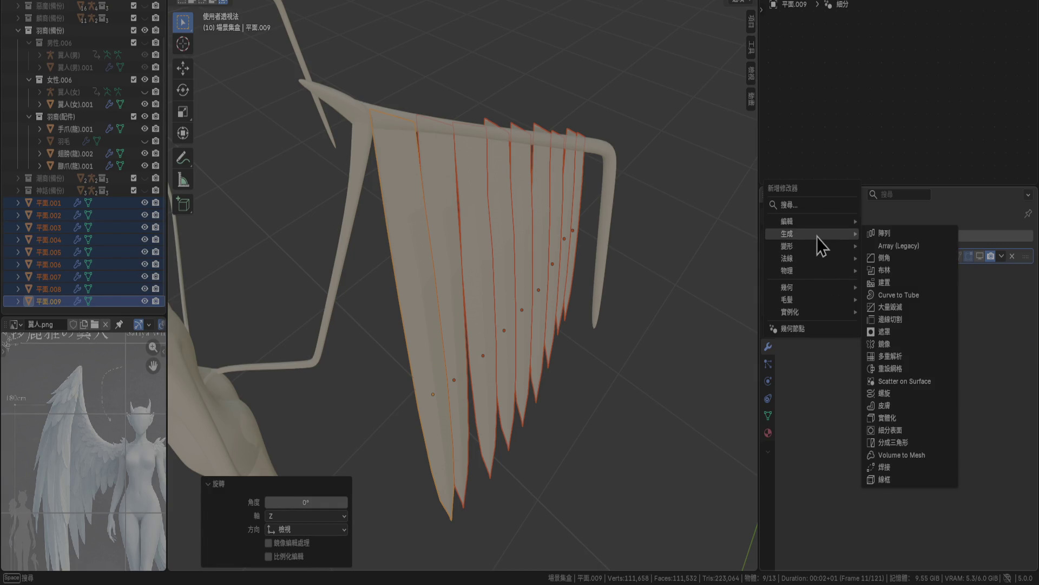
pyautogui.moveTo(819, 248)
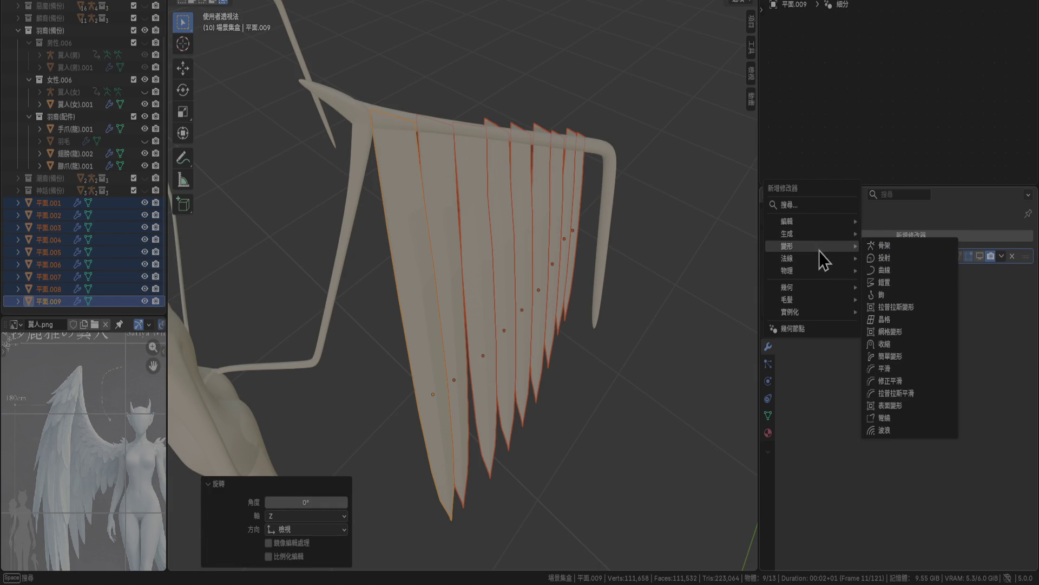
pyautogui.click(909, 275)
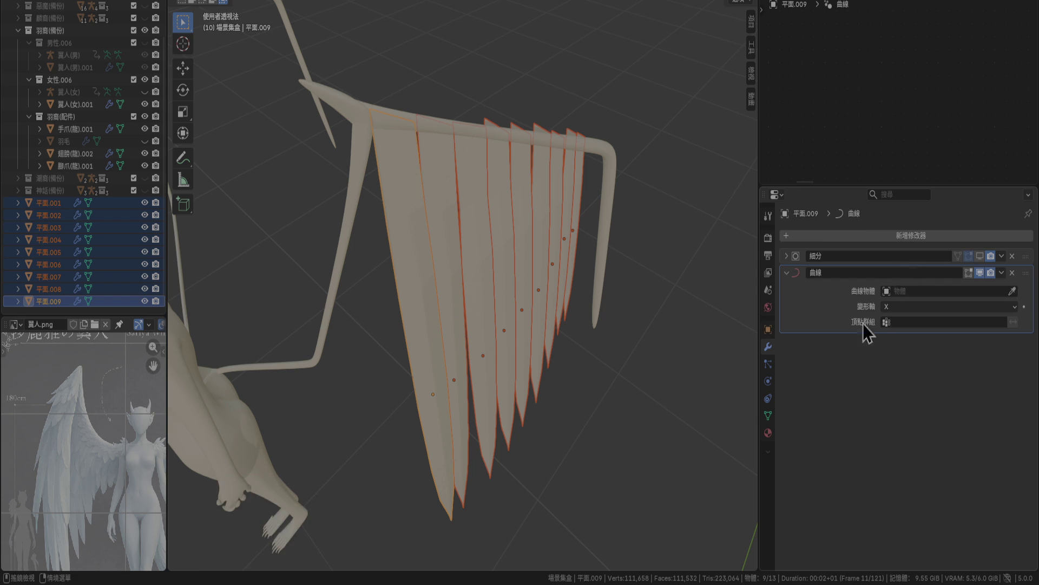
pyautogui.click(1011, 291)
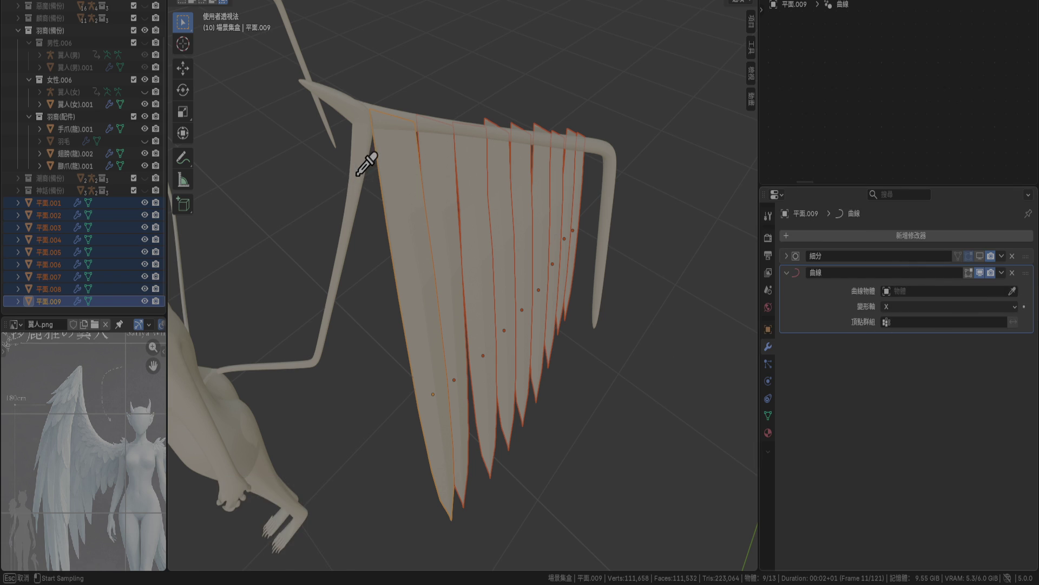
# Try converting the wing frame 翅膀(龍).002 to a curve, then undo the conversion.
pyautogui.rightClick(350, 192)
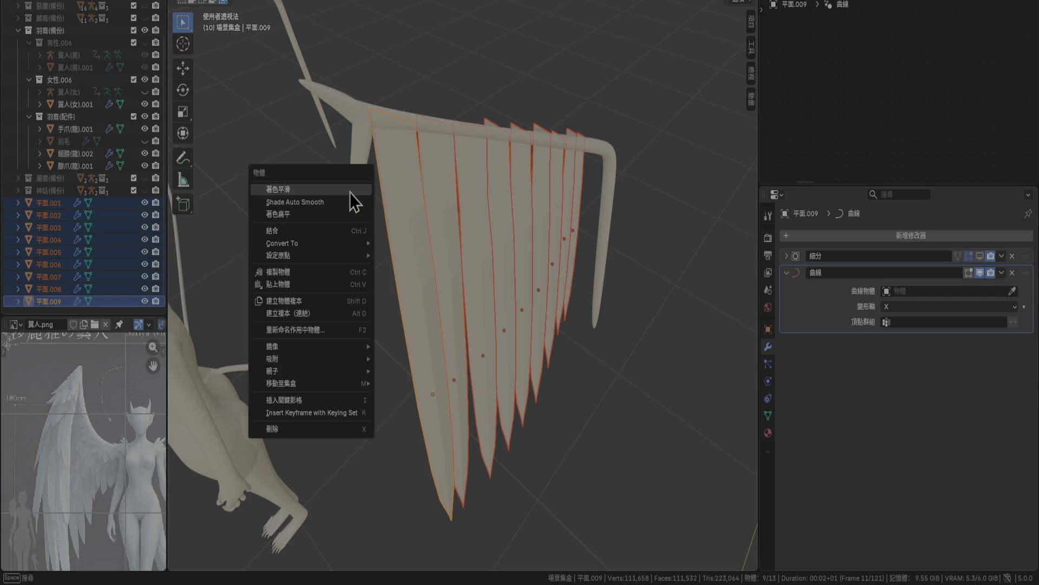
pyautogui.click(373, 90)
pyautogui.click(358, 119)
pyautogui.rightClick(357, 119)
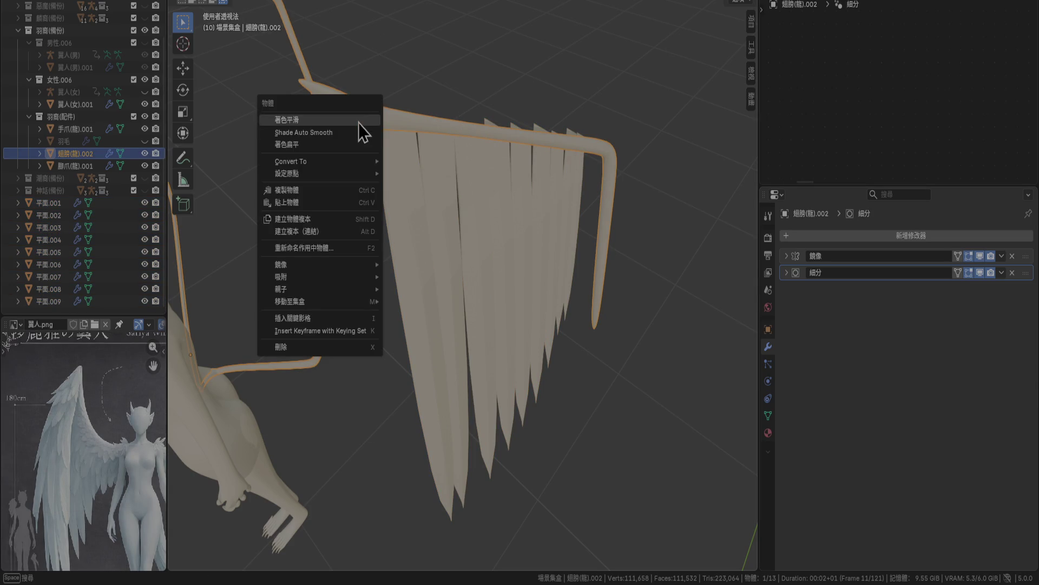
pyautogui.moveTo(366, 163)
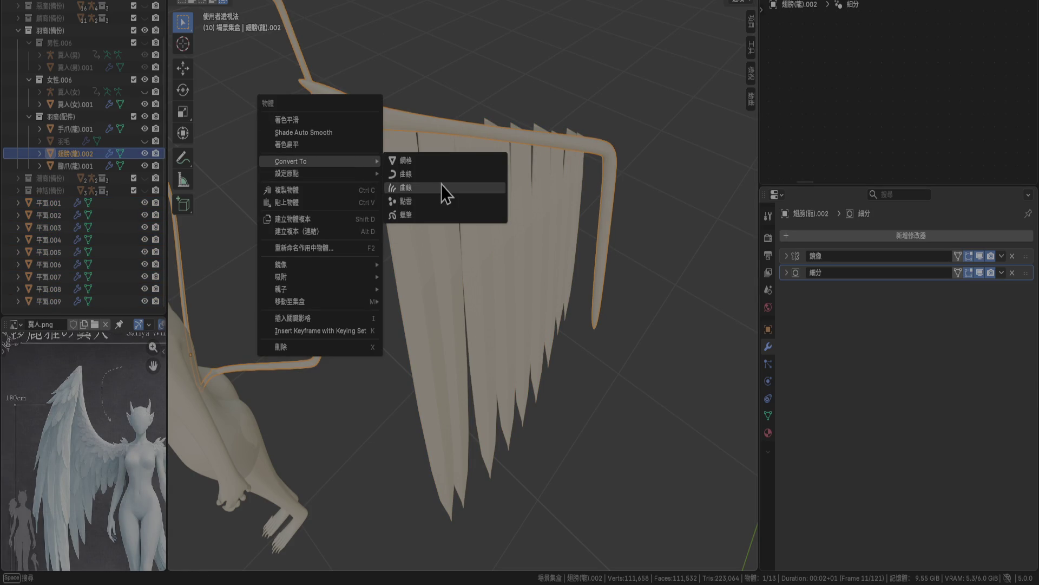
pyautogui.click(454, 175)
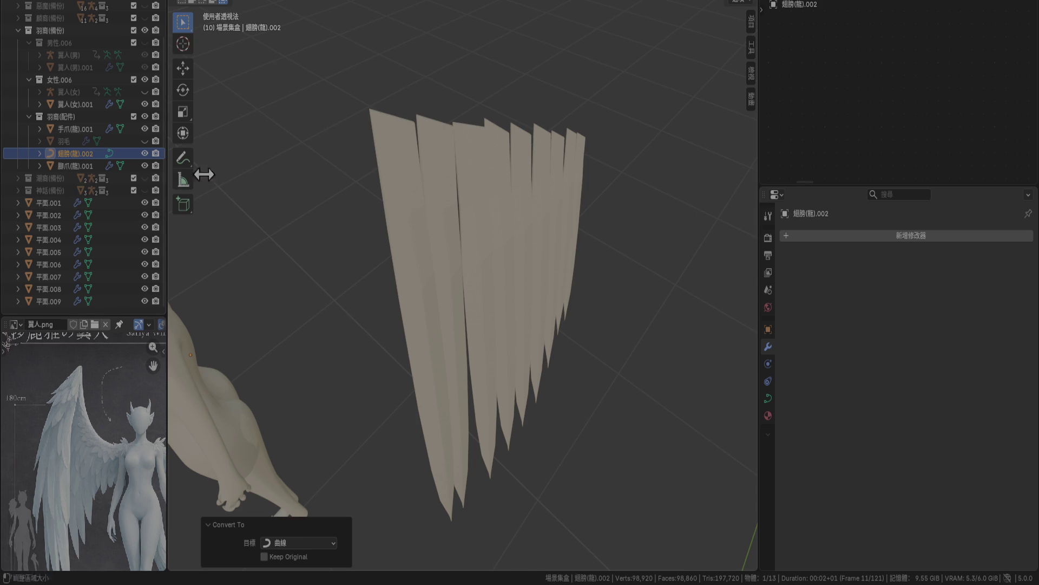
pyautogui.scroll(-4, 318, 181)
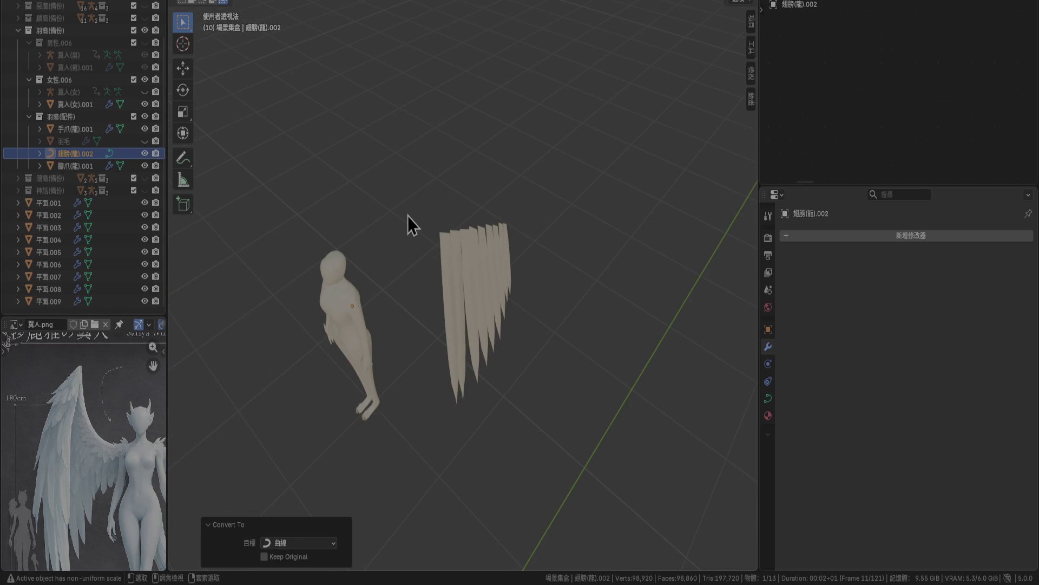
pyautogui.hotkey('ctrl', 'z')
pyautogui.scroll(3, 440, 245)
pyautogui.moveTo(449, 225); pyautogui.dragTo(436, 197, button='middle')
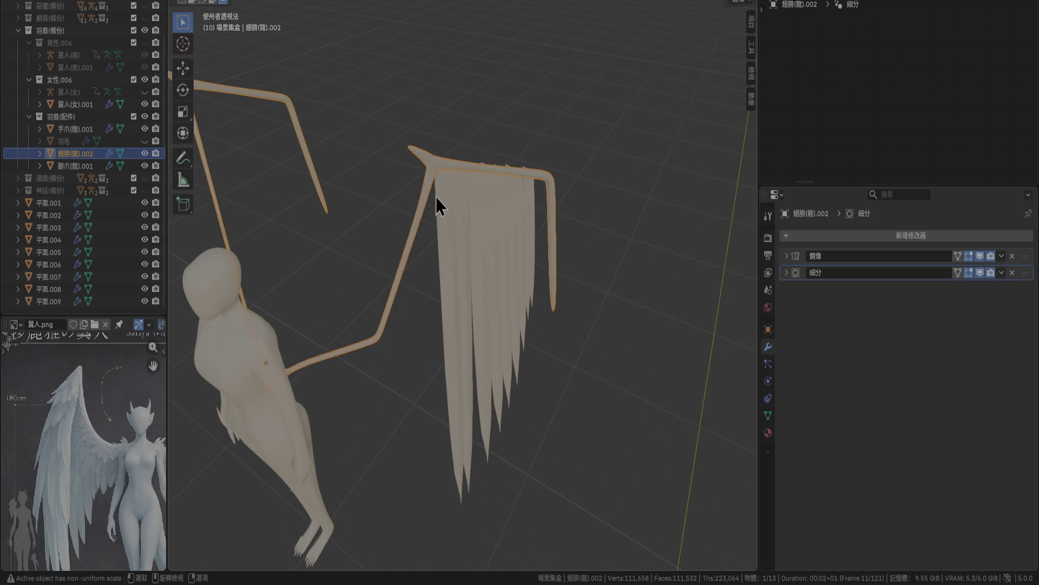
# Save 角色.blend and add a Curve modifier to the wing frame.
pyautogui.hotkey('ctrl', 's')
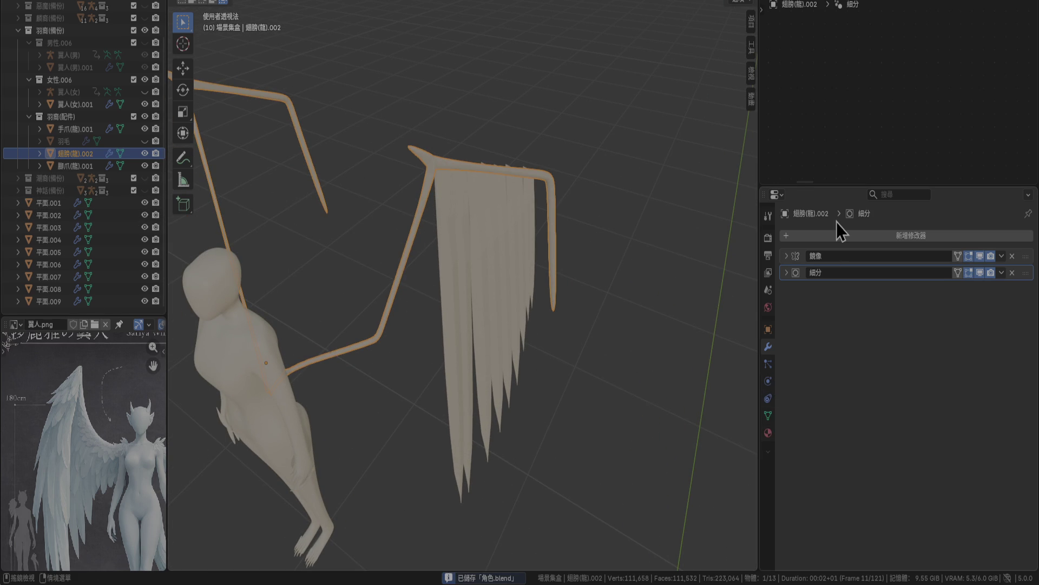
pyautogui.click(844, 236)
pyautogui.moveTo(843, 236)
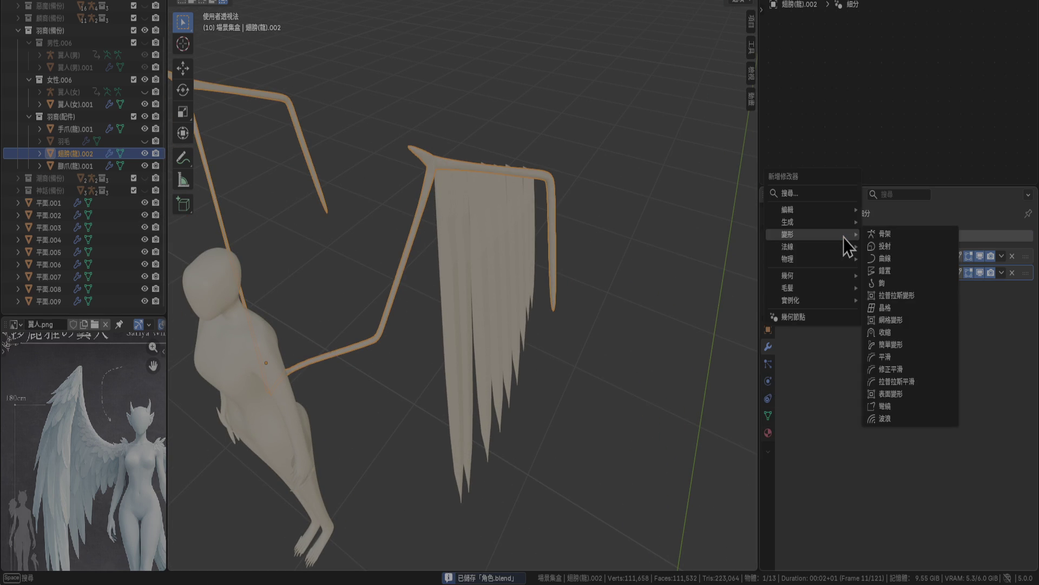
pyautogui.click(888, 255)
# Select the feather planes 平面.001–平面.009 and remove the Curve modifier from 平面.009.
pyautogui.click(51, 204)
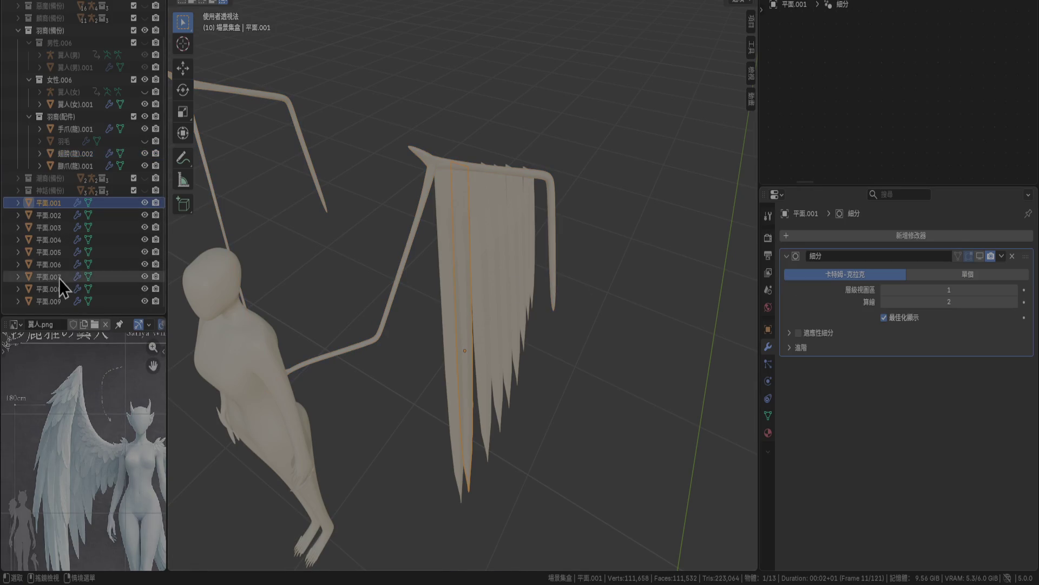
pyautogui.keyDown('shift'); pyautogui.click(60, 300); pyautogui.keyUp('shift')
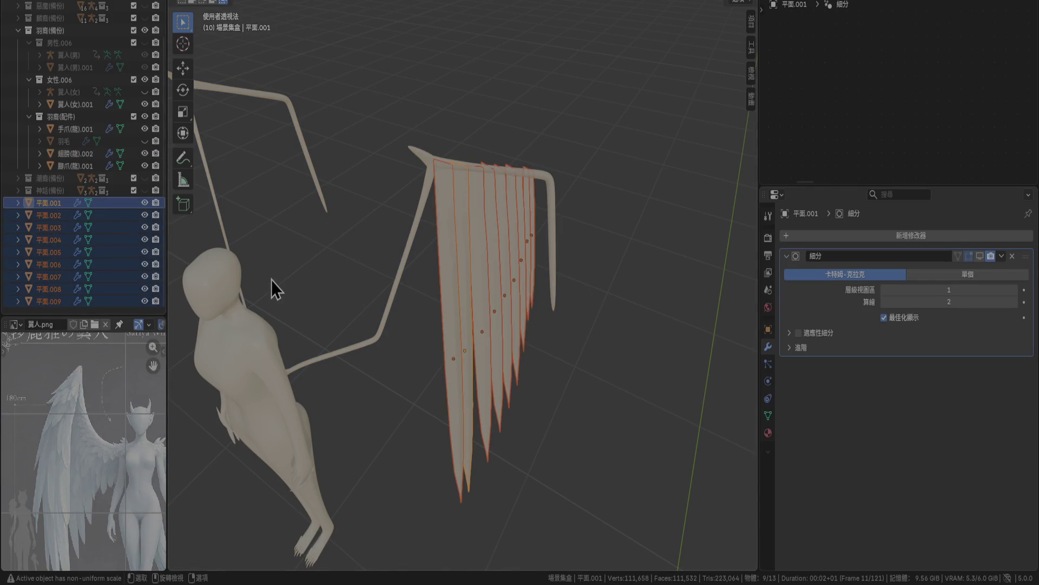
pyautogui.click(27, 205)
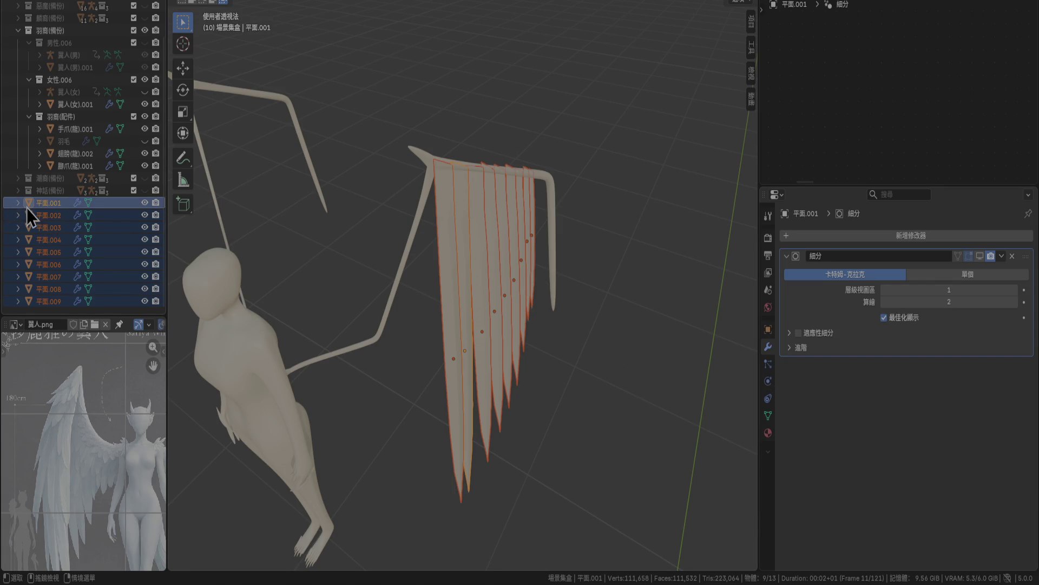
pyautogui.click(51, 301)
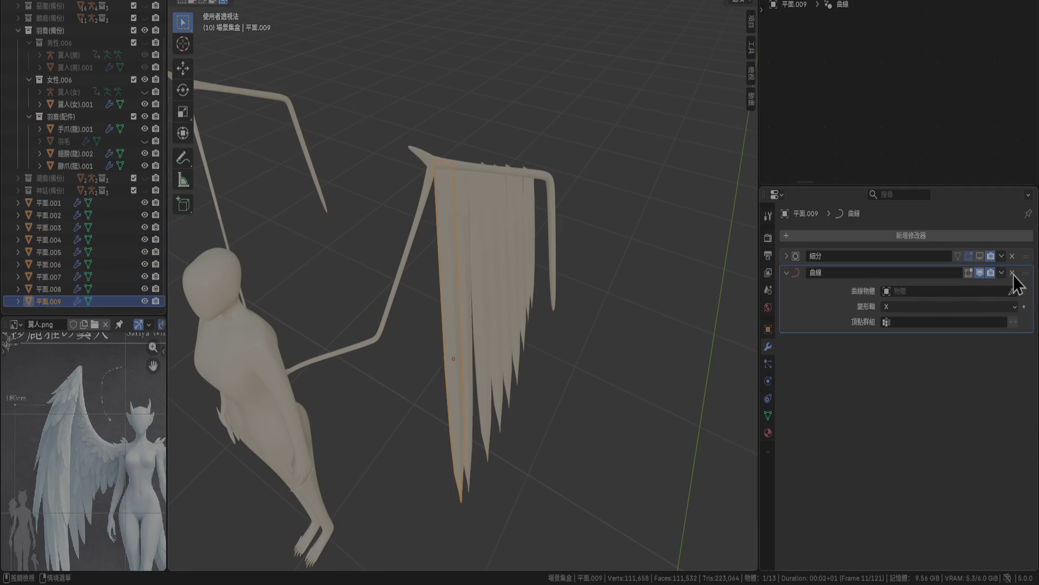
pyautogui.hotkey('ctrl', 'x')
pyautogui.keyDown('shift'); pyautogui.click(41, 203); pyautogui.keyUp('shift')
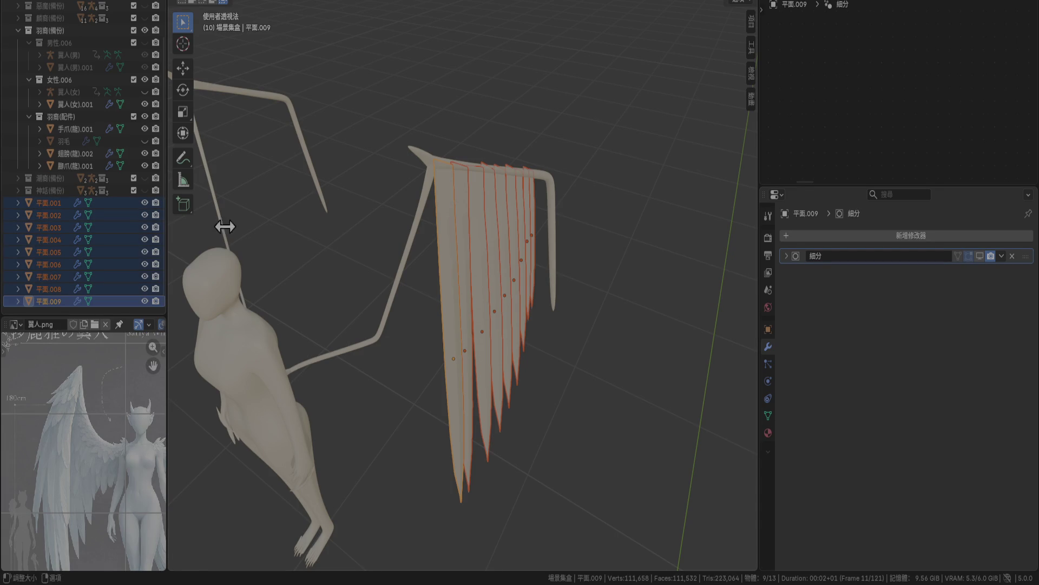
pyautogui.rightClick(604, 294)
pyautogui.moveTo(639, 336)
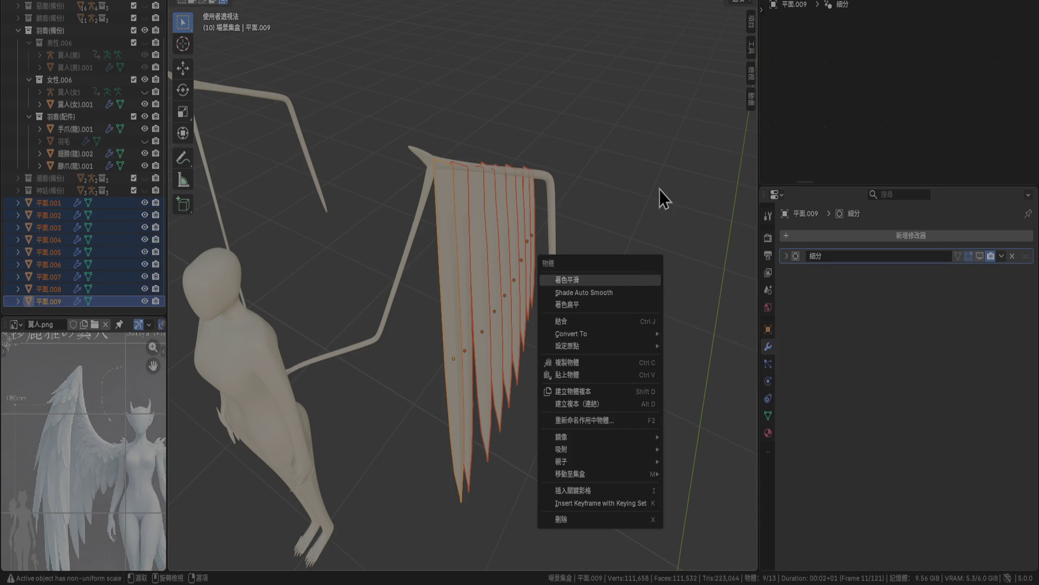
# Join the nine feather planes, try adding a Curve modifier, then cancel and undo it.
pyautogui.press('Escape')
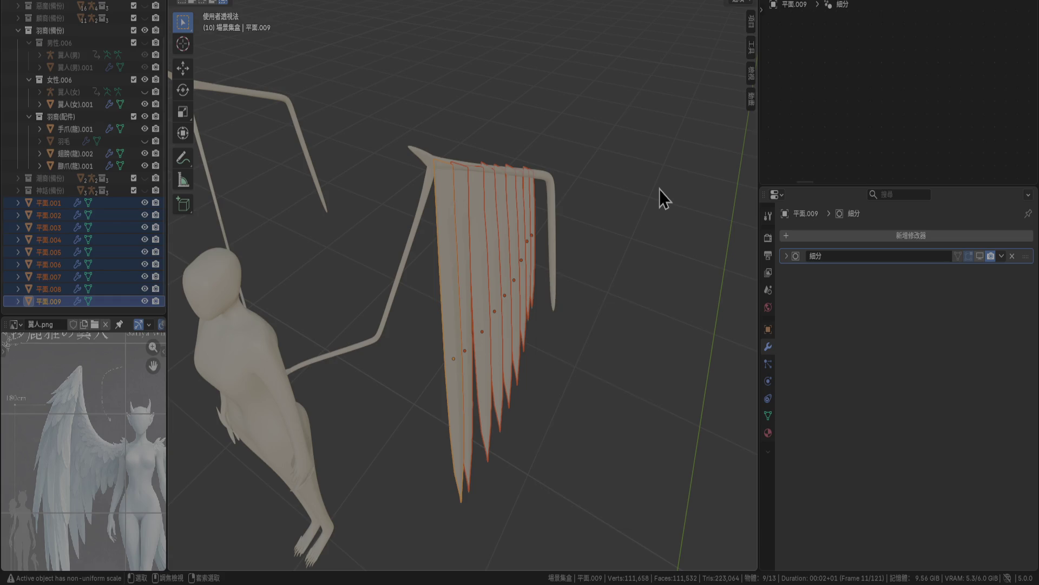
pyautogui.hotkey('ctrl', 'j')
pyautogui.click(860, 237)
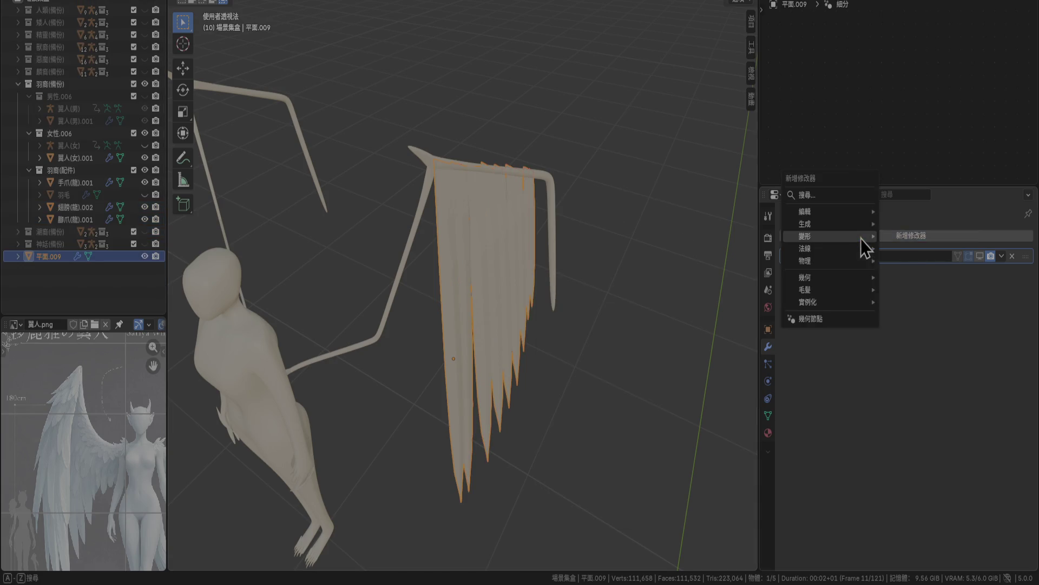
pyautogui.moveTo(863, 234)
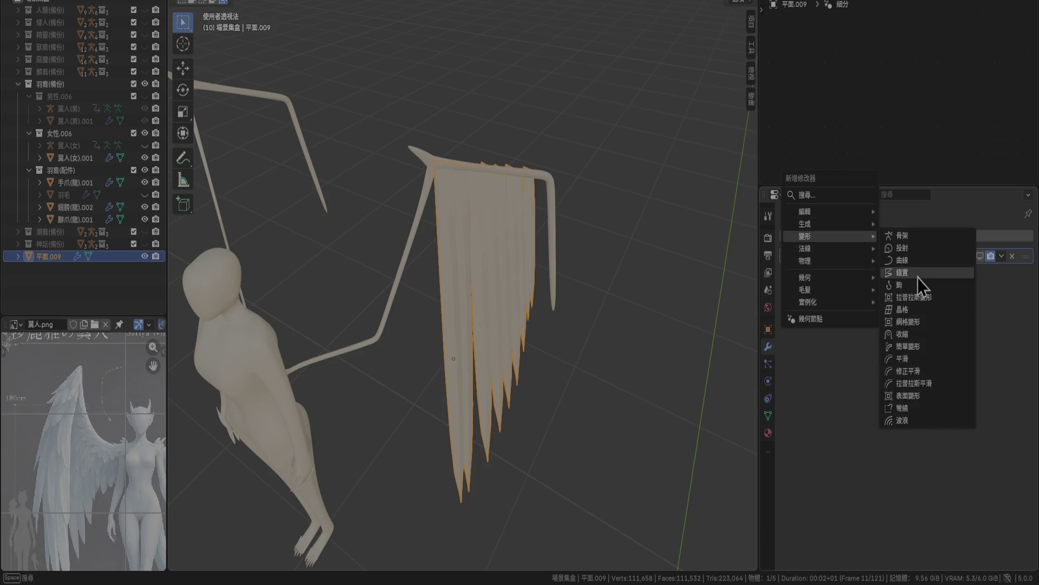
pyautogui.click(901, 260)
pyautogui.click(1011, 291)
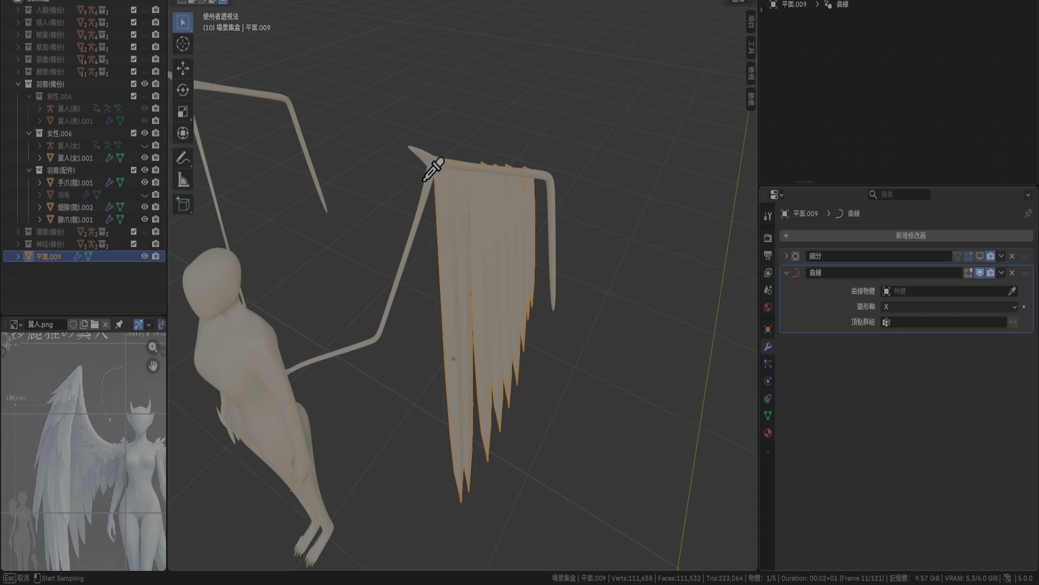
pyautogui.press('Escape')
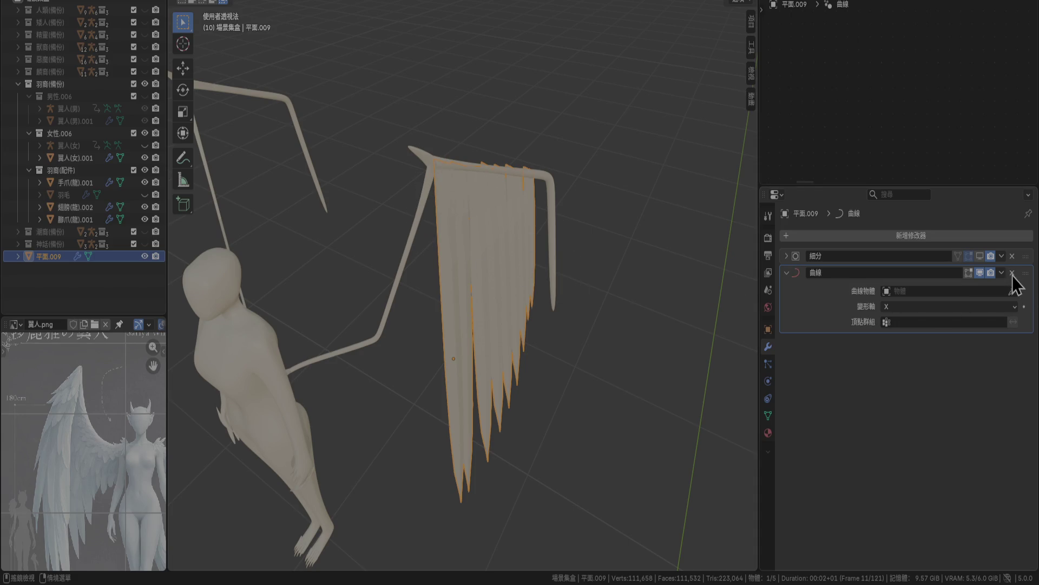
pyautogui.hotkey('ctrl', 'z')
# Redo and undo the Curve modifier again, leaving only Subdivision, and select the leftmost feather strip.
pyautogui.click(951, 238)
pyautogui.moveTo(950, 242)
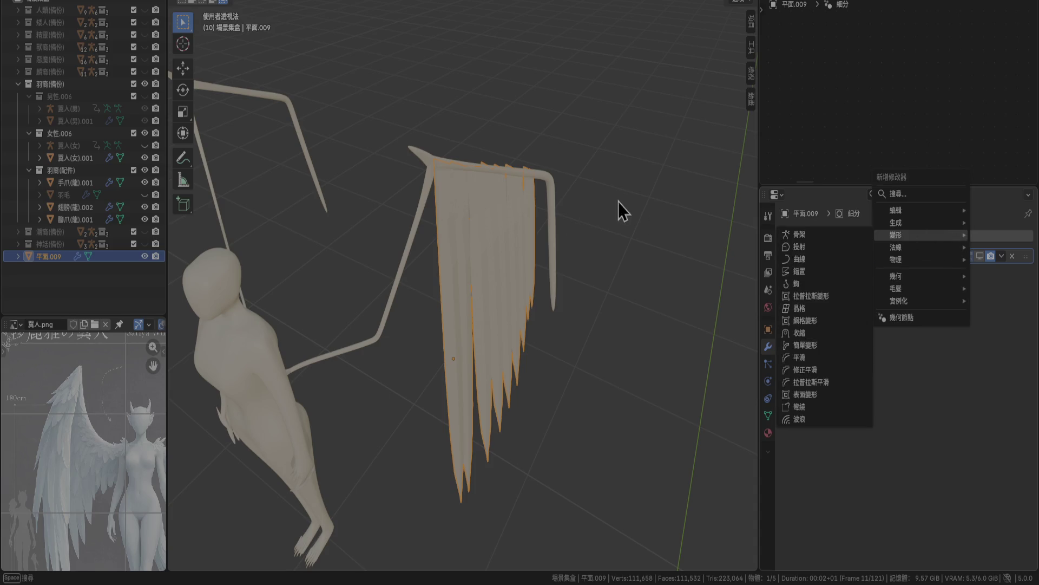
pyautogui.press('Escape')
pyautogui.hotkey('ctrl', 'shift', 'z')
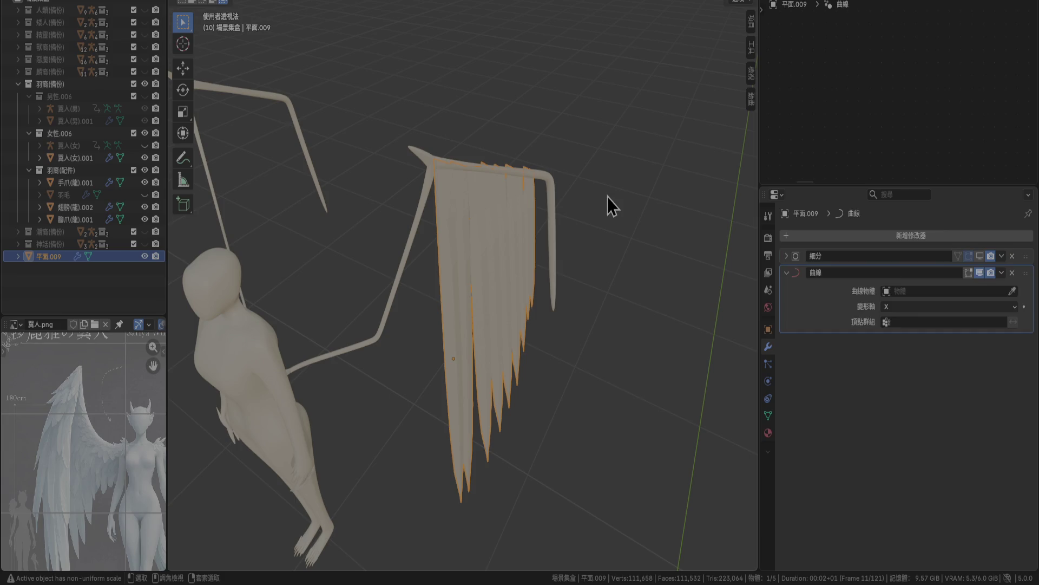
pyautogui.hotkey('ctrl', 'z')
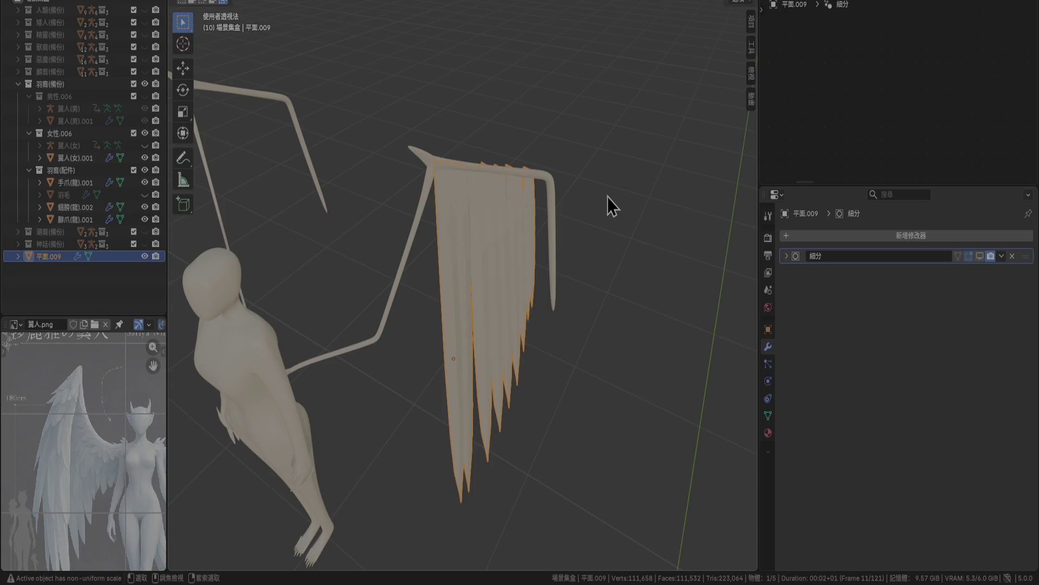
pyautogui.hotkey('ctrl', 'z')
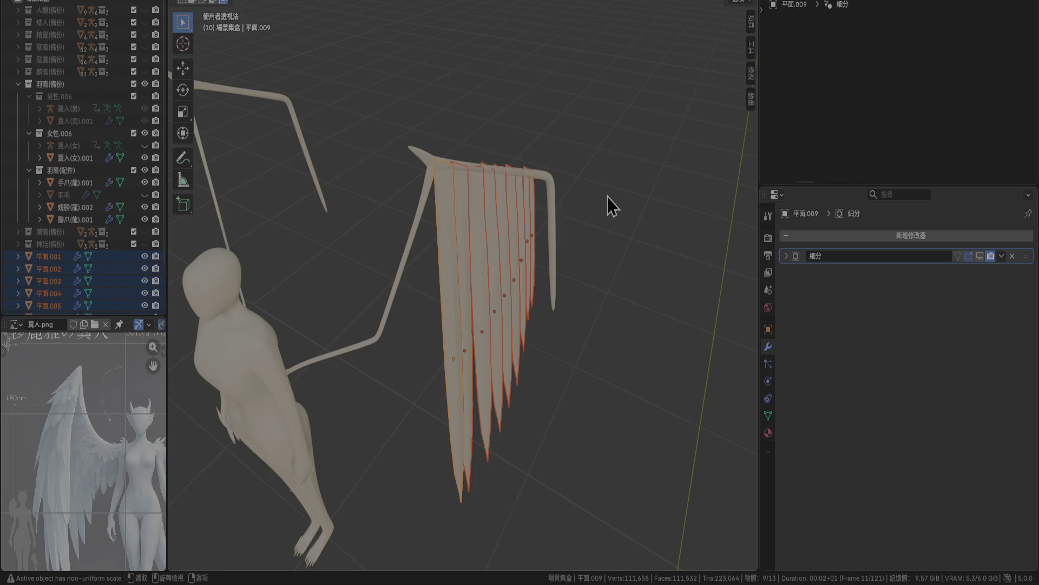
pyautogui.click(455, 284)
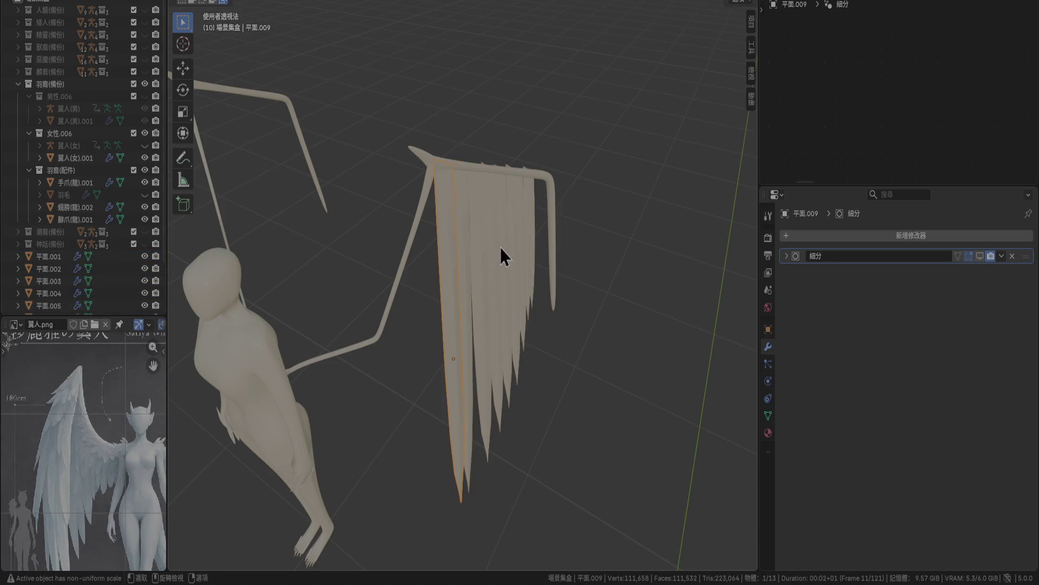
# Select the wing frame, delete its Curve modifier, and save the file.
pyautogui.click(534, 205)
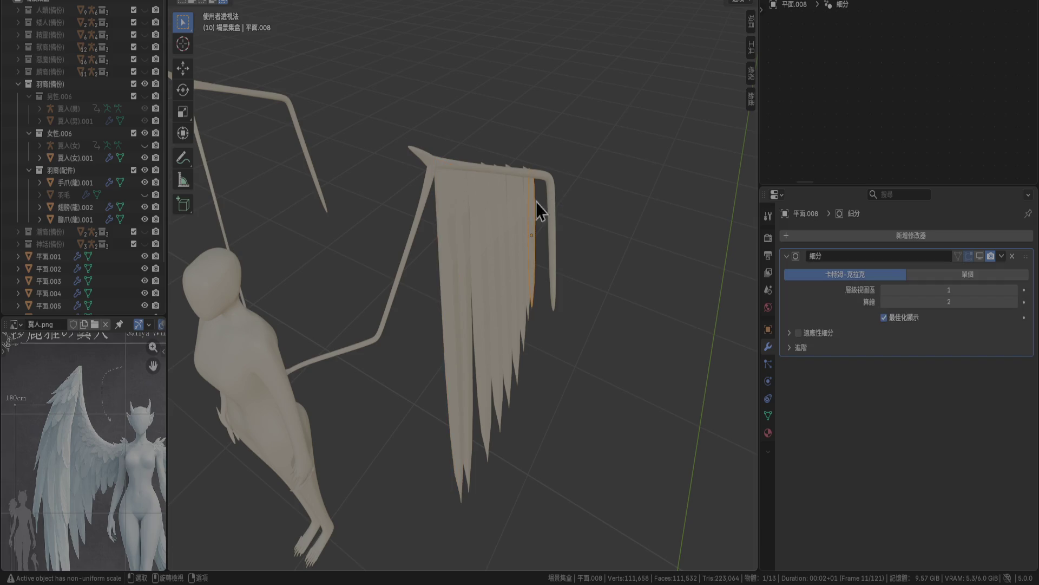
pyautogui.click(444, 255)
pyautogui.click(421, 212)
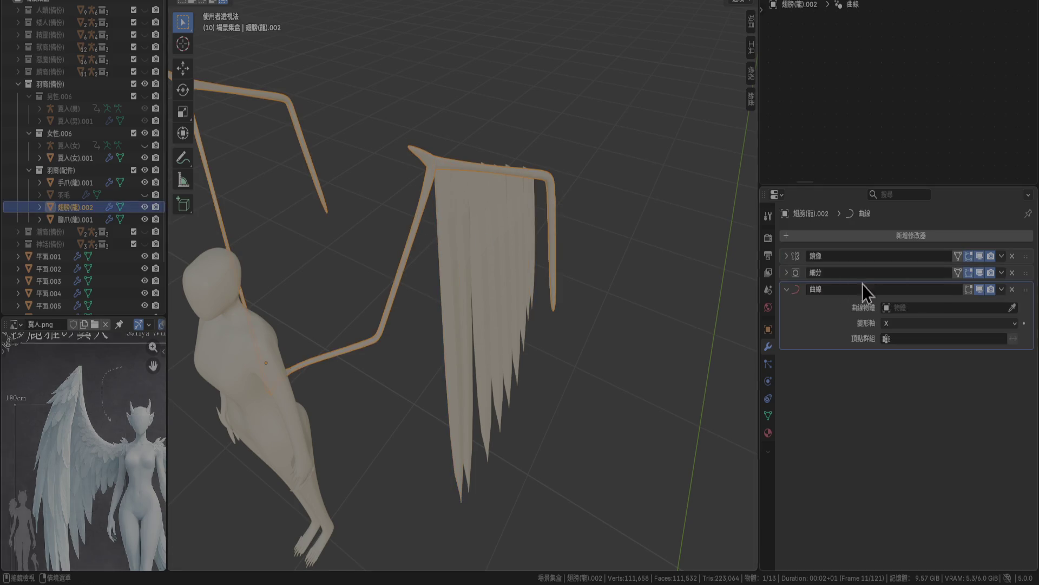
pyautogui.hotkey('ctrl', 'z')
pyautogui.click(622, 278)
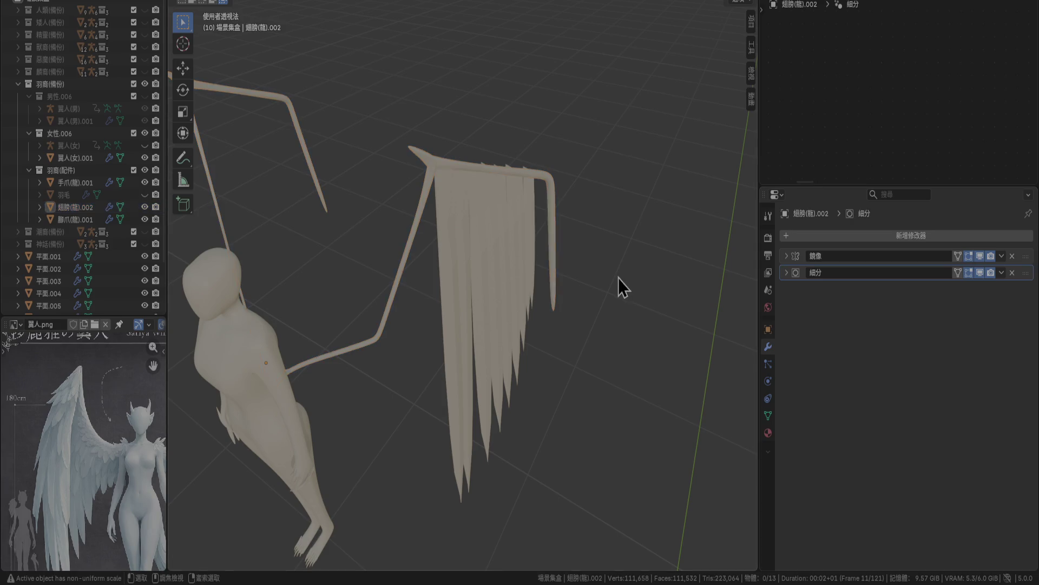
pyautogui.hotkey('ctrl', 's')
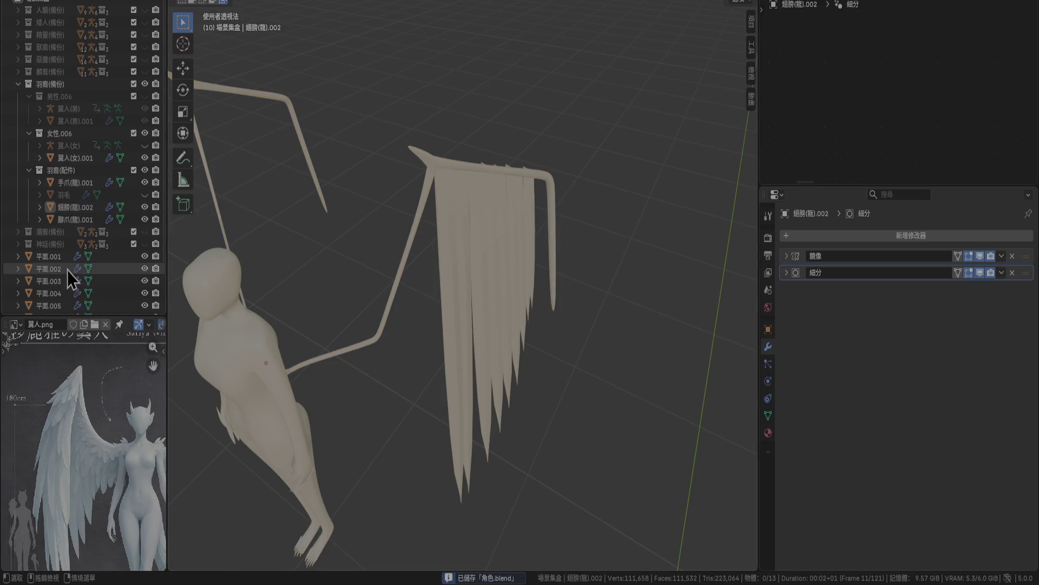
# Select feather planes 平面.001–平面.009, then switch to the wing frame plus strip 平面.008.
pyautogui.click(58, 257)
pyautogui.scroll(-4, 57, 261)
pyautogui.keyDown('shift'); pyautogui.click(63, 300); pyautogui.keyUp('shift')
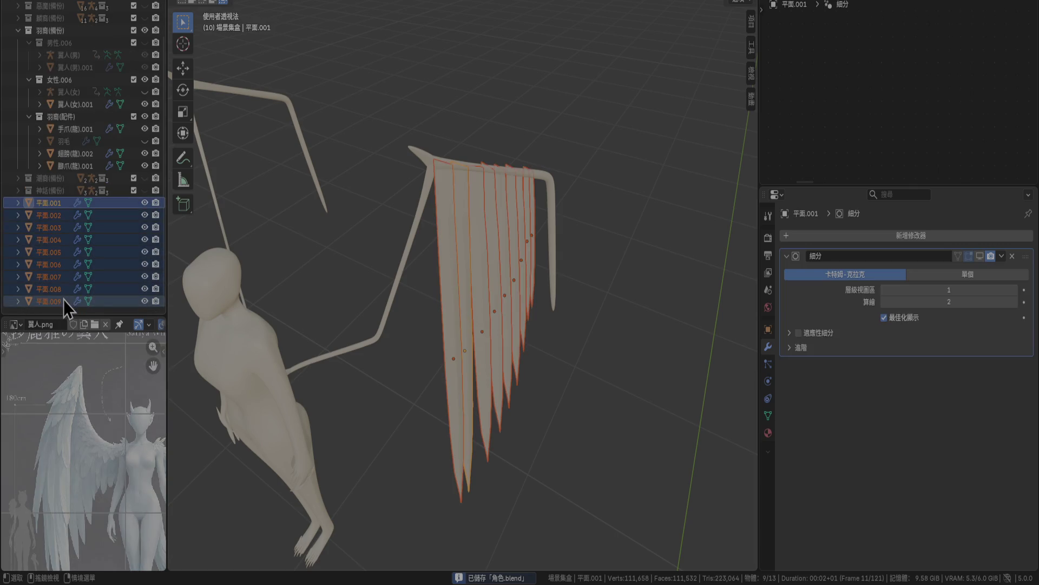
pyautogui.rightClick(659, 353)
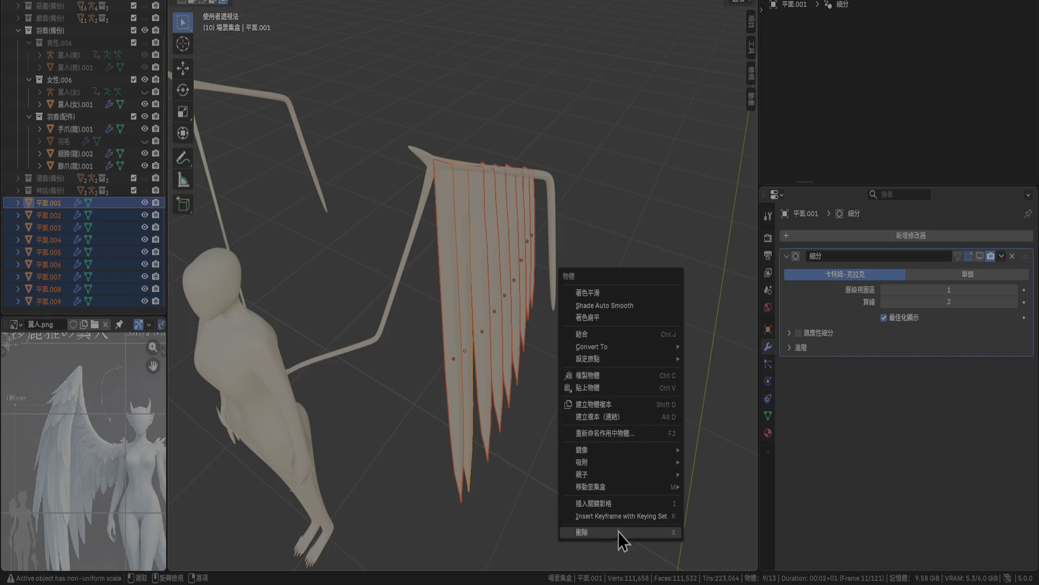
pyautogui.click(599, 206)
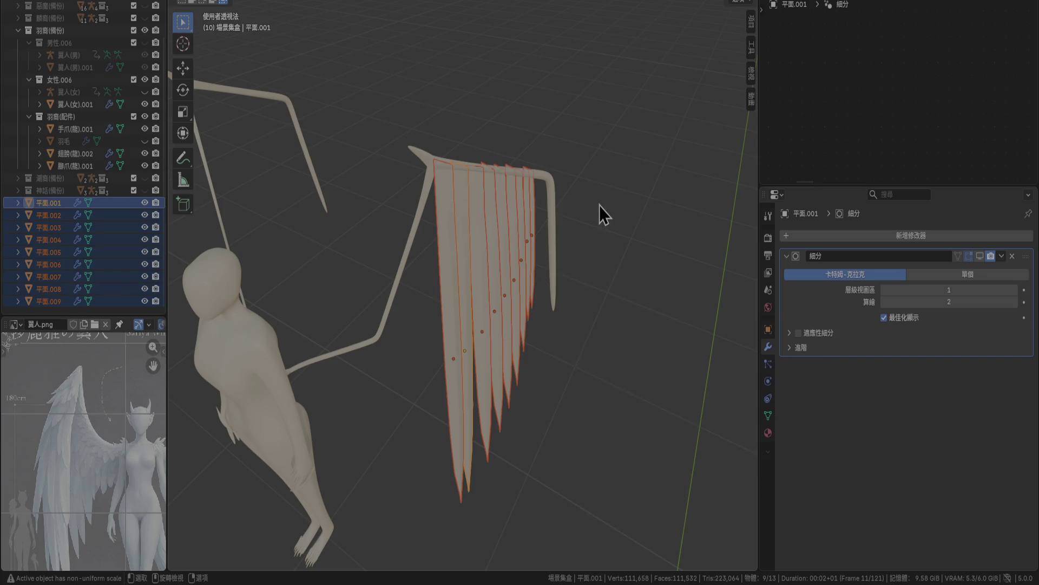
pyautogui.scroll(8, 578, 217)
pyautogui.click(606, 76)
pyautogui.scroll(-5, 605, 128)
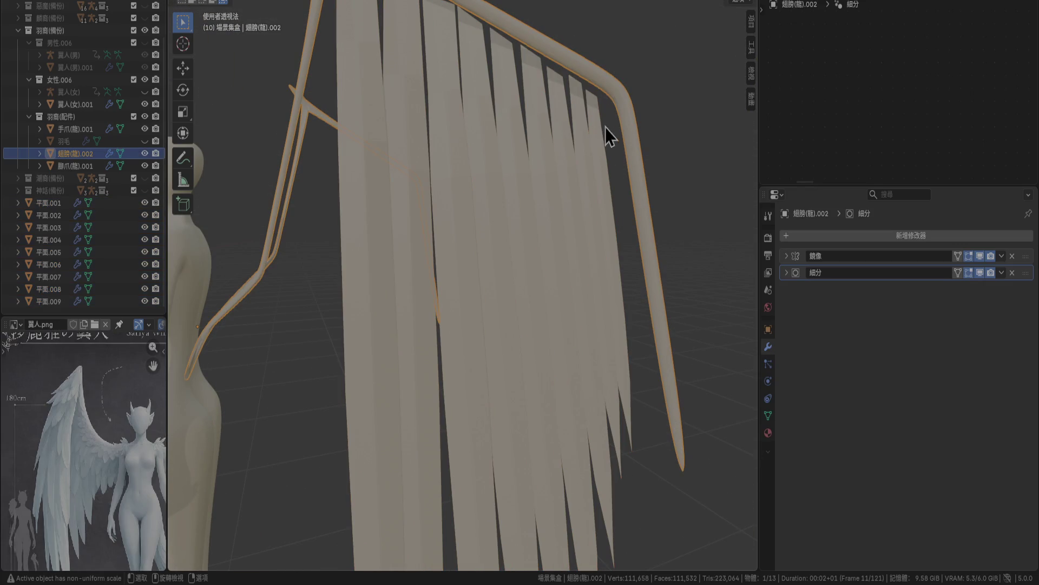
pyautogui.keyDown('shift'); pyautogui.click(597, 131); pyautogui.keyUp('shift')
pyautogui.moveTo(598, 131)
pyautogui.mouseDown(button='middle')
pyautogui.moveTo(646, 186)
pyautogui.moveTo(613, 259)
pyautogui.mouseUp(button='middle')
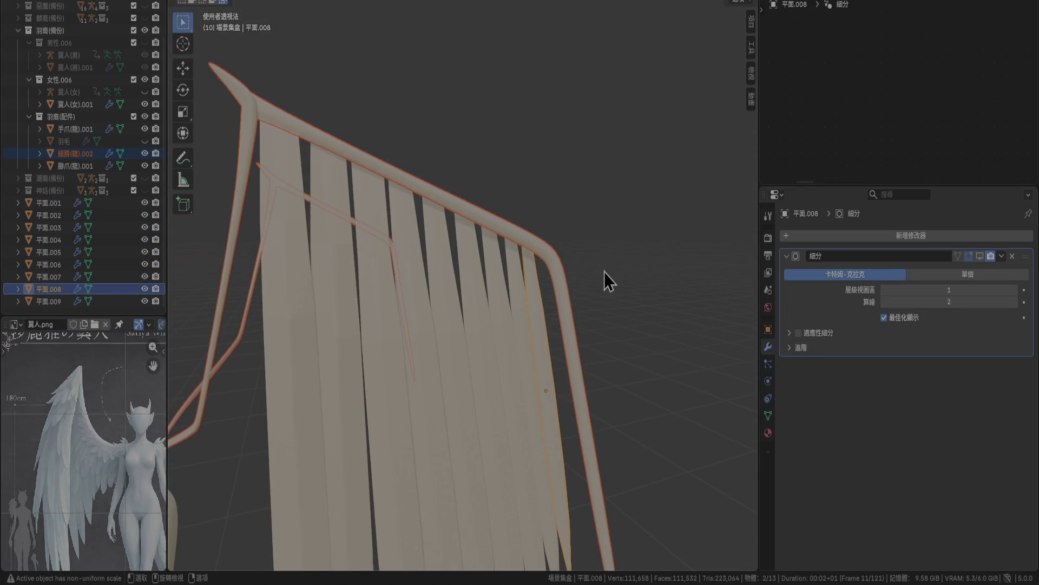
# Enter Edit Mode on the frame and strip and box-select the strip's top vertices.
pyautogui.rightClick(616, 268)
pyautogui.press('Tab')
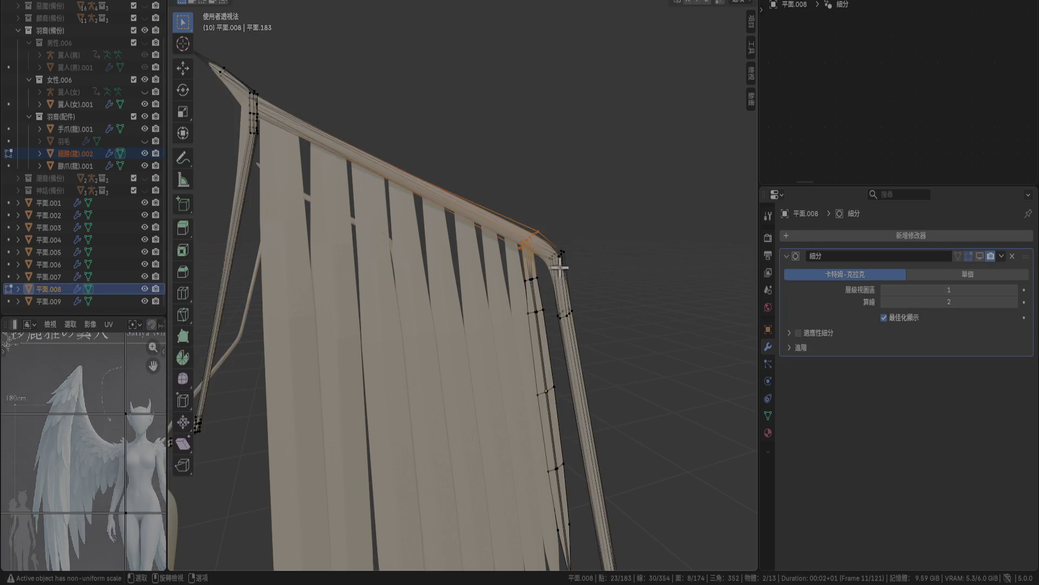
pyautogui.scroll(2, 584, 237)
pyautogui.scroll(-4, 464, 290)
pyautogui.scroll(7, 440, 301)
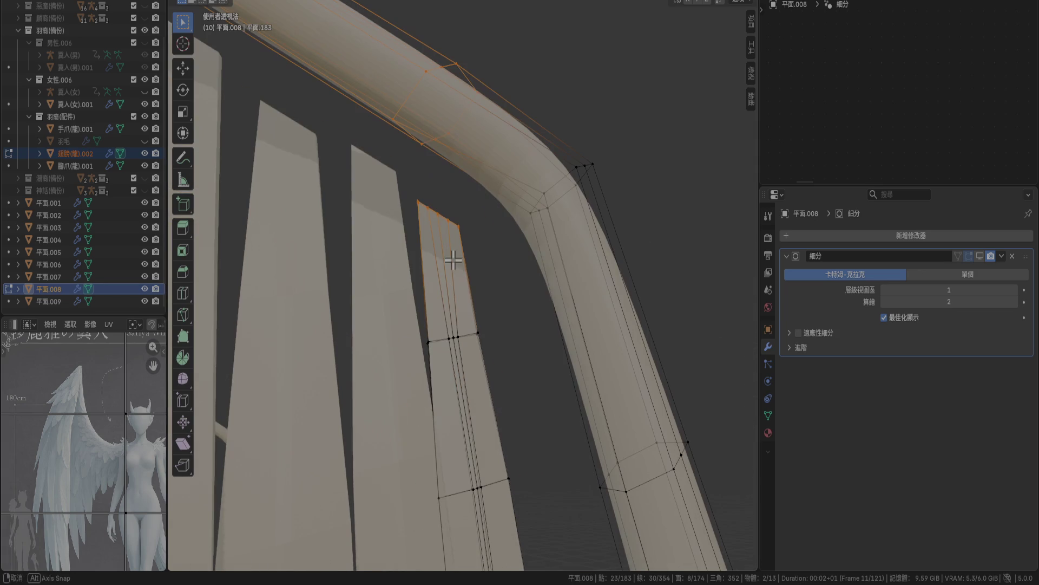
pyautogui.moveTo(417, 193); pyautogui.dragTo(470, 241)
pyautogui.moveTo(476, 238)
pyautogui.mouseDown(button='middle')
pyautogui.moveTo(498, 227)
pyautogui.moveTo(530, 238)
pyautogui.mouseUp(button='middle')
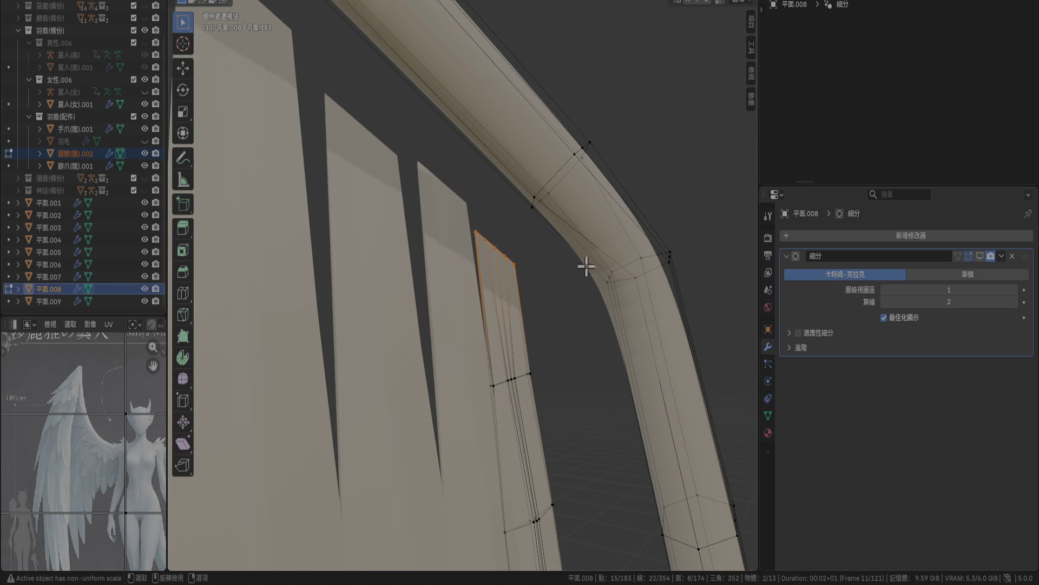
# Select the edge loop running along the feather strip plus adjoining frame edges.
pyautogui.keyDown('shift'); pyautogui.click(593, 242); pyautogui.keyUp('shift')
pyautogui.scroll(-5, 508, 307)
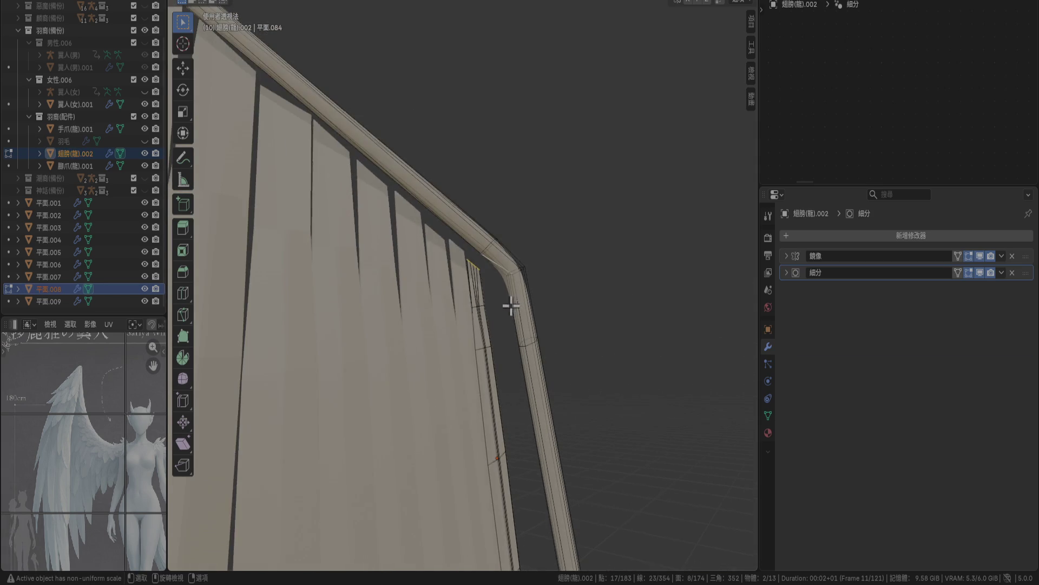
pyautogui.moveTo(489, 334)
pyautogui.mouseDown(button='middle')
pyautogui.moveTo(455, 317)
pyautogui.moveTo(466, 281)
pyautogui.mouseUp(button='middle')
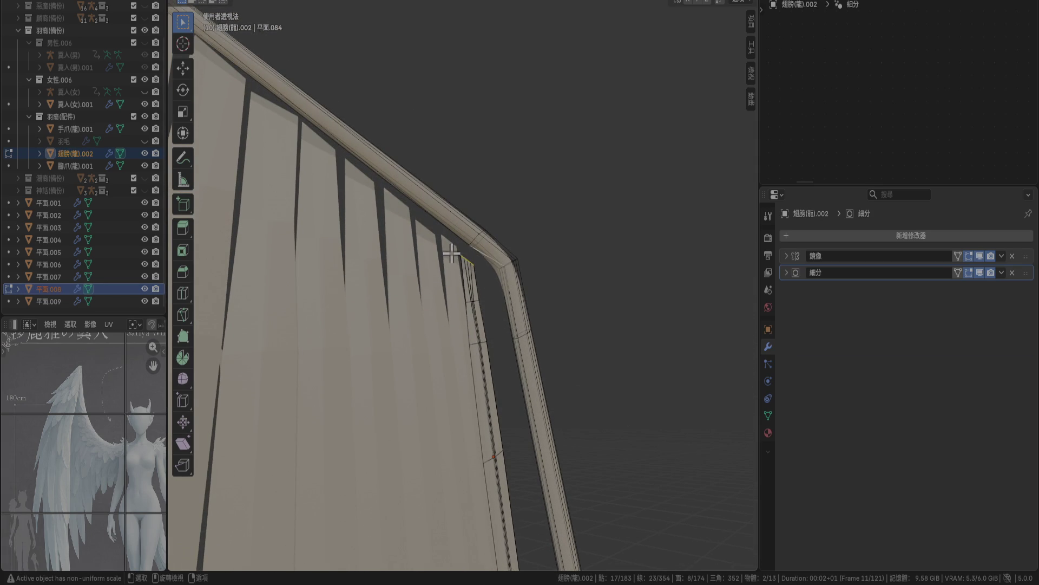
pyautogui.keyDown('alt'); pyautogui.keyDown('shift'); pyautogui.click(471, 296); pyautogui.keyUp('shift'); pyautogui.keyUp('alt')
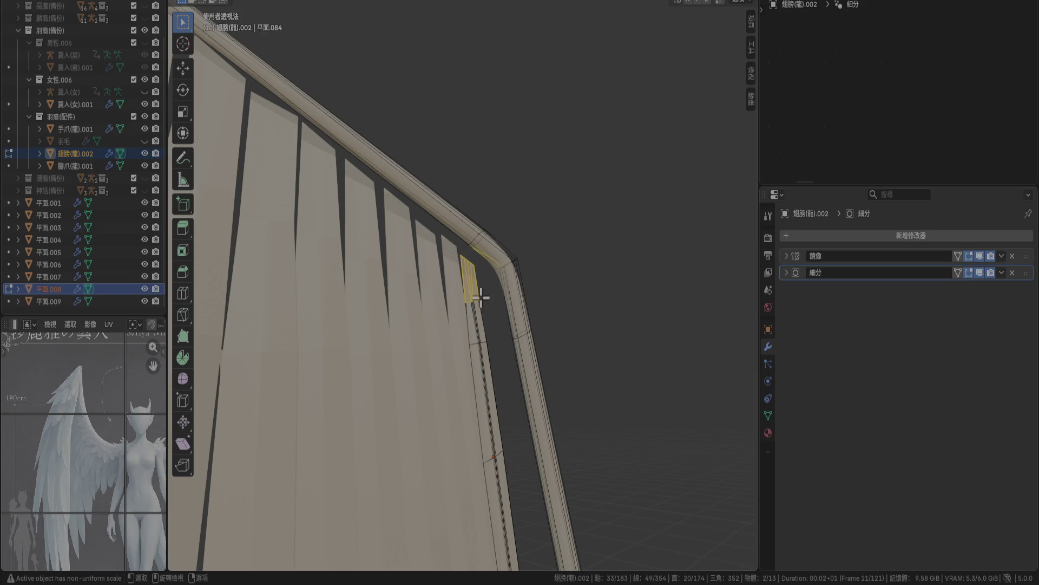
pyautogui.click(576, 257)
pyautogui.moveTo(576, 258)
pyautogui.mouseDown(button='middle')
pyautogui.moveTo(473, 271)
pyautogui.moveTo(480, 265)
pyautogui.moveTo(657, 348)
pyautogui.moveTo(644, 433)
pyautogui.moveTo(544, 421)
pyautogui.moveTo(460, 274)
pyautogui.moveTo(498, 206)
pyautogui.moveTo(510, 218)
pyautogui.moveTo(547, 213)
pyautogui.mouseUp(button='middle')
pyautogui.keyDown('alt'); pyautogui.click(501, 330); pyautogui.keyUp('alt')
pyautogui.scroll(5, 472, 251)
pyautogui.keyDown('shift'); pyautogui.click(557, 164); pyautogui.keyUp('shift')
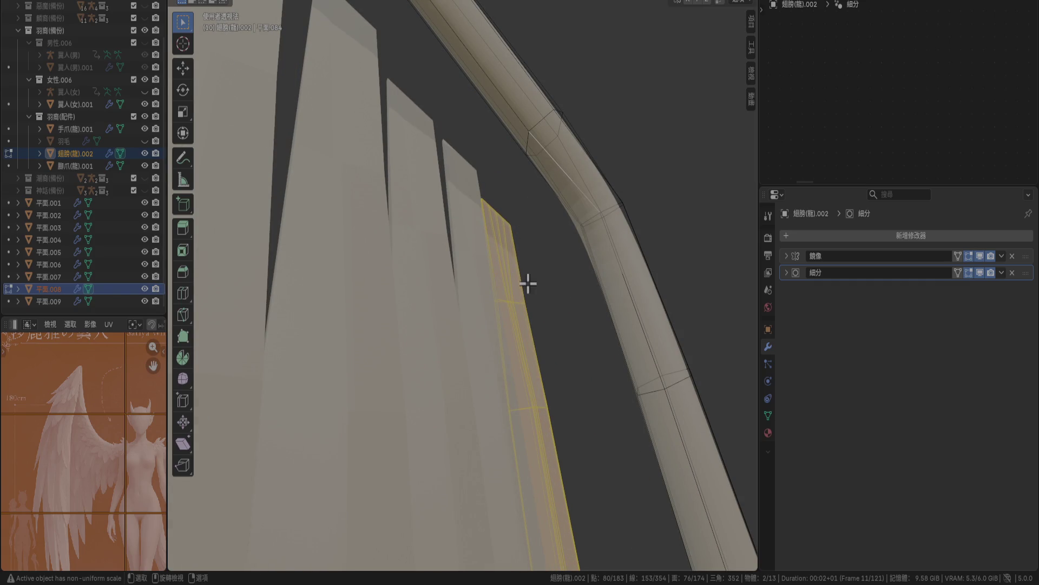
pyautogui.hotkey('ctrl', 'e')
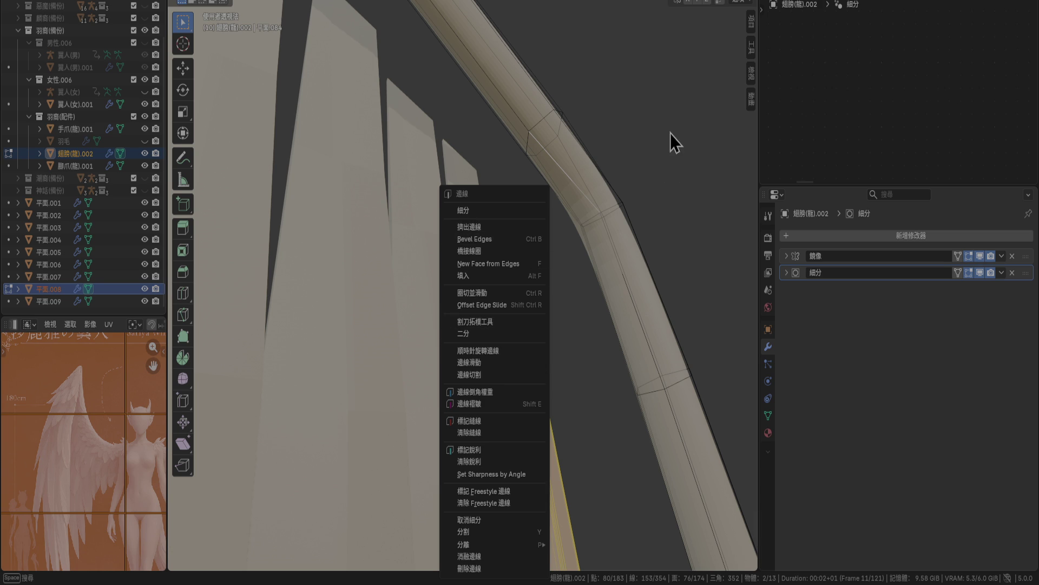
pyautogui.press('Escape')
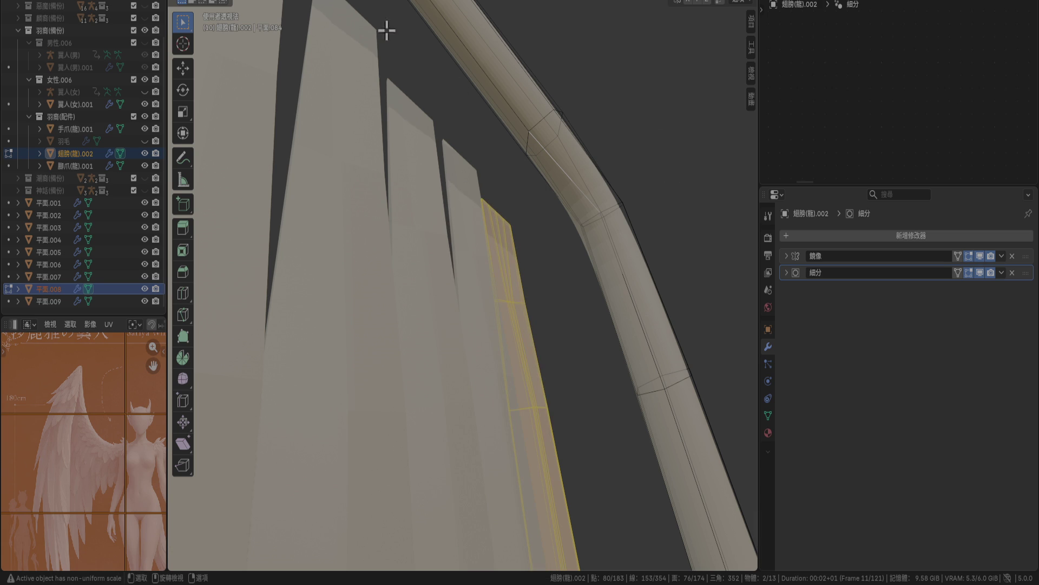
pyautogui.hotkey('ctrl', 'f')
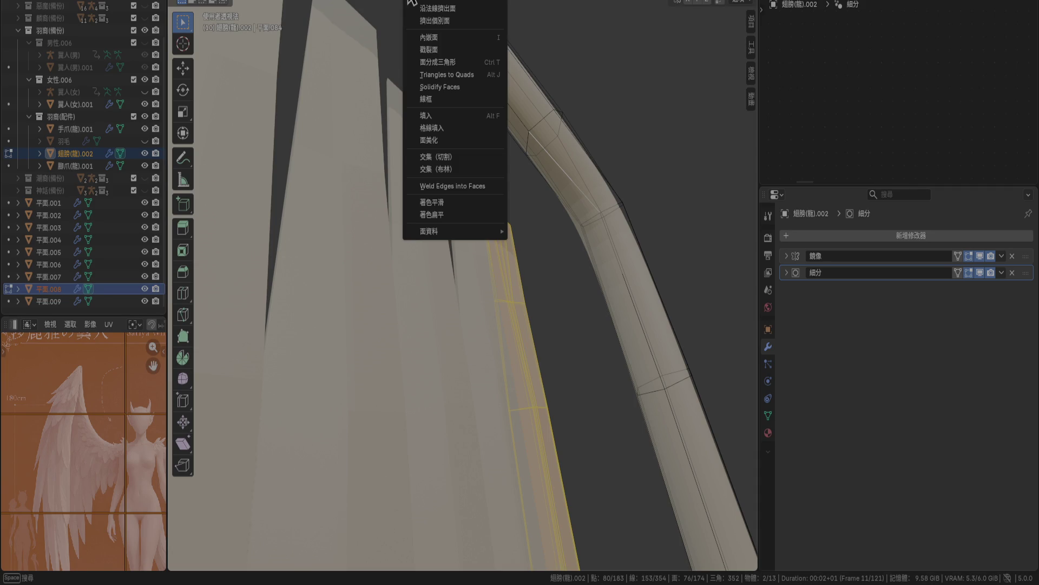
# Try a Face > Intersect (Boolean) on the selection, then undo it.
pyautogui.click(454, 170)
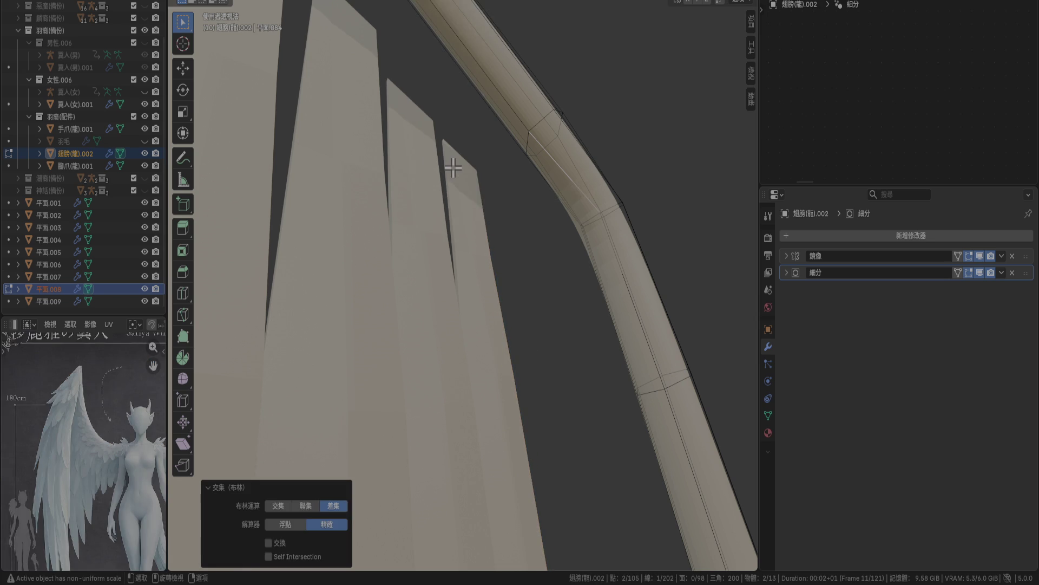
pyautogui.scroll(-5, 454, 169)
pyautogui.hotkey('ctrl', 'z')
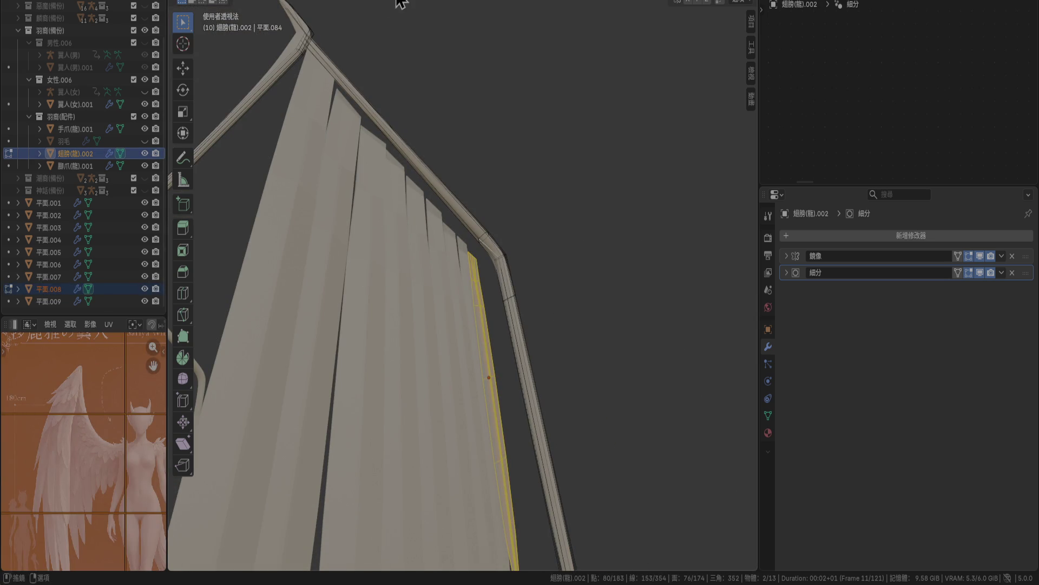
pyautogui.hotkey('ctrl', 'e')
pyautogui.press('Escape')
# Snap the selected vertices to symmetry, −X to +X, snapping 15 pairs.
pyautogui.hotkey('ctrl', 'v')
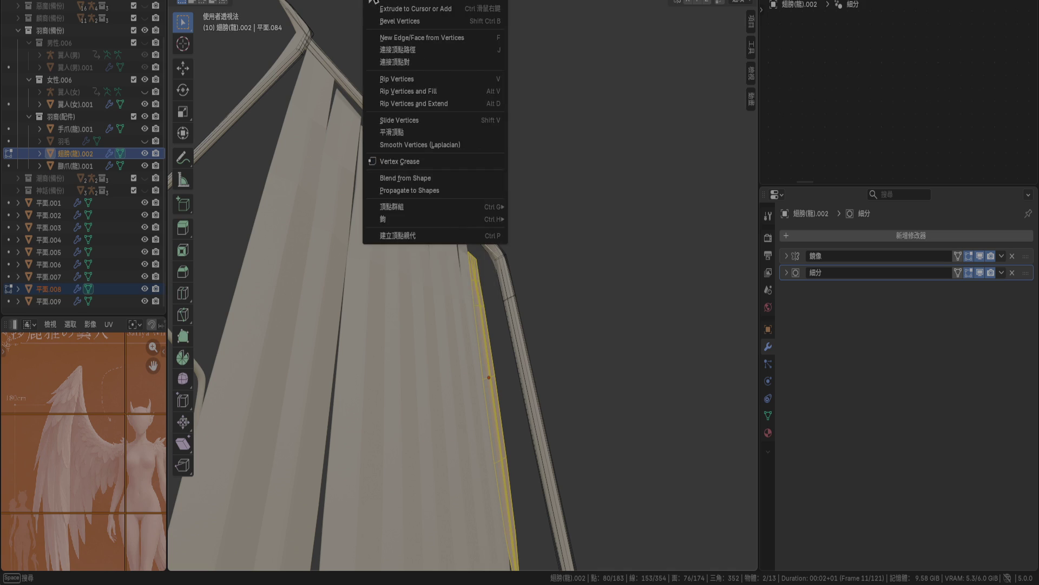
pyautogui.moveTo(355, 1)
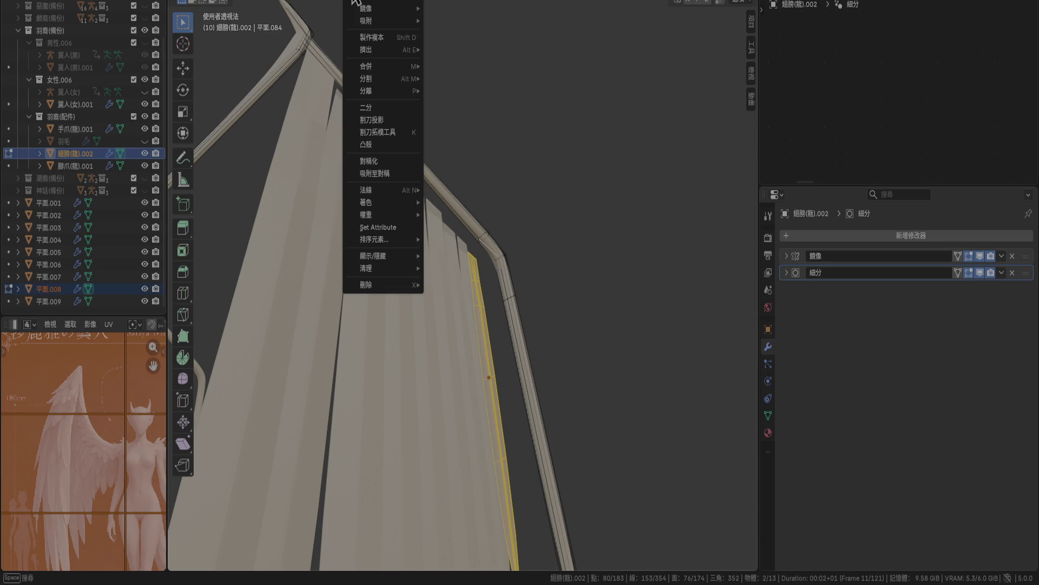
pyautogui.click(394, 174)
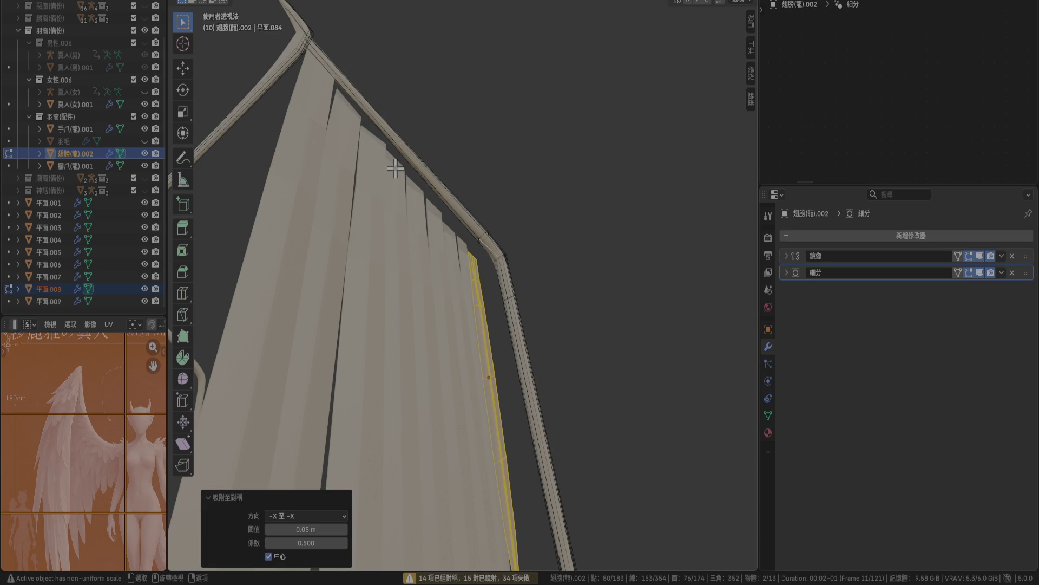
pyautogui.moveTo(471, 118); pyautogui.dragTo(427, 222, button='middle')
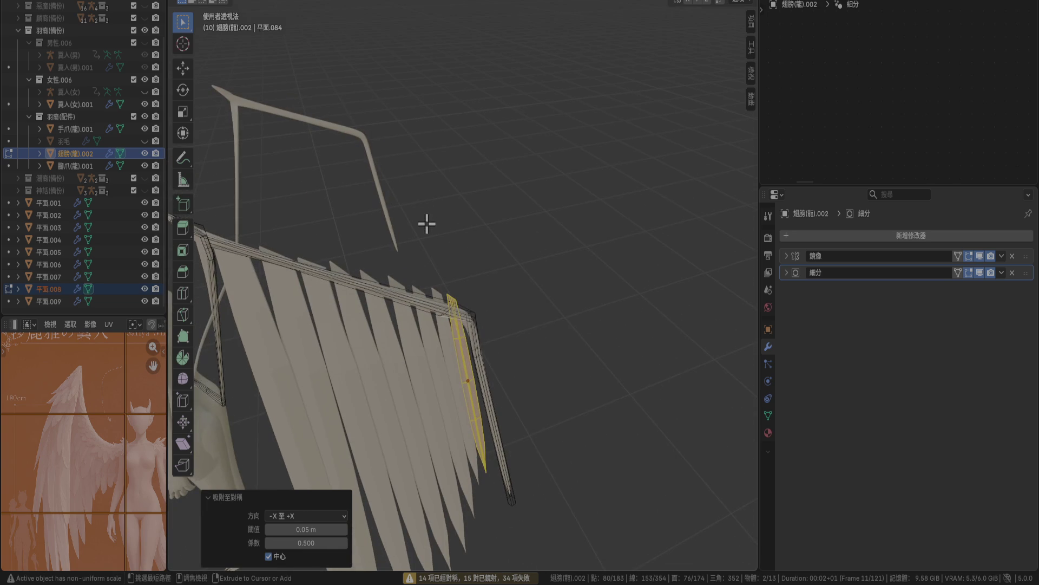
pyautogui.click(357, 3)
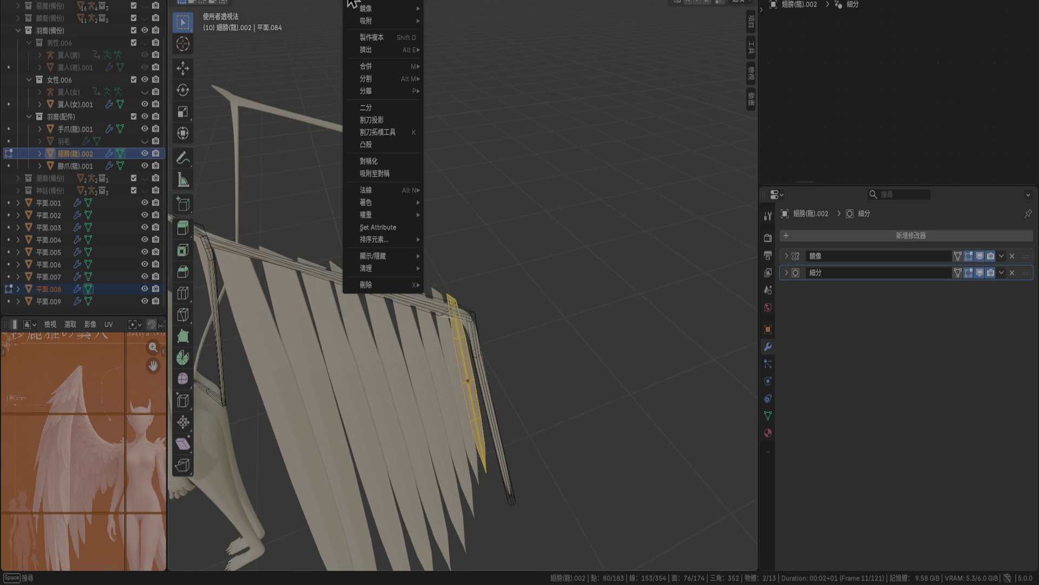
pyautogui.moveTo(392, 22)
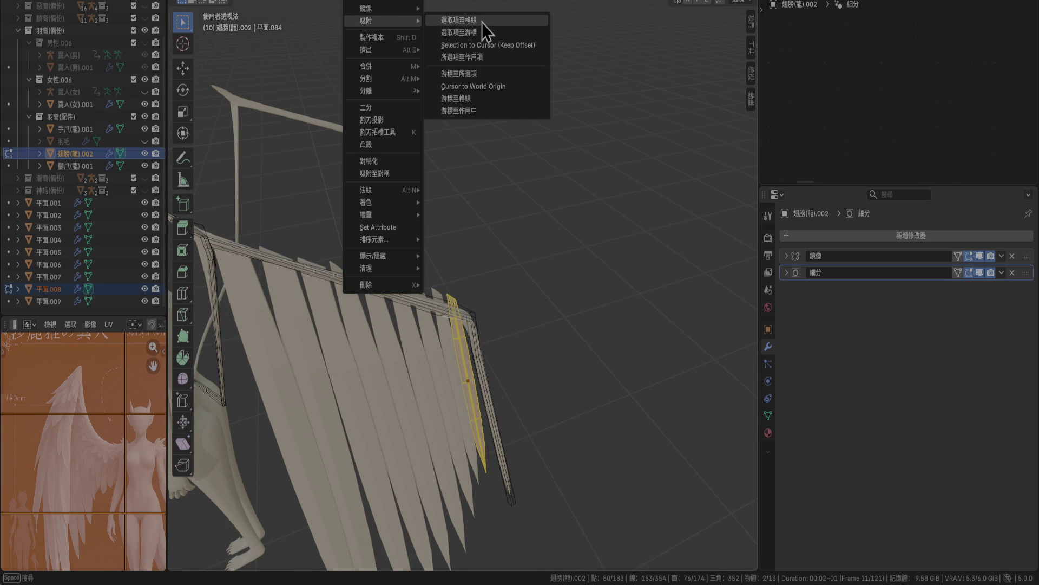
# Snap the selected feather-edge vertices onto the active element.
pyautogui.click(485, 57)
pyautogui.scroll(6, 431, 287)
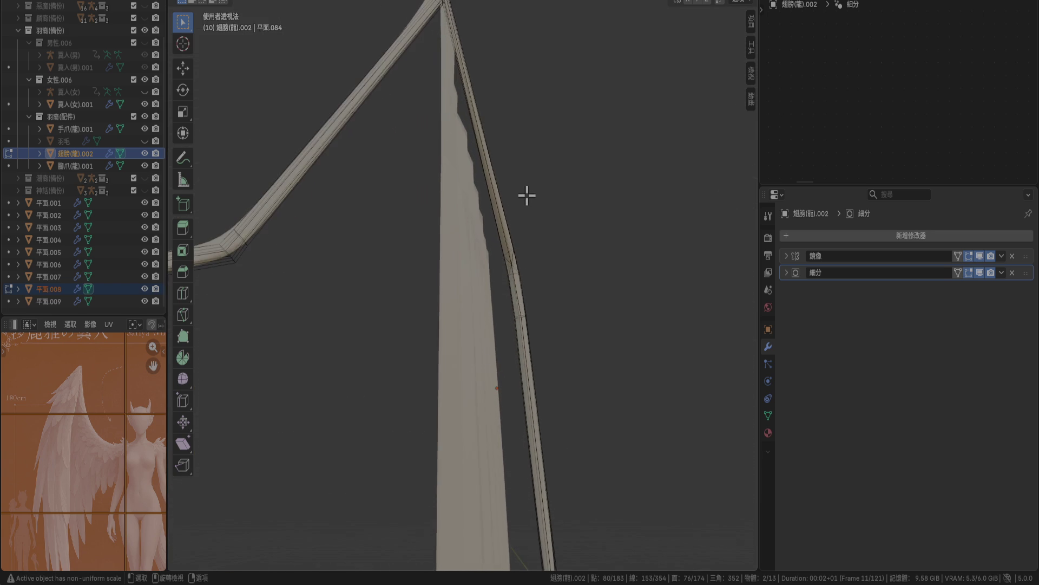
pyautogui.scroll(4, 541, 171)
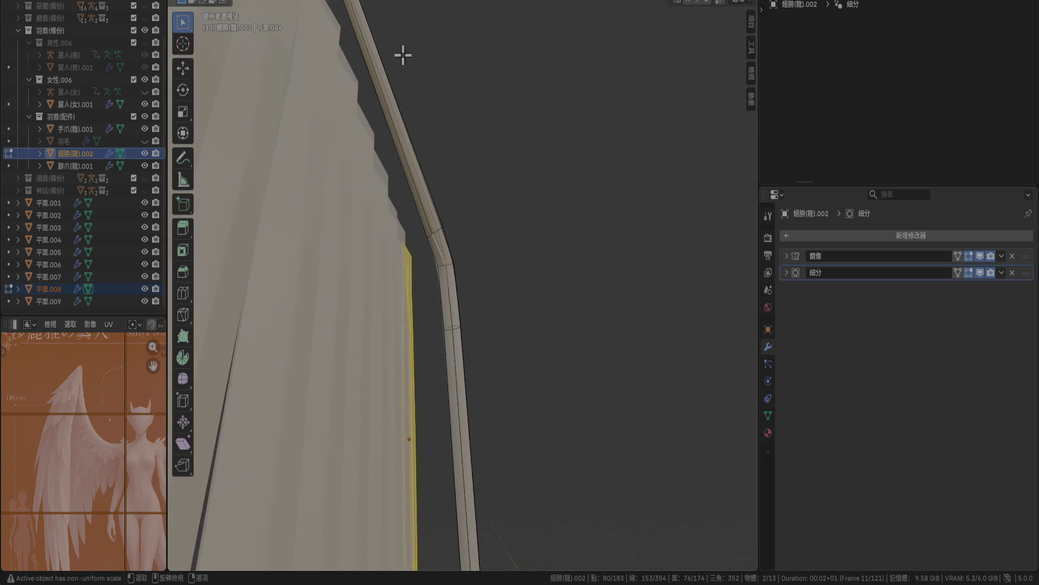
pyautogui.moveTo(403, 55); pyautogui.dragTo(379, 32, button='middle')
pyautogui.click(360, 1)
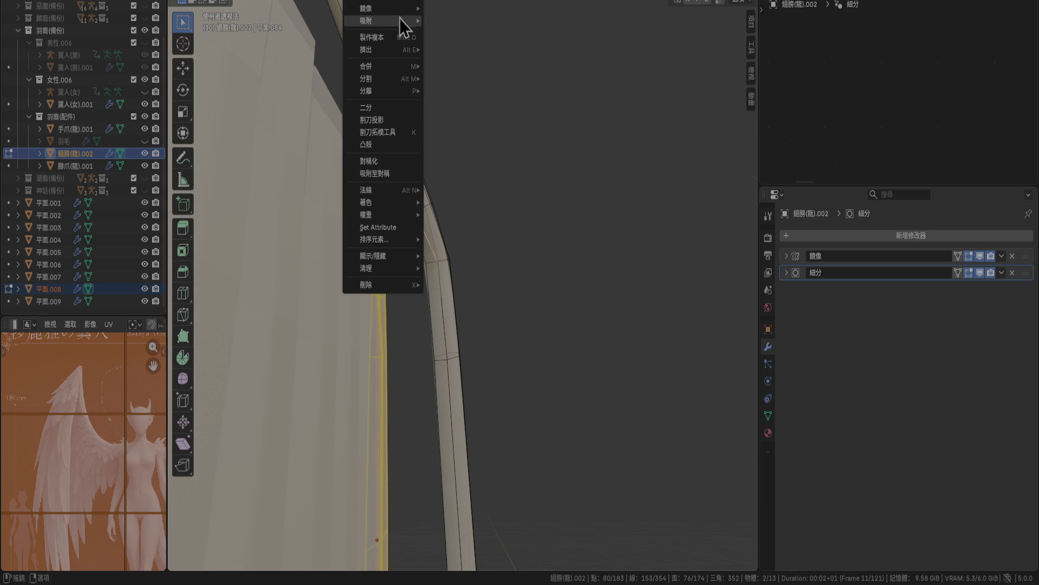
pyautogui.moveTo(399, 20)
pyautogui.click(464, 20)
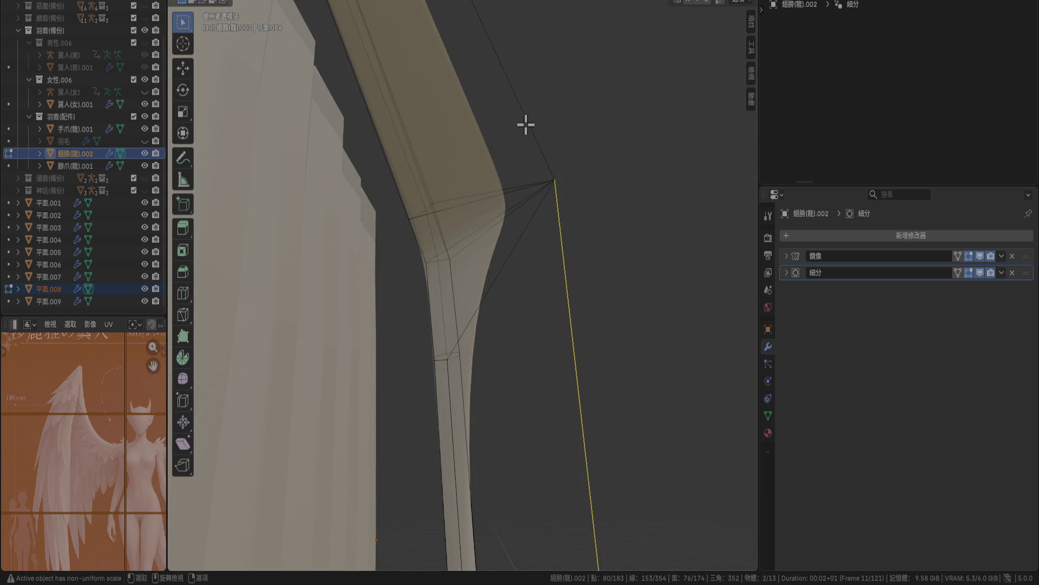
pyautogui.hotkey('ctrl', 'v')
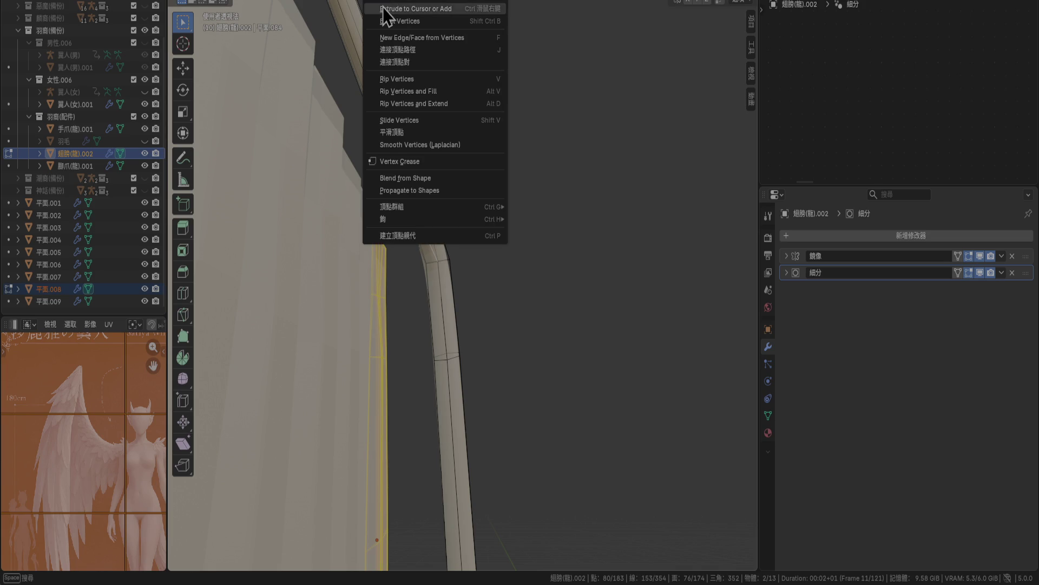
pyautogui.press('Escape')
# Place the 3D cursor at the selected vertices on the feather's edge.
pyautogui.click(360, 1)
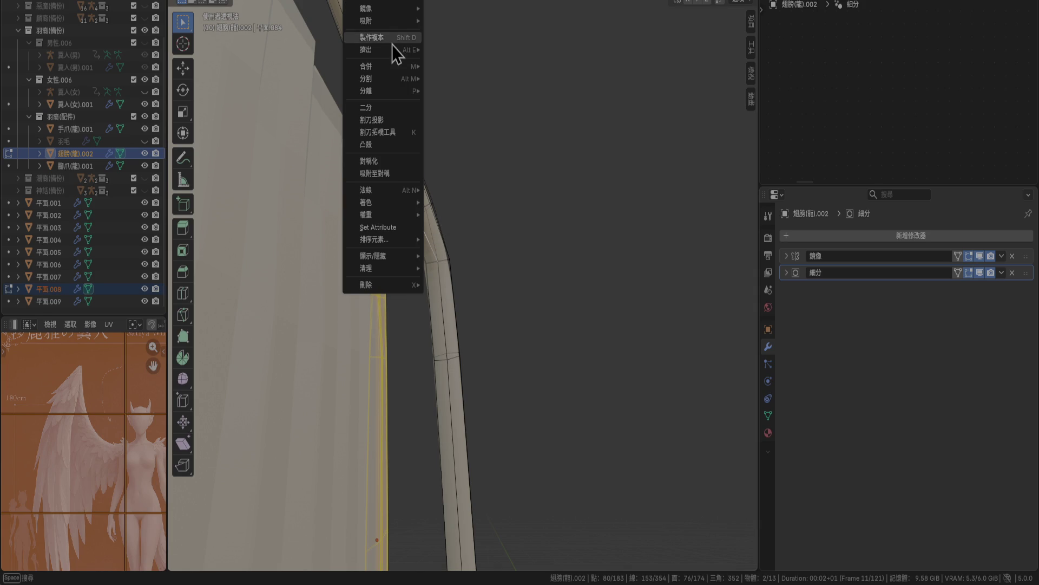
pyautogui.moveTo(408, 20)
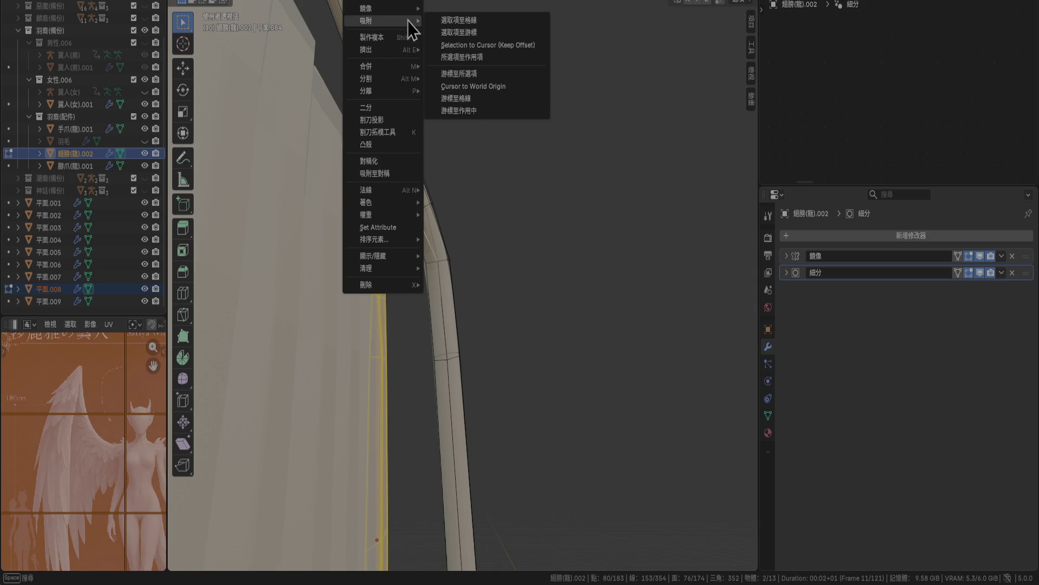
pyautogui.click(477, 76)
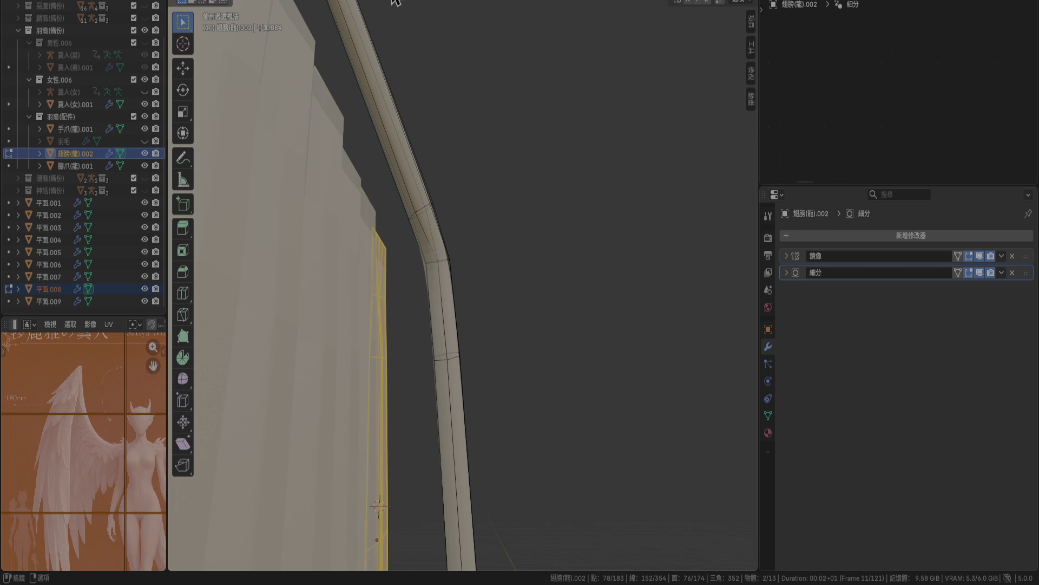
pyautogui.keyDown('shift'); pyautogui.click(425, 227); pyautogui.keyUp('shift')
pyautogui.keyDown('shift'); pyautogui.click(424, 227); pyautogui.keyUp('shift')
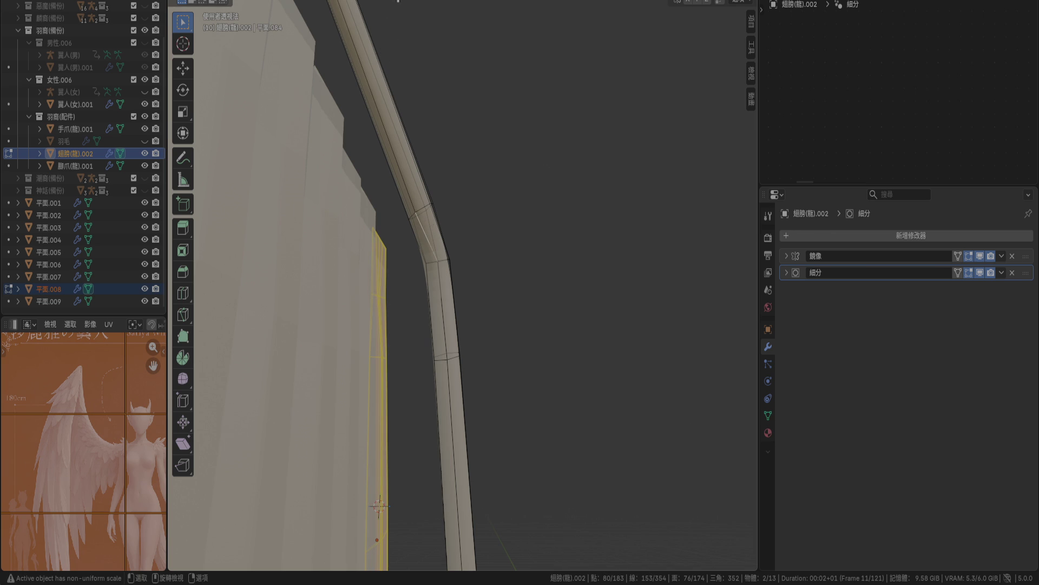
# Move the selection to the 3D cursor using Selection to Cursor (Keep Offset).
pyautogui.hotkey('ctrl', 'e')
pyautogui.press('Escape')
pyautogui.hotkey('ctrl', 'v')
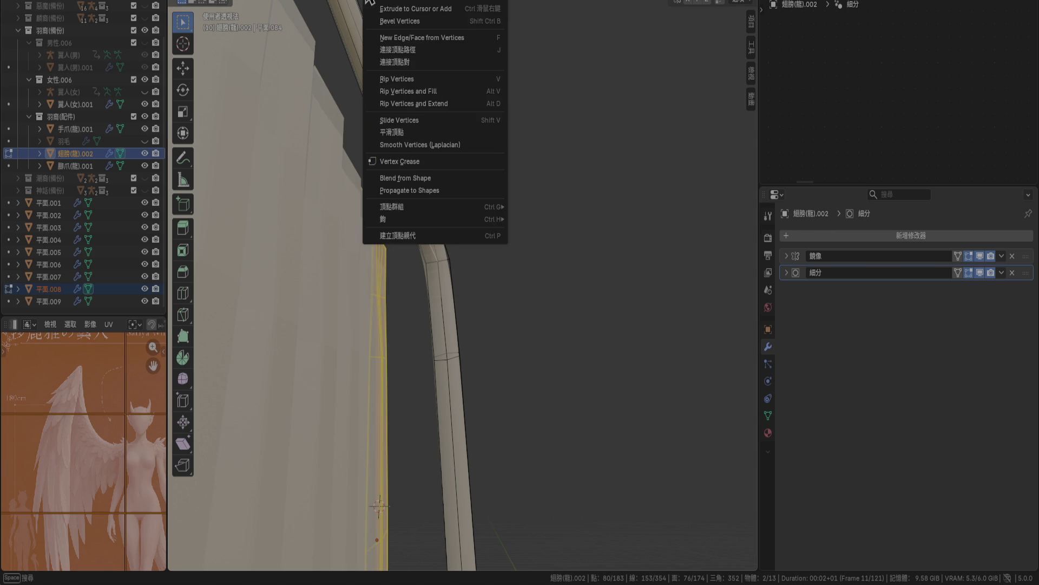
pyautogui.moveTo(355, 1)
pyautogui.moveTo(405, 54)
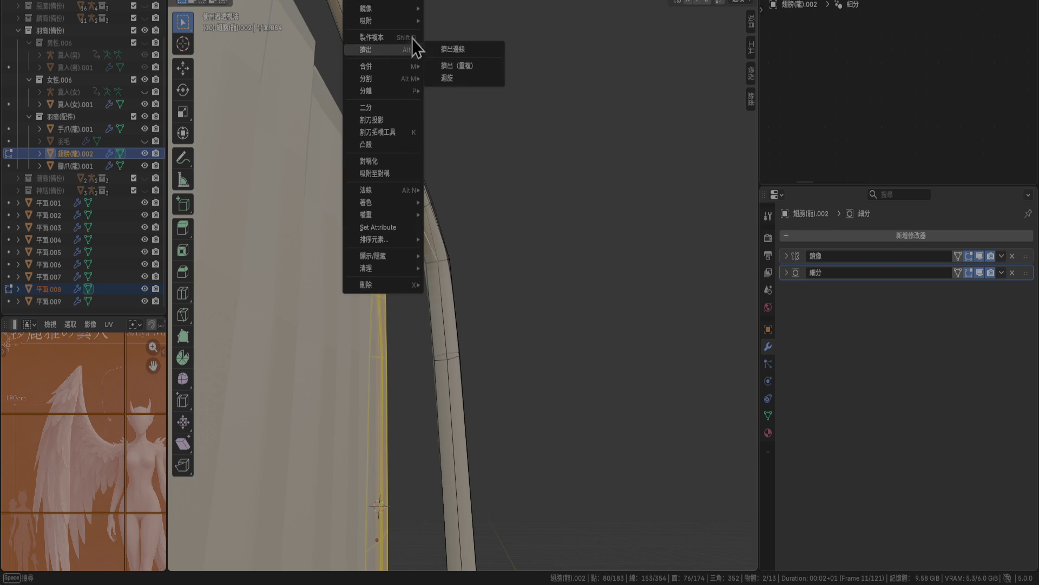
pyautogui.moveTo(412, 21)
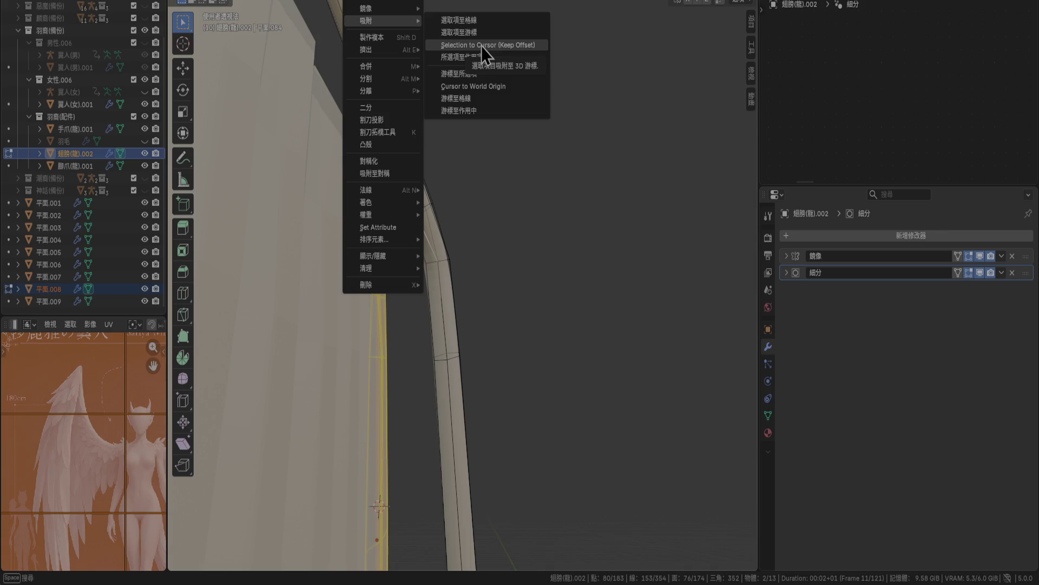
pyautogui.click(482, 45)
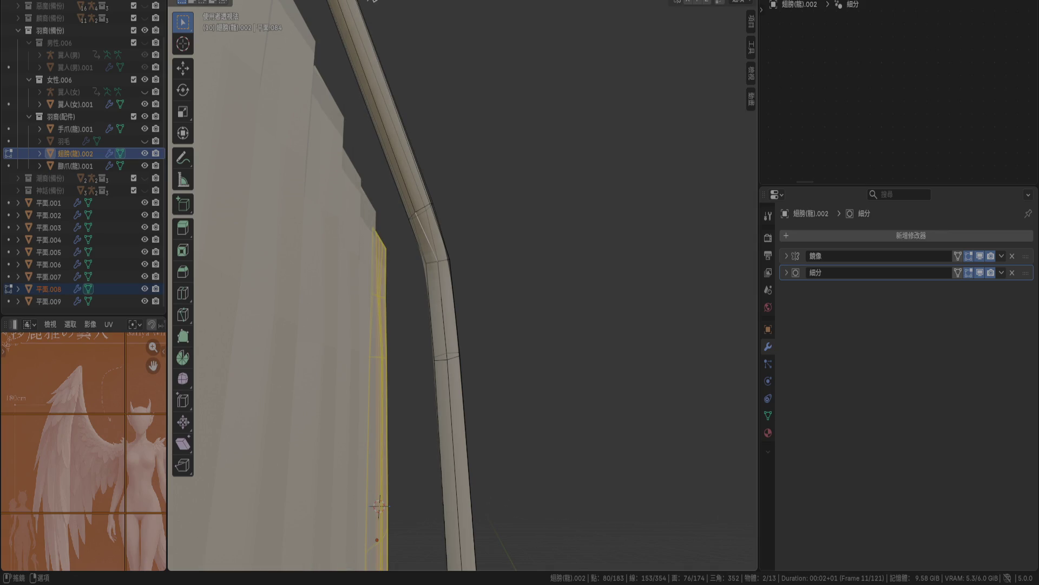
# Start a To Sphere deformation, cancel it, and close the Mesh menu unchanged.
pyautogui.click(373, 1)
pyautogui.moveTo(373, 2)
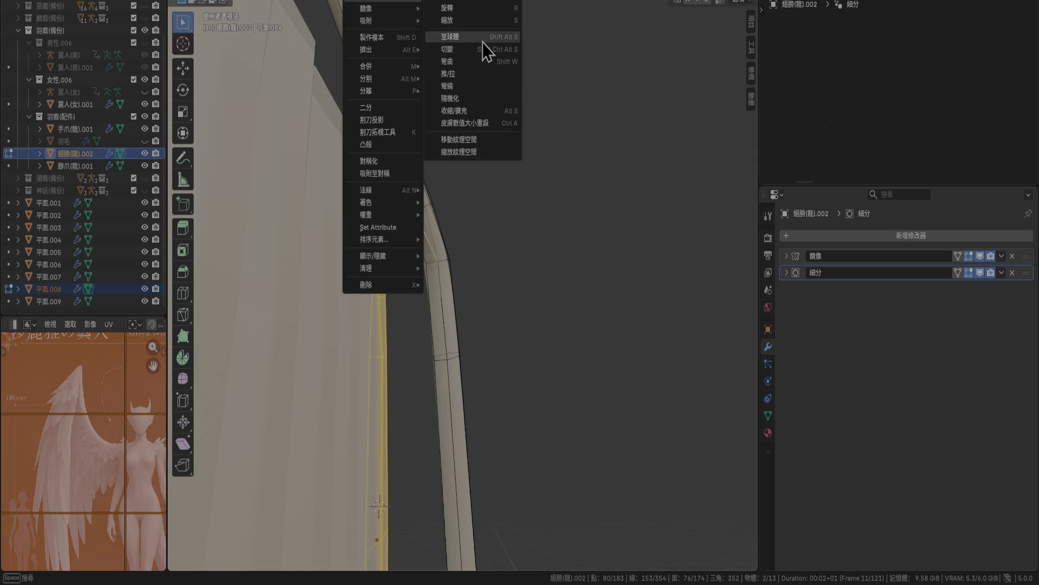
pyautogui.click(481, 38)
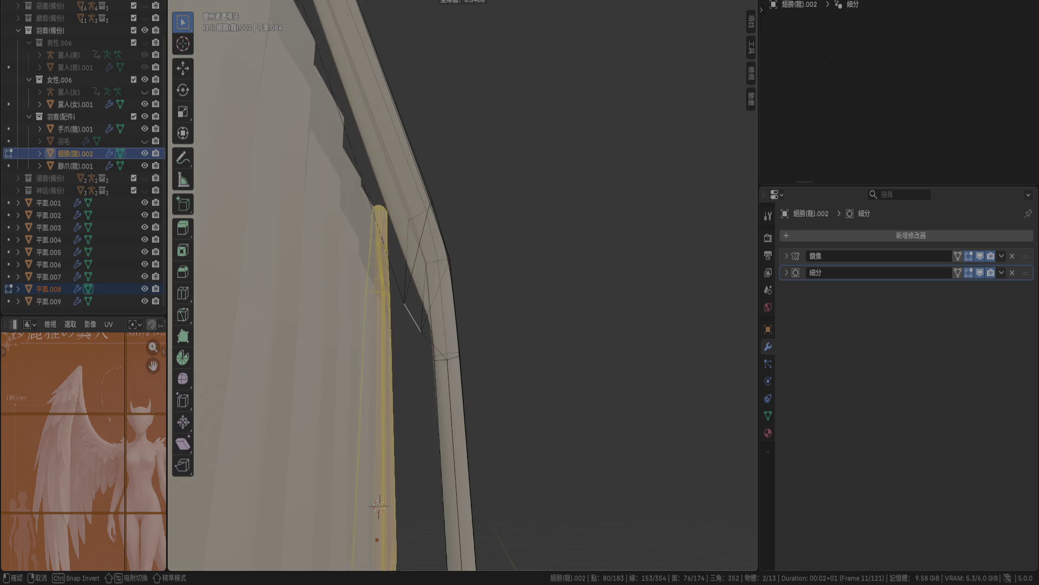
pyautogui.rightClick(666, 132)
pyautogui.click(368, 2)
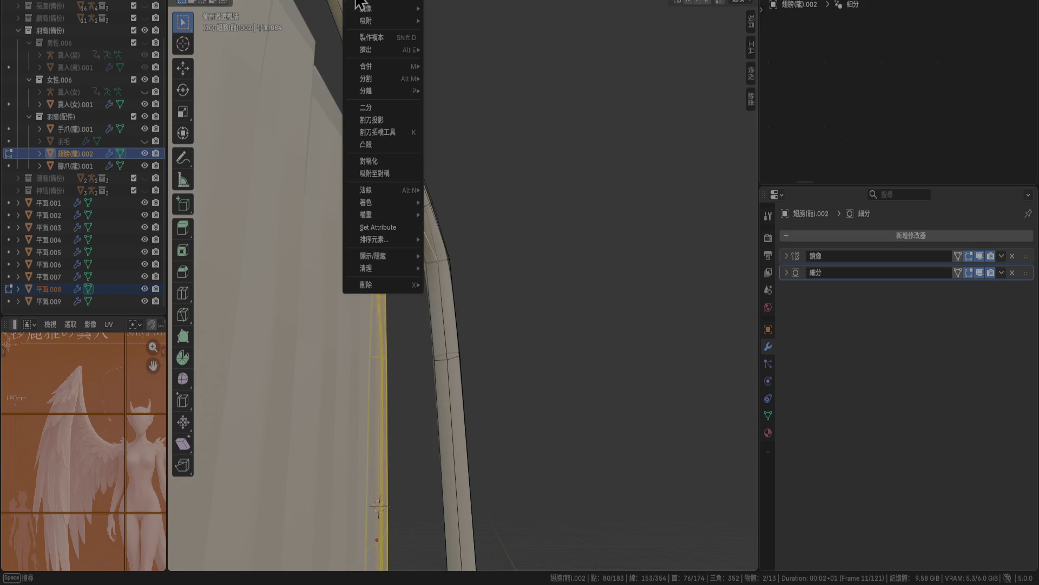
pyautogui.moveTo(386, 91)
pyautogui.moveTo(391, 66)
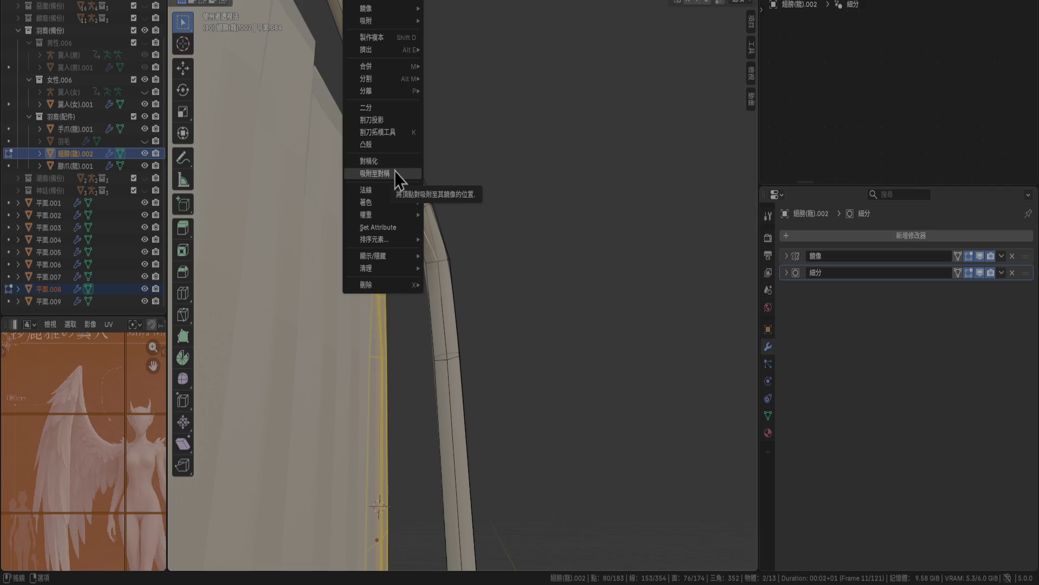
pyautogui.moveTo(387, 191)
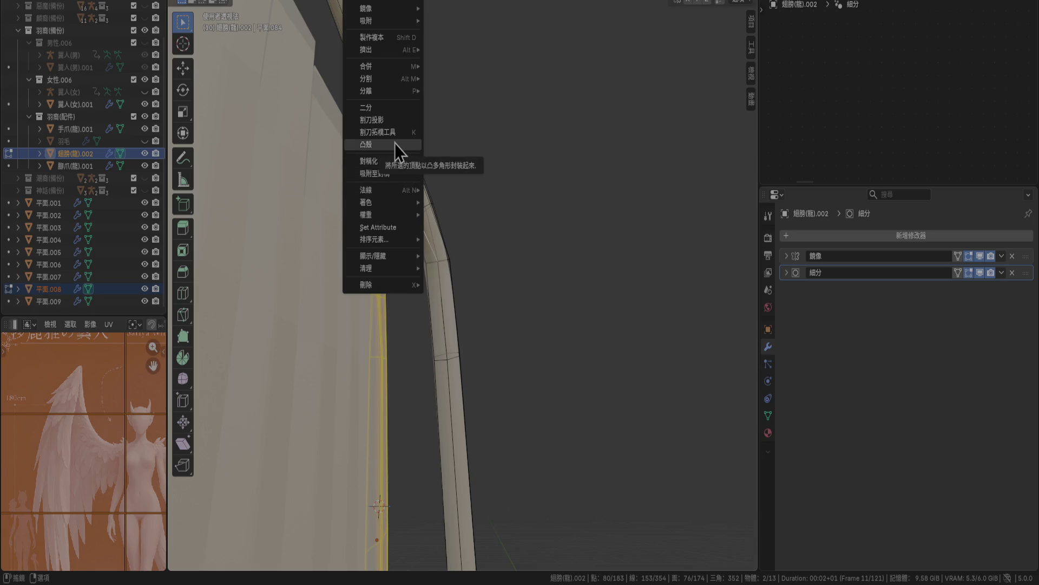
pyautogui.click(517, 92)
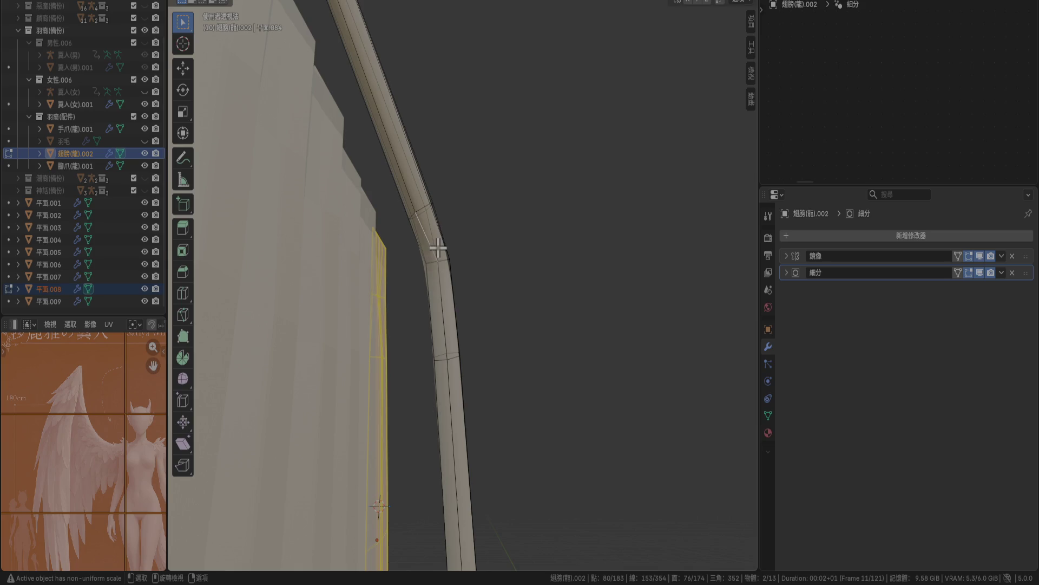
# Add several edges at the frame bend to the selection.
pyautogui.keyDown('shift'); pyautogui.click(424, 229); pyautogui.keyUp('shift')
pyautogui.moveTo(424, 230)
pyautogui.mouseDown(button='middle')
pyautogui.moveTo(417, 267)
pyautogui.moveTo(434, 251)
pyautogui.moveTo(360, 278)
pyautogui.moveTo(316, 327)
pyautogui.mouseUp(button='middle')
pyautogui.keyDown('shift'); pyautogui.click(327, 300); pyautogui.keyUp('shift')
pyautogui.keyDown('shift'); pyautogui.click(316, 326); pyautogui.keyUp('shift')
pyautogui.rightClick(327, 358)
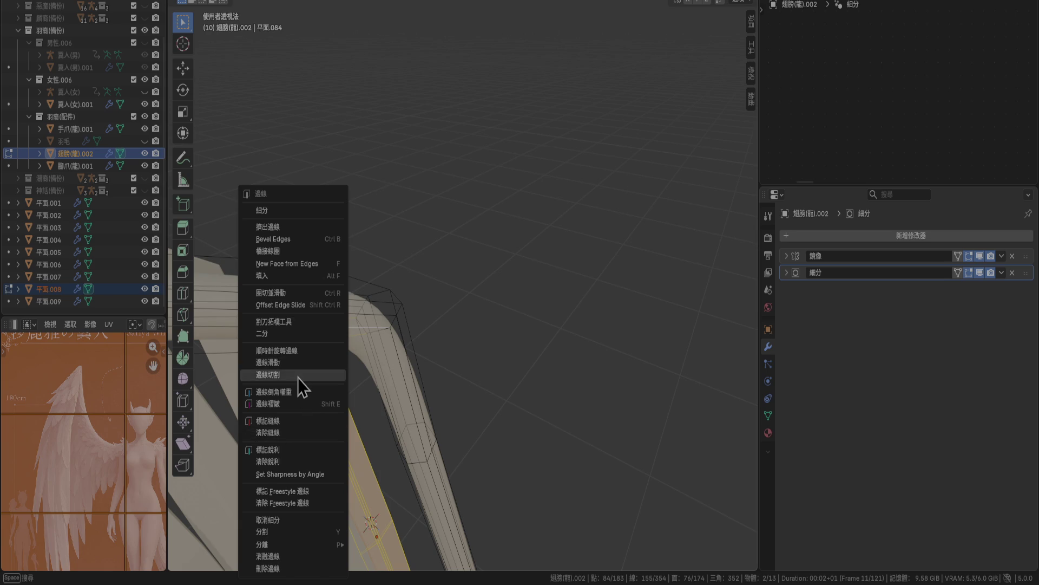
# Run Snap to Symmetry on the feather mesh vertices.
pyautogui.click(365, 4)
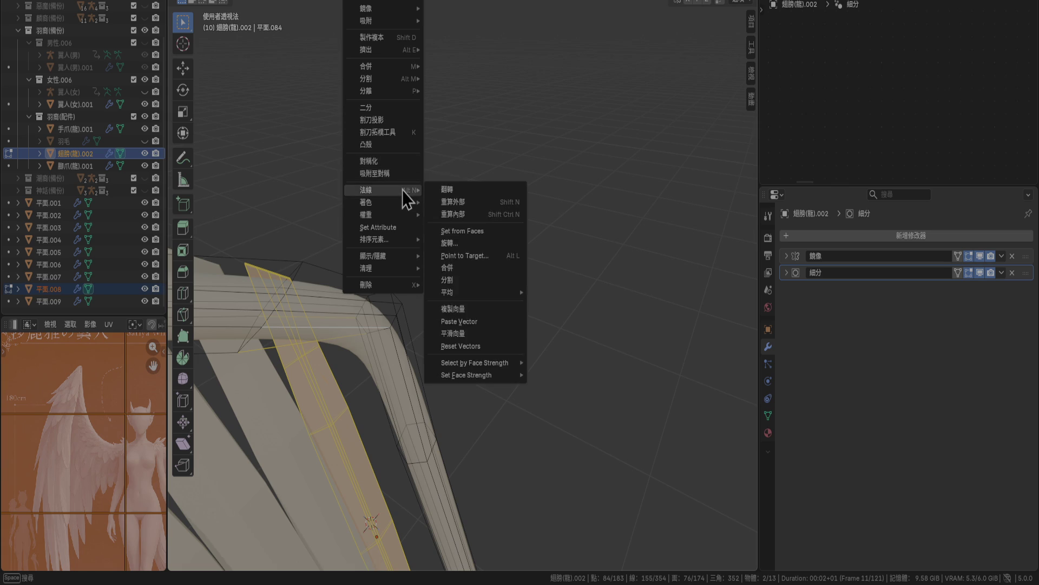
pyautogui.click(401, 177)
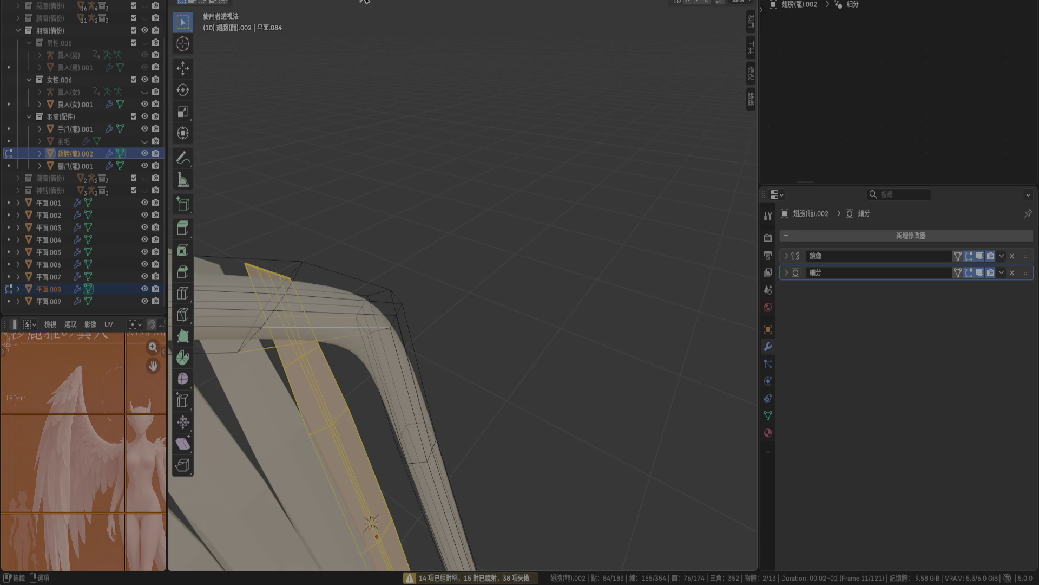
pyautogui.click(362, 2)
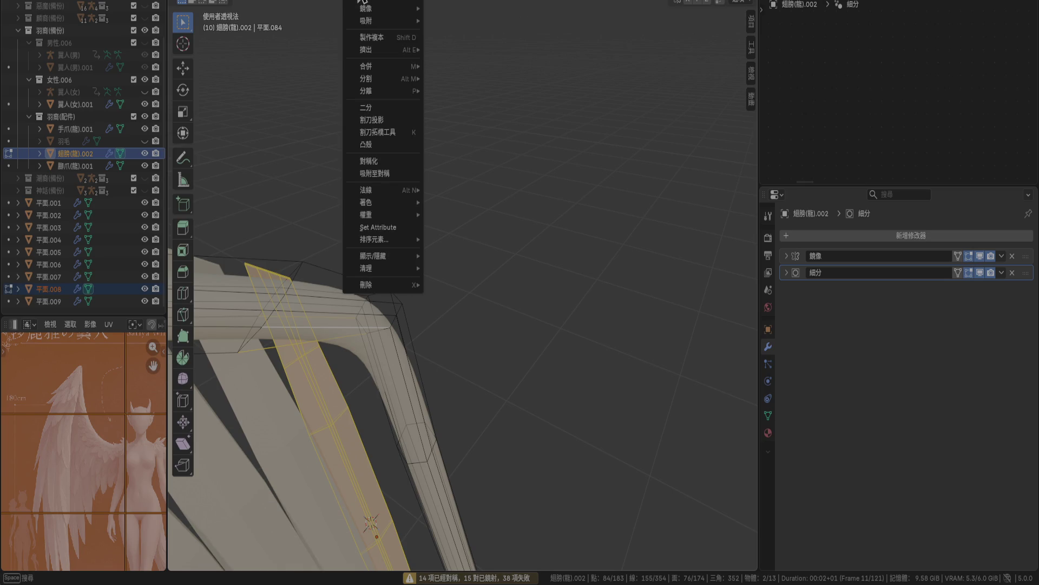
pyautogui.moveTo(414, 2)
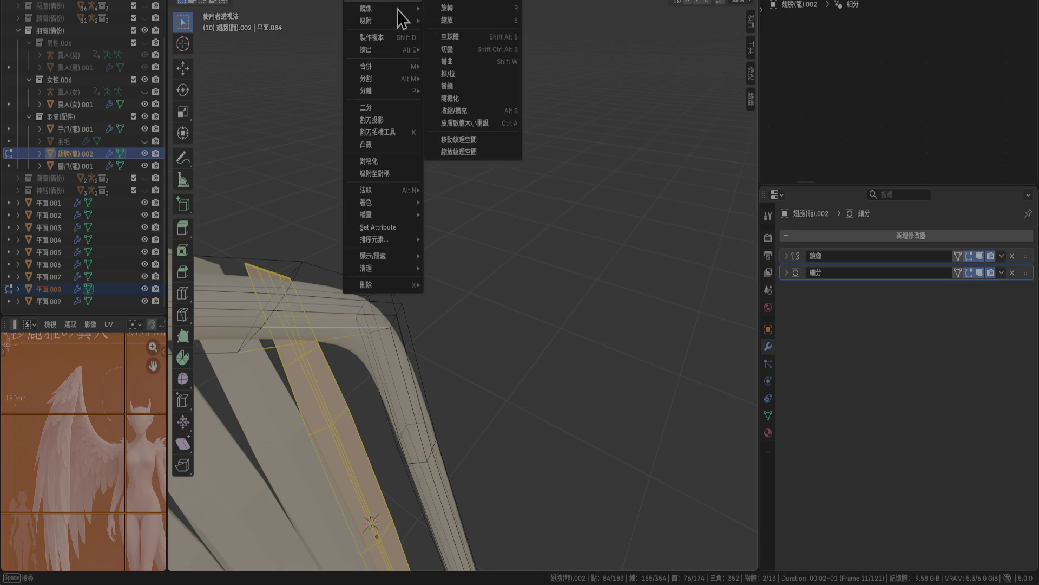
pyautogui.moveTo(404, 20)
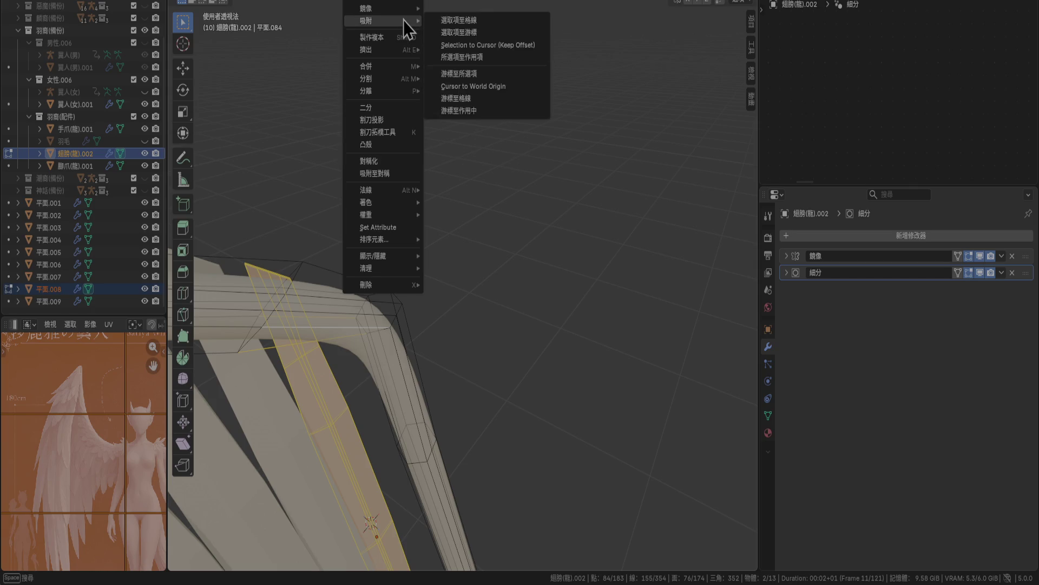
pyautogui.click(508, 204)
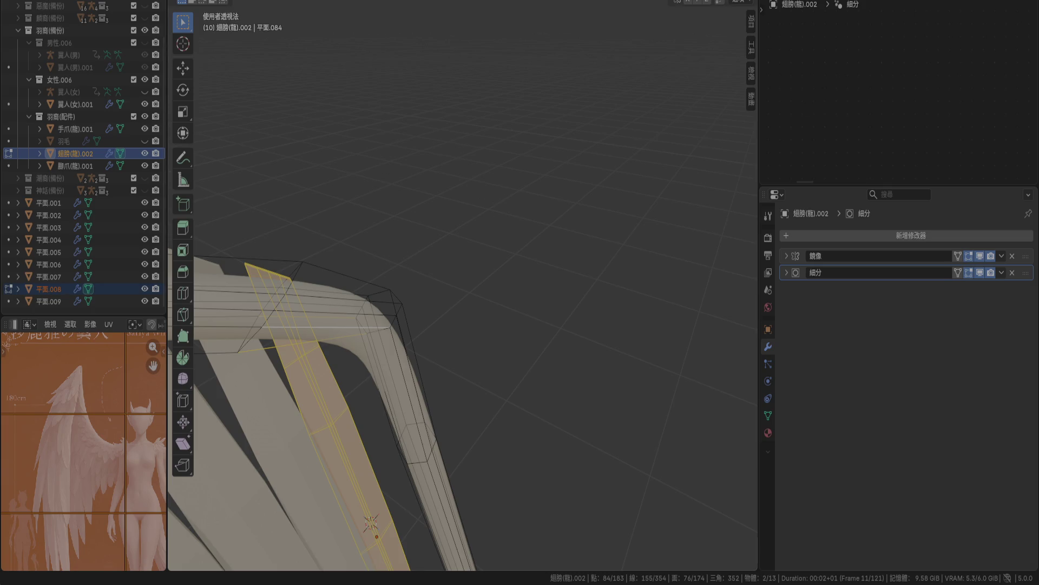
# Snap the selected feather-strip vertices onto the active vertex with Selection to Active.
pyautogui.click(362, 1)
pyautogui.moveTo(381, 4)
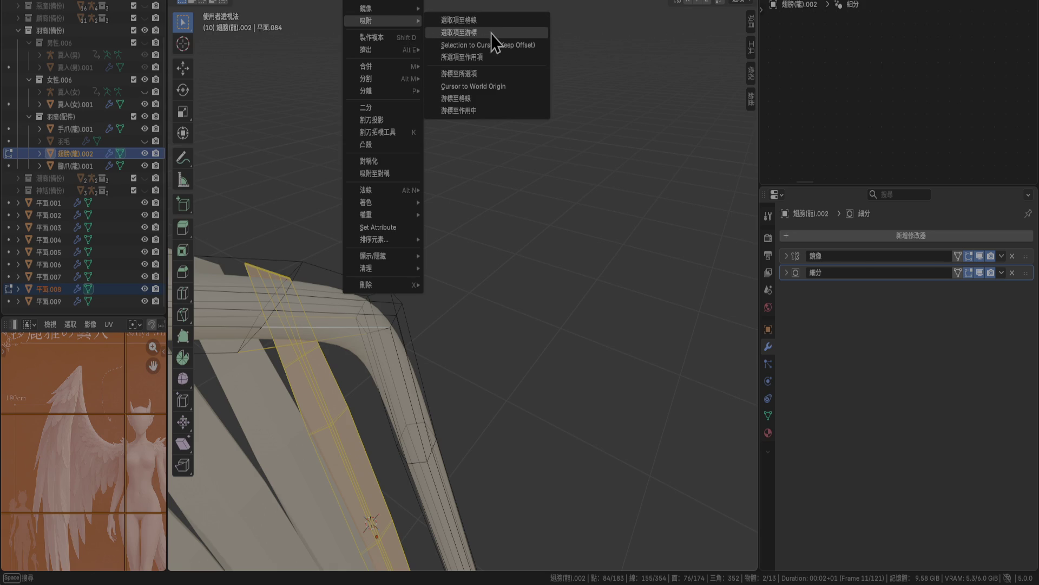
pyautogui.click(489, 56)
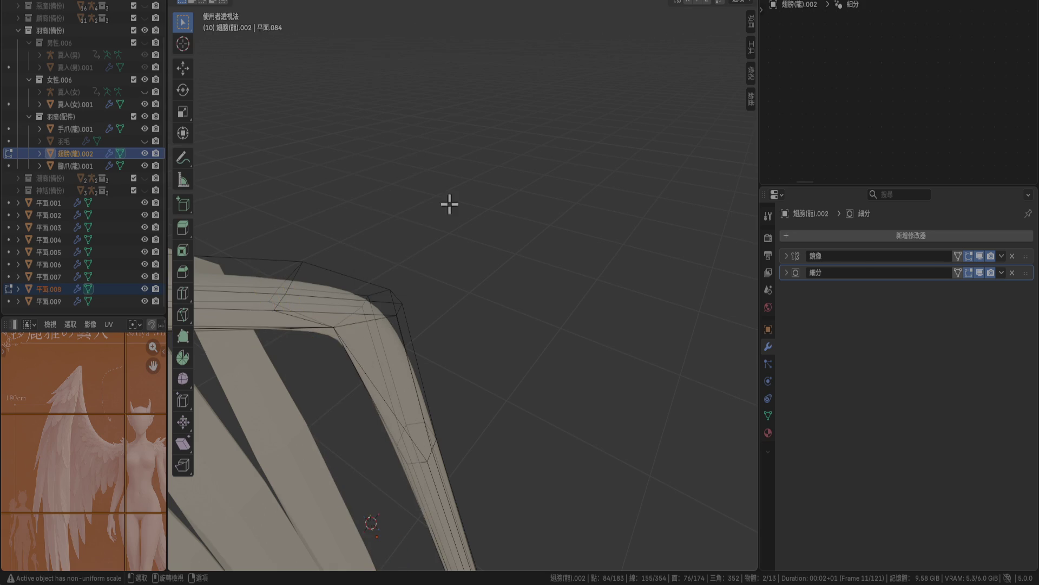
pyautogui.scroll(-5, 462, 324)
pyautogui.moveTo(480, 341)
pyautogui.mouseDown(button='middle')
pyautogui.moveTo(498, 255)
pyautogui.moveTo(522, 262)
pyautogui.moveTo(536, 248)
pyautogui.moveTo(458, 247)
pyautogui.mouseUp(button='middle')
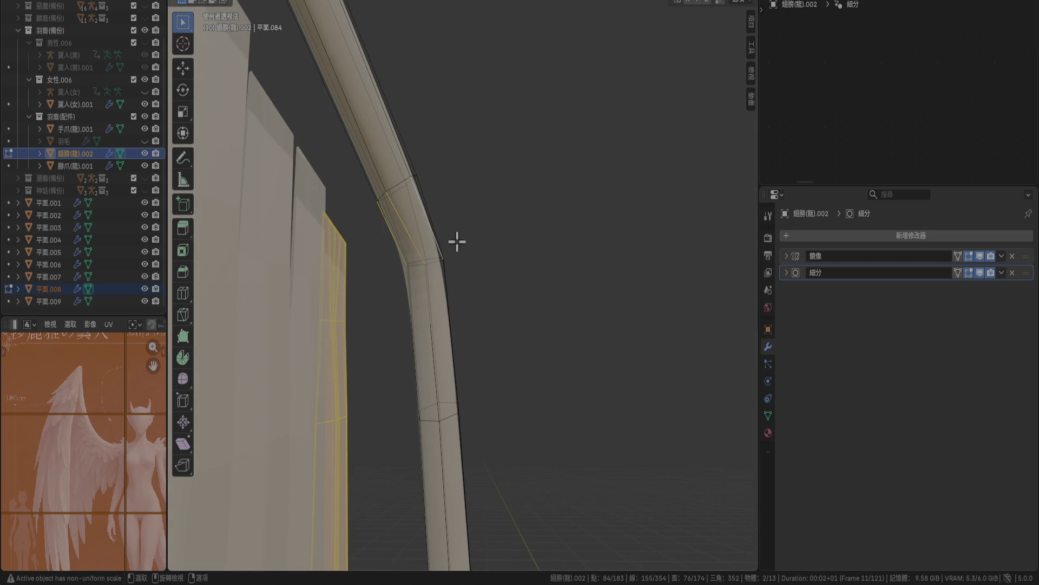
# Try editing 平面.008 together with the wing tube, then dismiss the edge menu and clear the selection.
pyautogui.click(10, 154)
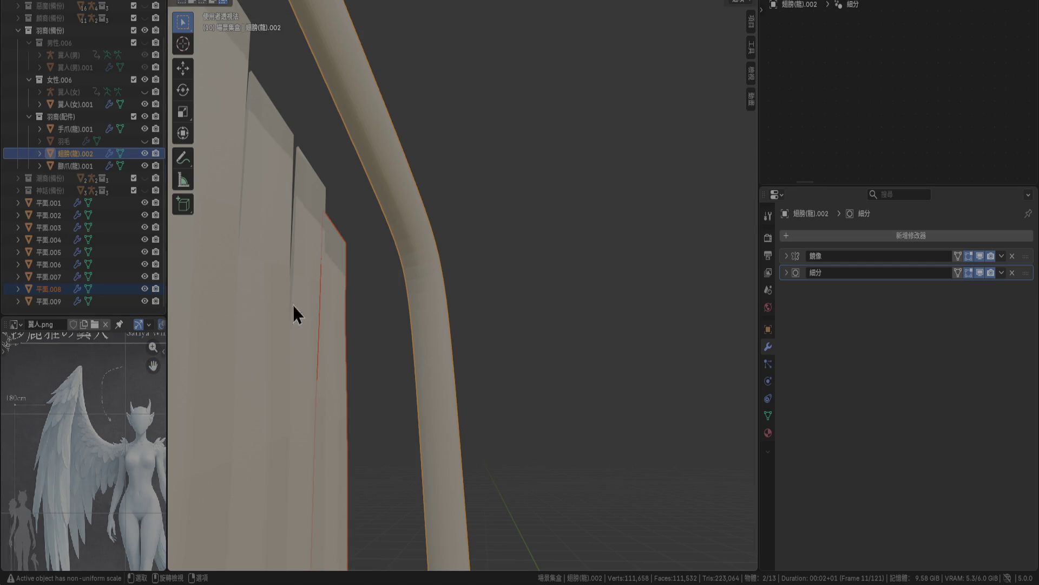
pyautogui.click(329, 314)
pyautogui.press('Tab')
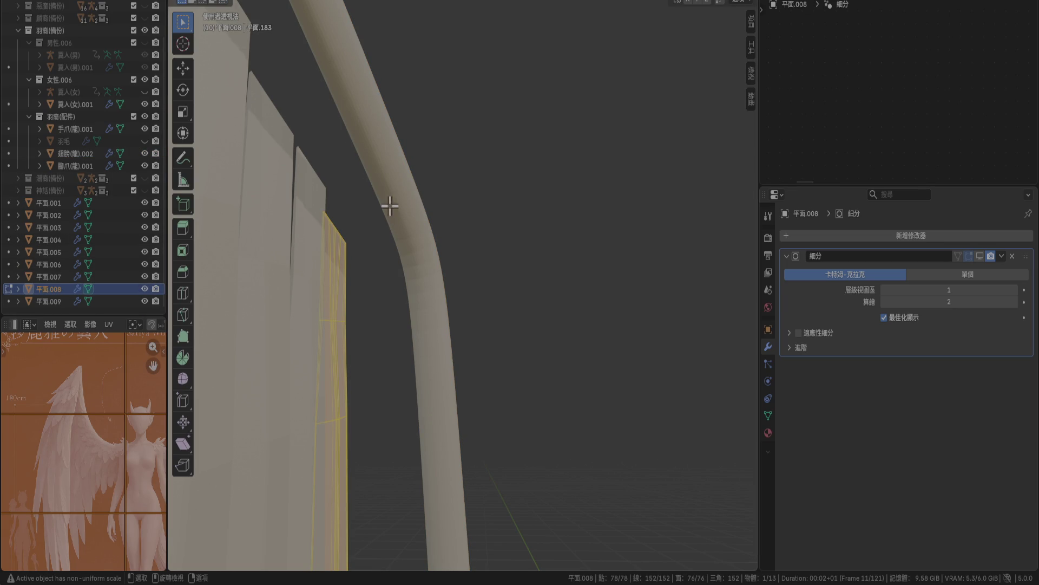
pyautogui.keyDown('shift'); pyautogui.click(80, 160); pyautogui.keyUp('shift')
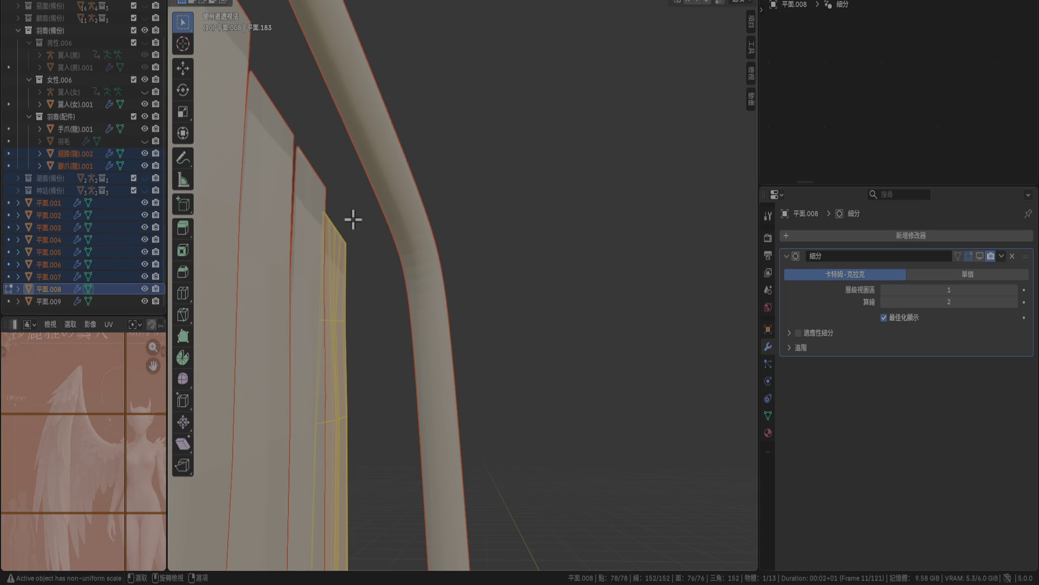
pyautogui.press('Tab')
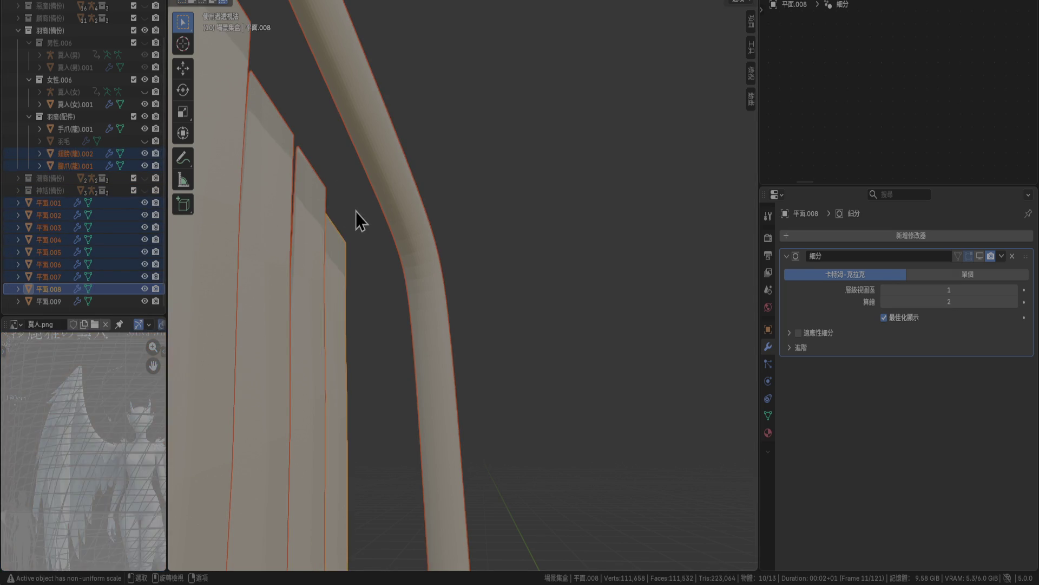
pyautogui.click(356, 212)
pyautogui.click(335, 277)
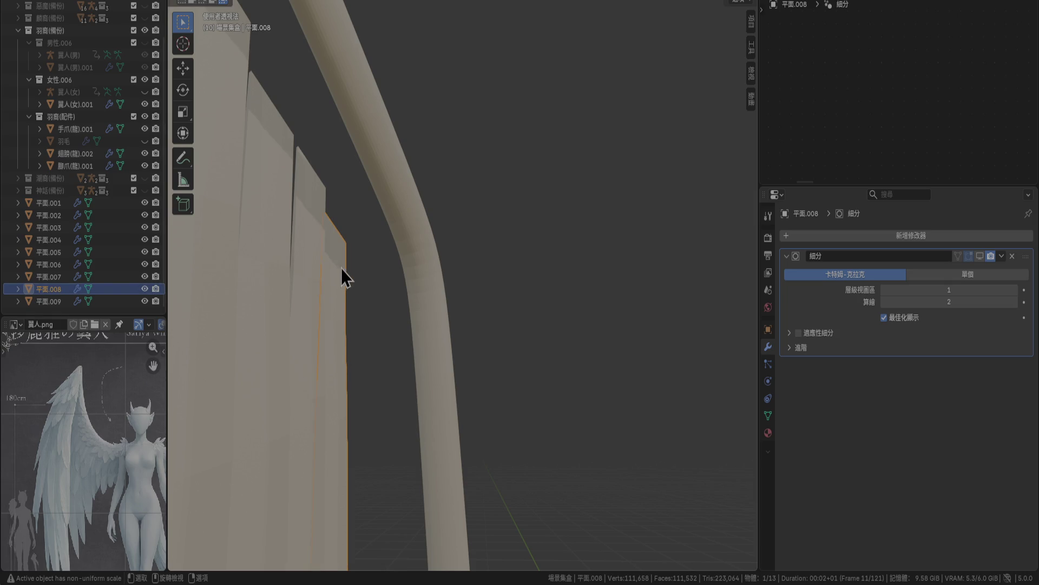
pyautogui.press('Tab')
pyautogui.keyDown('ctrl'); pyautogui.click(76, 157); pyautogui.keyUp('ctrl')
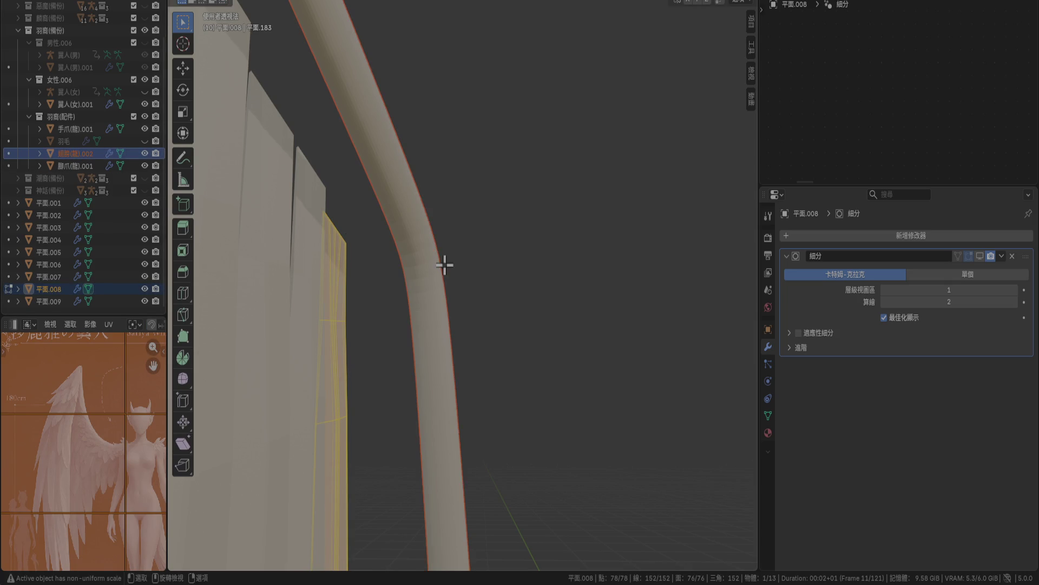
pyautogui.hotkey('ctrl', 'e')
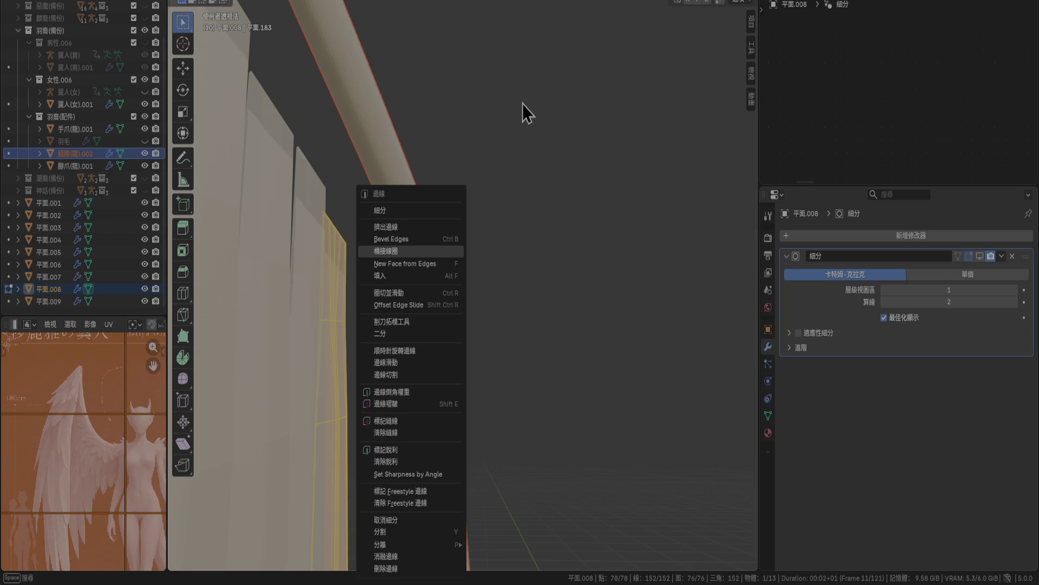
pyautogui.click(447, 66)
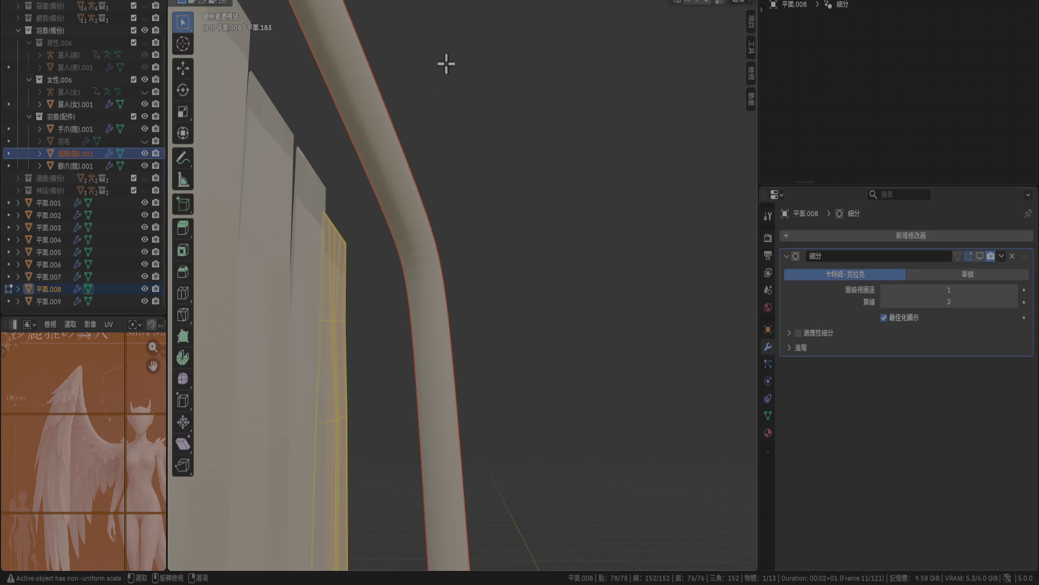
# Briefly enter edit mode on the wing tube alone, then make 平面.008 active again.
pyautogui.moveTo(410, 228)
pyautogui.mouseDown(button='middle')
pyautogui.moveTo(385, 269)
pyautogui.moveTo(424, 282)
pyautogui.moveTo(418, 272)
pyautogui.mouseUp(button='middle')
pyautogui.press('Tab')
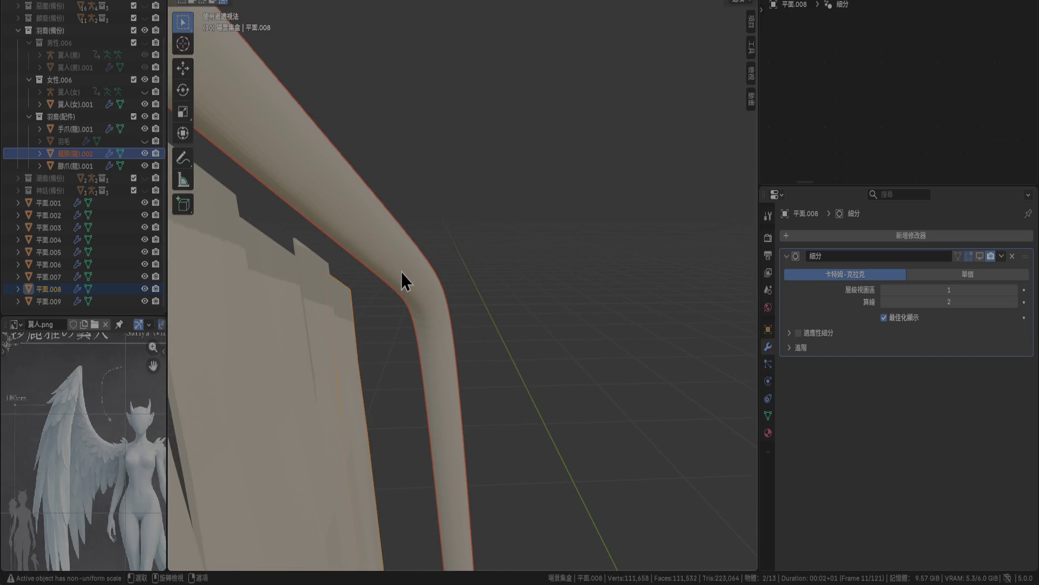
pyautogui.click(402, 261)
pyautogui.press('Tab')
pyautogui.moveTo(399, 255); pyautogui.dragTo(405, 220, button='middle')
pyautogui.press('Tab')
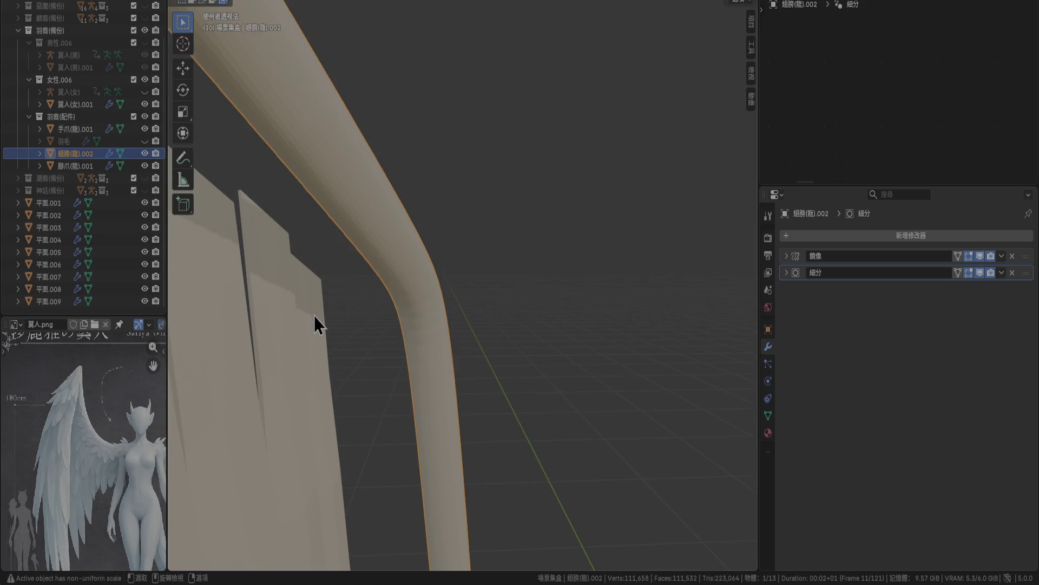
pyautogui.click(315, 320)
pyautogui.moveTo(320, 311)
pyautogui.mouseDown(button='middle')
pyautogui.moveTo(359, 310)
pyautogui.moveTo(347, 304)
pyautogui.mouseUp(button='middle')
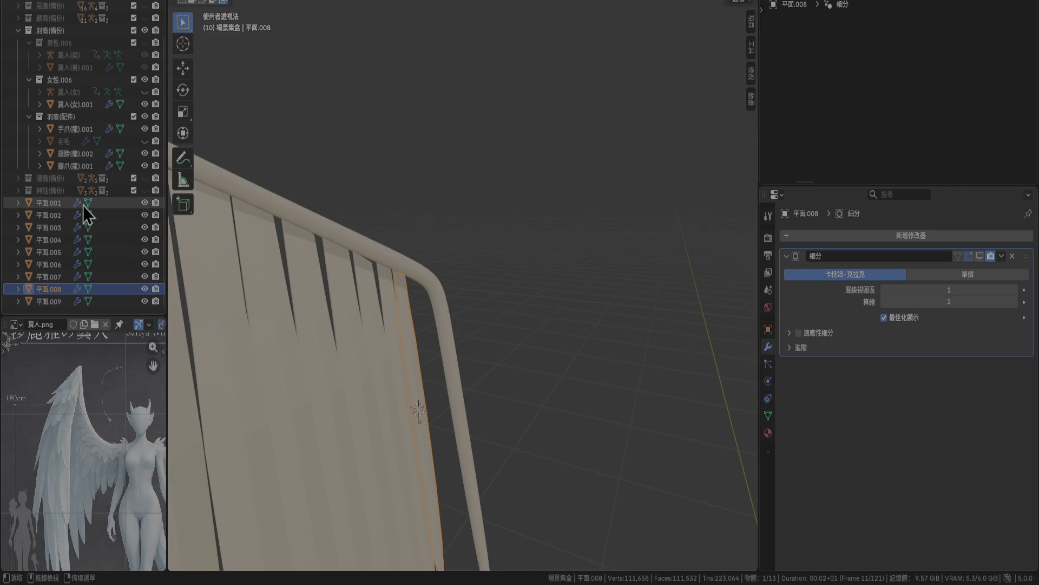
# Select feather planes 平面.001–平面.009 with the wing tube active and enter Edit Mode.
pyautogui.click(70, 153)
pyautogui.keyDown('ctrl'); pyautogui.click(63, 207); pyautogui.keyUp('ctrl')
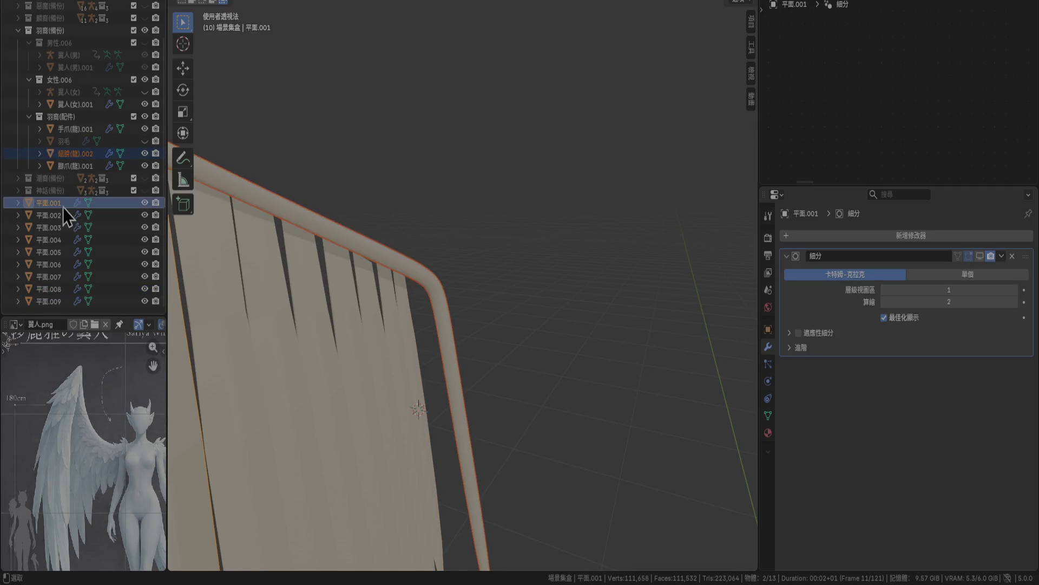
pyautogui.keyDown('shift'); pyautogui.click(54, 301); pyautogui.keyUp('shift')
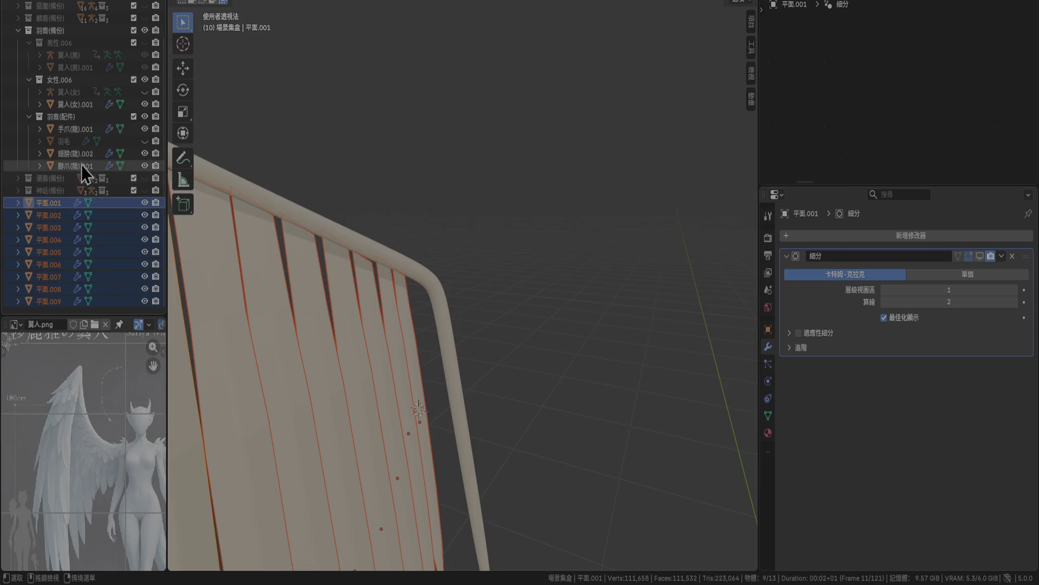
pyautogui.keyDown('ctrl'); pyautogui.click(70, 153); pyautogui.keyUp('ctrl')
pyautogui.press('Tab')
# Deselect all, place the 3D cursor at the tube's bend, and select a vertical tube edge.
pyautogui.scroll(3, 441, 265)
pyautogui.click(487, 239)
pyautogui.moveTo(487, 239)
pyautogui.mouseDown(button='middle')
pyautogui.moveTo(414, 251)
pyautogui.moveTo(349, 285)
pyautogui.moveTo(438, 267)
pyautogui.moveTo(455, 249)
pyautogui.mouseUp(button='middle')
pyautogui.scroll(2, 409, 262)
pyautogui.click(183, 44)
pyautogui.click(372, 278)
pyautogui.moveTo(434, 212)
pyautogui.mouseDown(button='middle')
pyautogui.moveTo(422, 278)
pyautogui.moveTo(357, 308)
pyautogui.moveTo(454, 234)
pyautogui.mouseUp(button='middle')
pyautogui.click(438, 215)
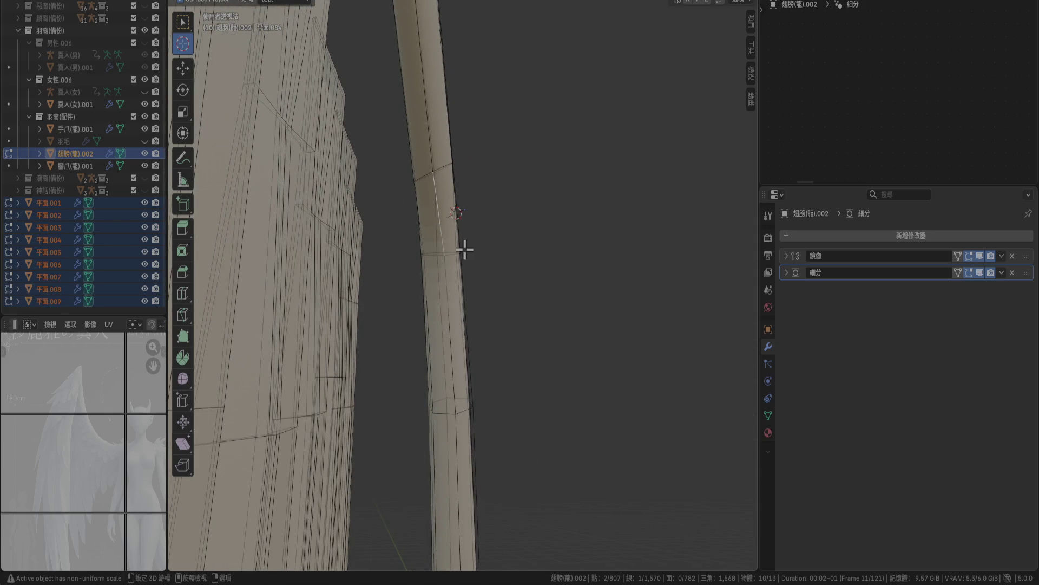
# Orbit to a side view of the tube's bend and choose the Move tool.
pyautogui.moveTo(436, 218)
pyautogui.mouseDown(button='middle')
pyautogui.moveTo(459, 251)
pyautogui.moveTo(372, 304)
pyautogui.moveTo(476, 304)
pyautogui.moveTo(435, 329)
pyautogui.moveTo(478, 341)
pyautogui.moveTo(440, 291)
pyautogui.moveTo(411, 281)
pyautogui.moveTo(446, 327)
pyautogui.moveTo(511, 359)
pyautogui.moveTo(439, 345)
pyautogui.mouseUp(button='middle')
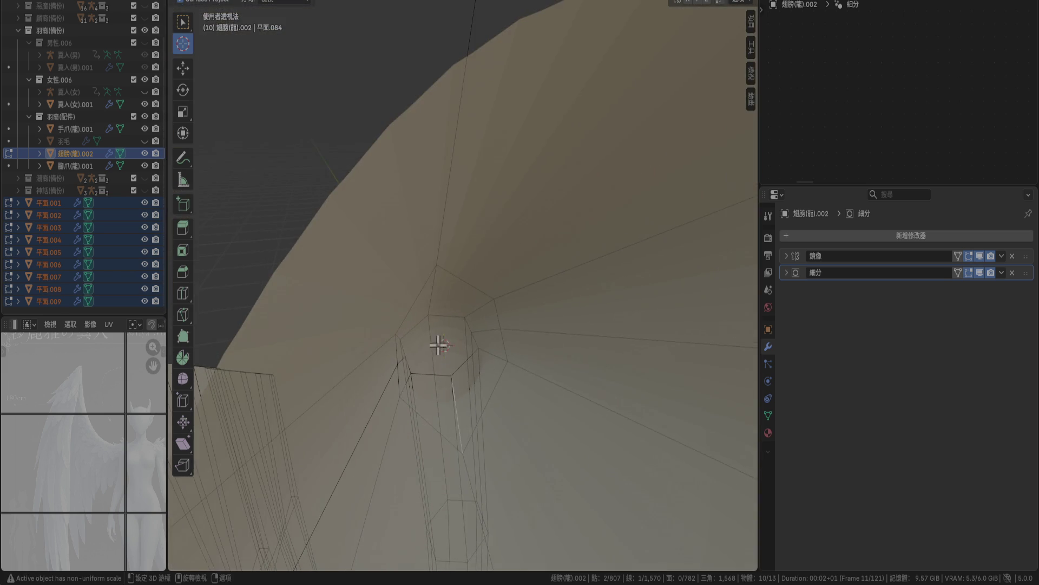
pyautogui.rightClick(471, 336)
pyautogui.press('Escape')
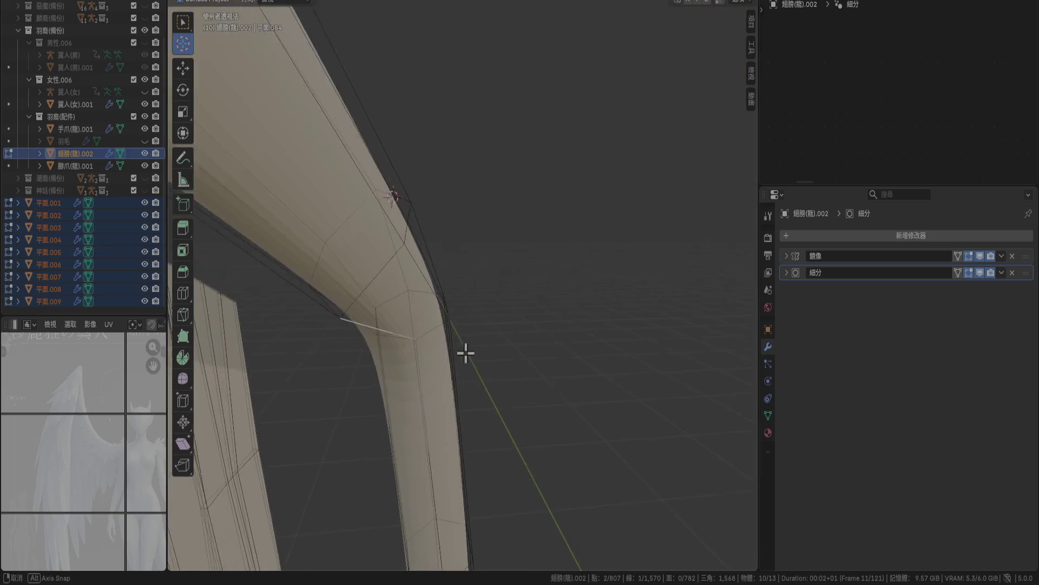
pyautogui.moveTo(492, 356)
pyautogui.mouseDown(button='middle')
pyautogui.moveTo(464, 353)
pyautogui.moveTo(433, 314)
pyautogui.mouseUp(button='middle')
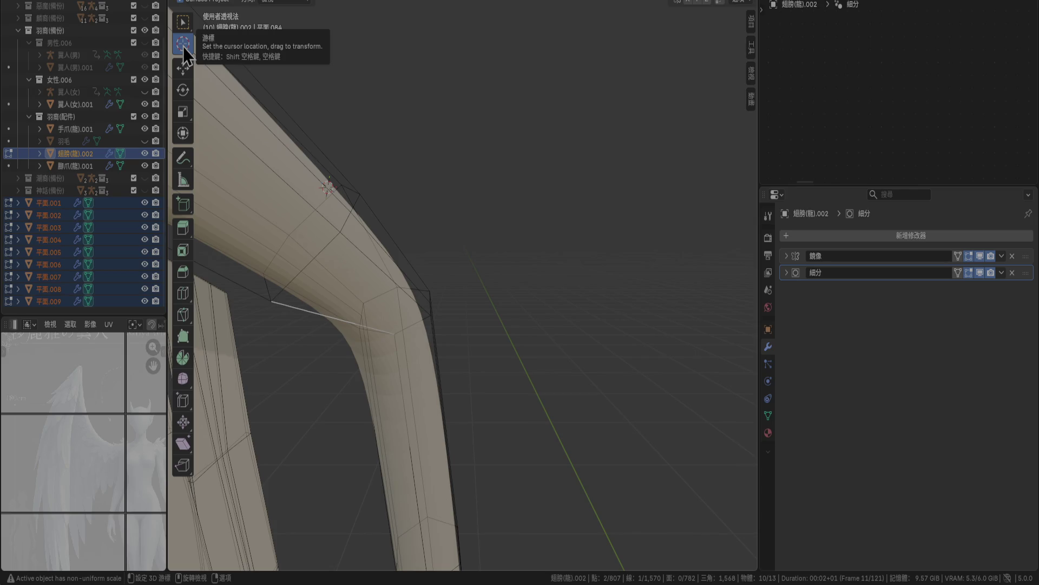
pyautogui.hotkey('shift', 'space')
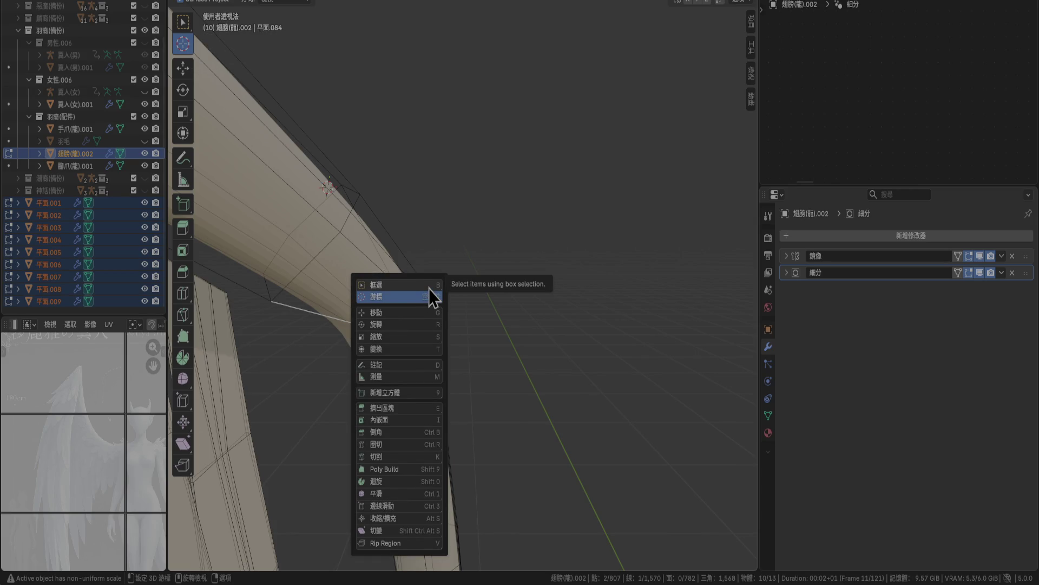
pyautogui.click(394, 296)
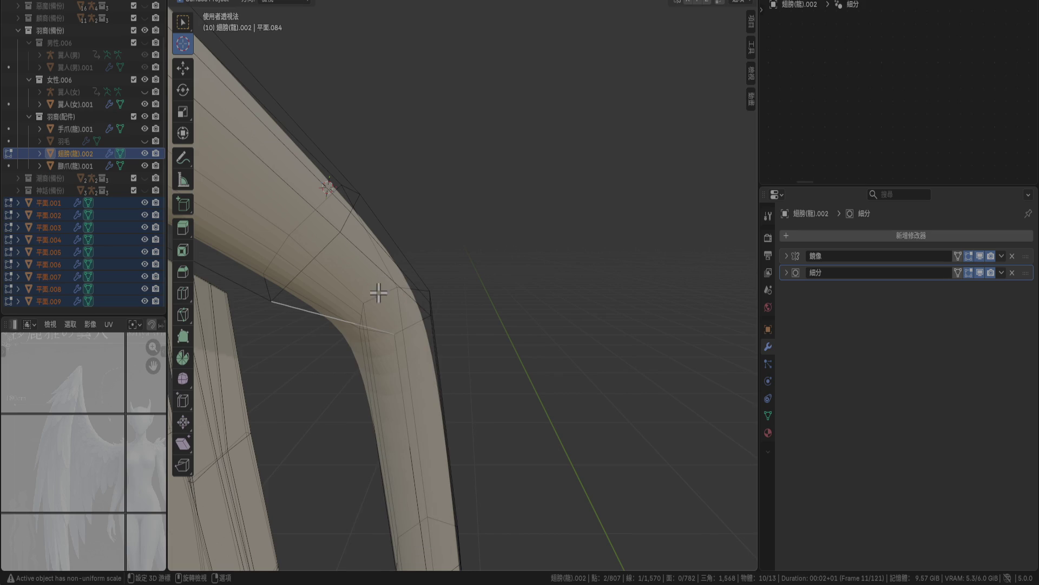
pyautogui.hotkey('shift', 'space')
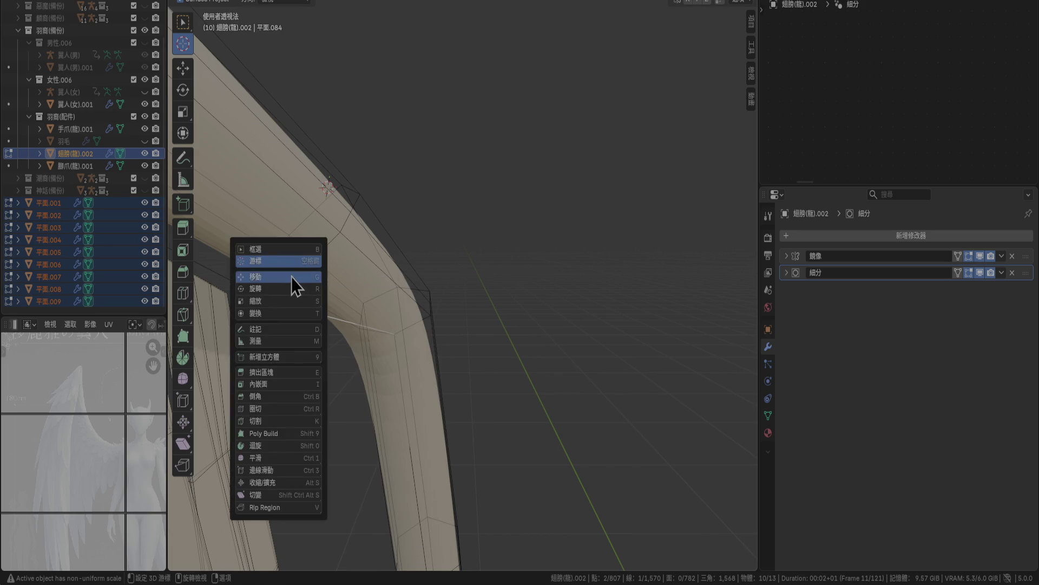
pyautogui.click(292, 278)
# Frame the selected vertex, return to the Cursor tool, and stop the accidental playback.
pyautogui.press('KP_Decimal')
pyautogui.hotkey('shift', 'space')
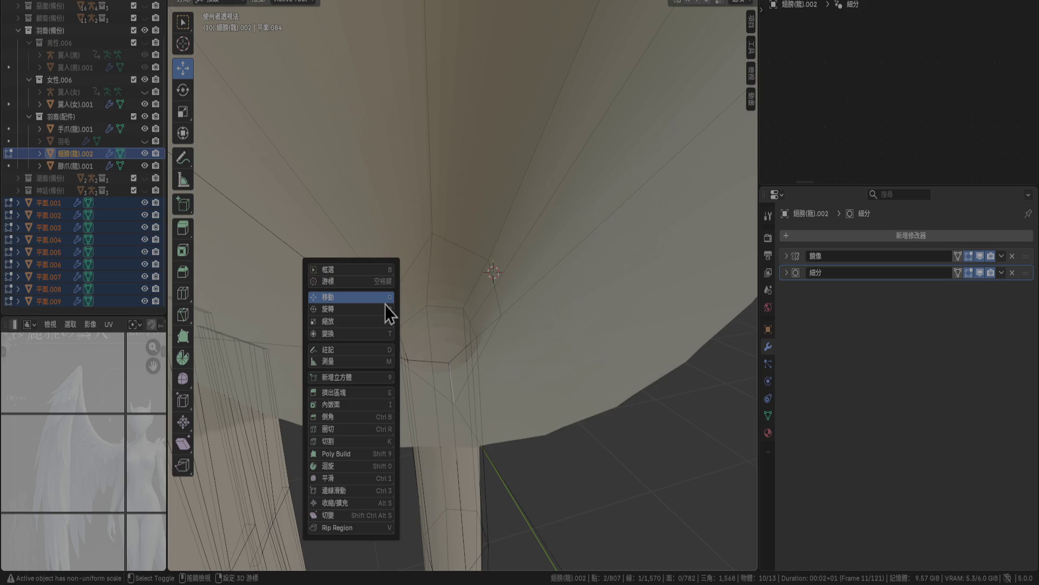
pyautogui.click(370, 281)
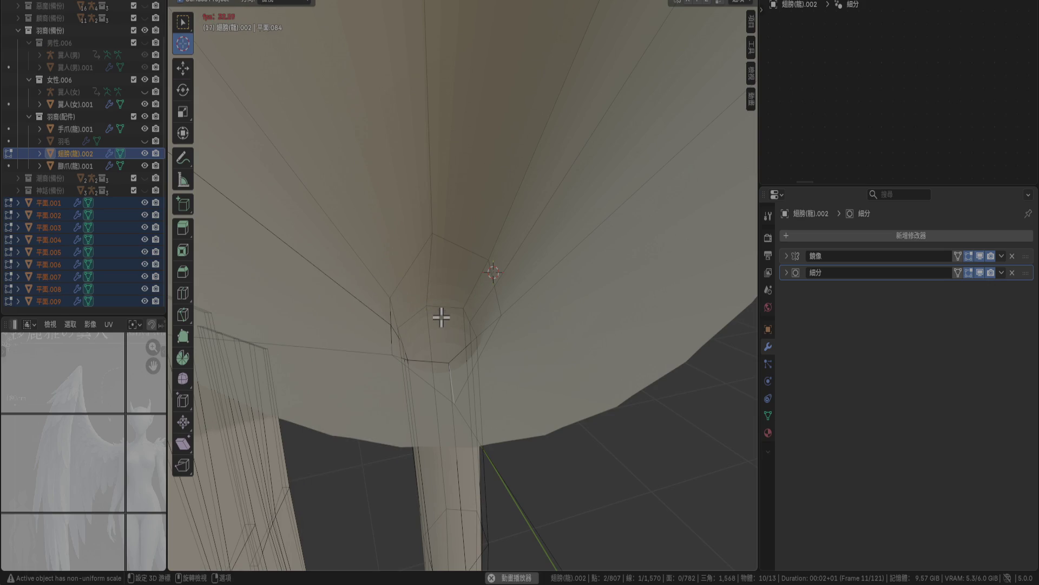
pyautogui.press('space')
pyautogui.moveTo(444, 321)
pyautogui.mouseDown(button='middle')
pyautogui.moveTo(420, 271)
pyautogui.moveTo(343, 271)
pyautogui.mouseUp(button='middle')
pyautogui.click(480, 341)
# Nudge the selected edge slightly with a trial move.
pyautogui.moveTo(364, 314)
pyautogui.mouseDown()
pyautogui.moveTo(346, 287)
pyautogui.moveTo(348, 342)
pyautogui.moveTo(436, 276)
pyautogui.mouseUp()
pyautogui.click(373, 297)
pyautogui.moveTo(373, 296); pyautogui.dragTo(464, 325, button='middle')
# Set the move's X, Y and Z offsets to 0 m and show the transform values.
pyautogui.click(330, 491)
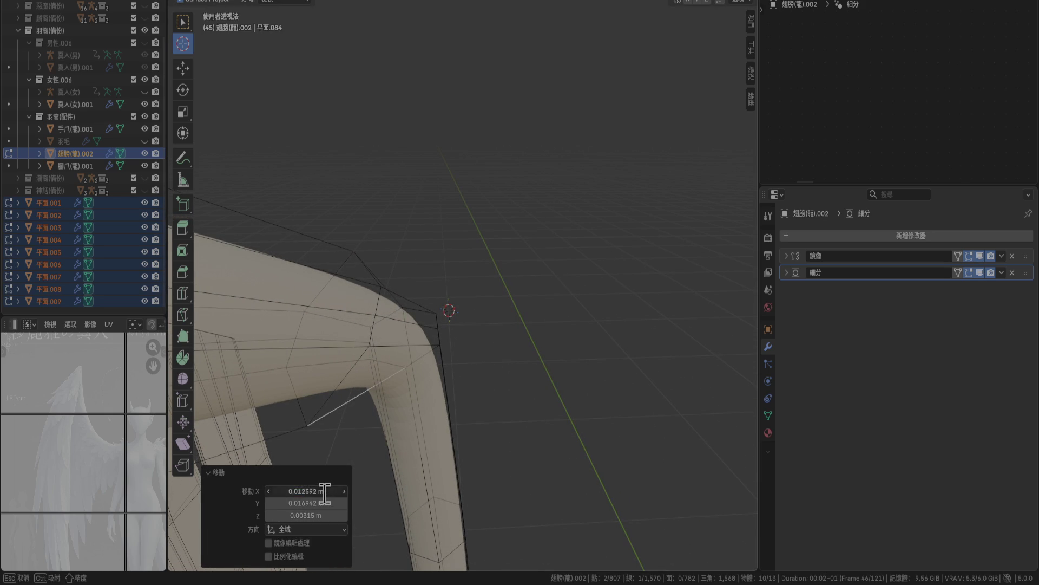
pyautogui.write('00')
pyautogui.press('Return')
pyautogui.click(305, 503)
pyautogui.write('0')
pyautogui.press('Return')
pyautogui.click(312, 515)
pyautogui.write('0')
pyautogui.press('Return')
pyautogui.moveTo(395, 448)
pyautogui.mouseDown(button='middle')
pyautogui.moveTo(362, 411)
pyautogui.moveTo(408, 387)
pyautogui.mouseUp(button='middle')
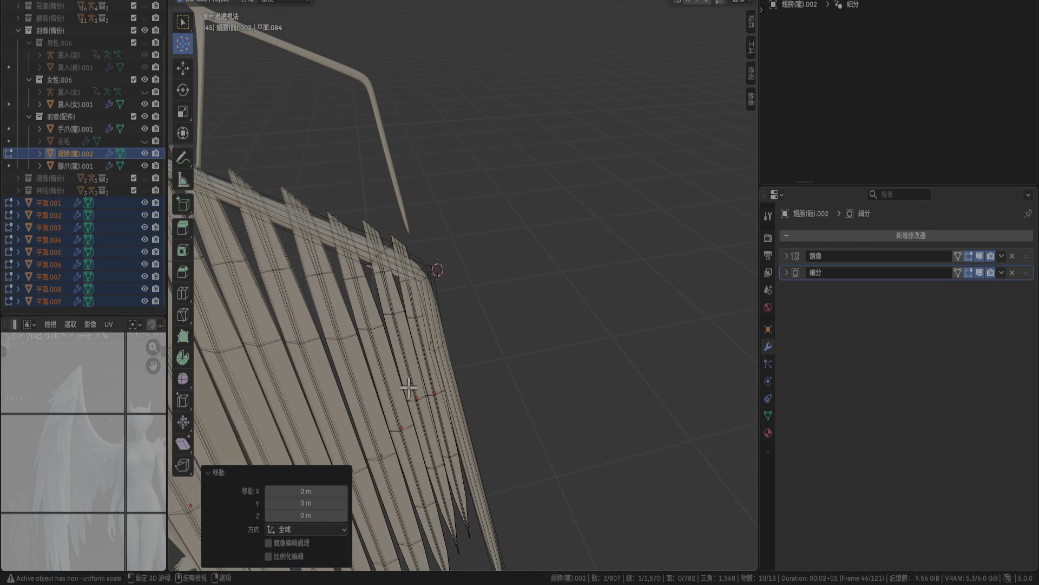
pyautogui.click(752, 26)
# Set the selection's median X to 0 m, then undo the change.
pyautogui.click(707, 46)
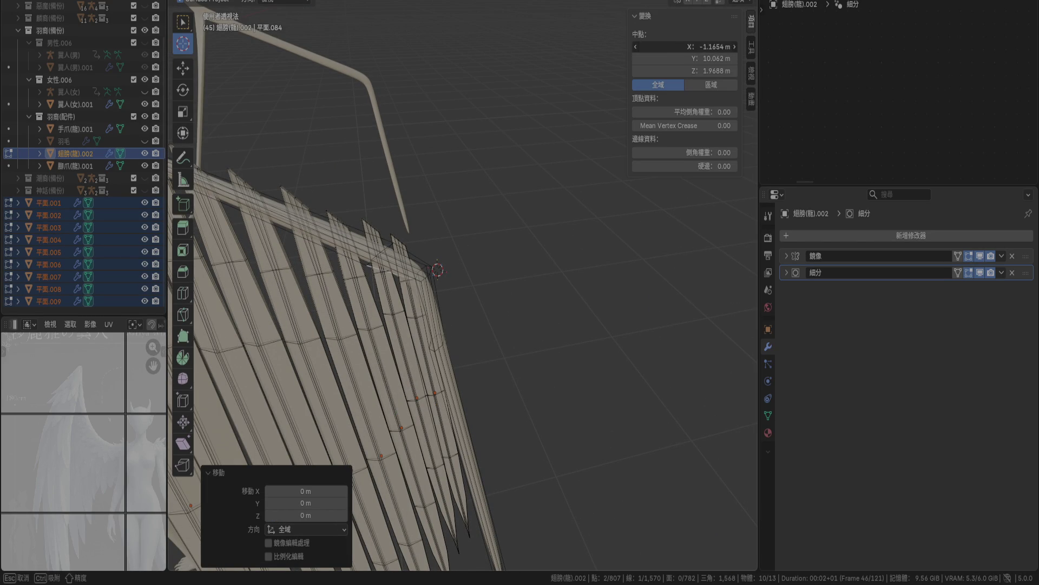
pyautogui.write('00')
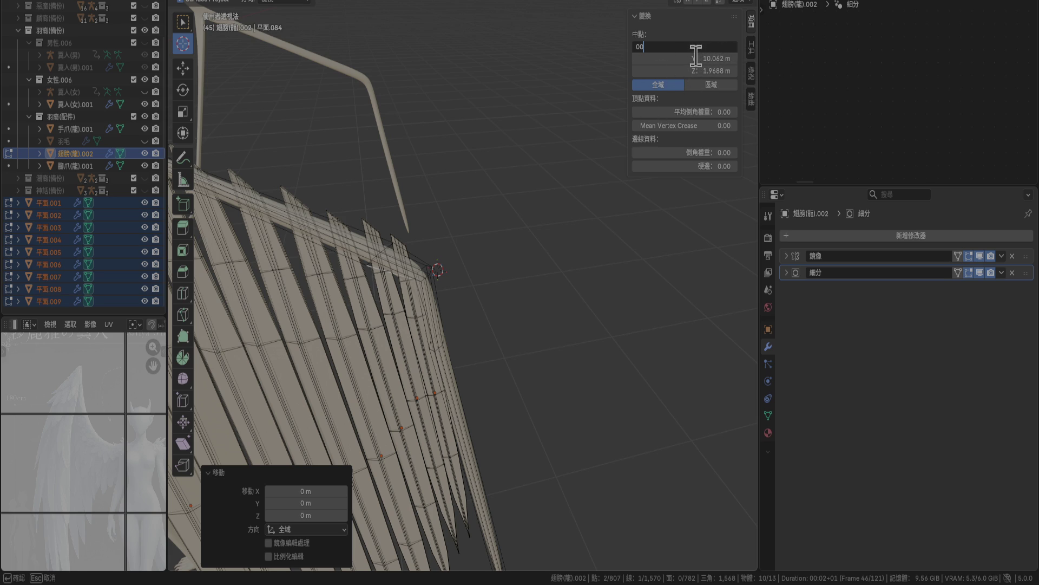
pyautogui.press('Return')
pyautogui.scroll(-5, 481, 283)
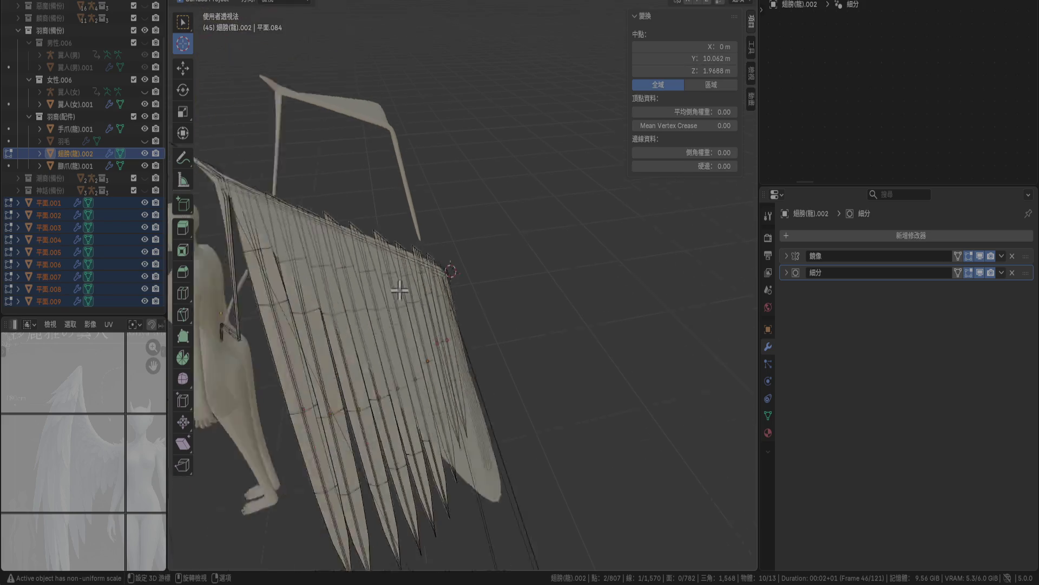
pyautogui.moveTo(490, 271)
pyautogui.mouseDown(button='middle')
pyautogui.moveTo(589, 211)
pyautogui.moveTo(570, 197)
pyautogui.moveTo(590, 199)
pyautogui.moveTo(572, 202)
pyautogui.mouseUp(button='middle')
pyautogui.hotkey('ctrl', 'z')
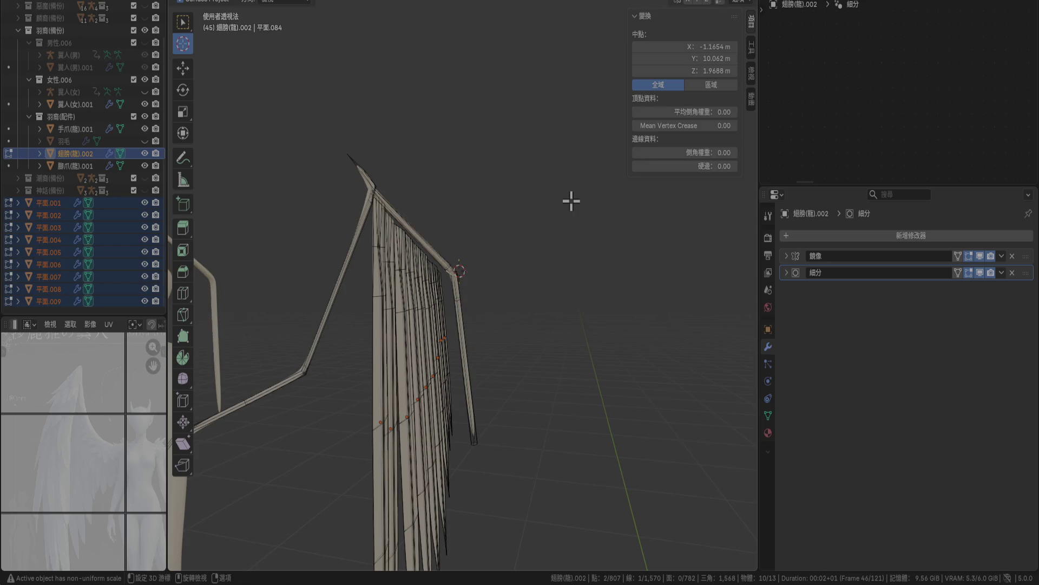
# Clear the vertex selection and place the 3D cursor above the wing.
pyautogui.click(527, 205)
pyautogui.click(499, 223)
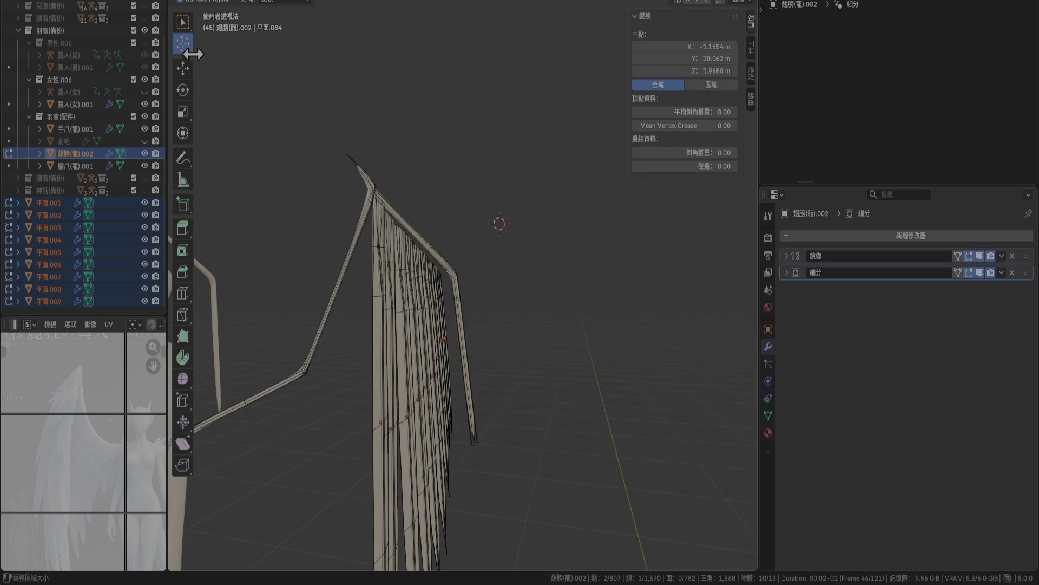
pyautogui.click(183, 22)
pyautogui.click(426, 142)
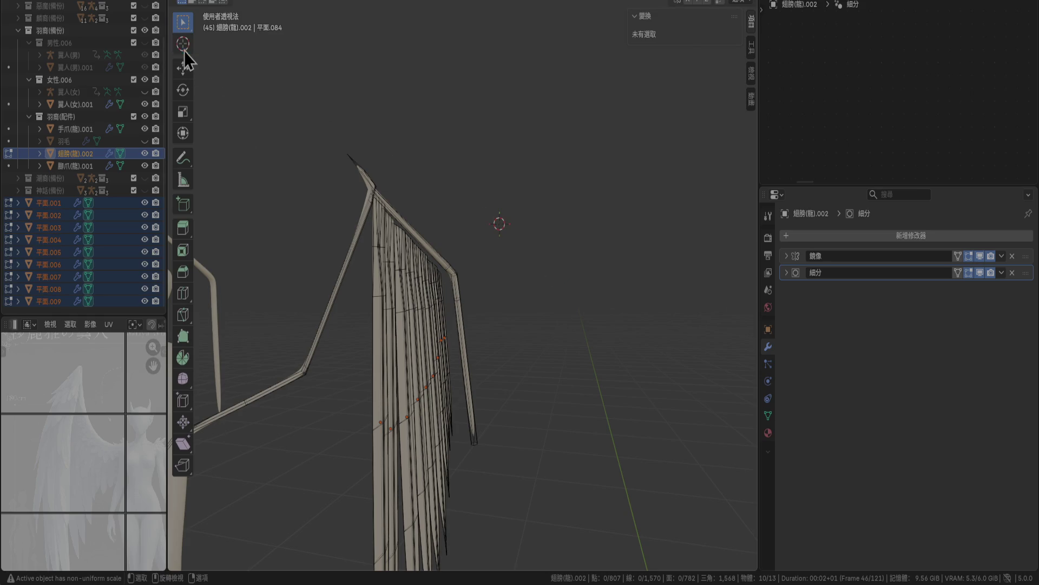
pyautogui.click(183, 44)
pyautogui.click(660, 133)
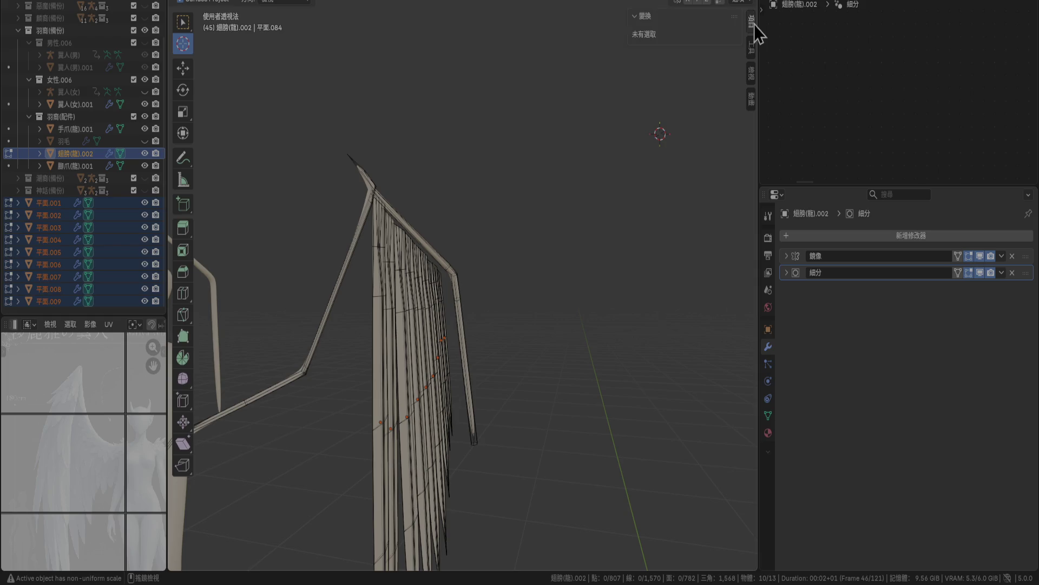
# Browse the sidebar's Tool, View and Animation tabs, checking the cursor orientation choices.
pyautogui.click(752, 50)
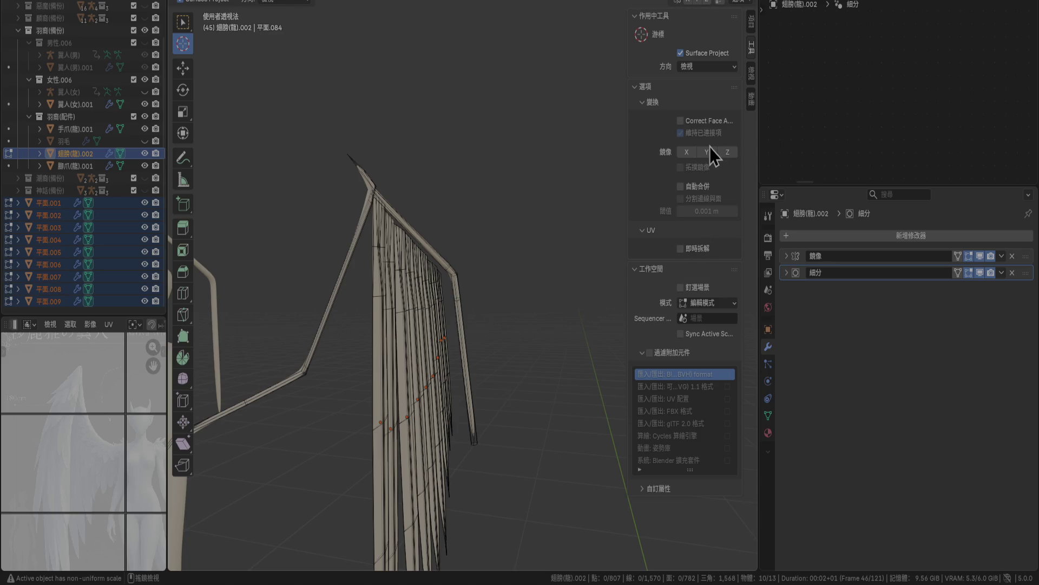
pyautogui.click(712, 66)
pyautogui.click(752, 74)
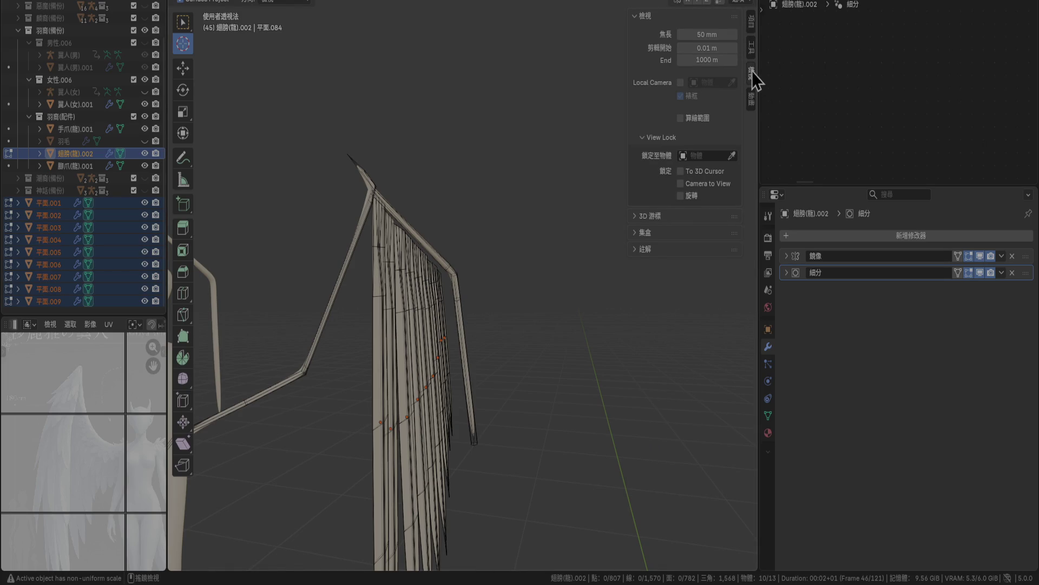
pyautogui.click(752, 99)
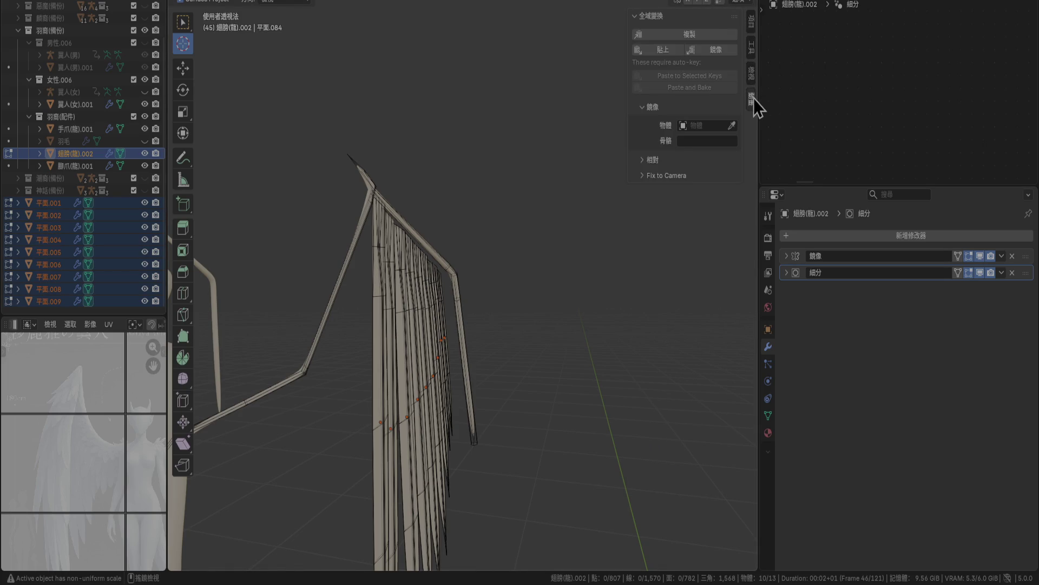
pyautogui.click(648, 18)
pyautogui.moveTo(605, 186); pyautogui.dragTo(567, 226, button='middle')
pyautogui.moveTo(509, 281)
pyautogui.mouseDown(button='middle')
pyautogui.moveTo(525, 411)
pyautogui.moveTo(571, 325)
pyautogui.moveTo(510, 295)
pyautogui.mouseUp(button='middle')
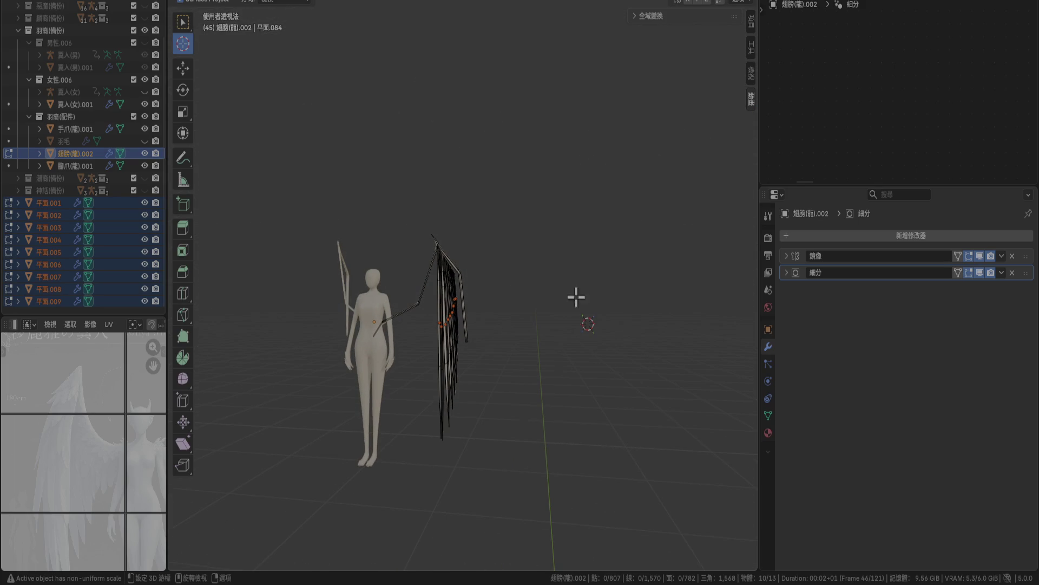
# Place the 3D cursor at the mannequin's feet using front and right orthographic views.
pyautogui.press('KP_1')
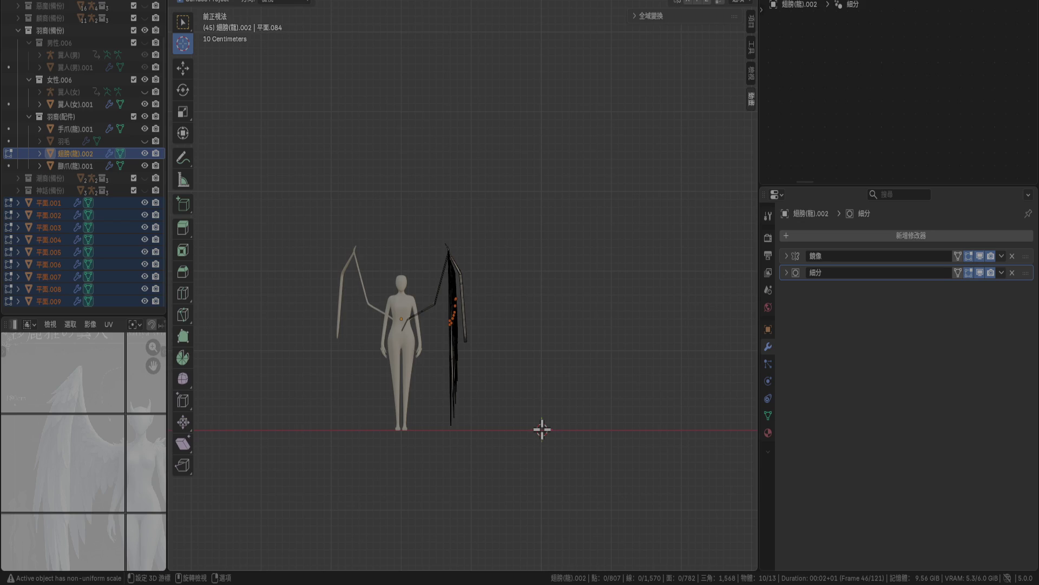
pyautogui.press('KP_3')
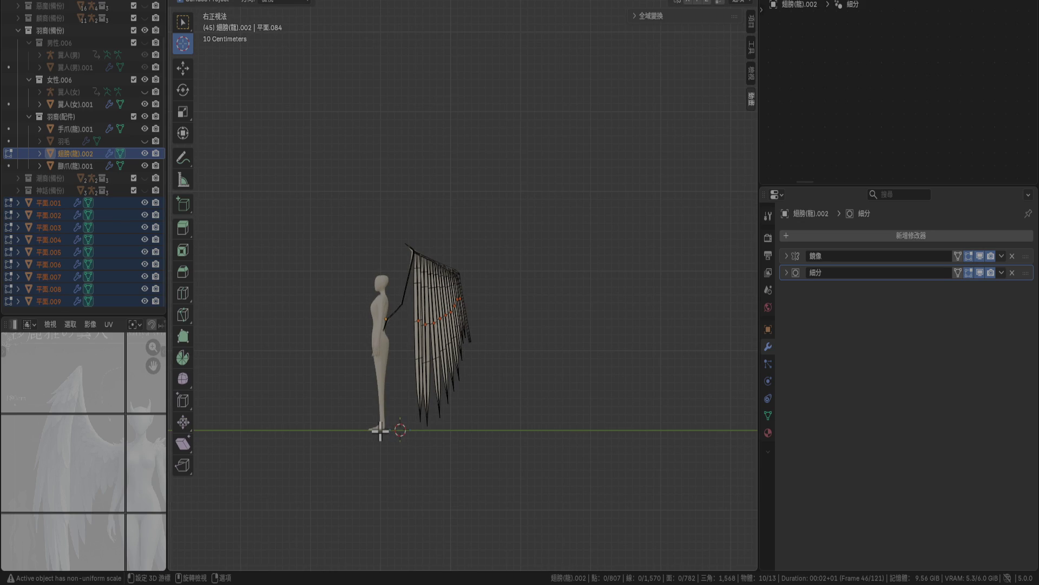
pyautogui.press('KP_1')
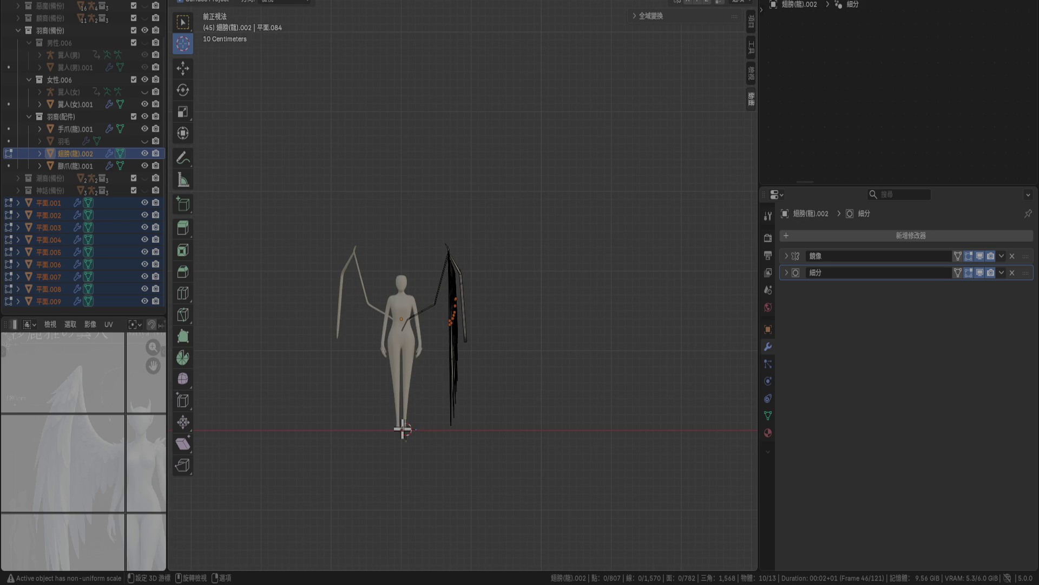
pyautogui.press('KP_3')
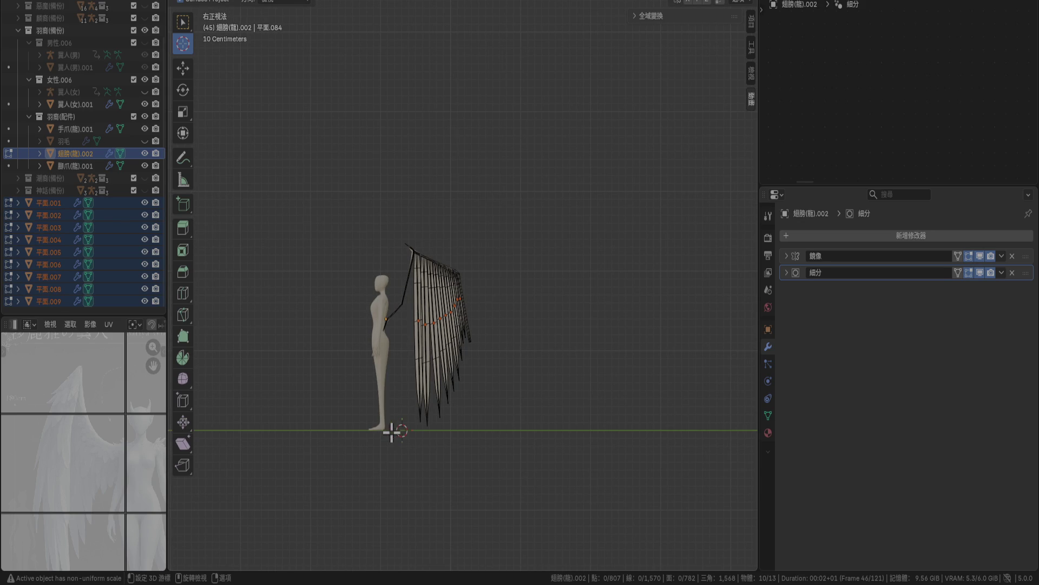
pyautogui.click(382, 430)
pyautogui.press('KP_1')
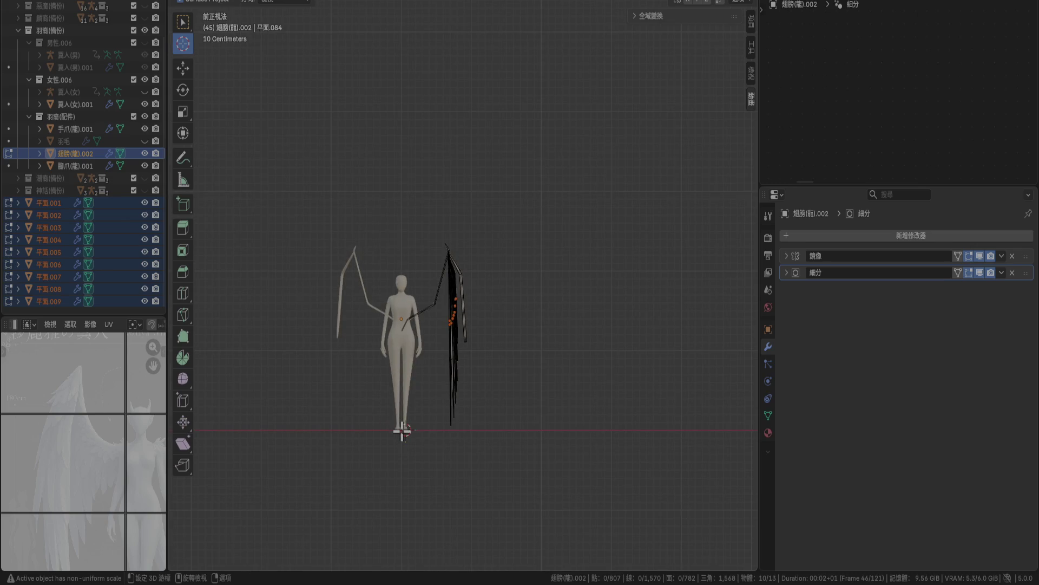
pyautogui.press('KP_3')
# Zoom in on the feet from side and front to confirm the cursor sits on the floor.
pyautogui.scroll(5, 355, 447)
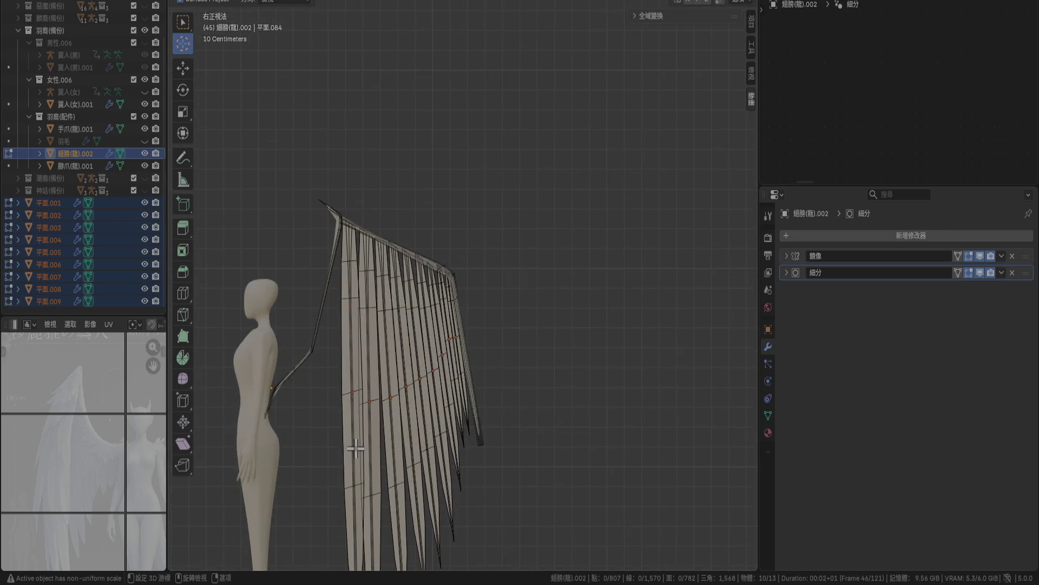
pyautogui.keyDown('shift'); pyautogui.moveTo(354, 447); pyautogui.dragTo(512, 223, button='middle'); pyautogui.keyUp('shift')
pyautogui.scroll(2, 571, 309)
pyautogui.scroll(2, 607, 239)
pyautogui.keyDown('shift'); pyautogui.moveTo(608, 239); pyautogui.dragTo(483, 296, button='middle'); pyautogui.keyUp('shift')
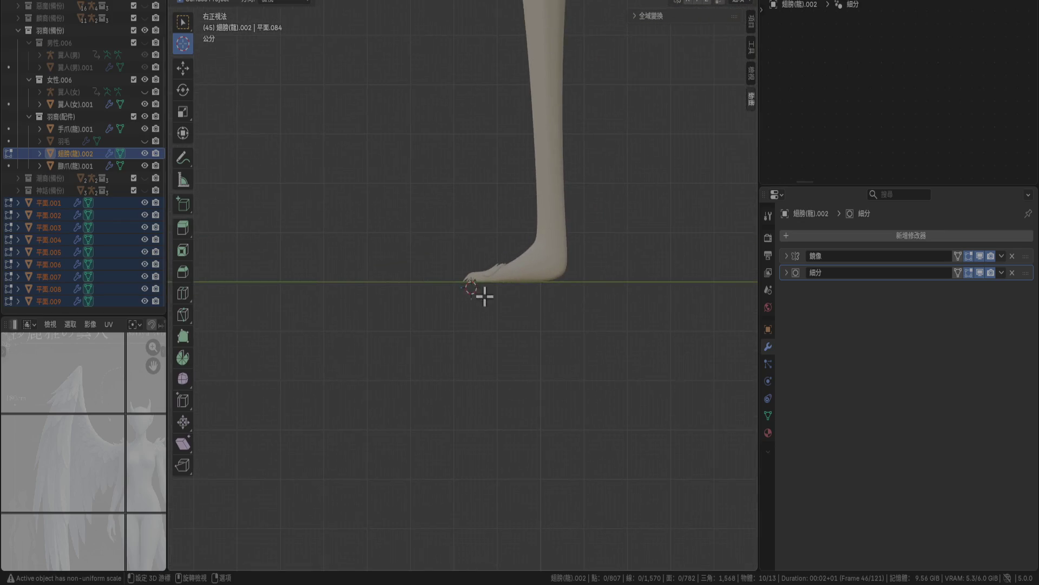
pyautogui.scroll(3, 483, 295)
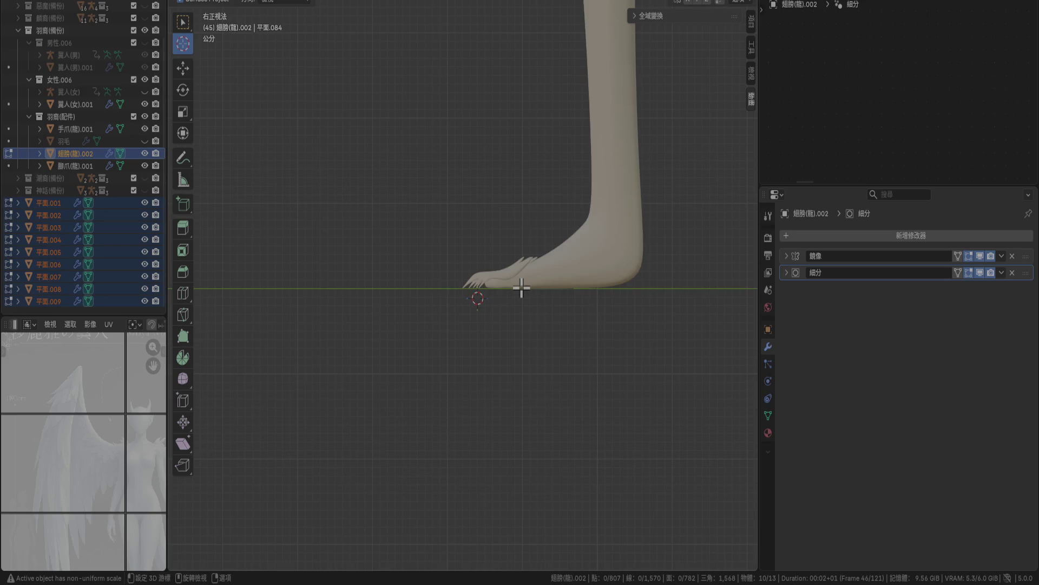
pyautogui.press('KP_1')
pyautogui.scroll(-3, 379, 300)
pyautogui.moveTo(340, 302)
pyautogui.keyDown('shift'); pyautogui.mouseDown(button='middle')
pyautogui.moveTo(555, 294)
pyautogui.moveTo(457, 291)
pyautogui.mouseUp(button='middle'); pyautogui.keyUp('shift')
pyautogui.scroll(2, 545, 287)
pyautogui.scroll(4, 491, 309)
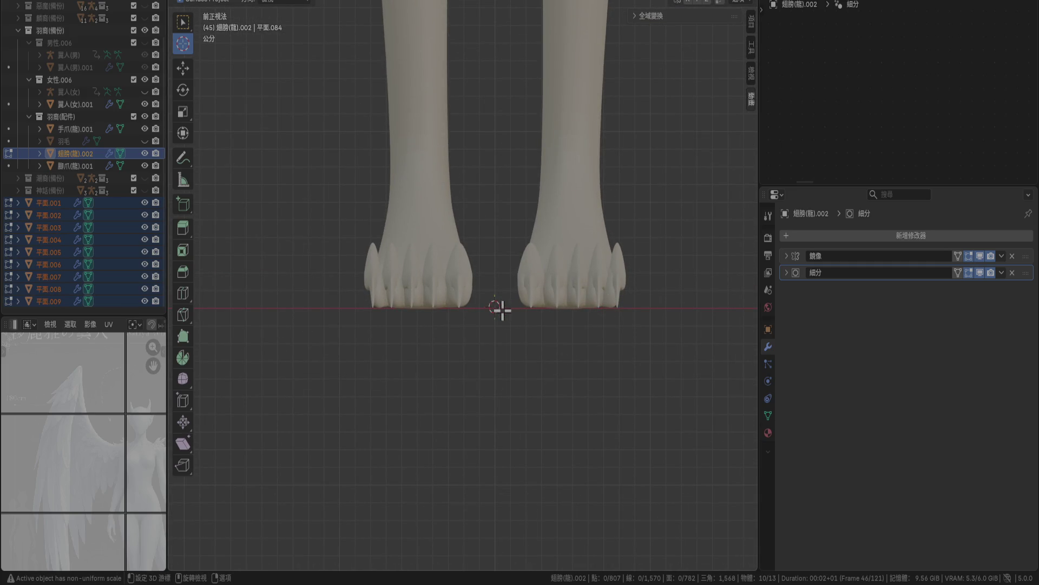
pyautogui.press('KP_3')
pyautogui.scroll(-4, 499, 304)
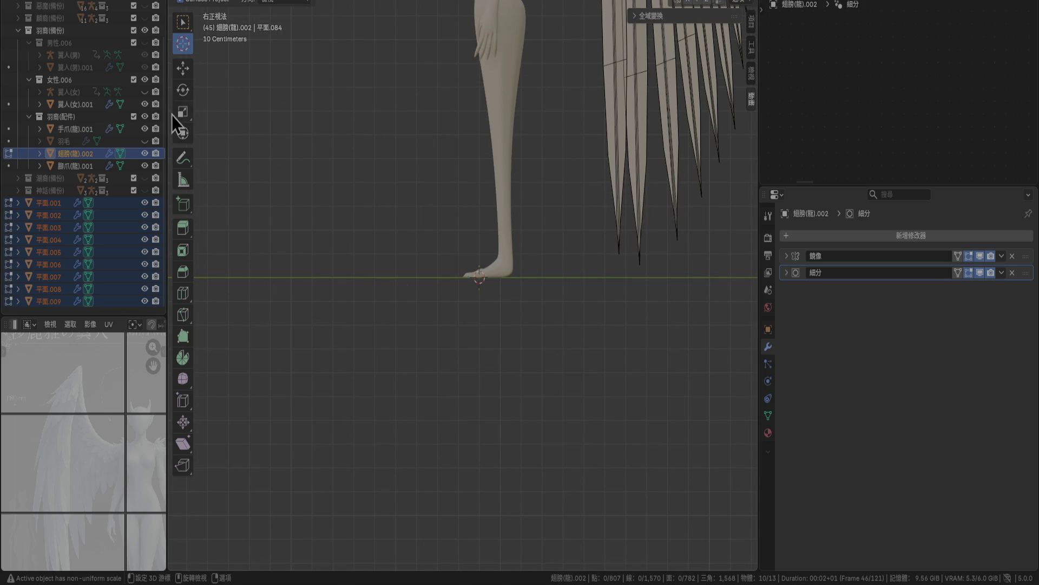
pyautogui.click(182, 23)
# Orbit into perspective around the wing and pick feather plane 平面.009.
pyautogui.keyDown('shift'); pyautogui.moveTo(471, 109); pyautogui.dragTo(306, 496, button='middle'); pyautogui.keyUp('shift')
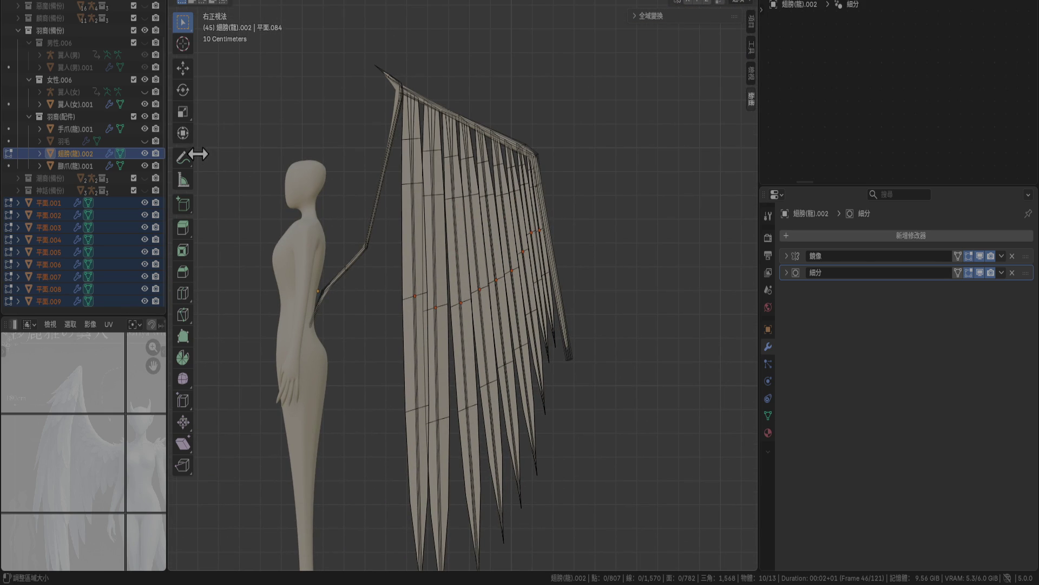
pyautogui.moveTo(421, 255); pyautogui.dragTo(202, 218, button='middle')
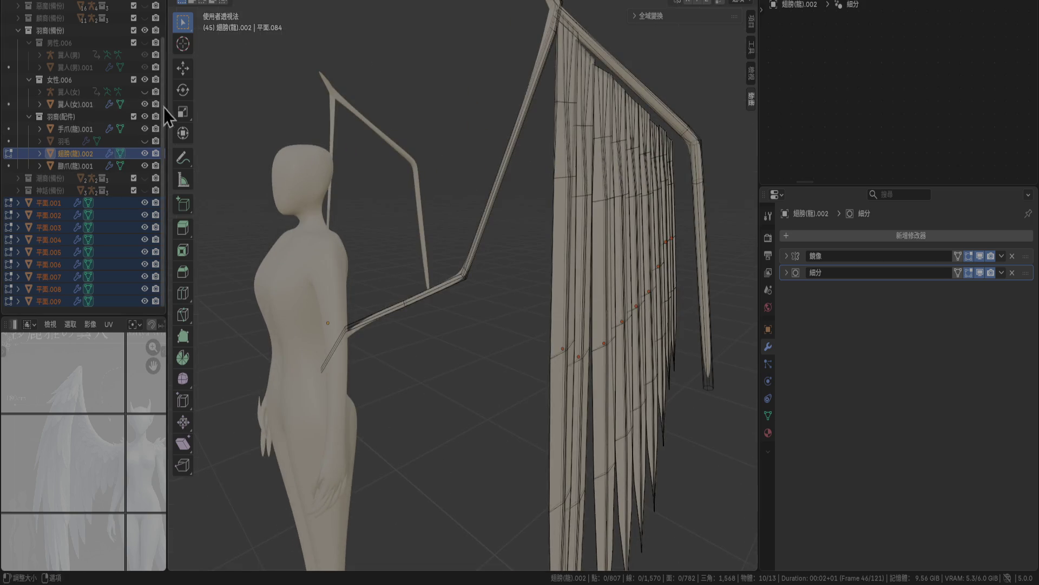
pyautogui.click(183, 132)
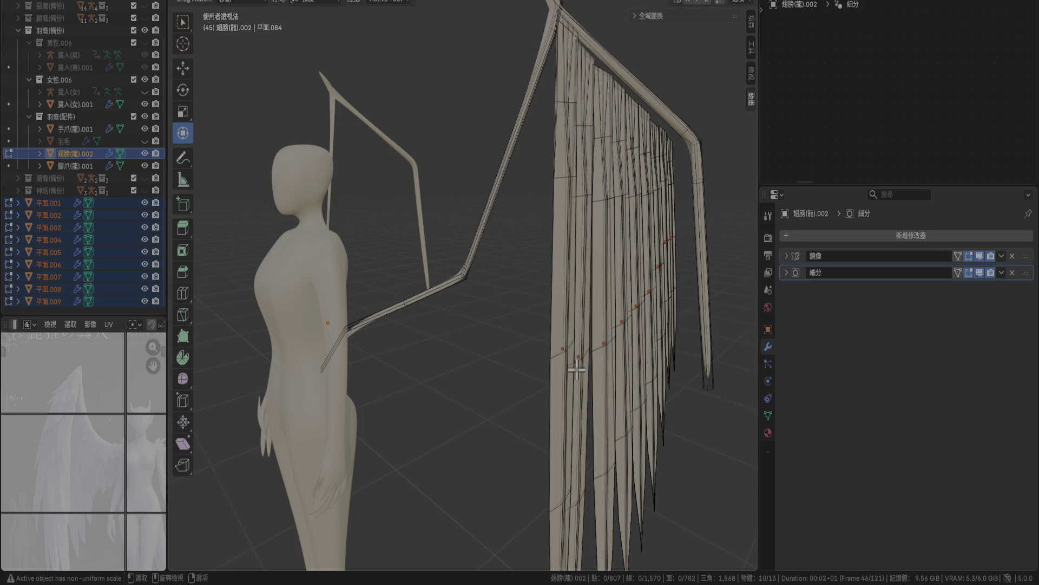
pyautogui.click(183, 22)
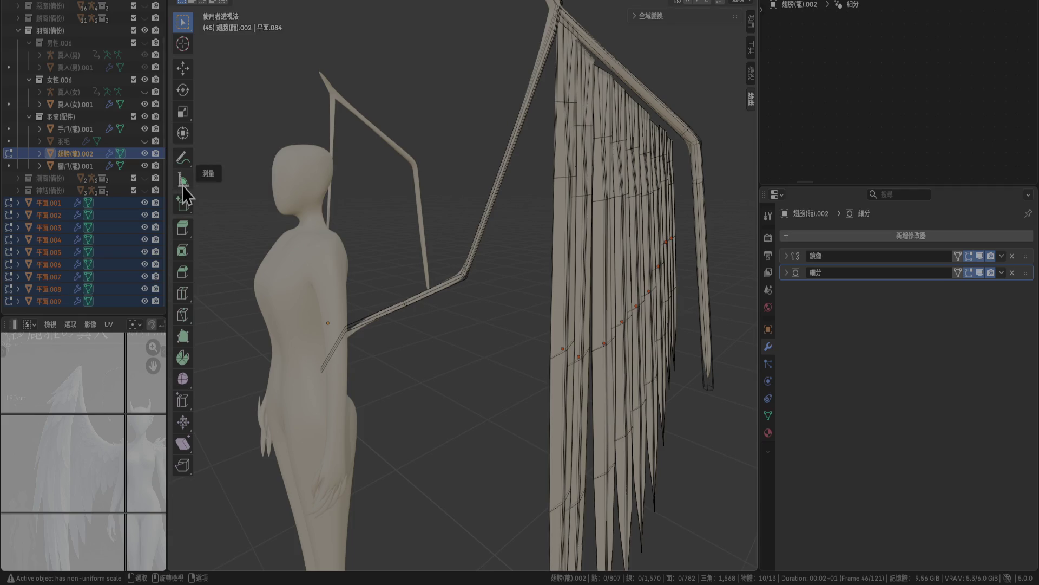
pyautogui.click(184, 186)
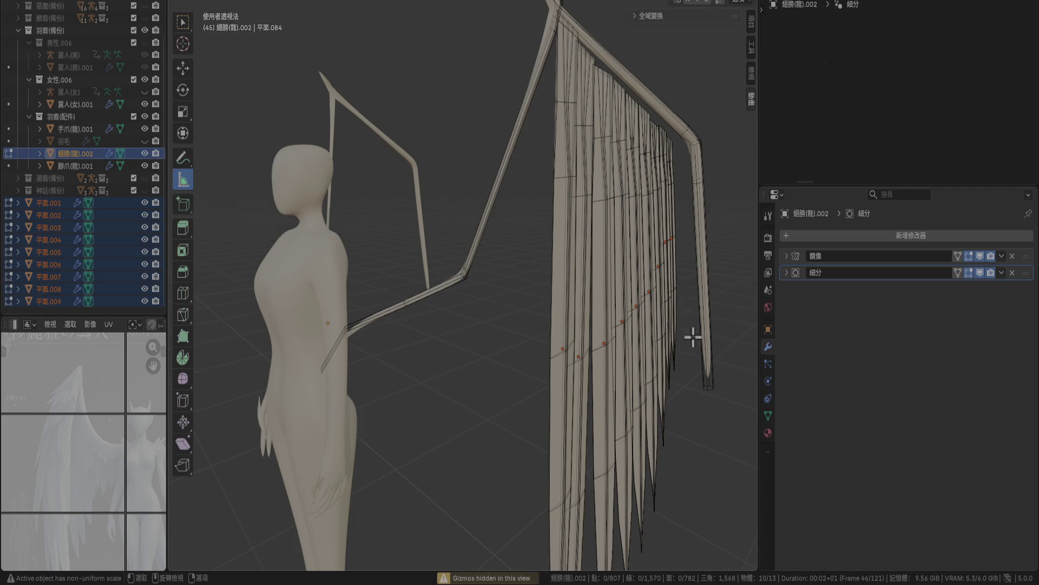
pyautogui.click(561, 230)
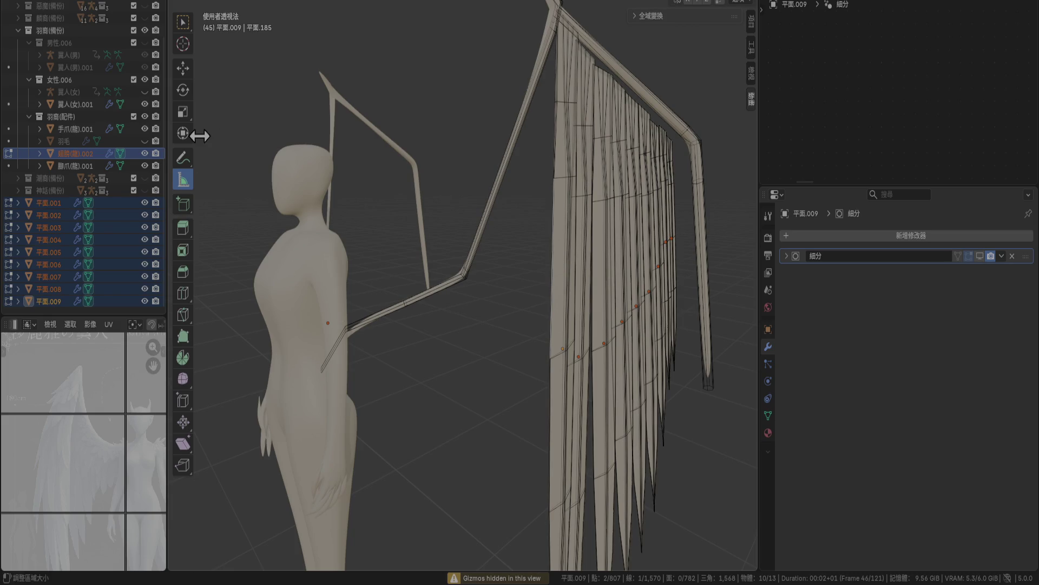
pyautogui.click(184, 22)
# Orbit and zoom around the feather strips to inspect them, then return to Object Mode.
pyautogui.moveTo(517, 177); pyautogui.dragTo(460, 179, button='middle')
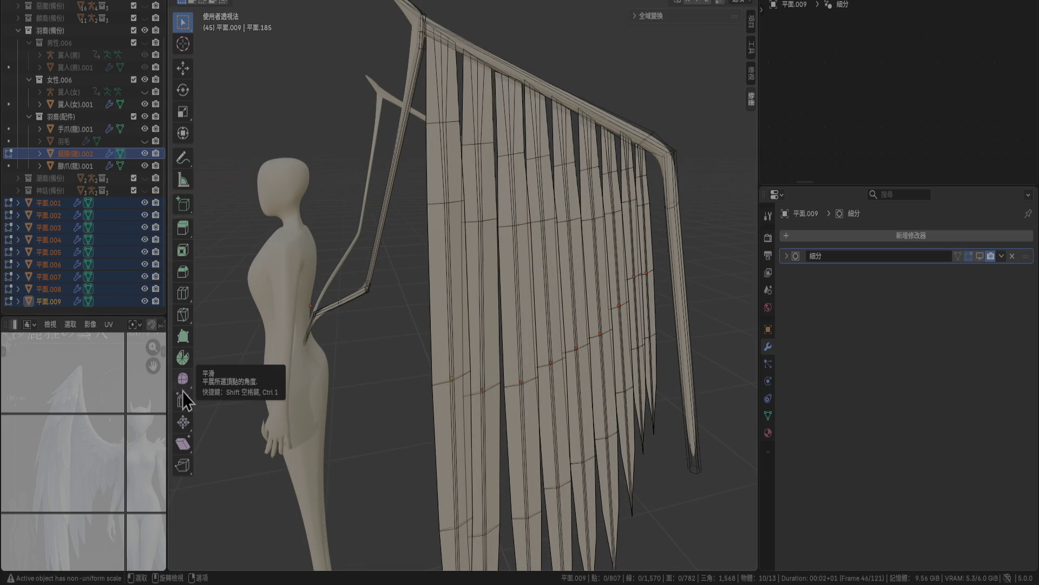
pyautogui.click(187, 384)
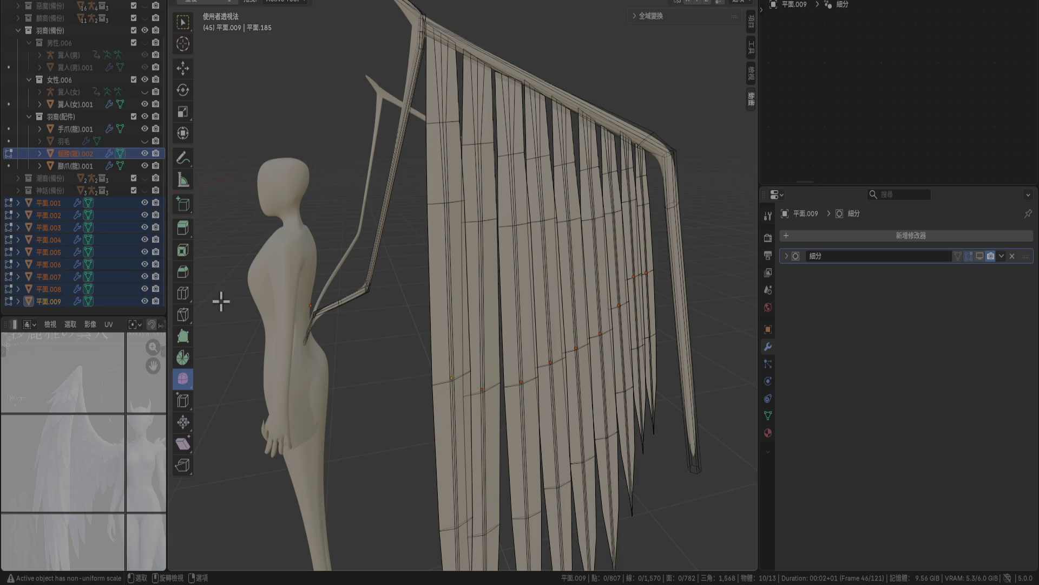
pyautogui.click(181, 27)
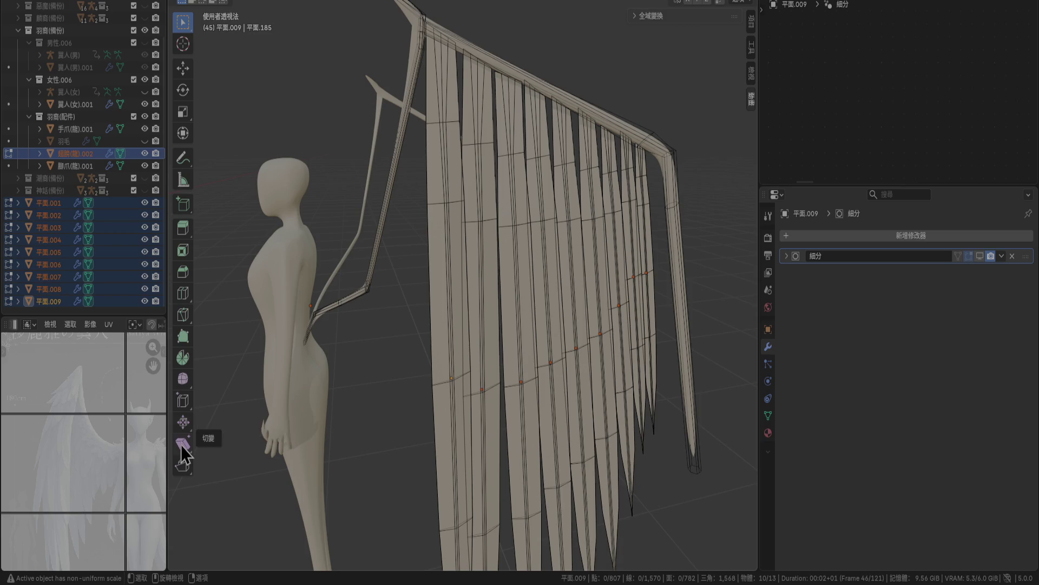
pyautogui.moveTo(301, 375); pyautogui.dragTo(422, 395, button='middle')
pyautogui.scroll(10, 553, 371)
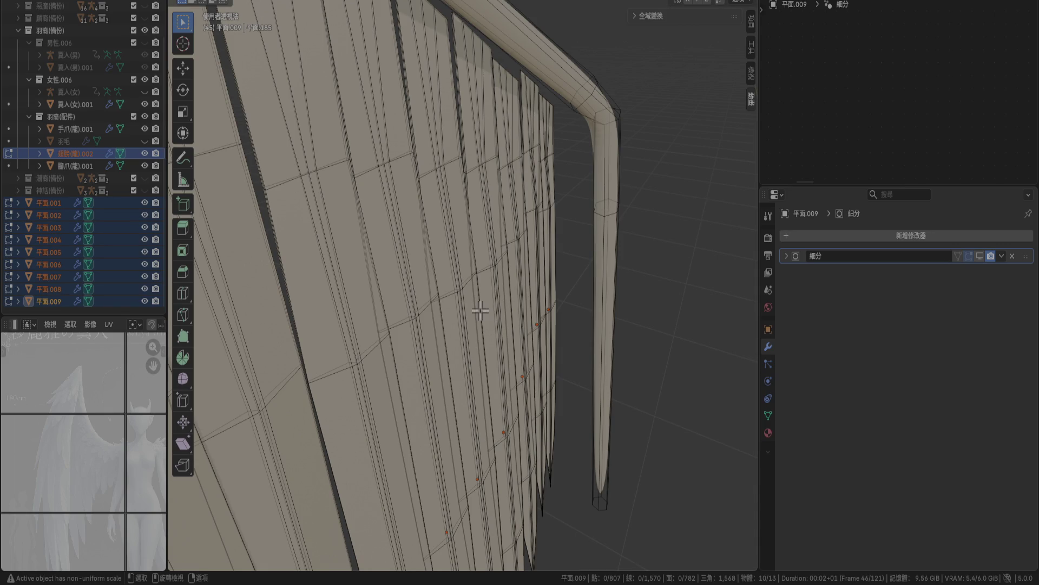
pyautogui.moveTo(441, 341)
pyautogui.mouseDown(button='middle')
pyautogui.moveTo(524, 269)
pyautogui.moveTo(501, 253)
pyautogui.mouseUp(button='middle')
pyautogui.moveTo(487, 162); pyautogui.dragTo(448, 162, button='middle')
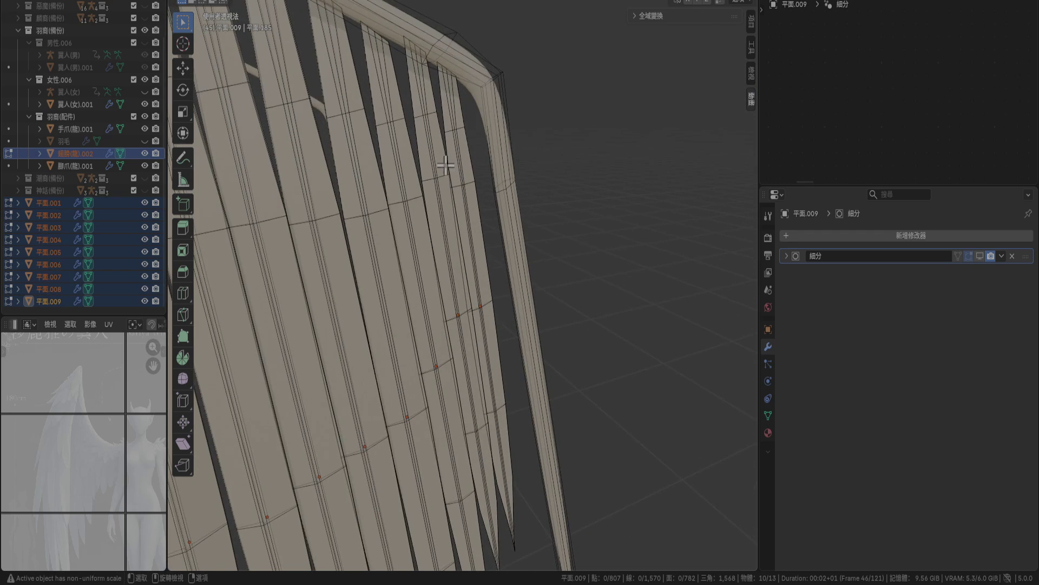
pyautogui.press('Tab')
# Enter Edit Mode on 平面.008 and the wing frame, with 平面.008 as the working object.
pyautogui.click(457, 133)
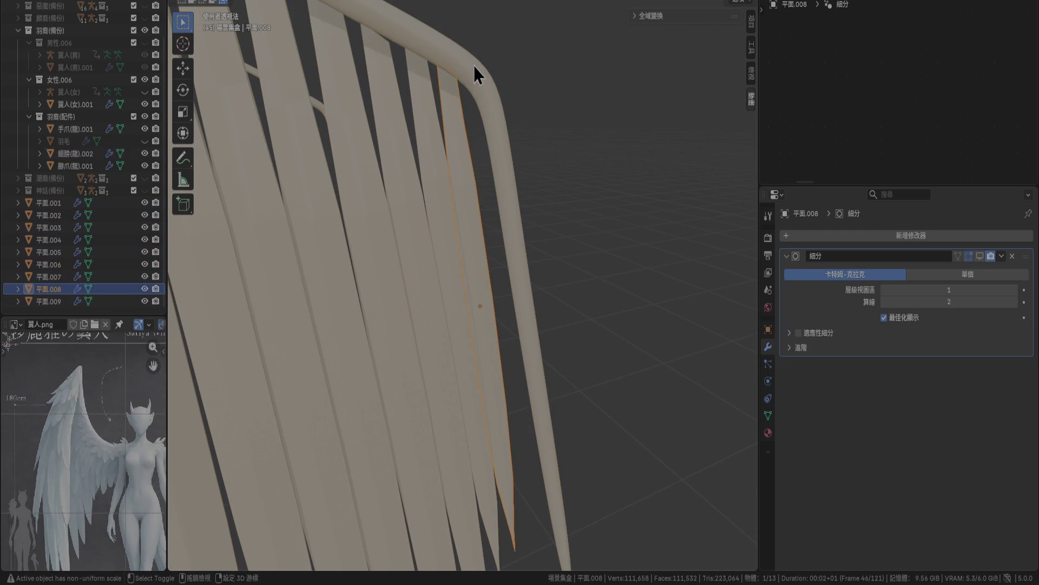
pyautogui.keyDown('shift'); pyautogui.click(473, 66); pyautogui.keyUp('shift')
pyautogui.press('Tab')
pyautogui.moveTo(464, 127); pyautogui.dragTo(469, 89, button='middle')
pyautogui.click(57, 292)
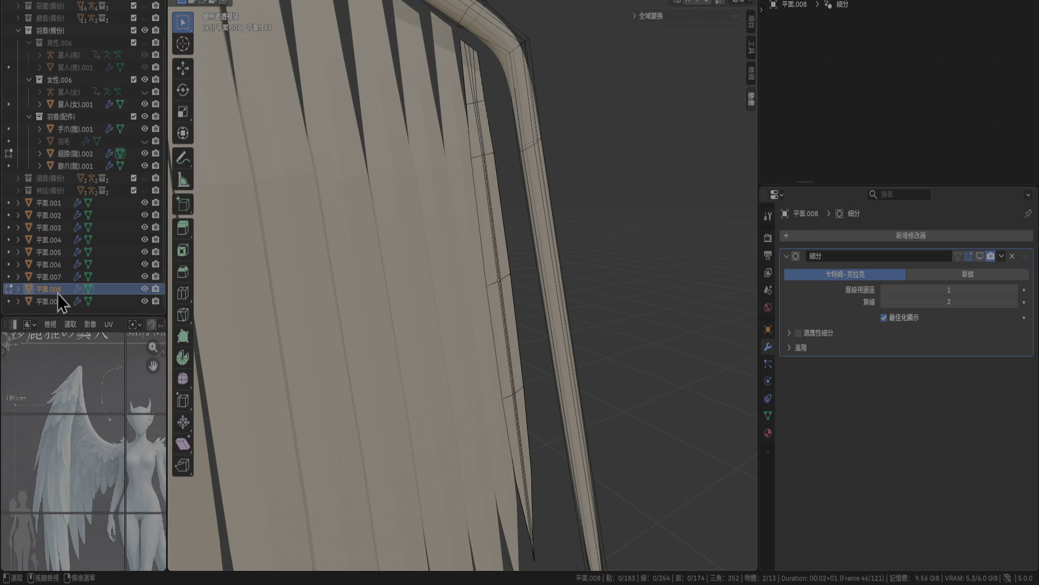
# Try face-loop, edge-loop and linked selections on sections of the 平面.008 strip.
pyautogui.keyDown('alt'); pyautogui.click(485, 108); pyautogui.keyUp('alt')
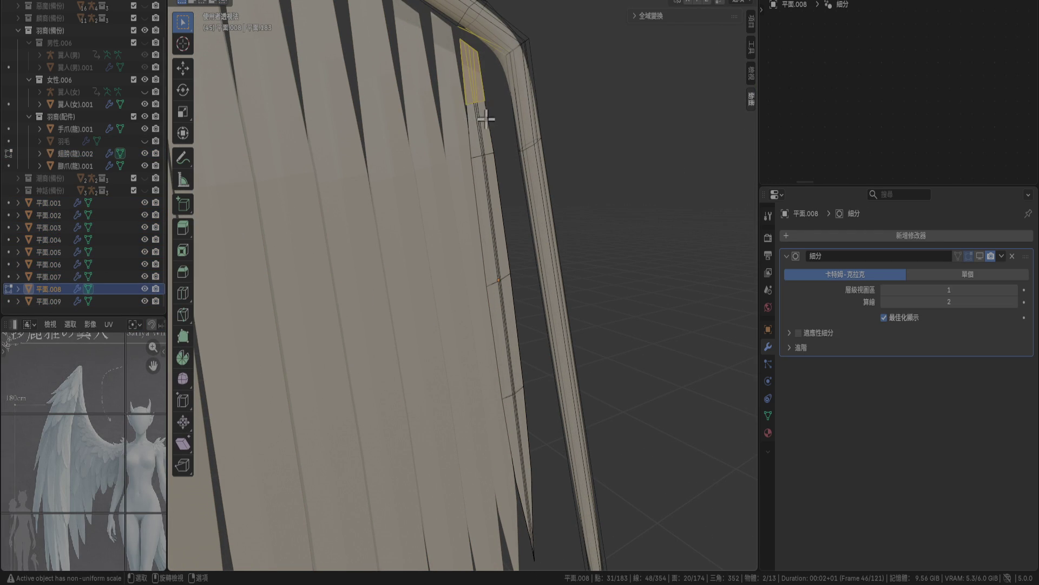
pyautogui.moveTo(491, 88); pyautogui.dragTo(470, 207, button='middle')
pyautogui.click(518, 234)
pyautogui.scroll(5, 517, 235)
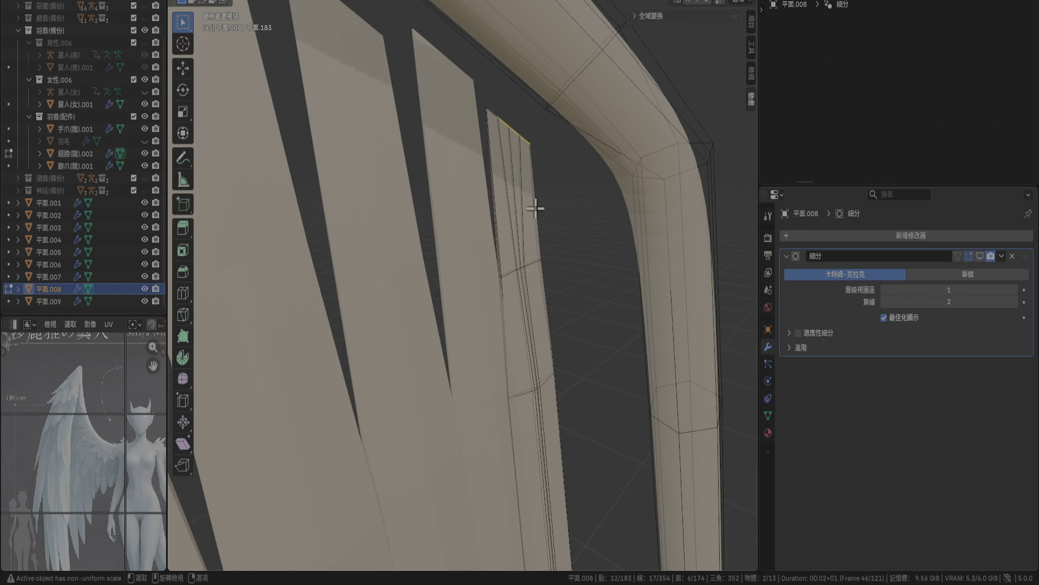
pyautogui.keyDown('alt'); pyautogui.click(529, 173); pyautogui.keyUp('alt')
pyautogui.hotkey('ctrl', 'l')
pyautogui.keyDown('alt'); pyautogui.click(536, 259); pyautogui.keyUp('alt')
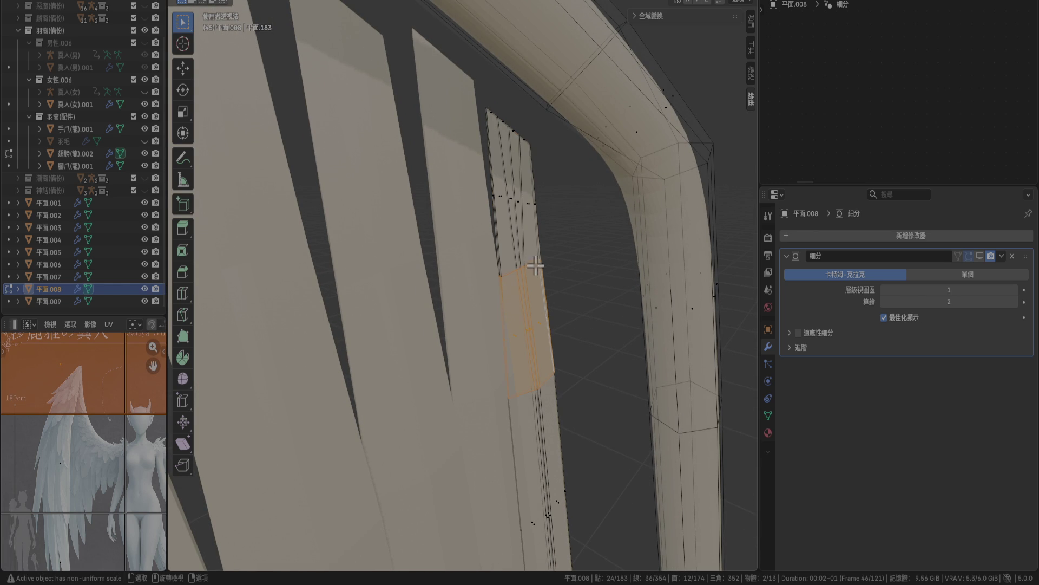
# Box-select the entire thin strip in top view, then review it against the feather fan.
pyautogui.press('KP_7')
pyautogui.moveTo(561, 276)
pyautogui.keyDown('shift'); pyautogui.mouseDown(button='middle')
pyautogui.moveTo(650, 295)
pyautogui.moveTo(585, 249)
pyautogui.mouseUp(button='middle'); pyautogui.keyUp('shift')
pyautogui.keyDown('shift'); pyautogui.moveTo(543, 246); pyautogui.dragTo(615, 395); pyautogui.keyUp('shift')
pyautogui.keyDown('shift'); pyautogui.moveTo(553, 338); pyautogui.dragTo(596, 420); pyautogui.keyUp('shift')
pyautogui.moveTo(596, 420)
pyautogui.keyDown('shift'); pyautogui.mouseDown(button='middle')
pyautogui.moveTo(510, 273)
pyautogui.moveTo(440, 206)
pyautogui.mouseUp(button='middle'); pyautogui.keyUp('shift')
pyautogui.scroll(3, 471, 197)
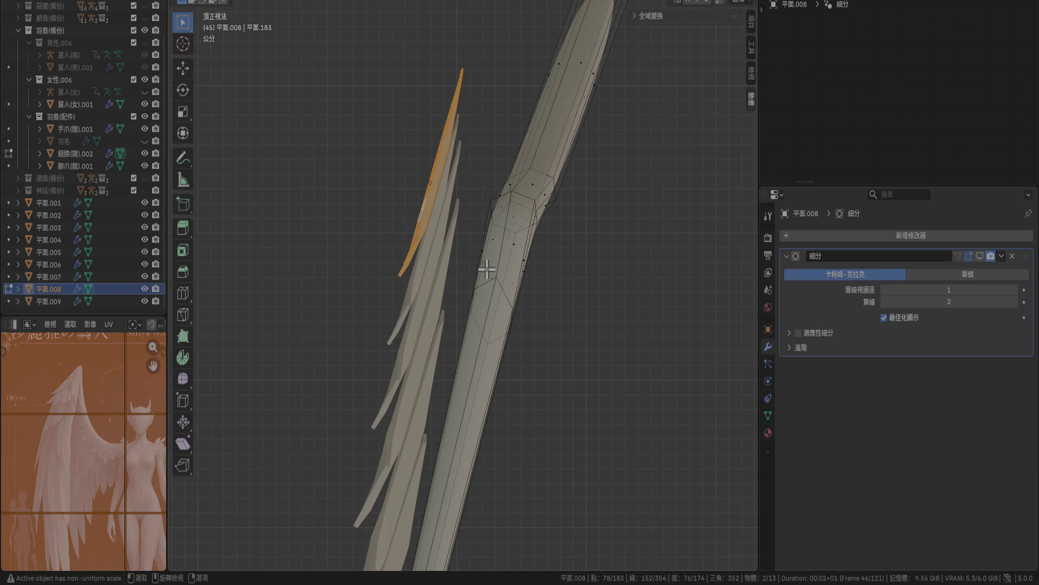
pyautogui.moveTo(486, 269)
pyautogui.mouseDown(button='middle')
pyautogui.moveTo(421, 221)
pyautogui.moveTo(485, 190)
pyautogui.moveTo(496, 172)
pyautogui.mouseUp(button='middle')
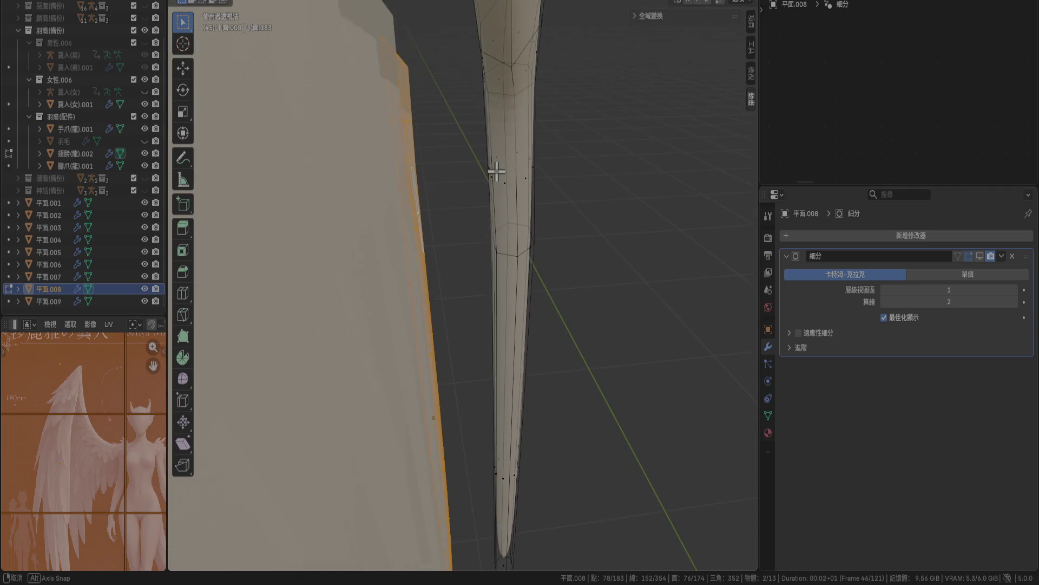
pyautogui.rightClick(495, 171)
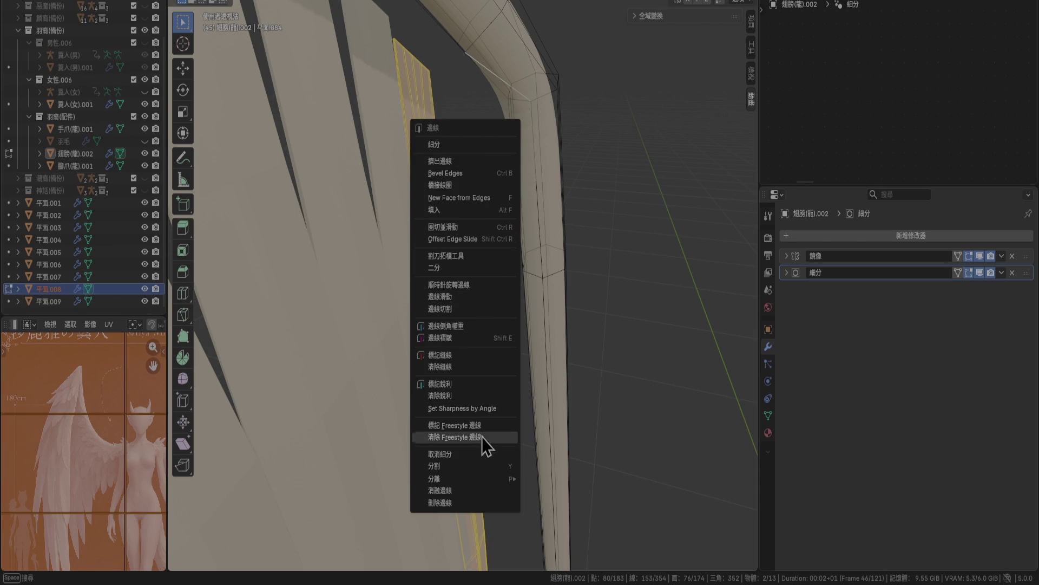
pyautogui.press('Escape')
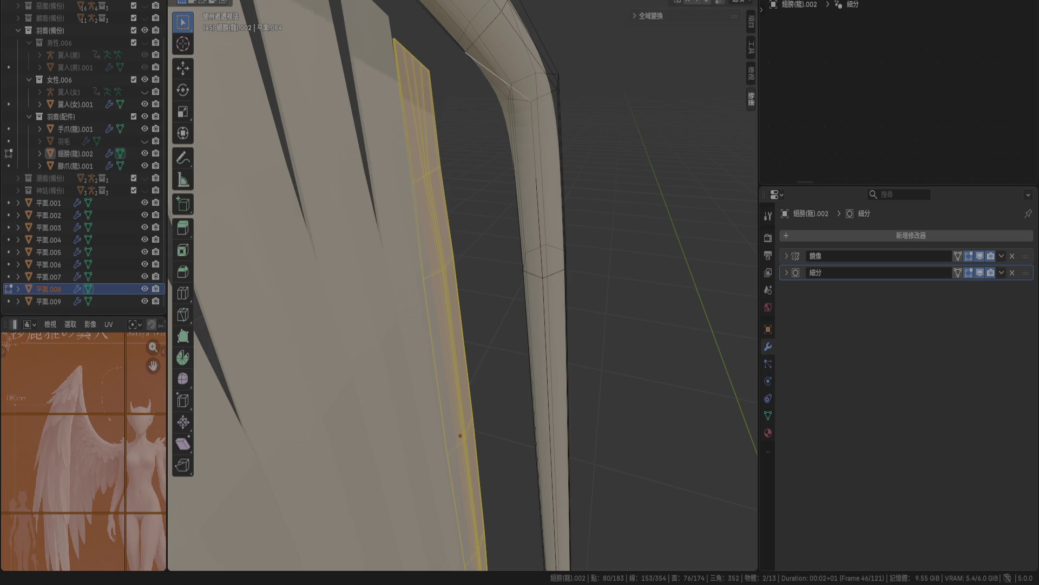
pyautogui.moveTo(499, 280); pyautogui.dragTo(478, 262, button='middle')
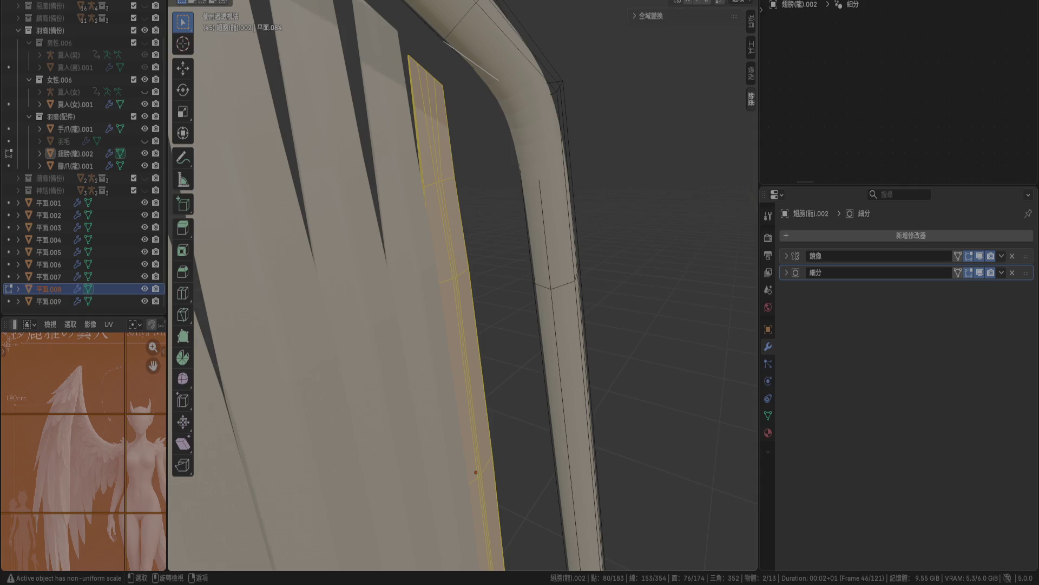
# Apply rotation to the feather plane and curved wing tube, then select plane 平面.008 with the tube active.
pyautogui.press('Tab')
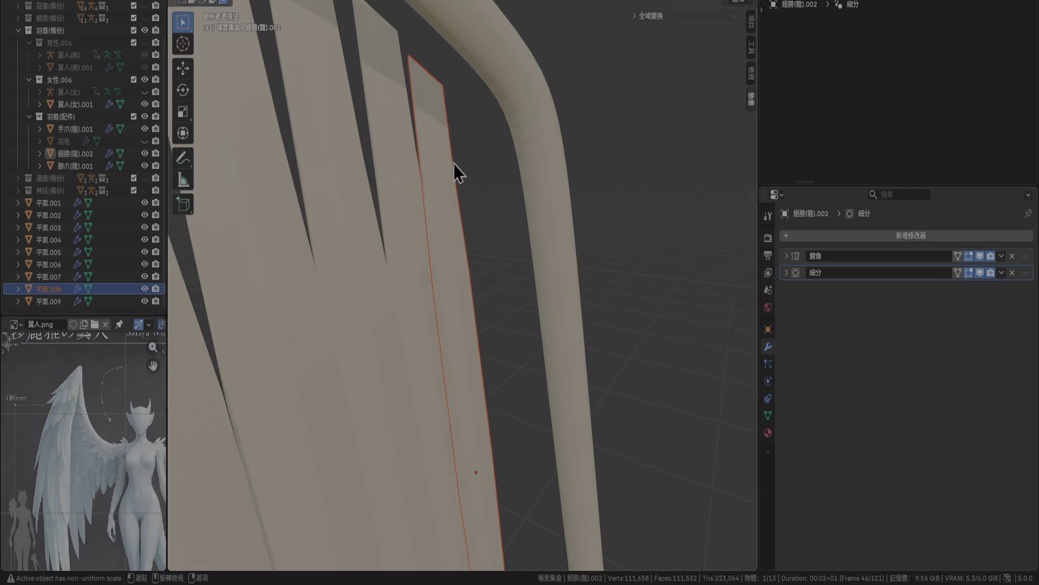
pyautogui.keyDown('shift'); pyautogui.click(495, 74); pyautogui.keyUp('shift')
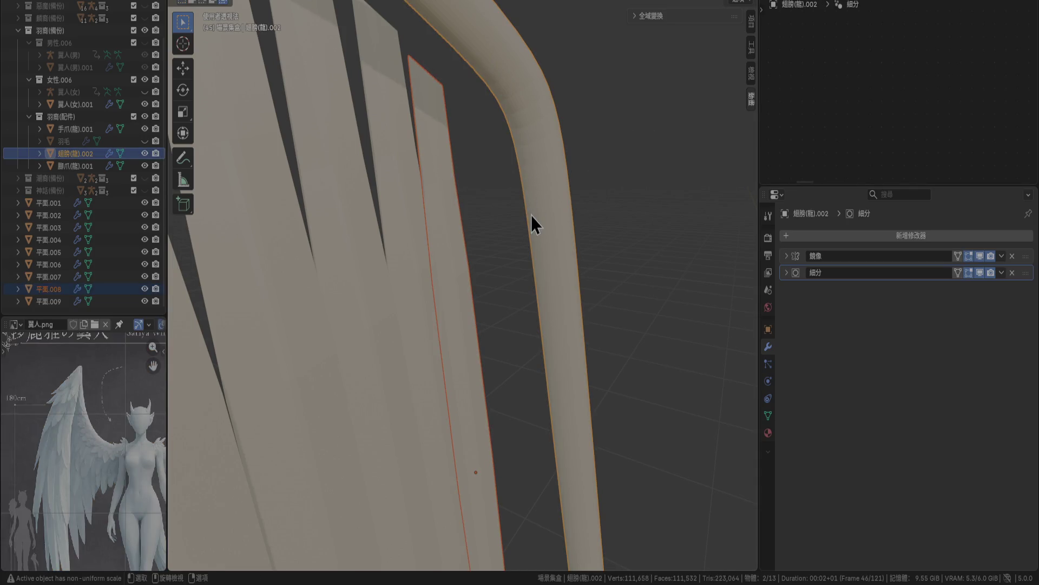
pyautogui.moveTo(533, 204); pyautogui.dragTo(560, 148, button='middle')
pyautogui.hotkey('ctrl', 'a')
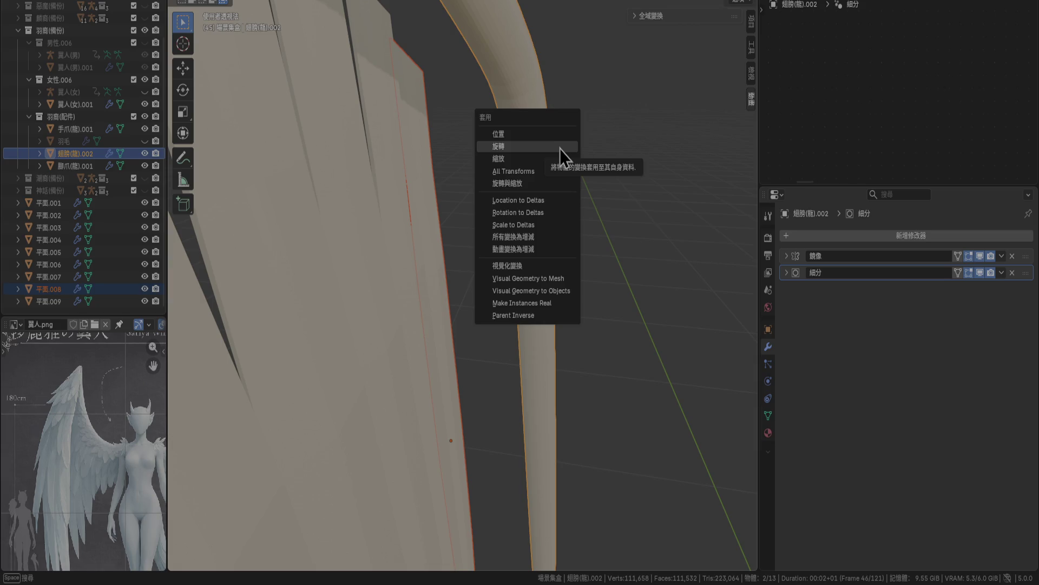
pyautogui.click(557, 136)
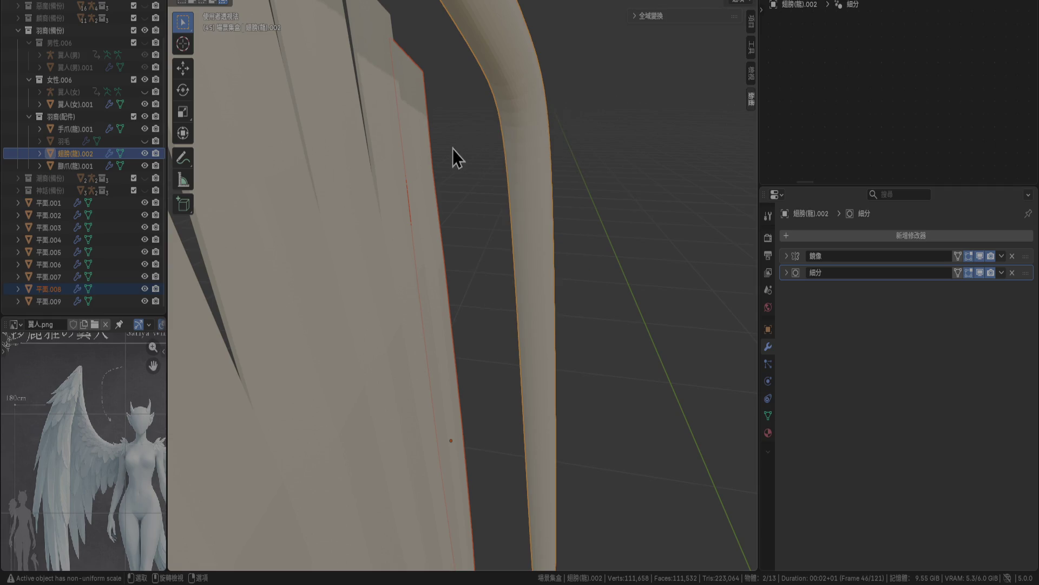
pyautogui.click(432, 159)
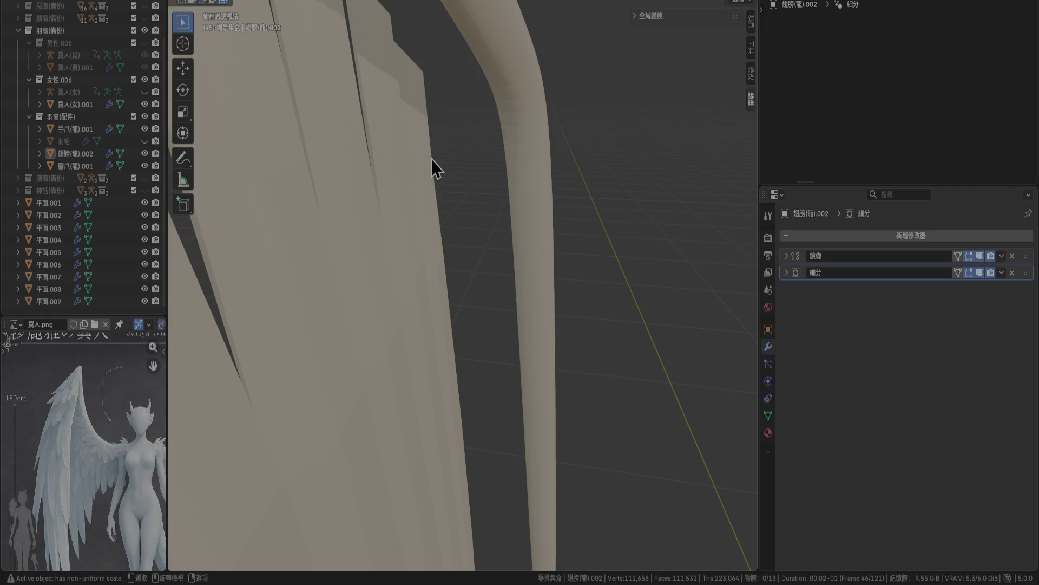
pyautogui.keyDown('shift'); pyautogui.click(530, 85); pyautogui.keyUp('shift')
# Snap the feather plane 平面.008 onto the curved wing tube using Selection to Active.
pyautogui.rightClick(514, 232)
pyautogui.moveTo(514, 231)
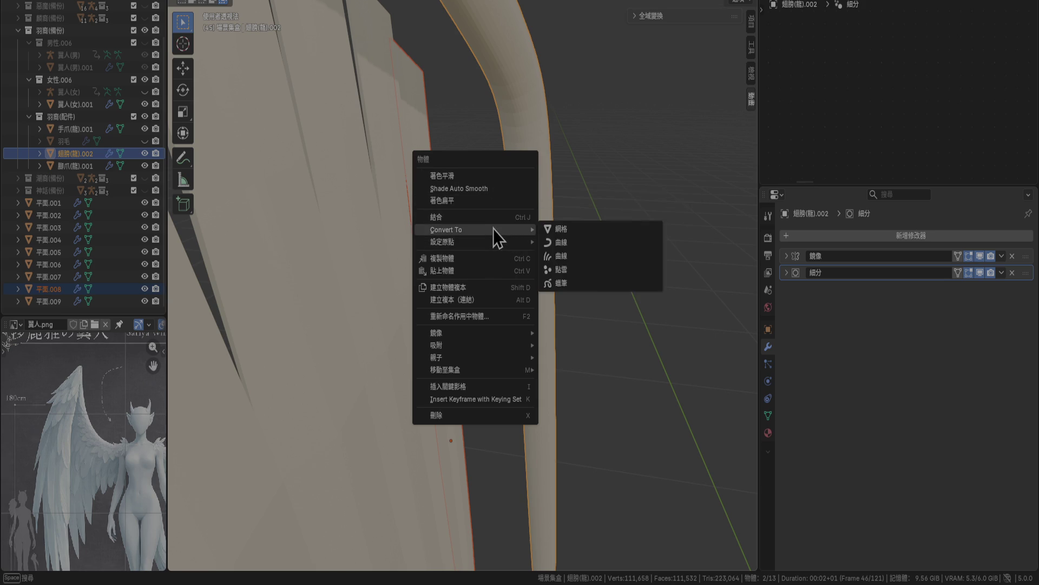
pyautogui.moveTo(490, 345)
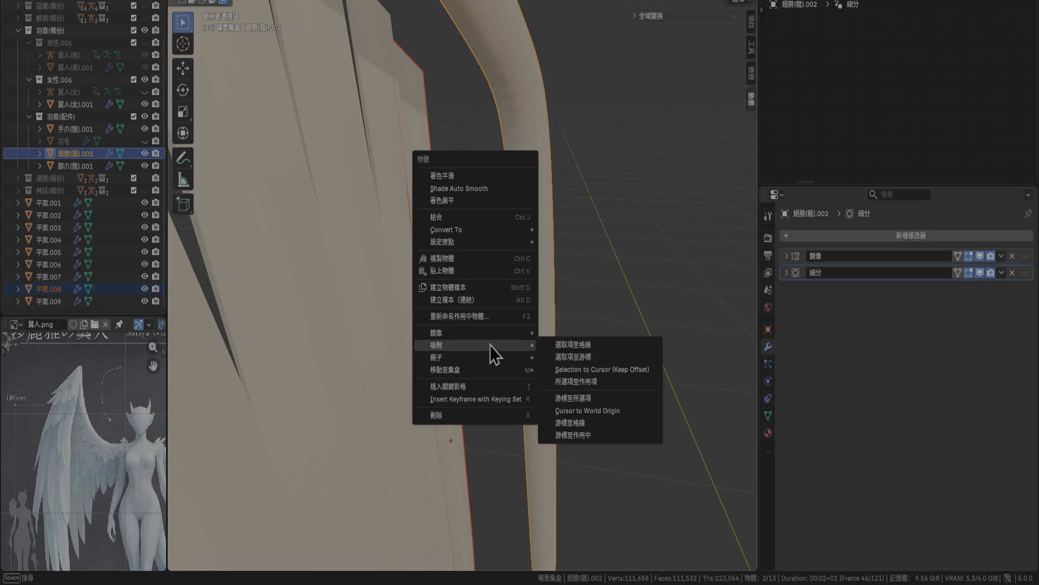
pyautogui.click(596, 382)
# Orbit in close to the wing feathers and bring up the snap options for the 3D cursor.
pyautogui.moveTo(596, 384)
pyautogui.mouseDown(button='middle')
pyautogui.moveTo(552, 355)
pyautogui.moveTo(468, 491)
pyautogui.moveTo(323, 348)
pyautogui.moveTo(333, 353)
pyautogui.mouseUp(button='middle')
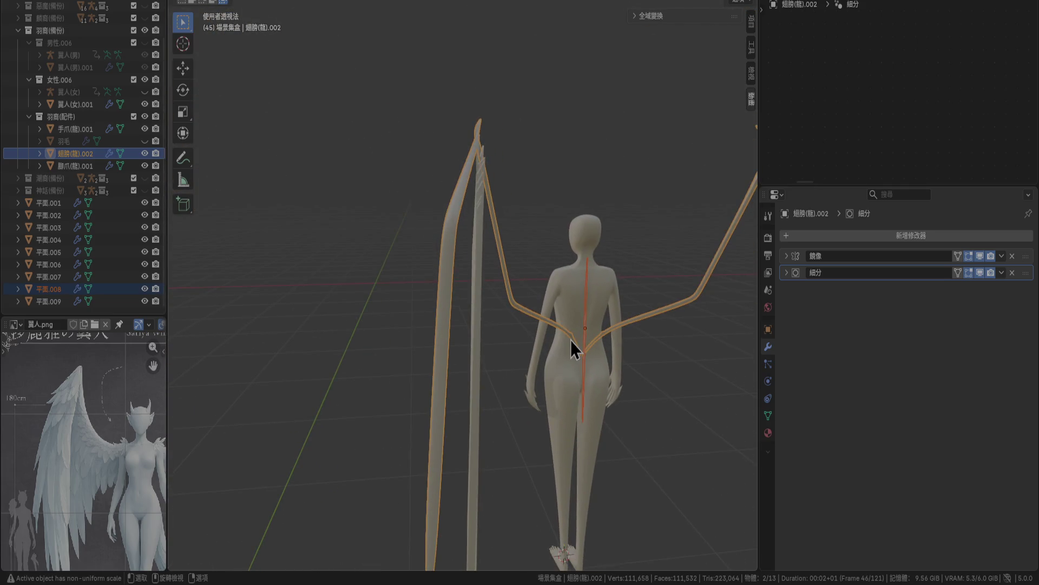
pyautogui.moveTo(578, 374)
pyautogui.mouseDown(button='middle')
pyautogui.moveTo(601, 348)
pyautogui.moveTo(526, 294)
pyautogui.moveTo(645, 302)
pyautogui.moveTo(592, 311)
pyautogui.moveTo(548, 275)
pyautogui.mouseUp(button='middle')
pyautogui.rightClick(512, 265)
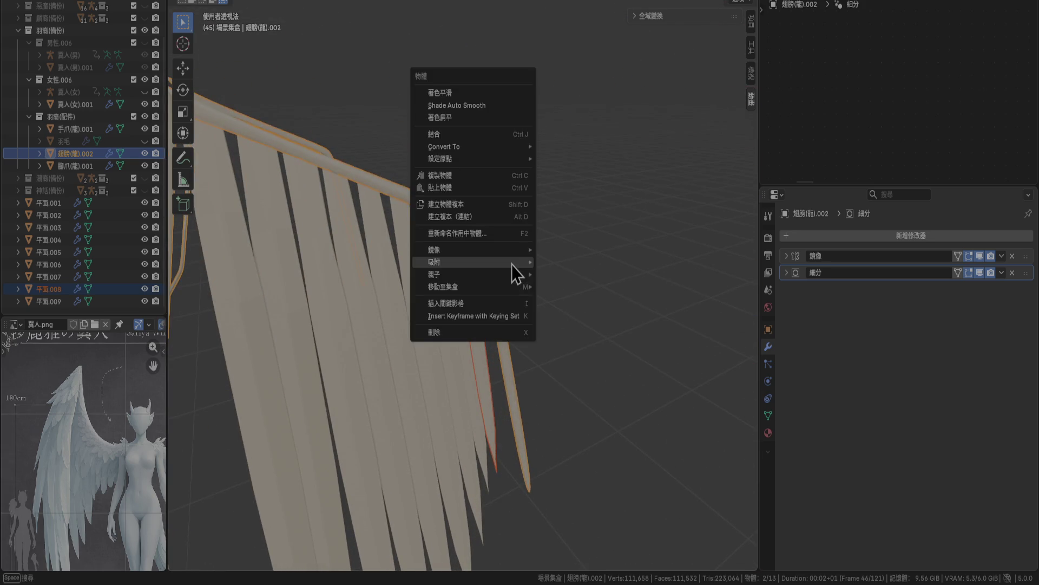
pyautogui.moveTo(512, 265)
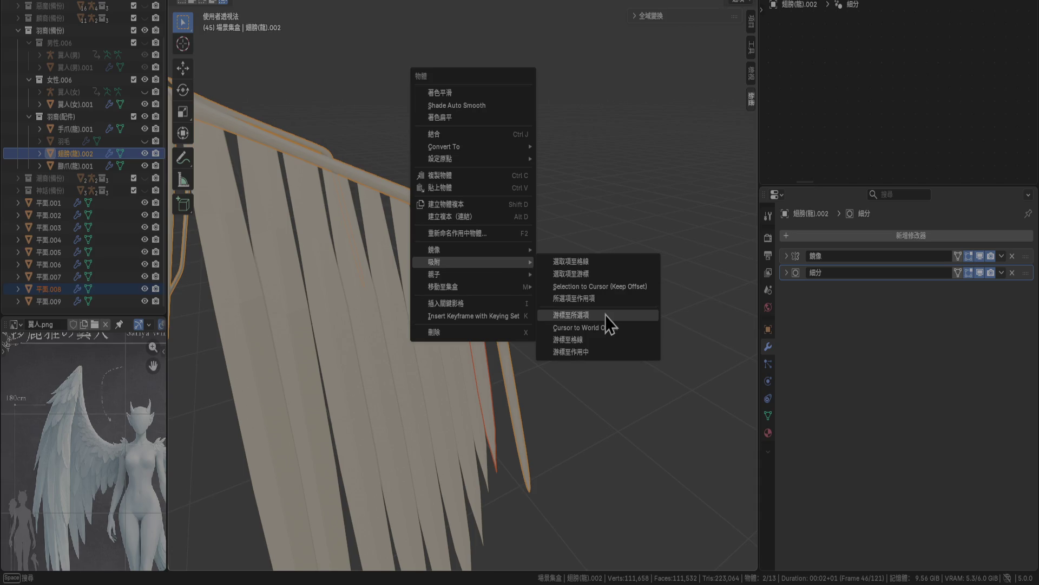
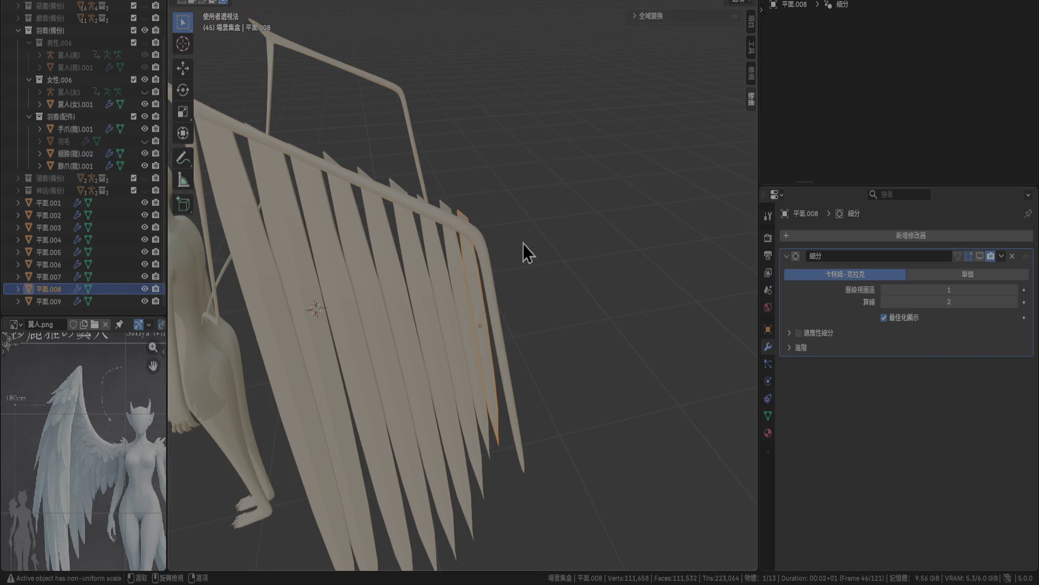
# Select the wing arm frame 翅膀(龍).002 and snap it to the 3D cursor.
pyautogui.keyDown('shift'); pyautogui.click(489, 262); pyautogui.keyUp('shift')
pyautogui.rightClick(524, 249)
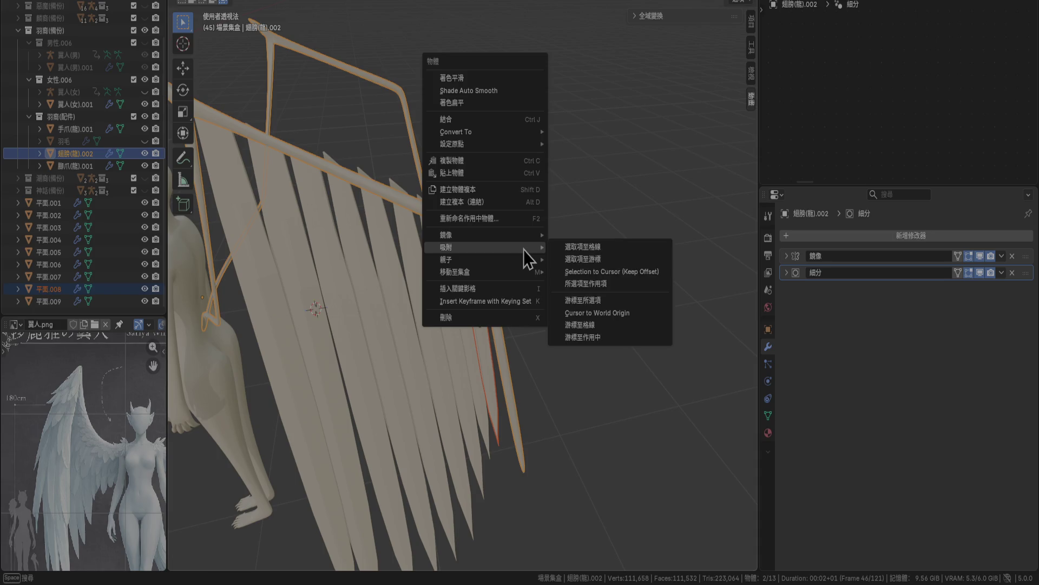
pyautogui.moveTo(526, 261)
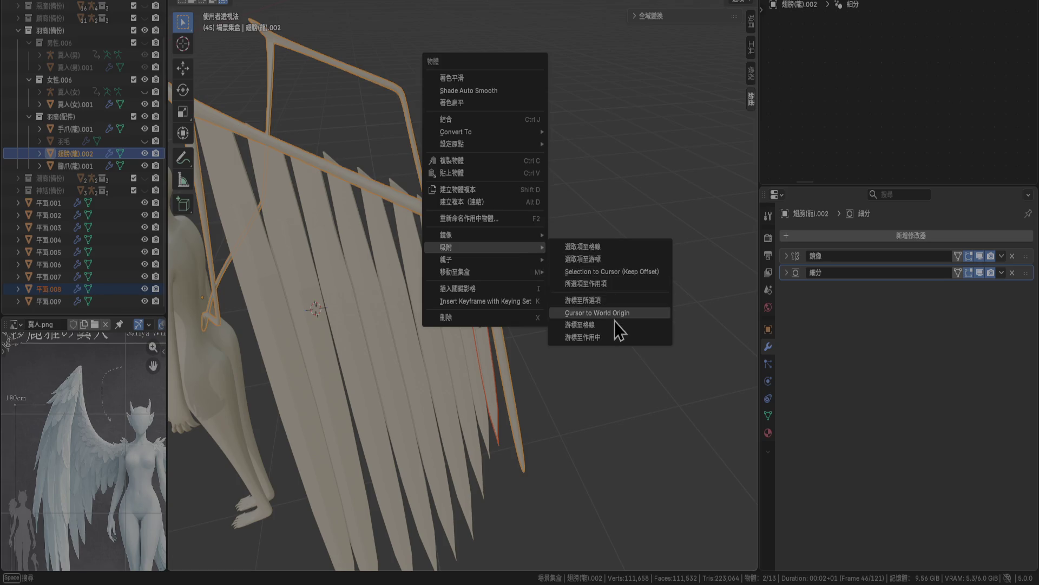
pyautogui.click(608, 261)
pyautogui.scroll(-5, 461, 258)
pyautogui.press('ctrl')
pyautogui.moveTo(462, 262)
pyautogui.mouseDown(button='middle')
pyautogui.moveTo(443, 271)
pyautogui.moveTo(476, 288)
pyautogui.mouseUp(button='middle')
pyautogui.scroll(5, 469, 262)
pyautogui.scroll(5, 464, 260)
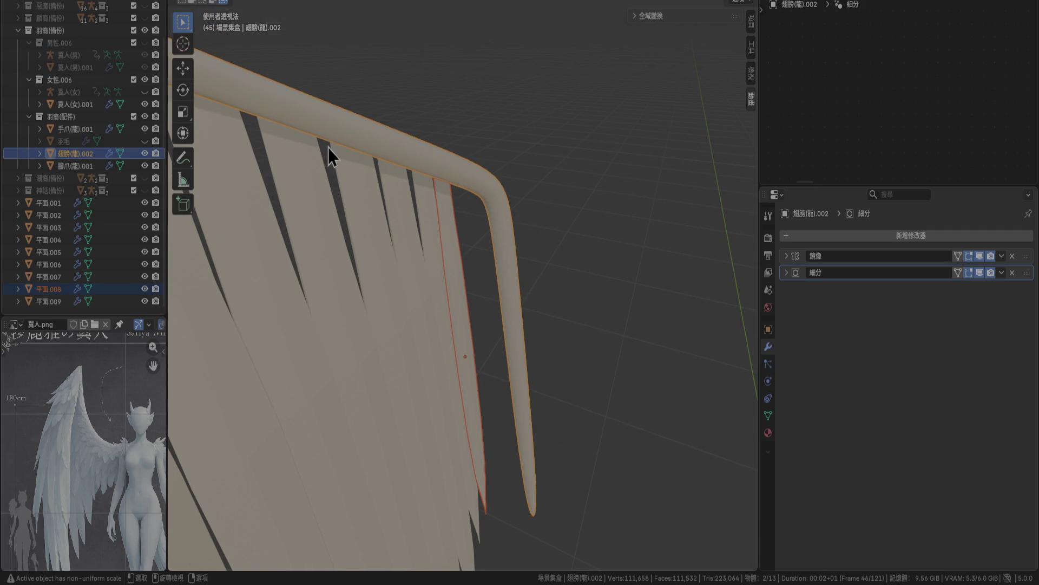
# Place the 3D cursor on the outer wing strip with the Cursor tool and snap the frame there.
pyautogui.hotkey('shift', 'space')
pyautogui.click(454, 198)
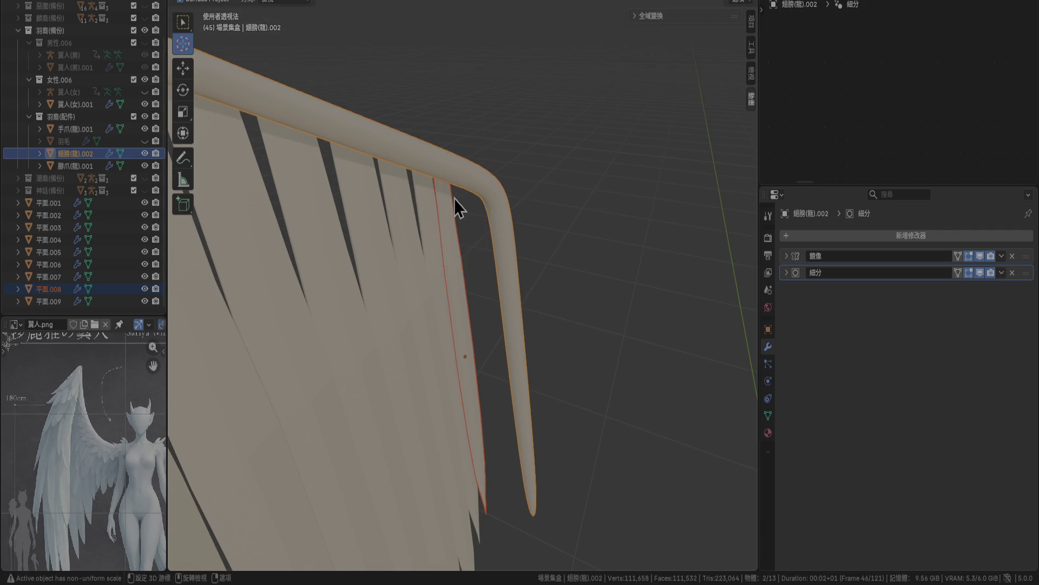
pyautogui.click(461, 175)
pyautogui.moveTo(462, 174)
pyautogui.mouseDown(button='middle')
pyautogui.moveTo(460, 206)
pyautogui.moveTo(518, 178)
pyautogui.moveTo(477, 185)
pyautogui.moveTo(483, 193)
pyautogui.moveTo(450, 206)
pyautogui.moveTo(424, 151)
pyautogui.moveTo(436, 108)
pyautogui.moveTo(464, 197)
pyautogui.mouseUp(button='middle')
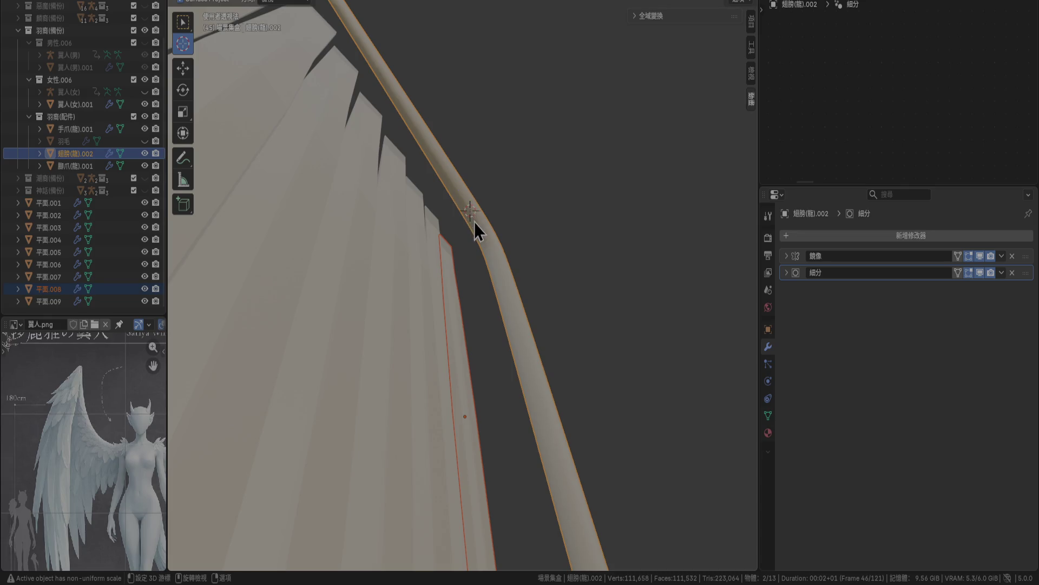
pyautogui.rightClick(474, 222)
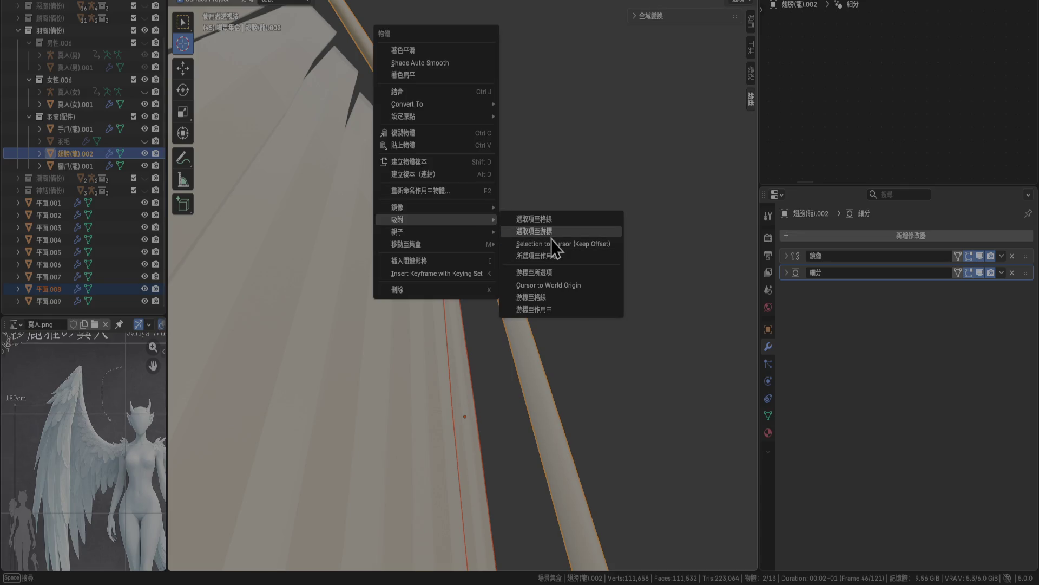
pyautogui.click(551, 237)
# Viewing the strip's bend from above, snap the wing frame to the cursor again.
pyautogui.moveTo(541, 226)
pyautogui.mouseDown(button='middle')
pyautogui.moveTo(507, 307)
pyautogui.moveTo(510, 284)
pyautogui.mouseUp(button='middle')
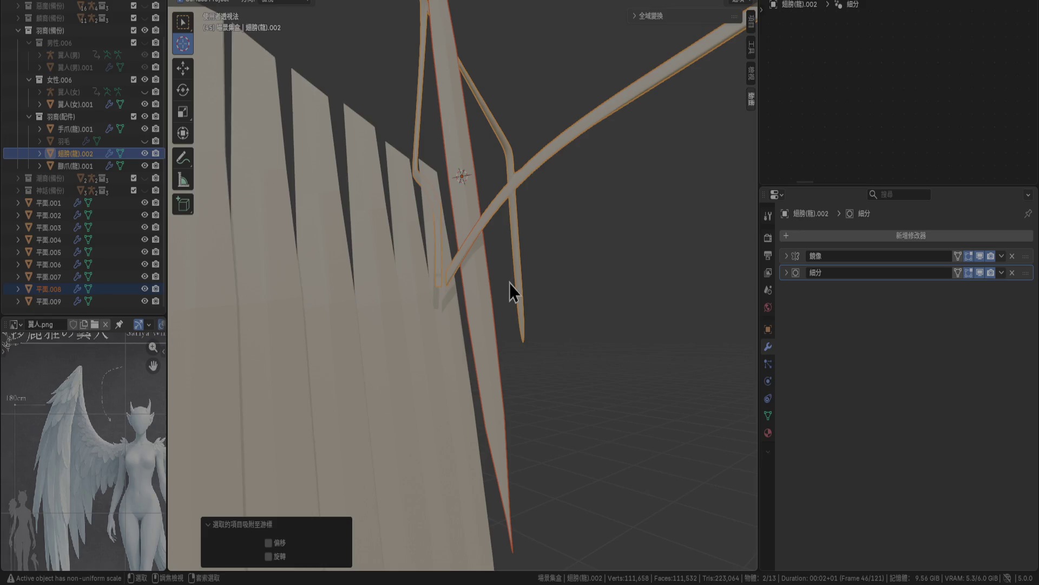
pyautogui.moveTo(505, 241)
pyautogui.mouseDown(button='middle')
pyautogui.moveTo(512, 220)
pyautogui.moveTo(493, 229)
pyautogui.moveTo(480, 170)
pyautogui.mouseUp(button='middle')
pyautogui.rightClick(470, 158)
pyautogui.moveTo(469, 158)
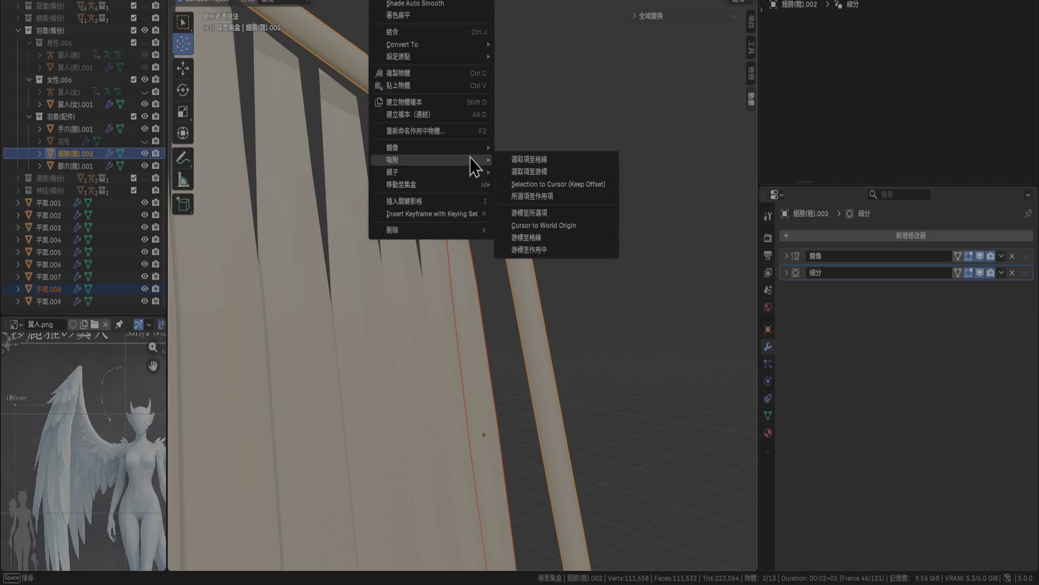
pyautogui.click(537, 164)
pyautogui.moveTo(537, 163)
pyautogui.keyDown('ctrl'); pyautogui.mouseDown(button='middle')
pyautogui.moveTo(474, 357)
pyautogui.moveTo(293, 334)
pyautogui.moveTo(349, 281)
pyautogui.moveTo(495, 306)
pyautogui.mouseUp(button='middle'); pyautogui.keyUp('ctrl')
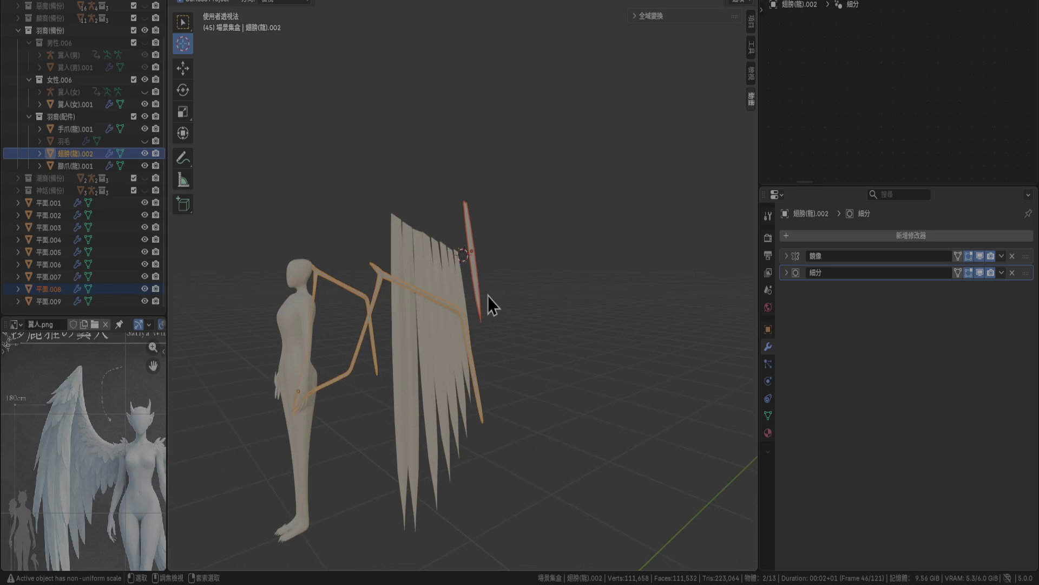
# Try snapping the selection onto the active object, then undo it.
pyautogui.scroll(5, 474, 283)
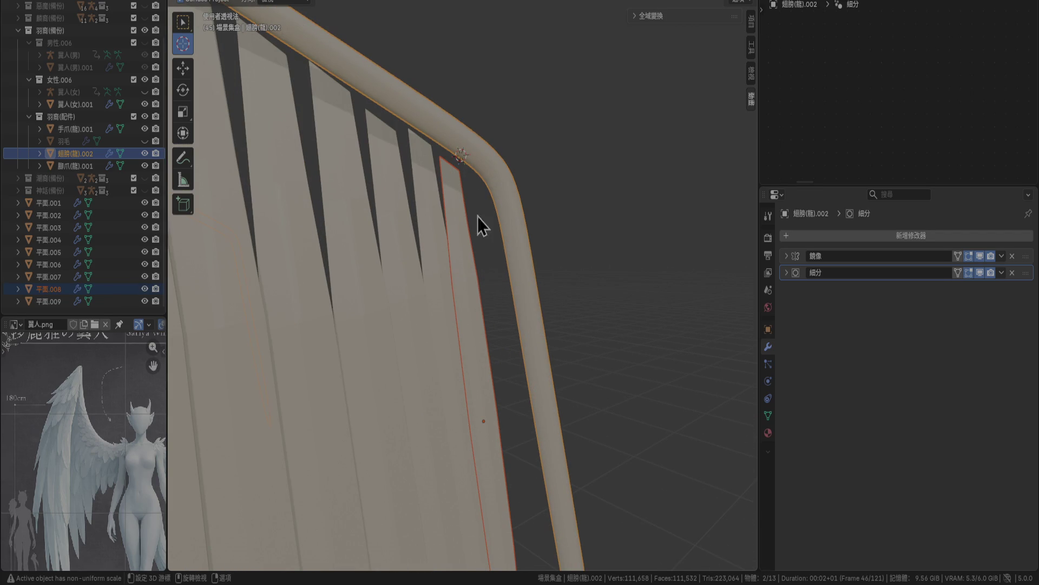
pyautogui.click(439, 5)
pyautogui.click(467, 23)
pyautogui.rightClick(469, 159)
pyautogui.moveTo(470, 157)
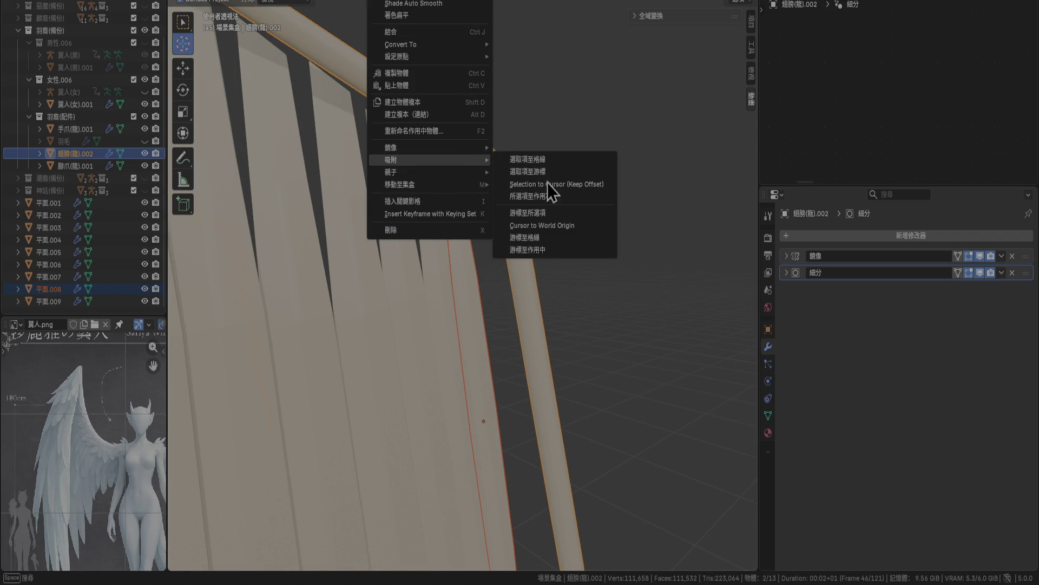
pyautogui.click(545, 196)
pyautogui.scroll(-3, 541, 204)
pyautogui.moveTo(541, 204)
pyautogui.mouseDown(button='middle')
pyautogui.moveTo(504, 230)
pyautogui.moveTo(445, 341)
pyautogui.moveTo(394, 359)
pyautogui.moveTo(326, 326)
pyautogui.moveTo(452, 167)
pyautogui.mouseUp(button='middle')
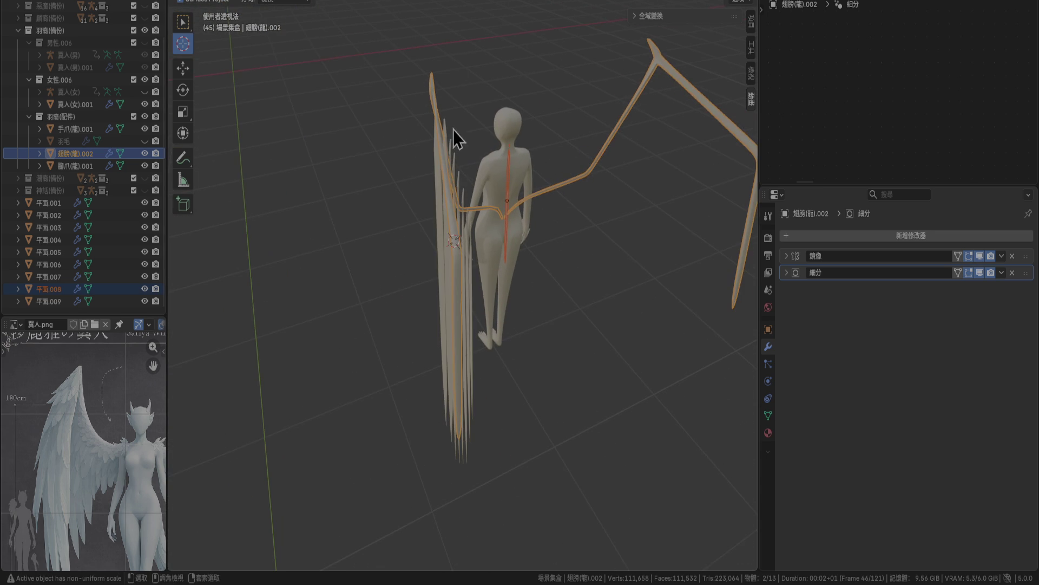
pyautogui.hotkey('ctrl', 'z')
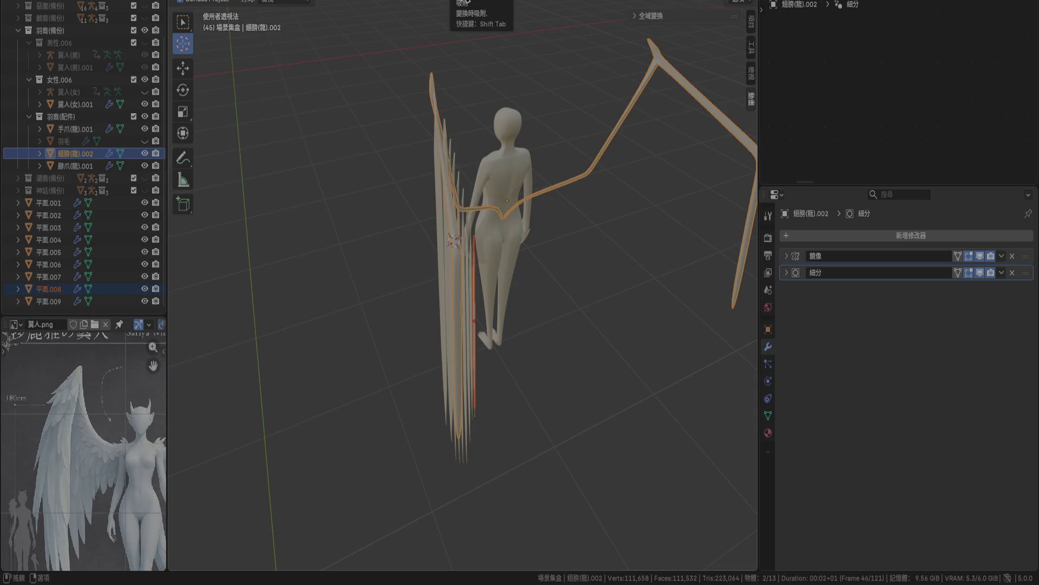
# From a side view, place the 3D cursor beside the wing and return to box selection.
pyautogui.click(456, 1)
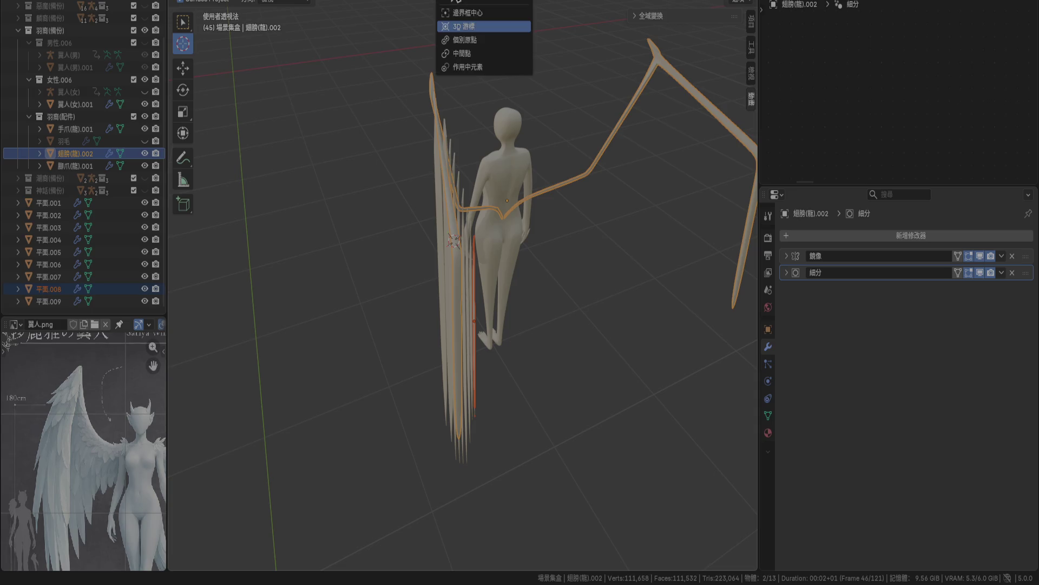
pyautogui.moveTo(541, 308)
pyautogui.mouseDown(button='middle')
pyautogui.moveTo(596, 282)
pyautogui.moveTo(564, 301)
pyautogui.mouseUp(button='middle')
pyautogui.click(581, 229)
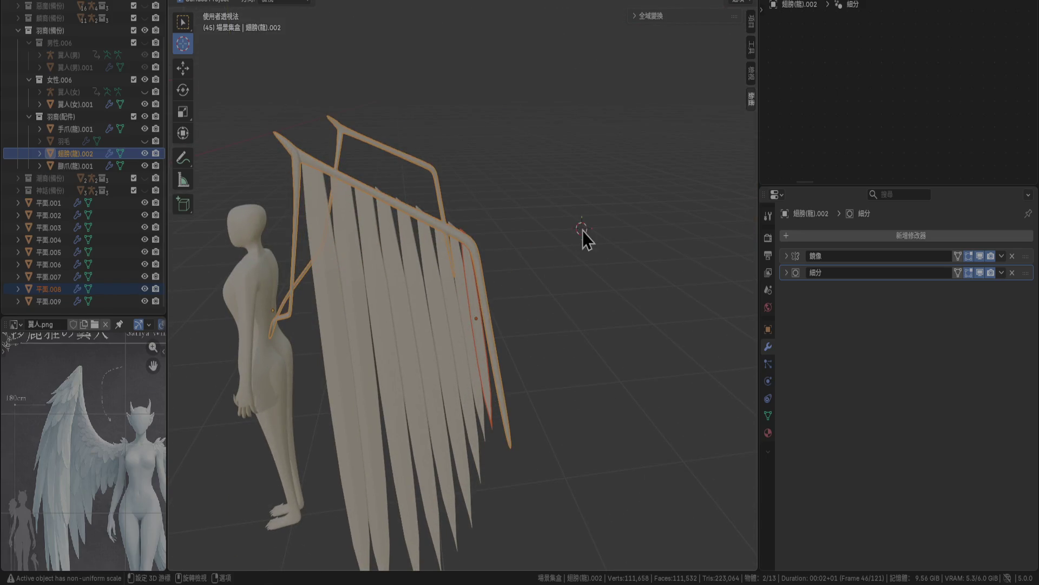
pyautogui.hotkey('shift', 'space')
pyautogui.click(551, 230)
pyautogui.scroll(8, 528, 271)
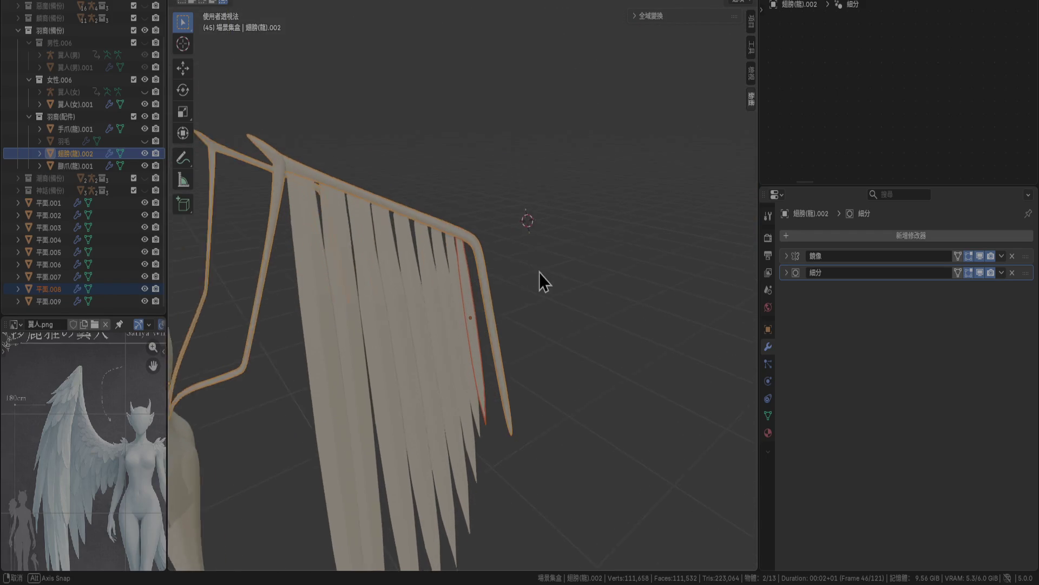
# Select 平面.008 and the wing arm, then snap Selection to Cursor (Keep Offset).
pyautogui.click(466, 225)
pyautogui.keyDown('shift'); pyautogui.click(498, 105); pyautogui.keyUp('shift')
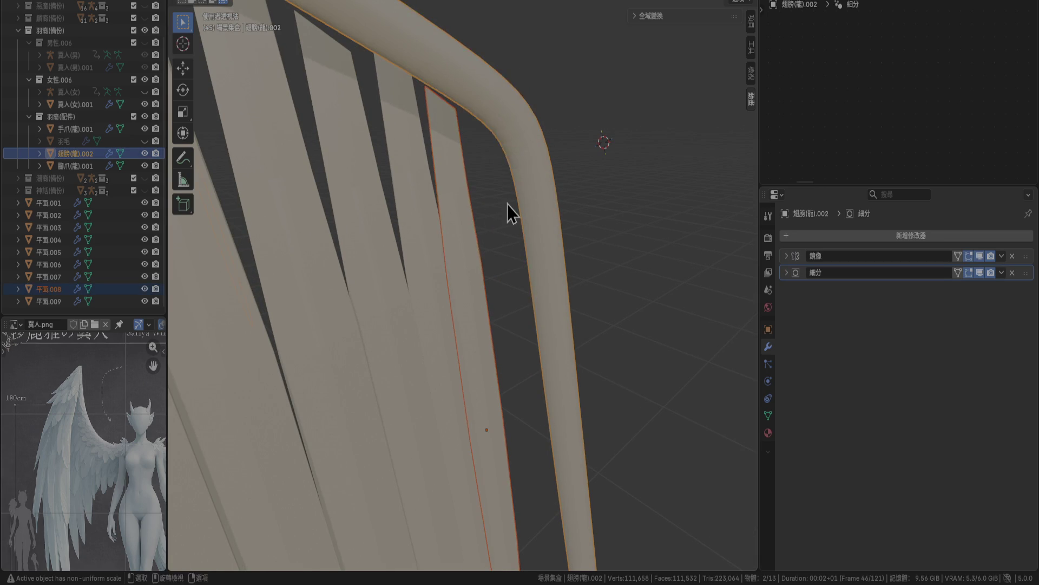
pyautogui.rightClick(508, 204)
pyautogui.moveTo(508, 204)
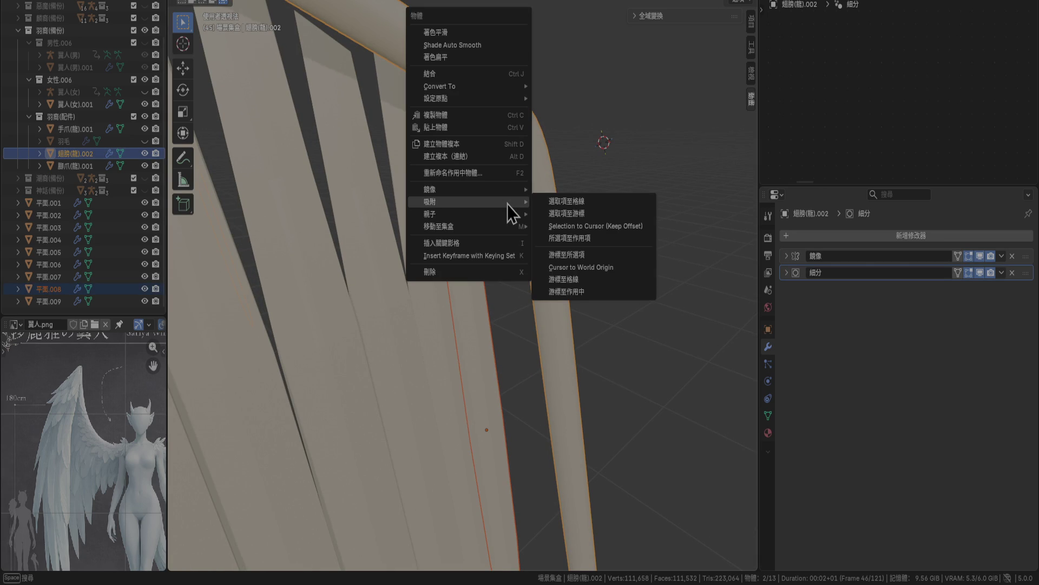
pyautogui.click(595, 225)
pyautogui.scroll(-3, 574, 214)
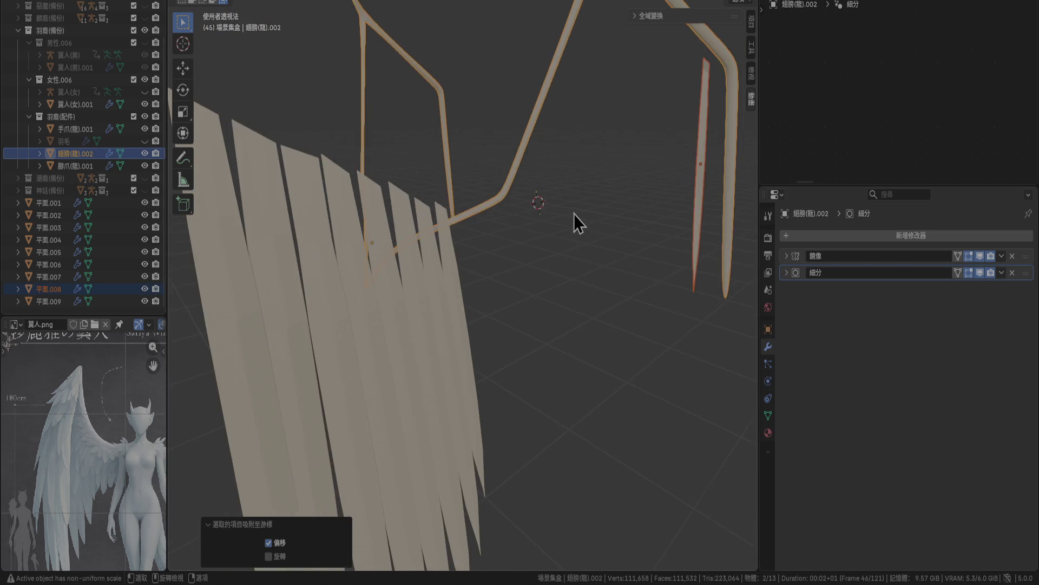
pyautogui.scroll(-3, 574, 213)
pyautogui.moveTo(573, 213)
pyautogui.mouseDown(button='middle')
pyautogui.moveTo(497, 187)
pyautogui.moveTo(499, 129)
pyautogui.moveTo(562, 131)
pyautogui.moveTo(622, 182)
pyautogui.moveTo(637, 217)
pyautogui.moveTo(599, 215)
pyautogui.mouseUp(button='middle')
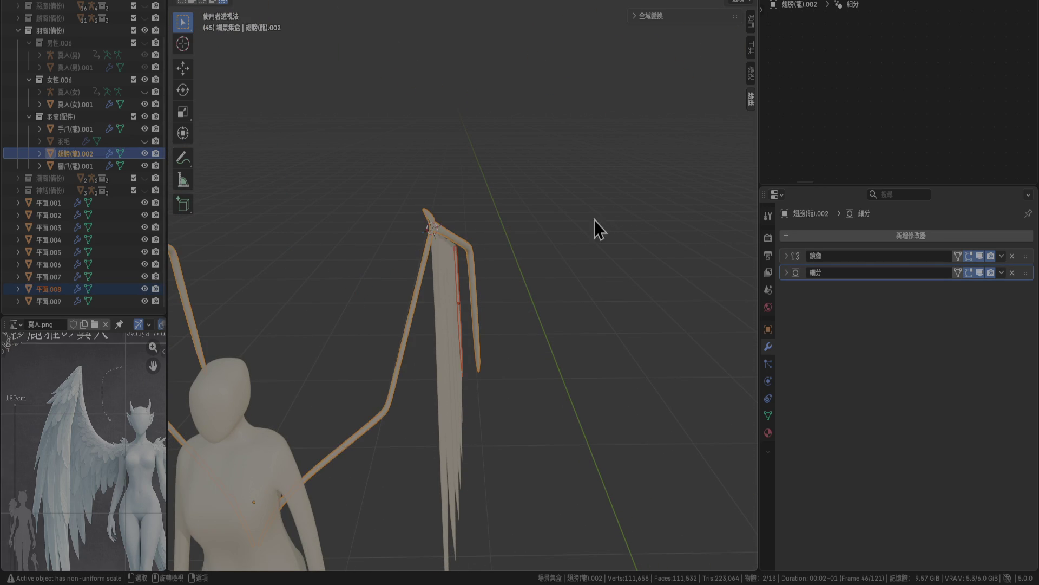
# Deselect every object in the viewport with Alt+A.
pyautogui.hotkey('alt', 'a')
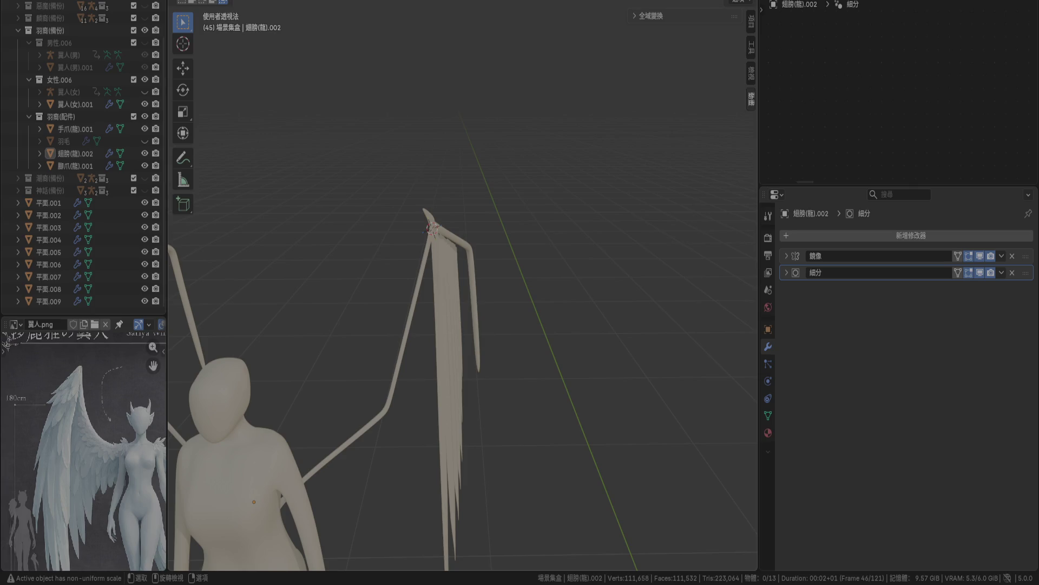
# Add an Array modifier to the wing arm frame 翅膀(龍).002.
pyautogui.click(421, 285)
pyautogui.click(863, 239)
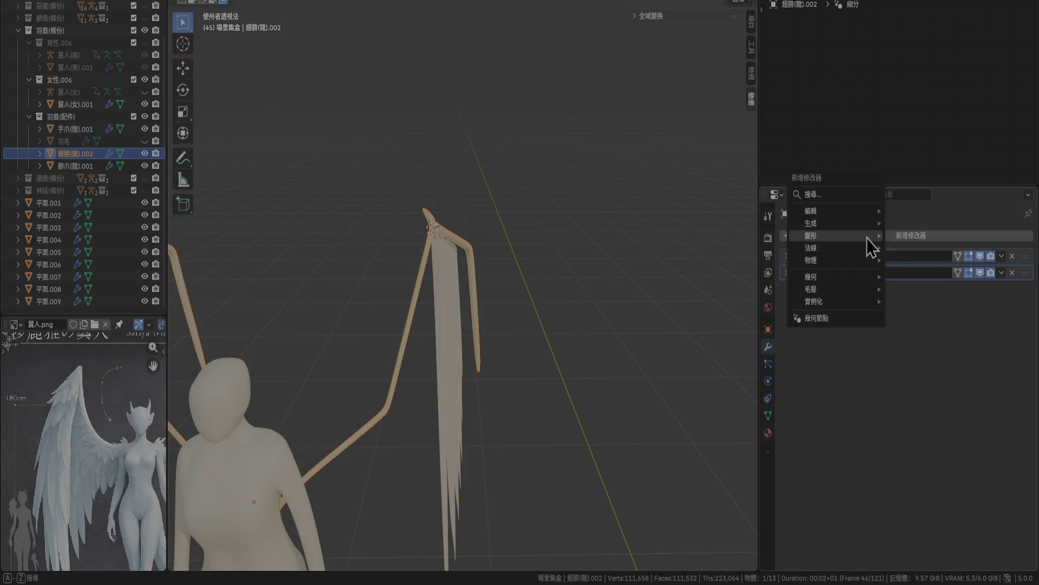
pyautogui.moveTo(866, 238)
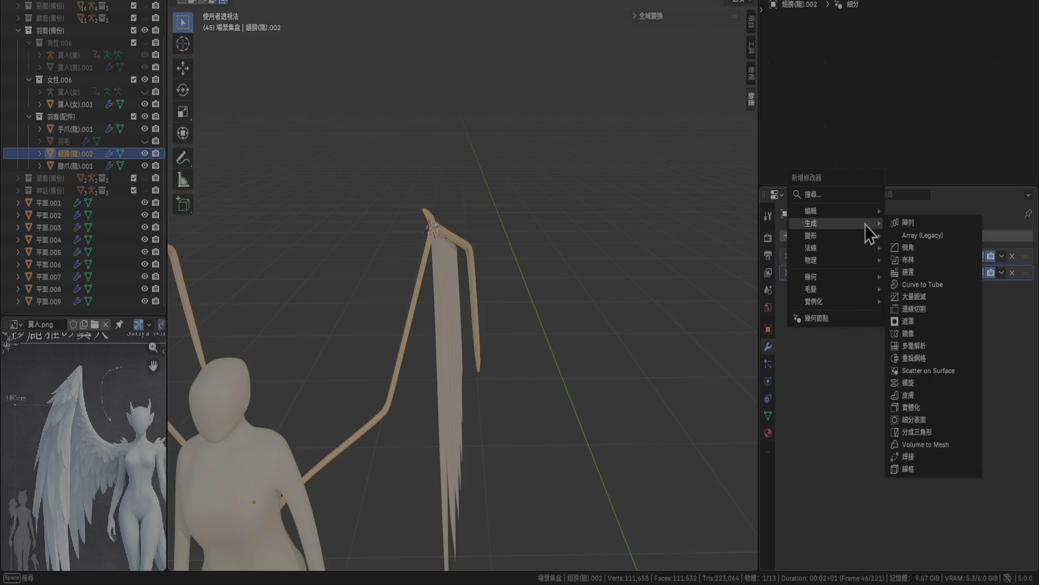
pyautogui.click(905, 223)
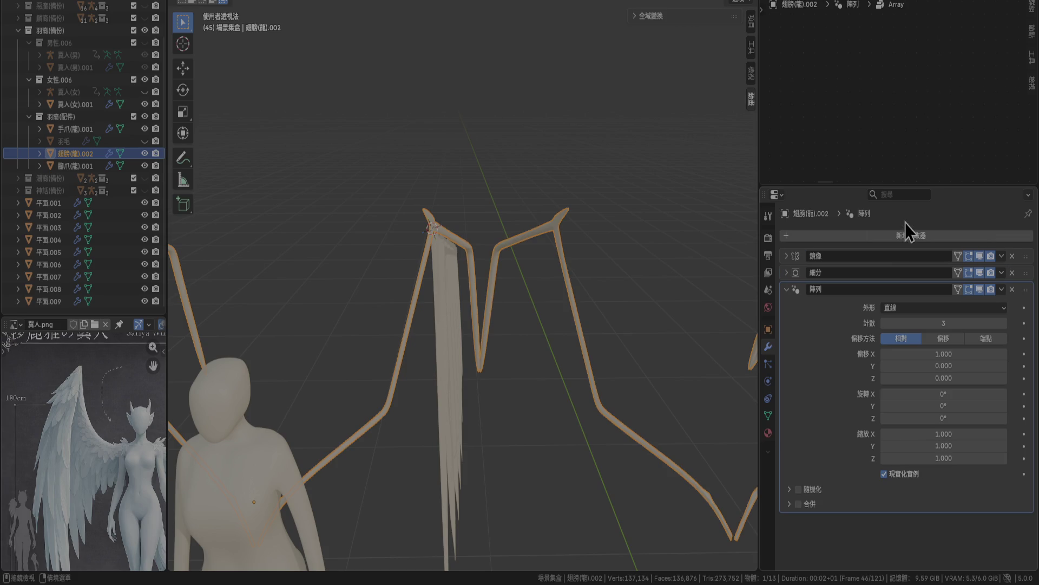
pyautogui.scroll(-3, 646, 362)
pyautogui.scroll(3, 622, 352)
pyautogui.scroll(-7, 610, 353)
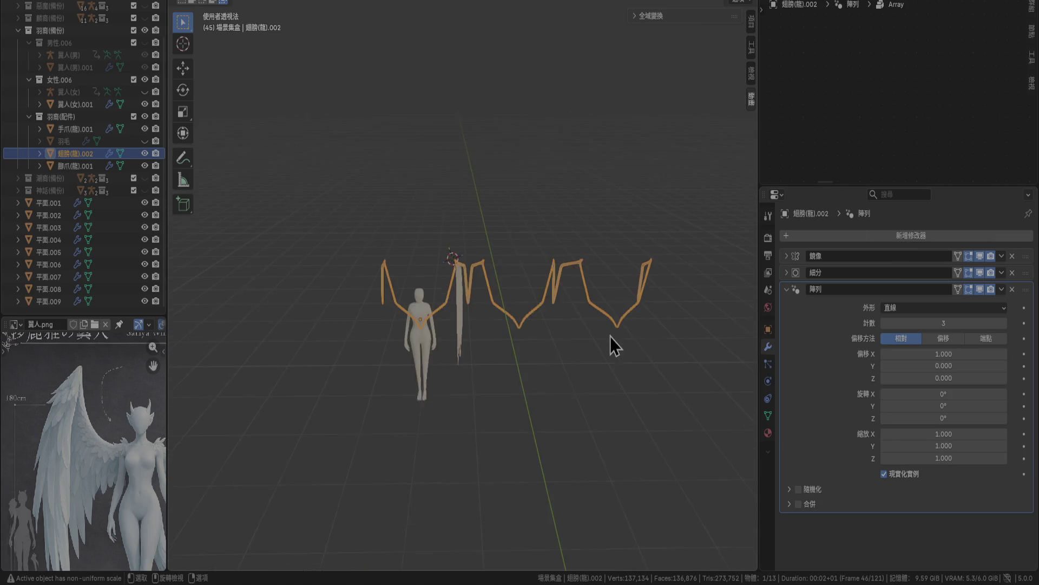
pyautogui.scroll(8, 563, 325)
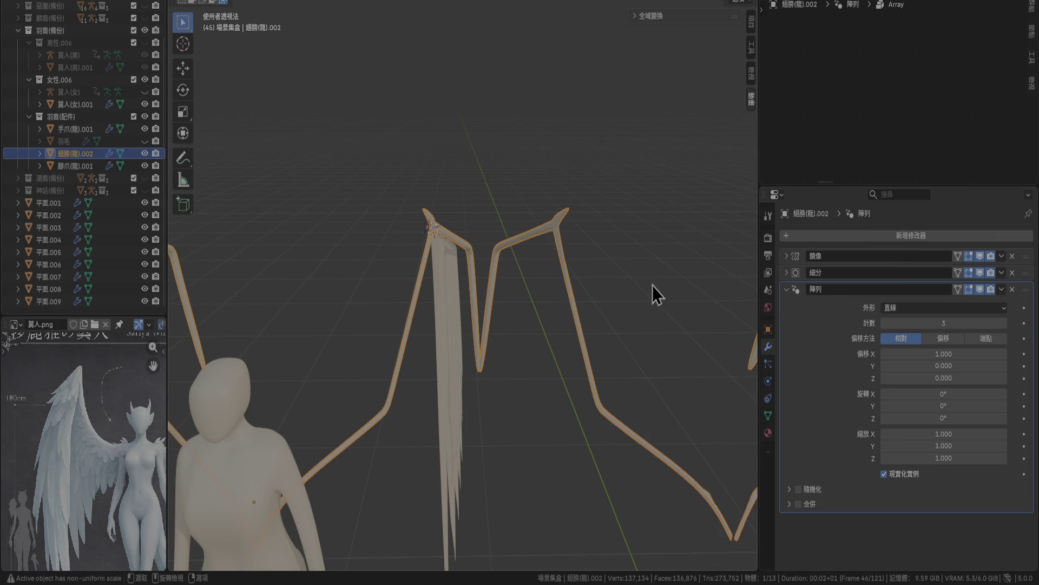
# Add a Curve deform modifier without picking a curve, then delete the Array modifier.
pyautogui.click(869, 238)
pyautogui.moveTo(872, 239)
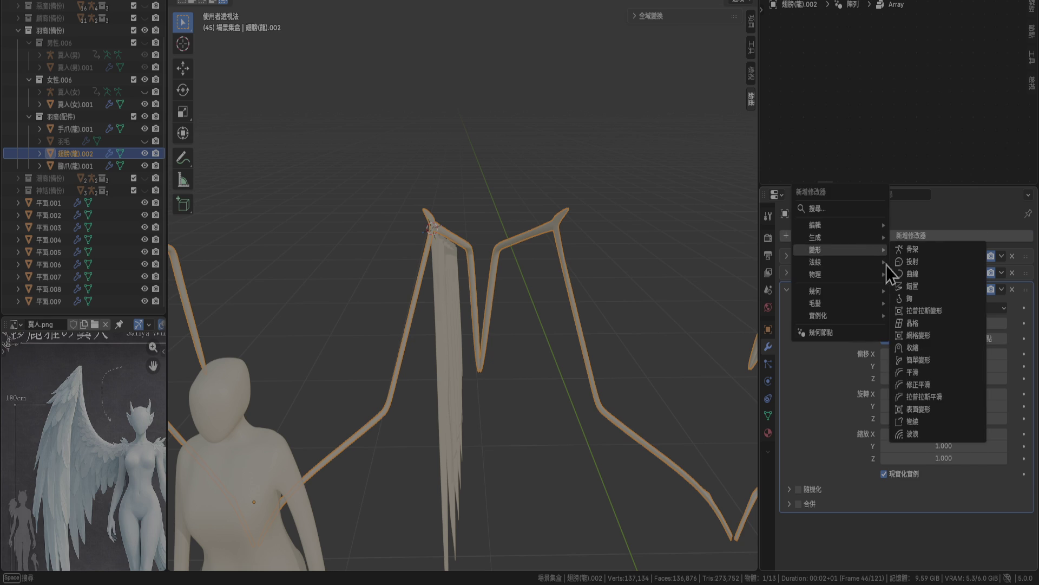
pyautogui.click(908, 275)
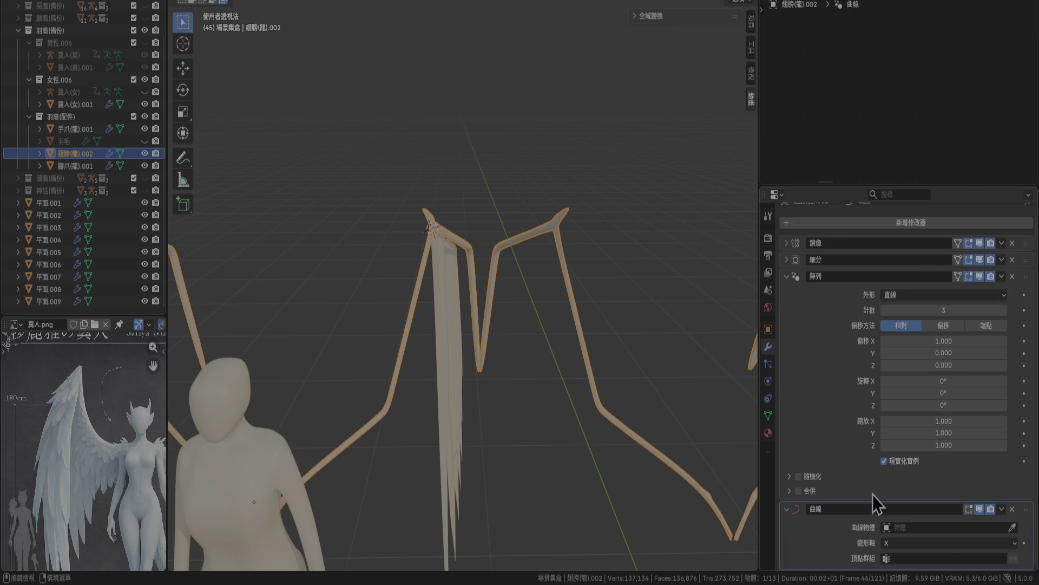
pyautogui.click(1013, 527)
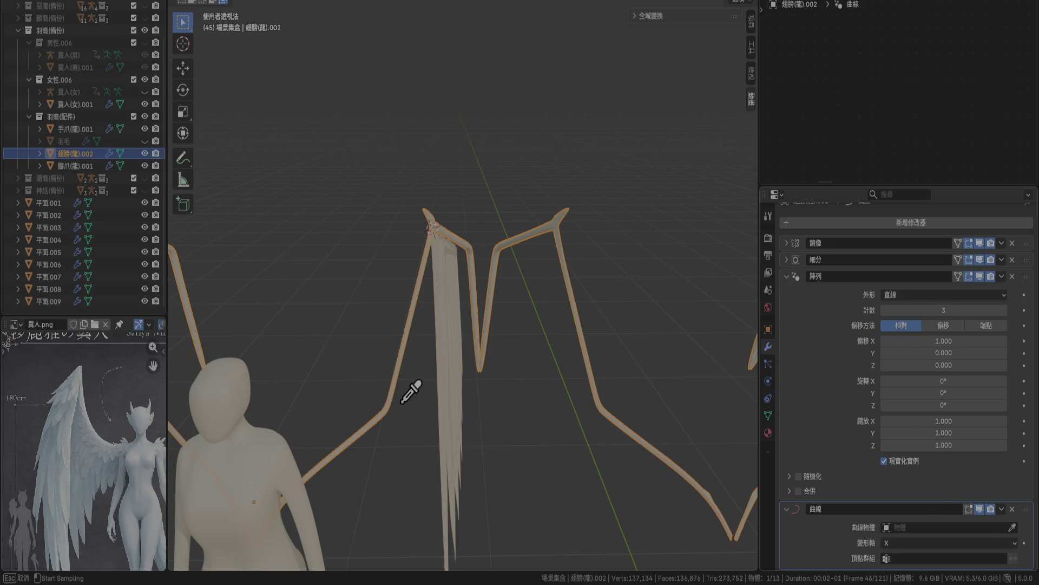
pyautogui.press('Escape')
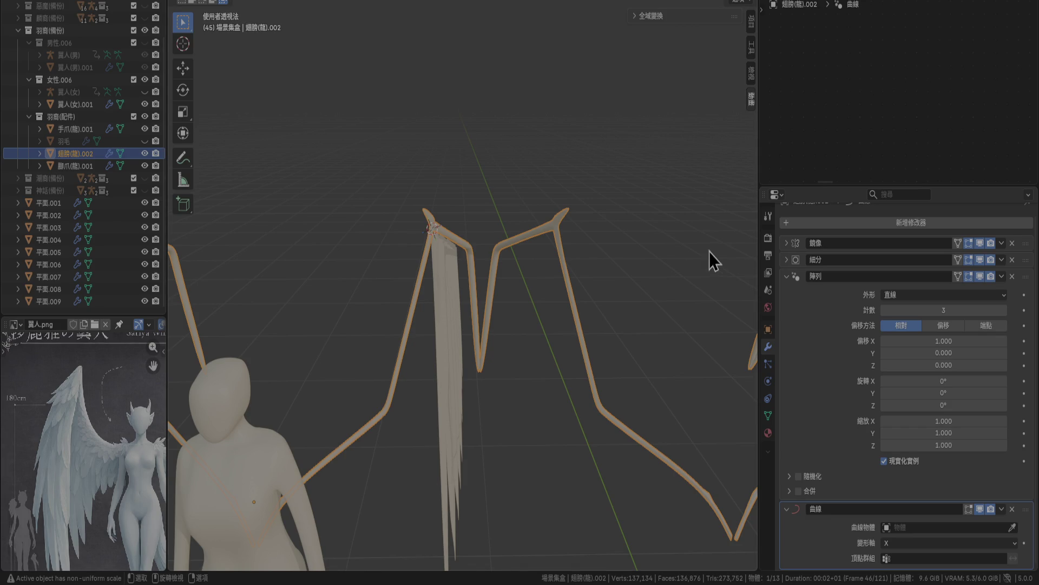
pyautogui.click(1013, 277)
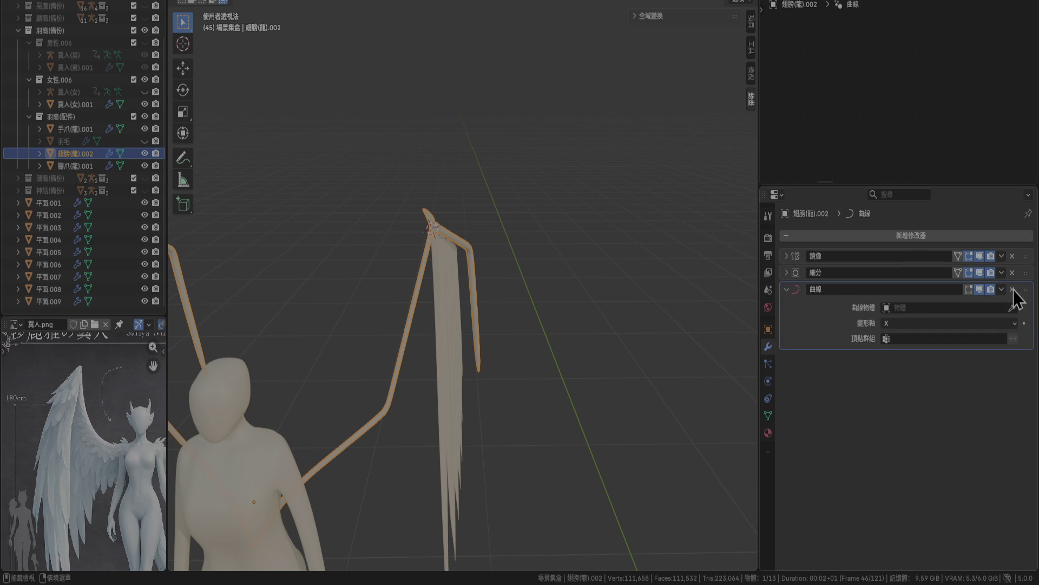
# Undo the Curve modifier and switch the wing arm into Edit Mode.
pyautogui.hotkey('ctrl', 'z')
pyautogui.moveTo(520, 271)
pyautogui.mouseDown(button='middle')
pyautogui.moveTo(462, 271)
pyautogui.moveTo(467, 238)
pyautogui.mouseUp(button='middle')
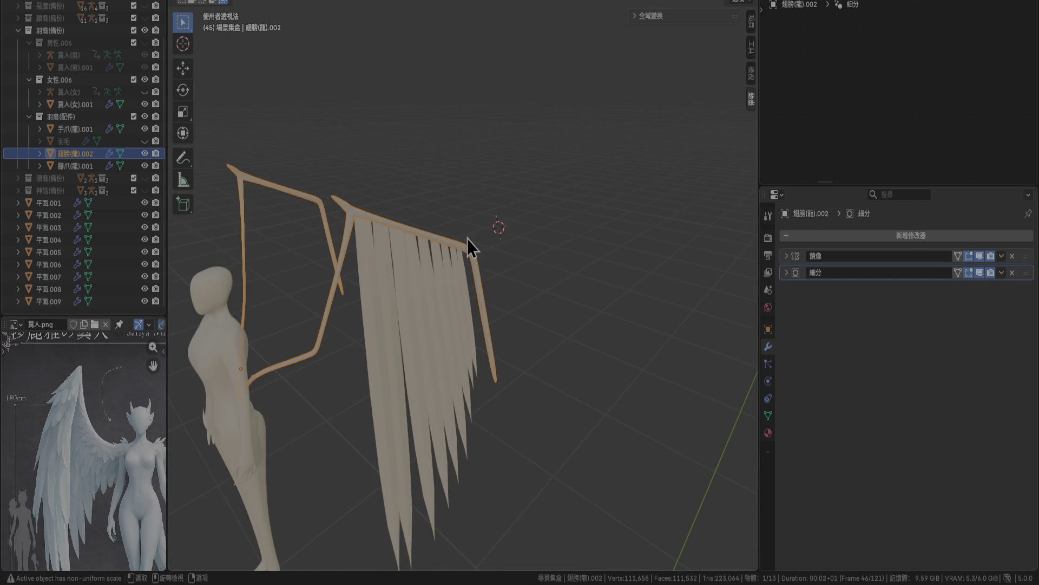
pyautogui.press('Tab')
pyautogui.press('Tab')
pyautogui.moveTo(411, 258)
pyautogui.keyDown('shift'); pyautogui.mouseDown(button='middle')
pyautogui.moveTo(478, 174)
pyautogui.moveTo(399, 116)
pyautogui.mouseUp(button='middle'); pyautogui.keyUp('shift')
pyautogui.scroll(3, 471, 171)
pyautogui.scroll(2, 460, 129)
pyautogui.press('Tab')
pyautogui.moveTo(610, 399)
pyautogui.mouseDown(button='middle')
pyautogui.moveTo(654, 417)
pyautogui.moveTo(611, 403)
pyautogui.mouseUp(button='middle')
# Select a tip vertex and Ctrl-click to test shortest edge paths along the arm.
pyautogui.click(600, 392)
pyautogui.moveTo(399, 383)
pyautogui.mouseDown(button='middle')
pyautogui.moveTo(559, 285)
pyautogui.moveTo(488, 208)
pyautogui.moveTo(408, 185)
pyautogui.moveTo(403, 304)
pyautogui.moveTo(359, 321)
pyautogui.mouseUp(button='middle')
pyautogui.scroll(3, 429, 188)
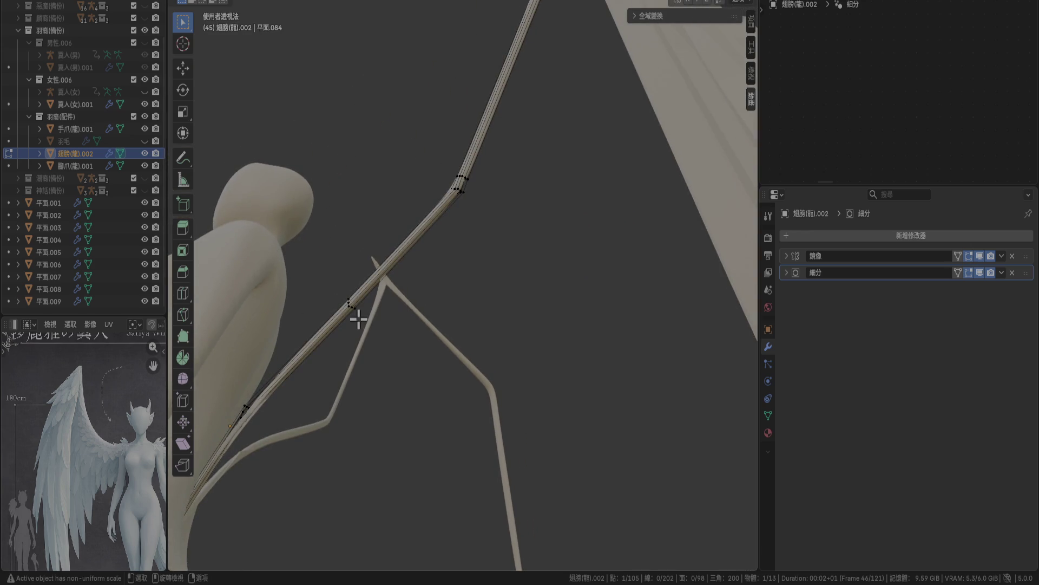
pyautogui.keyDown('ctrl'); pyautogui.click(353, 307); pyautogui.keyUp('ctrl')
pyautogui.moveTo(427, 287)
pyautogui.mouseDown(button='middle')
pyautogui.moveTo(492, 332)
pyautogui.moveTo(441, 290)
pyautogui.moveTo(402, 299)
pyautogui.mouseUp(button='middle')
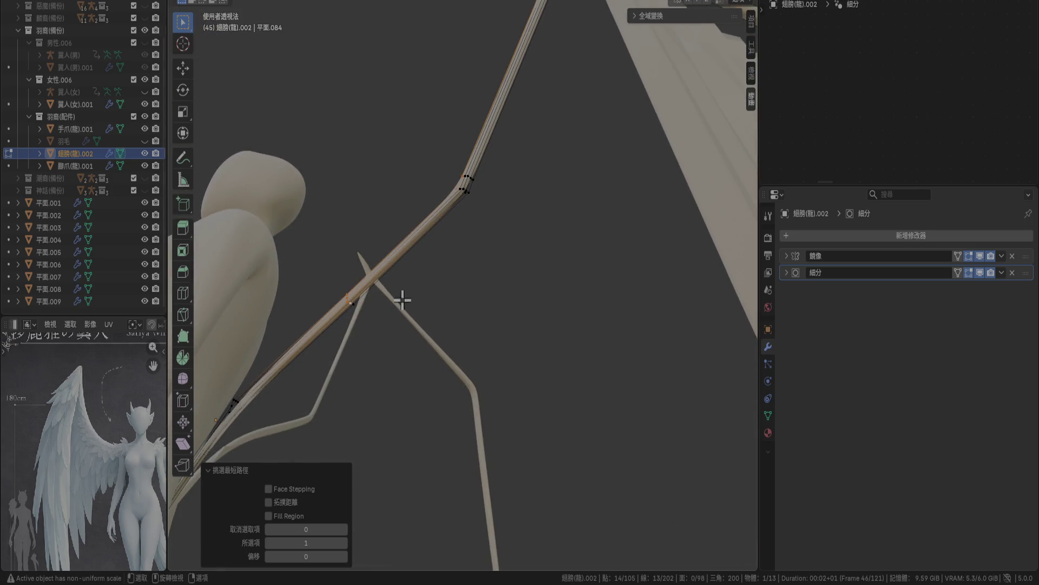
pyautogui.click(350, 300)
# Test another edge path along the arm, clear it, and return to Object Mode.
pyautogui.moveTo(626, 260)
pyautogui.mouseDown(button='middle')
pyautogui.moveTo(336, 286)
pyautogui.moveTo(251, 267)
pyautogui.moveTo(209, 225)
pyautogui.mouseUp(button='middle')
pyautogui.moveTo(574, 307); pyautogui.dragTo(491, 162, button='middle')
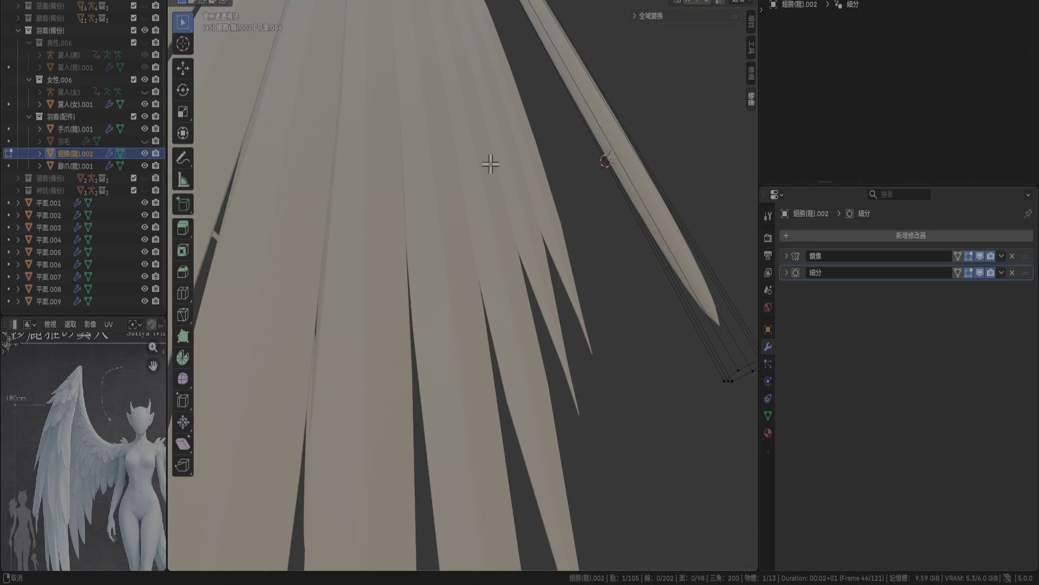
pyautogui.keyDown('ctrl'); pyautogui.click(735, 371); pyautogui.keyUp('ctrl')
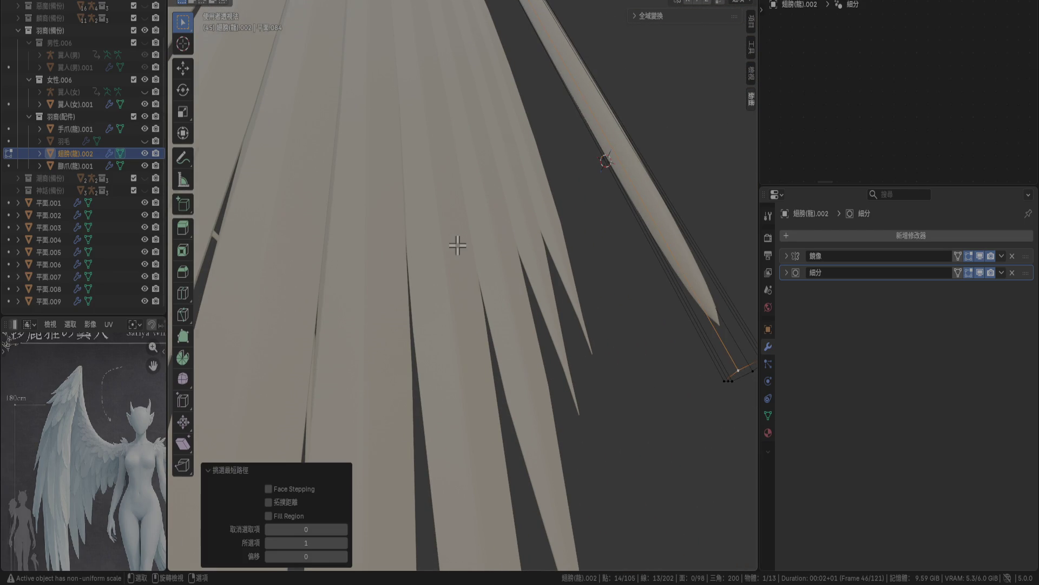
pyautogui.scroll(-5, 455, 242)
pyautogui.moveTo(399, 244); pyautogui.dragTo(553, 295, button='middle')
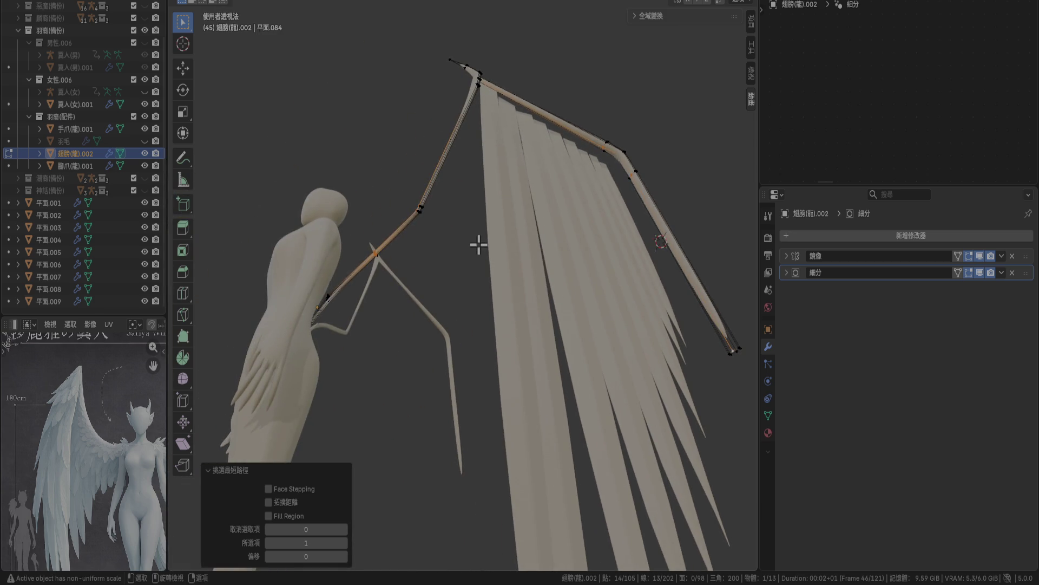
pyautogui.click(447, 279)
pyautogui.moveTo(478, 267); pyautogui.dragTo(496, 278, button='middle')
pyautogui.press('Tab')
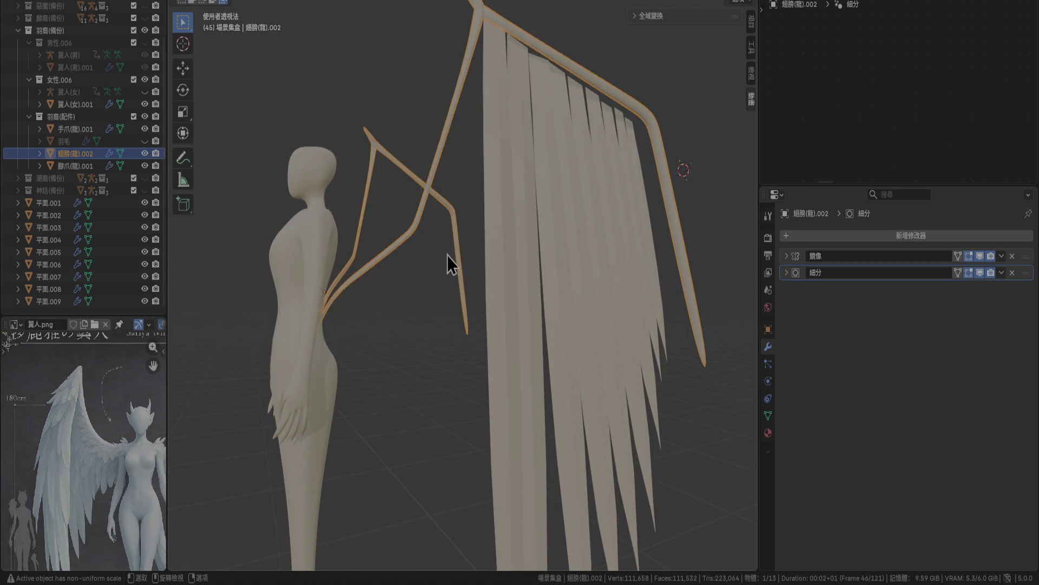
# In the Outliner, select feather strips 平面.001–平面.008, leaving 平面.009 unselected.
pyautogui.click(424, 316)
pyautogui.rightClick(424, 316)
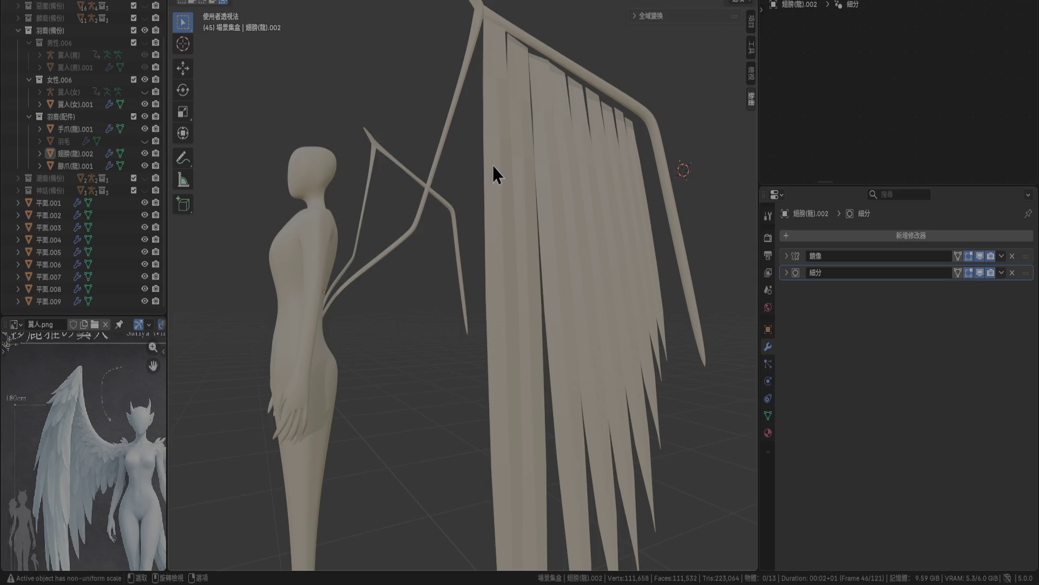
pyautogui.click(547, 200)
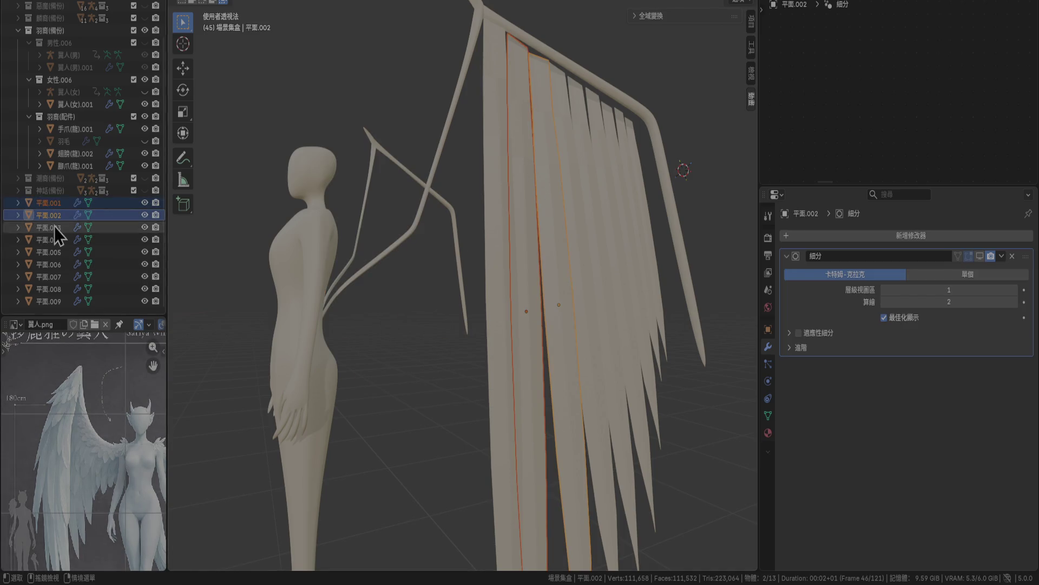
pyautogui.keyDown('shift'); pyautogui.click(47, 303); pyautogui.keyUp('shift')
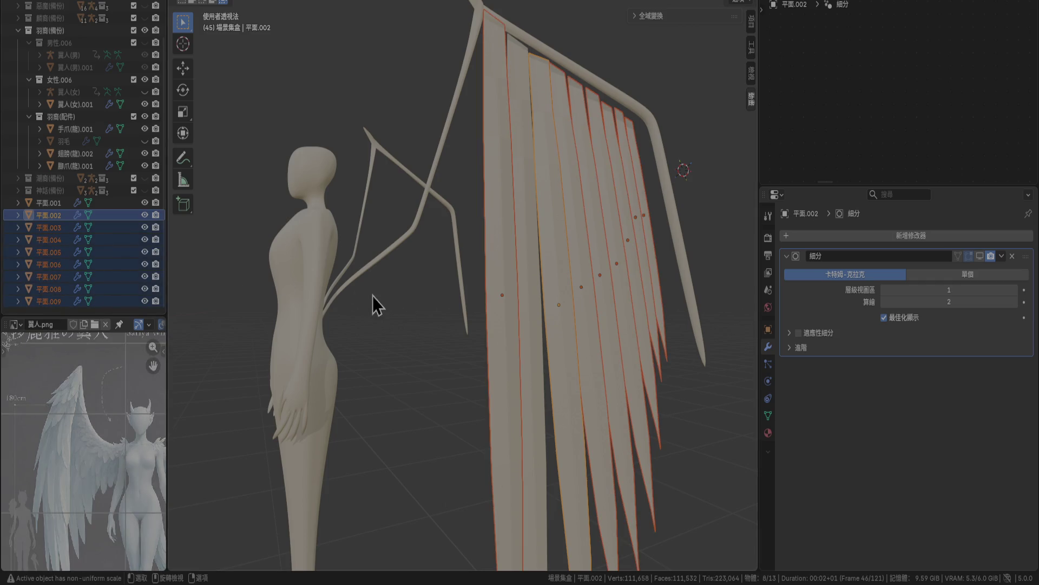
pyautogui.click(523, 125)
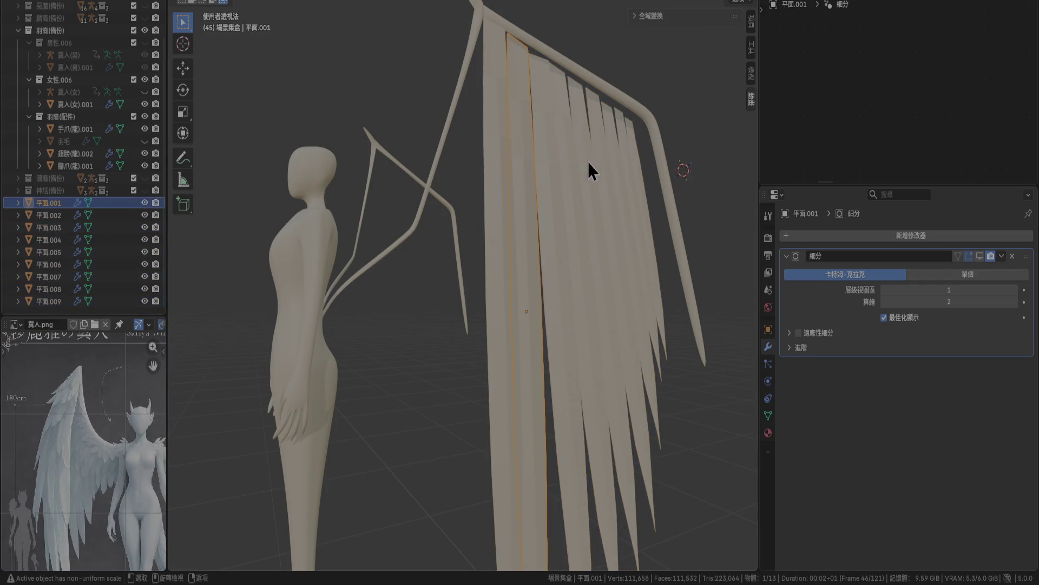
pyautogui.keyDown('shift'); pyautogui.click(50, 304); pyautogui.keyUp('shift')
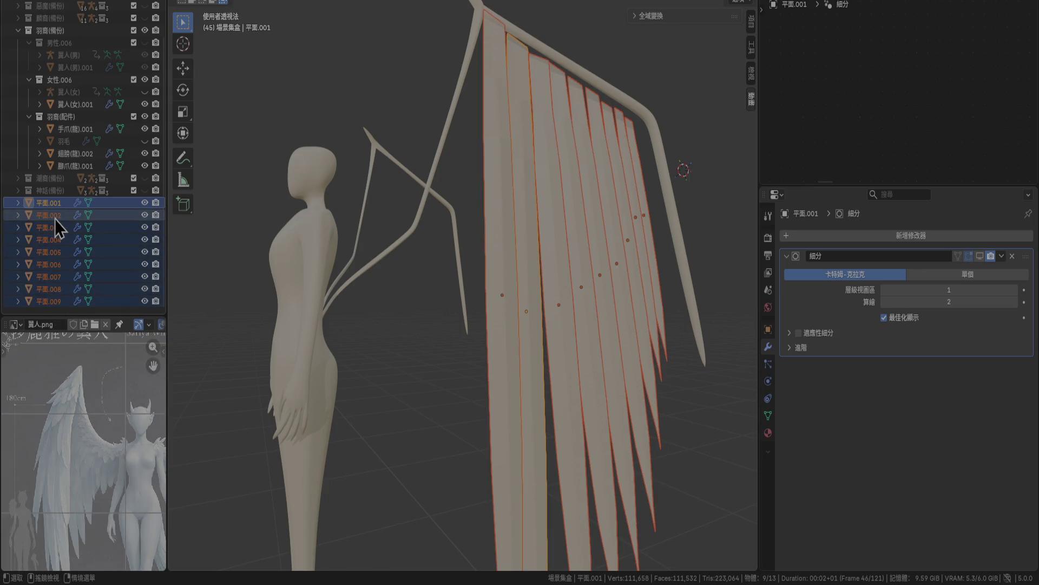
pyautogui.keyDown('ctrl'); pyautogui.click(57, 218); pyautogui.keyUp('ctrl')
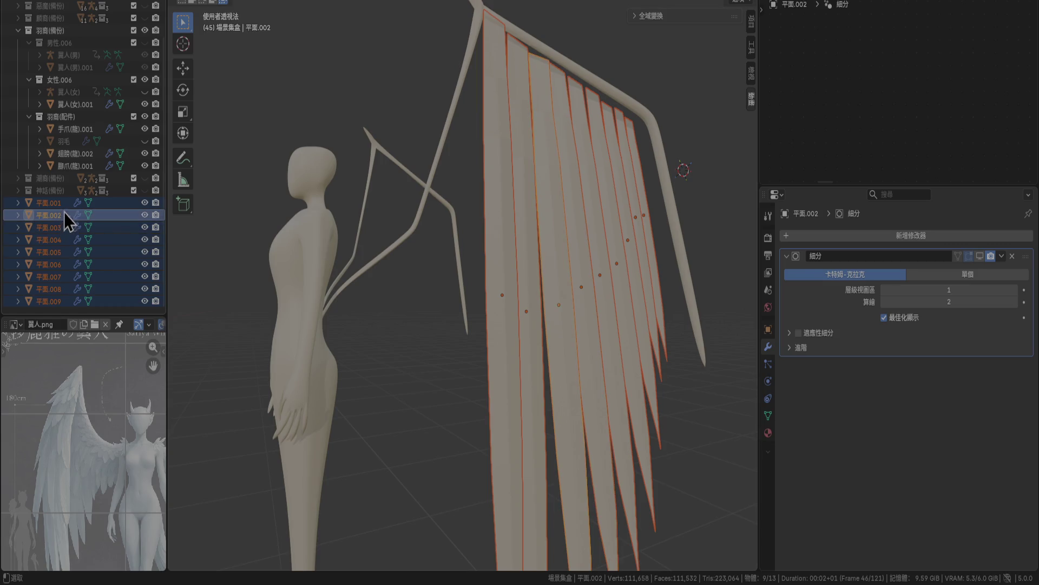
pyautogui.keyDown('ctrl'); pyautogui.click(64, 205); pyautogui.keyUp('ctrl')
pyautogui.keyDown('ctrl'); pyautogui.click(53, 303); pyautogui.keyUp('ctrl')
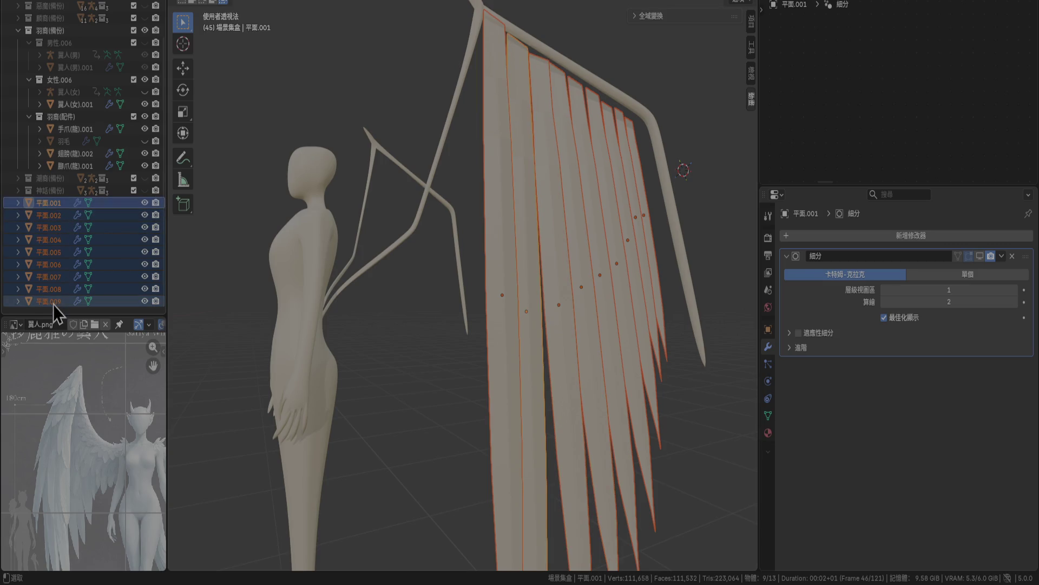
pyautogui.keyDown('ctrl'); pyautogui.click(53, 304); pyautogui.keyUp('ctrl')
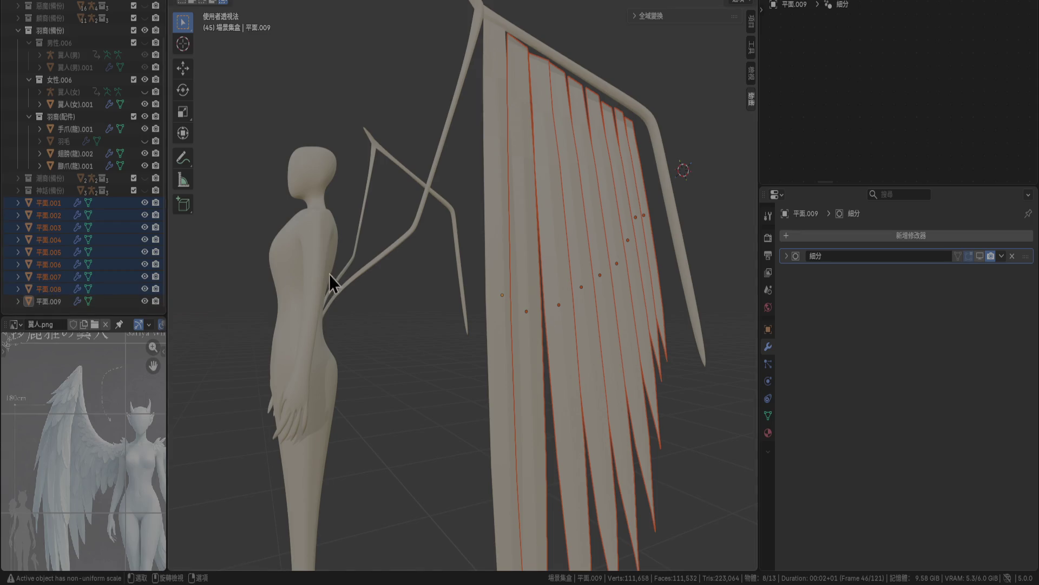
# Delete the eight selected strips and select the remaining 平面.009.
pyautogui.press('Delete')
pyautogui.moveTo(407, 329); pyautogui.dragTo(449, 381, button='middle')
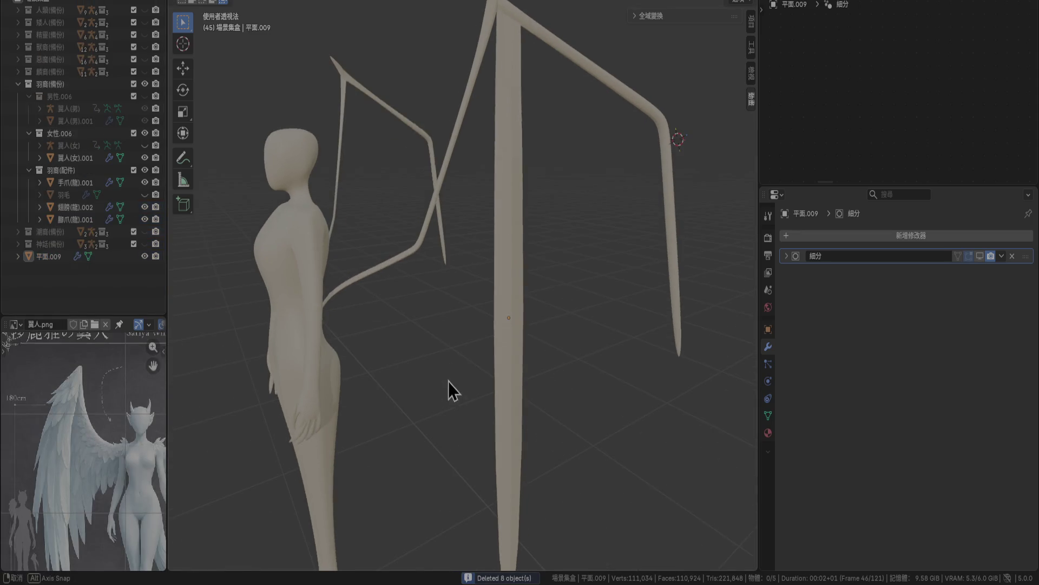
pyautogui.click(509, 337)
pyautogui.click(874, 239)
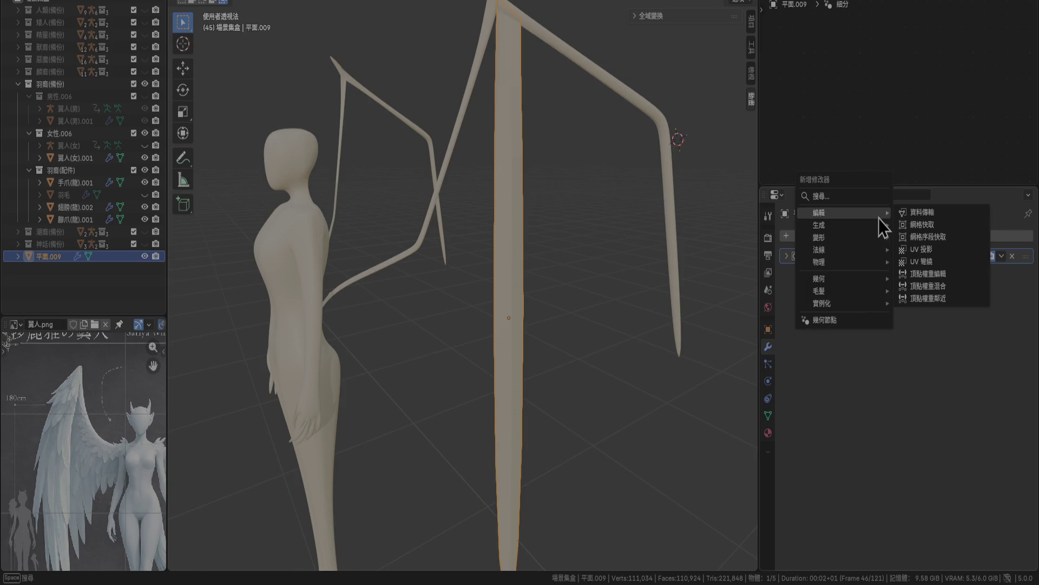
# Add an Array modifier to 平面.009 and switch to top orthographic view.
pyautogui.moveTo(879, 224)
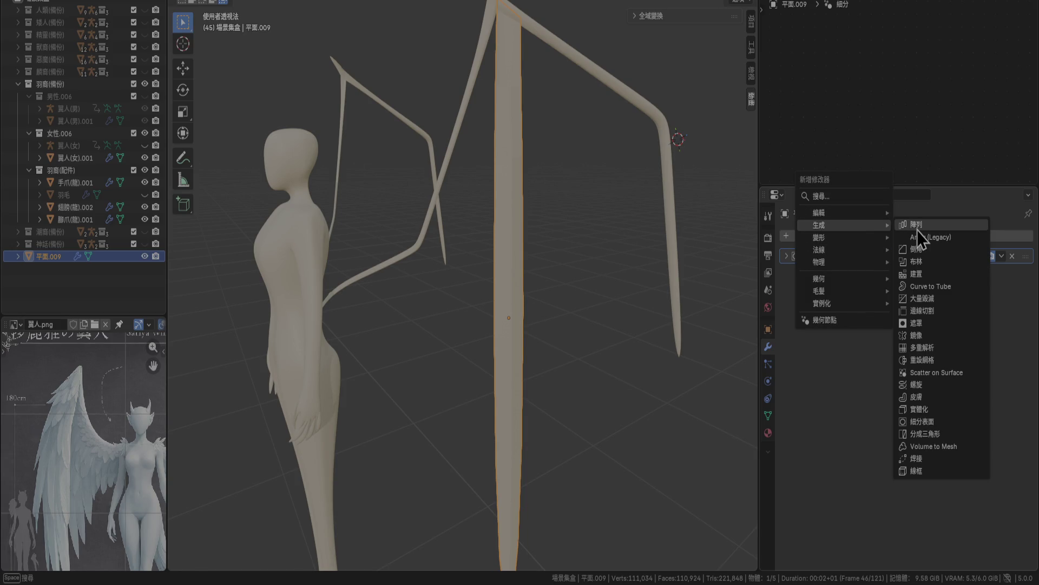
pyautogui.click(917, 230)
pyautogui.moveTo(534, 366)
pyautogui.mouseDown(button='middle')
pyautogui.moveTo(609, 367)
pyautogui.moveTo(515, 371)
pyautogui.moveTo(547, 368)
pyautogui.mouseUp(button='middle')
pyautogui.click(982, 293)
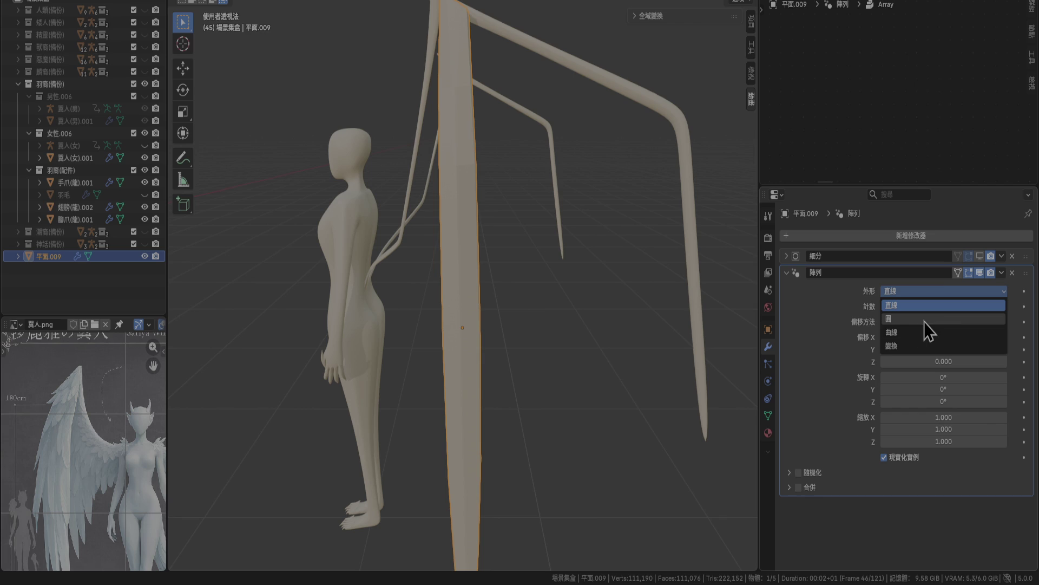
pyautogui.moveTo(603, 323)
pyautogui.mouseDown(button='middle')
pyautogui.moveTo(720, 362)
pyautogui.moveTo(661, 353)
pyautogui.mouseUp(button='middle')
pyautogui.press('KP_7')
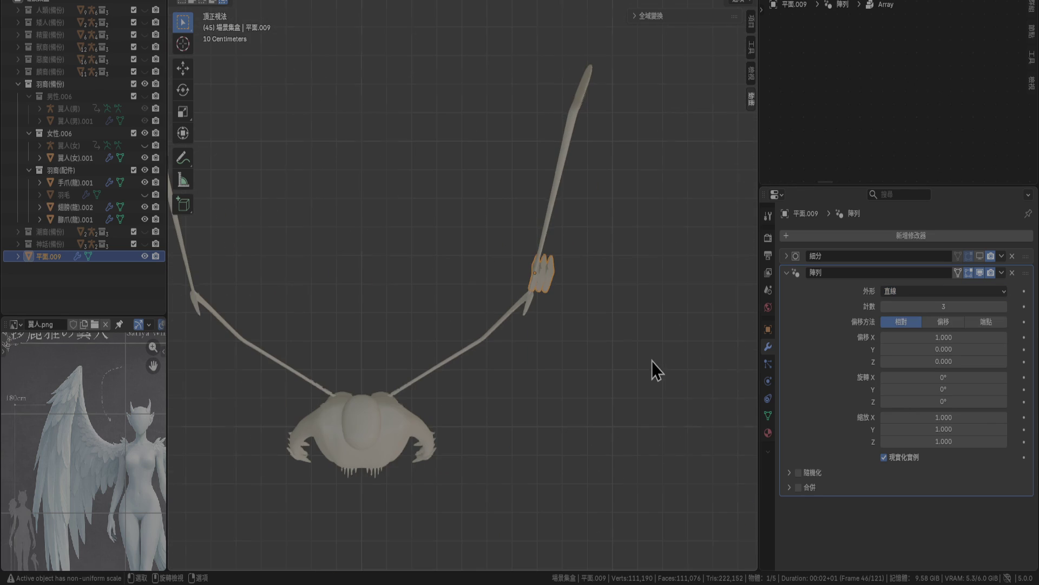
pyautogui.scroll(3, 657, 329)
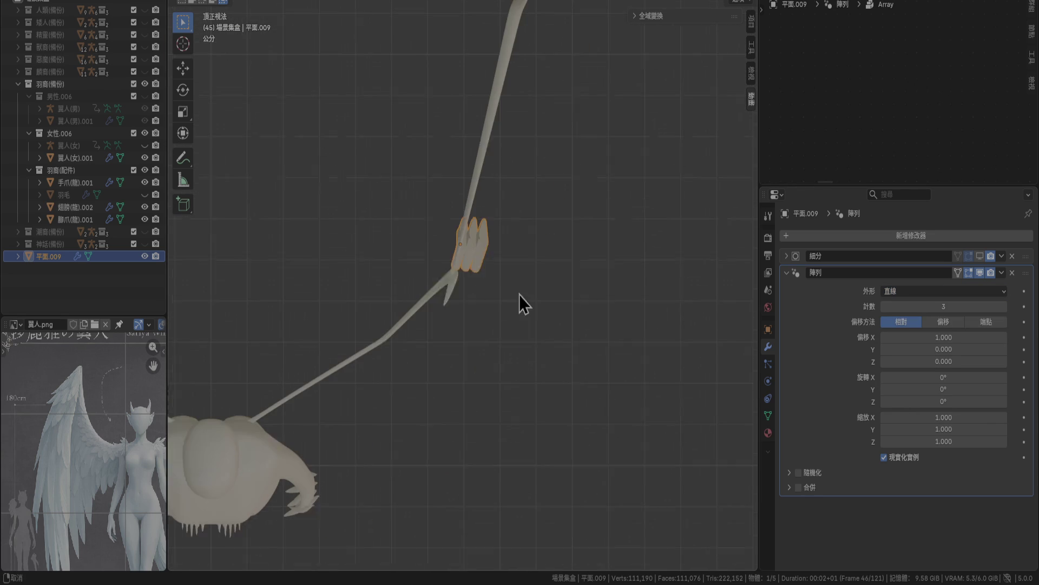
# Set the Array's relative offset X to 3.000 to spread the copies apart.
pyautogui.moveTo(894, 337); pyautogui.dragTo(957, 337)
pyautogui.click(928, 336)
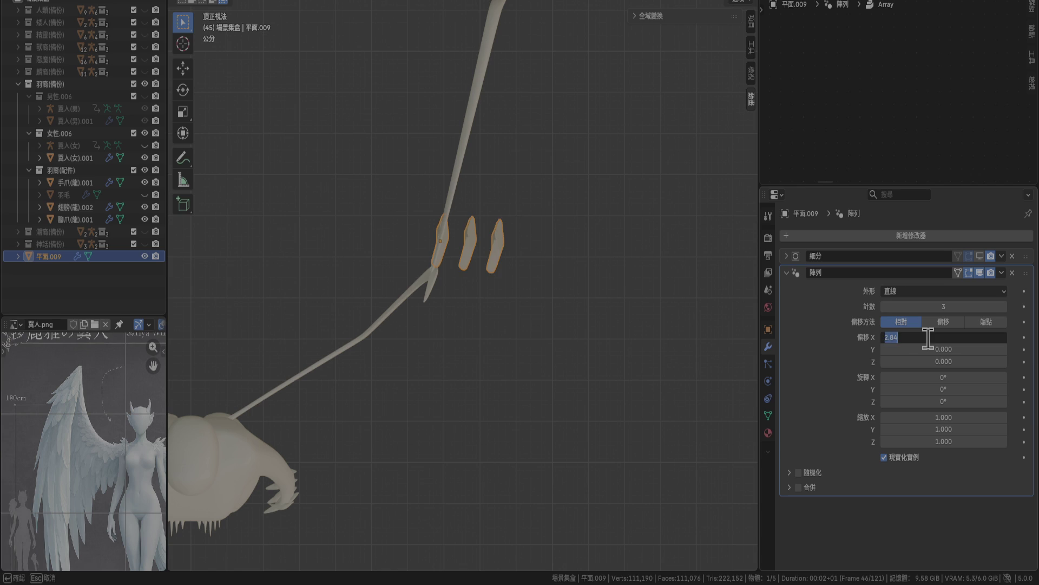
pyautogui.write('32')
pyautogui.press('Return')
pyautogui.click(942, 336)
pyautogui.press('Return')
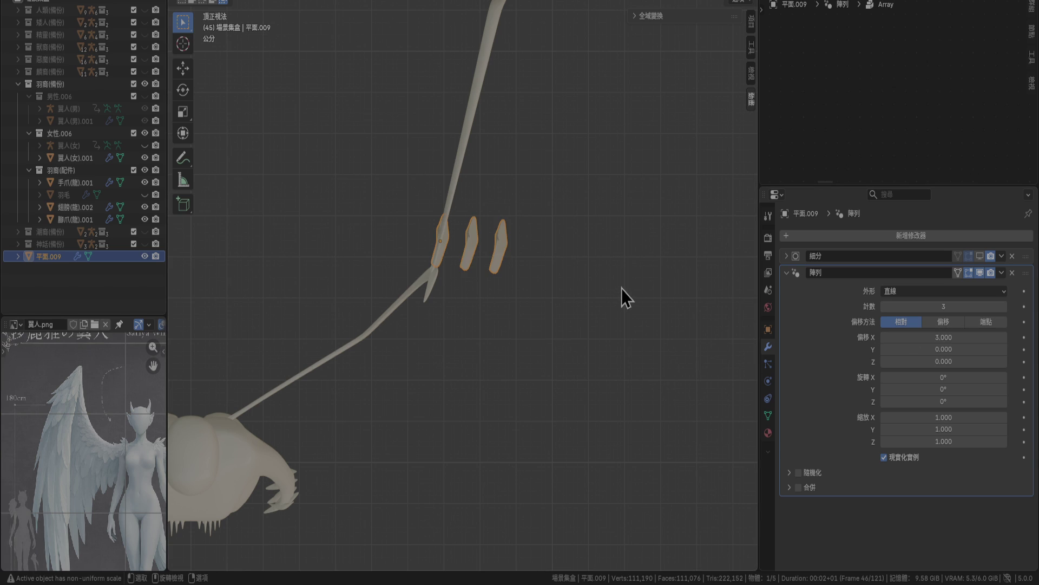
# Enter Edit Mode on the feather strip and select all its vertices.
pyautogui.press('r')
pyautogui.press('Escape')
pyautogui.press('Tab')
pyautogui.press('a')
pyautogui.press('r')
pyautogui.press('Escape')
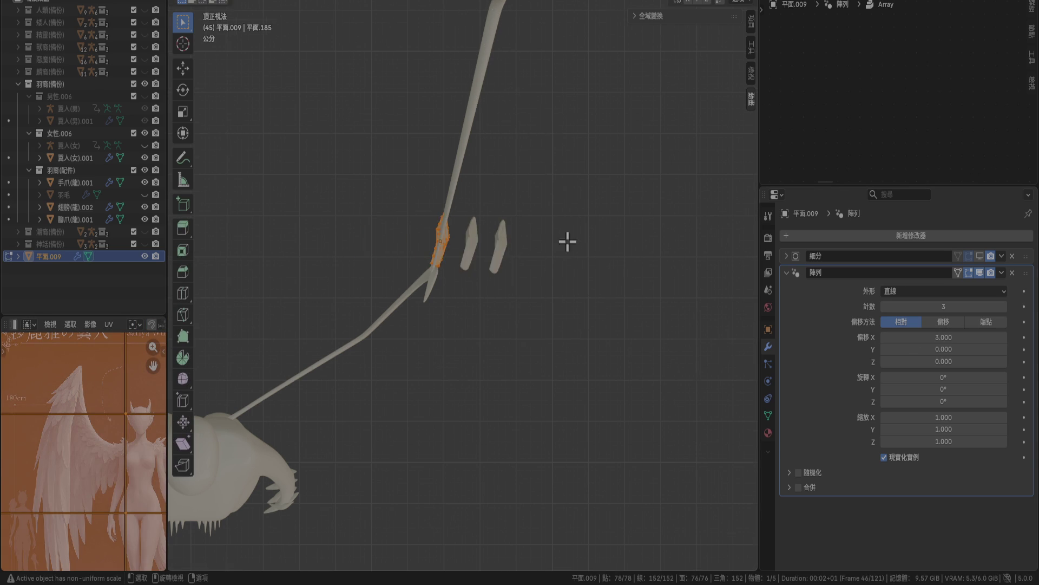
# Rotate the strip's mesh −75° and return to Object Mode.
pyautogui.scroll(-4, 566, 260)
pyautogui.scroll(4, 510, 269)
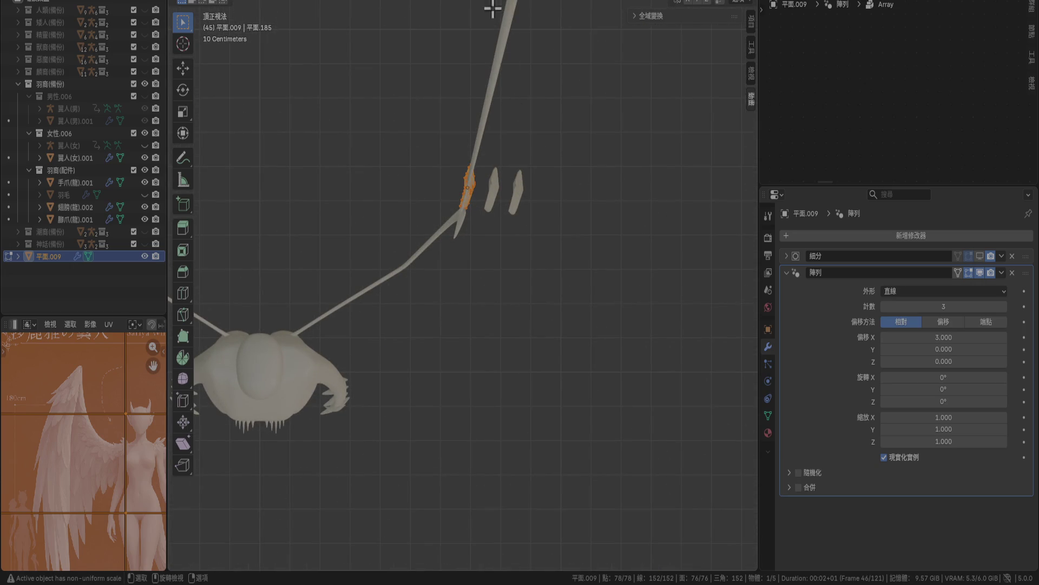
pyautogui.press('m')
pyautogui.click(520, 50)
pyautogui.press('r')
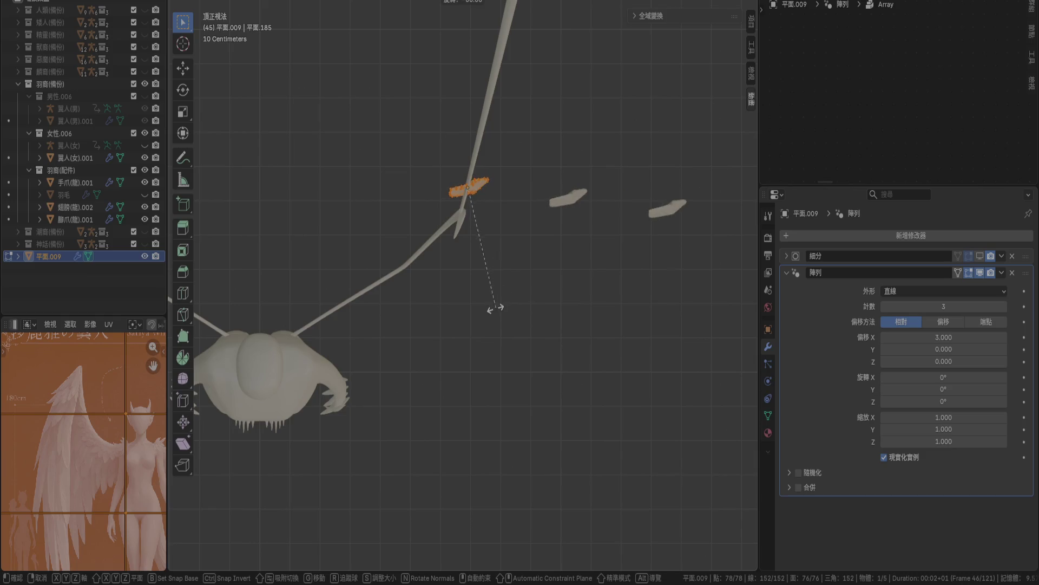
pyautogui.click(468, 329)
pyautogui.scroll(3, 575, 222)
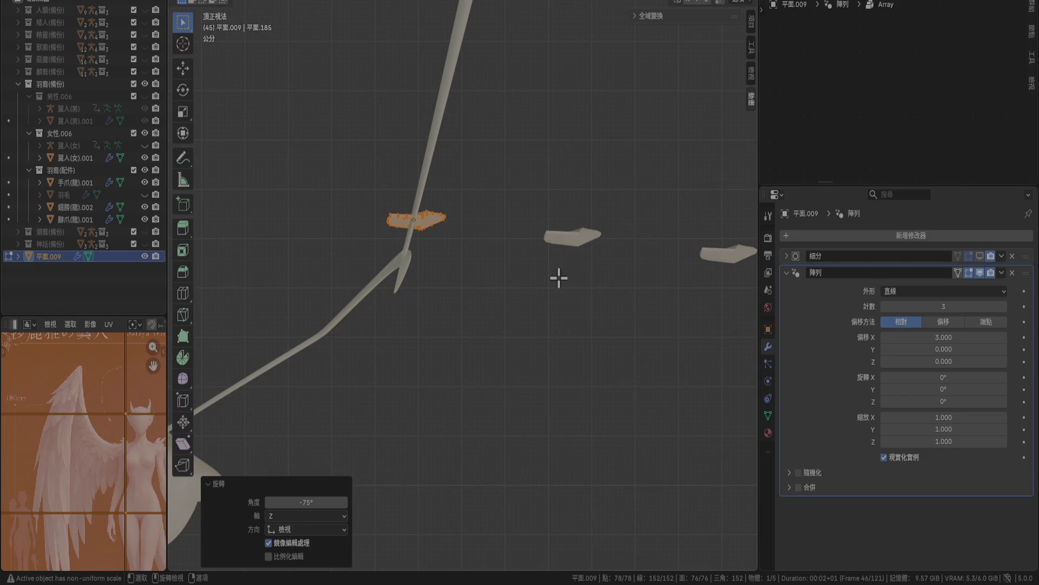
pyautogui.press('Tab')
# Apply the strip's rotation and set the Array relative offset X to 1.
pyautogui.hotkey('ctrl', 'a')
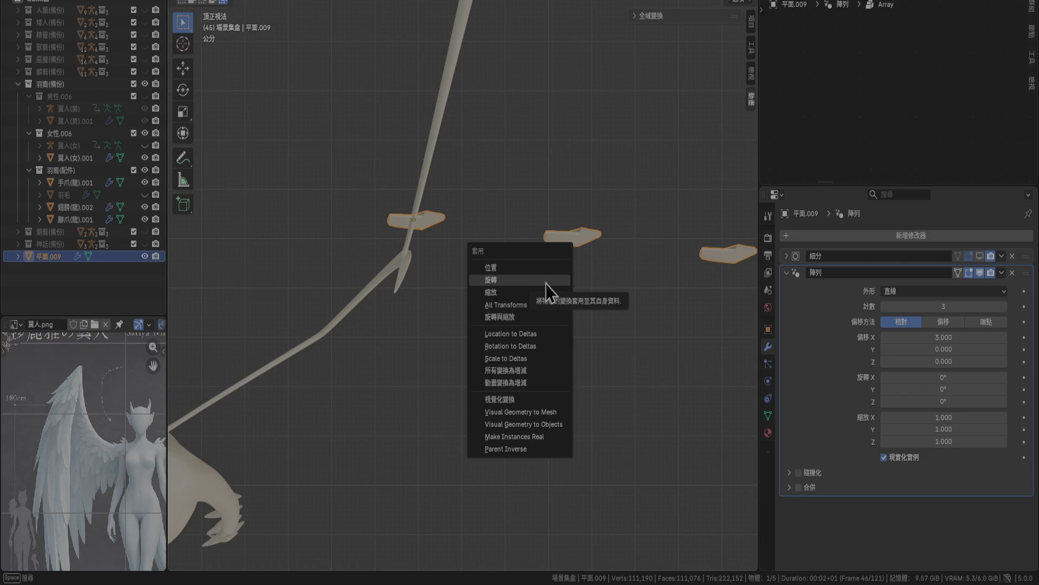
pyautogui.click(545, 283)
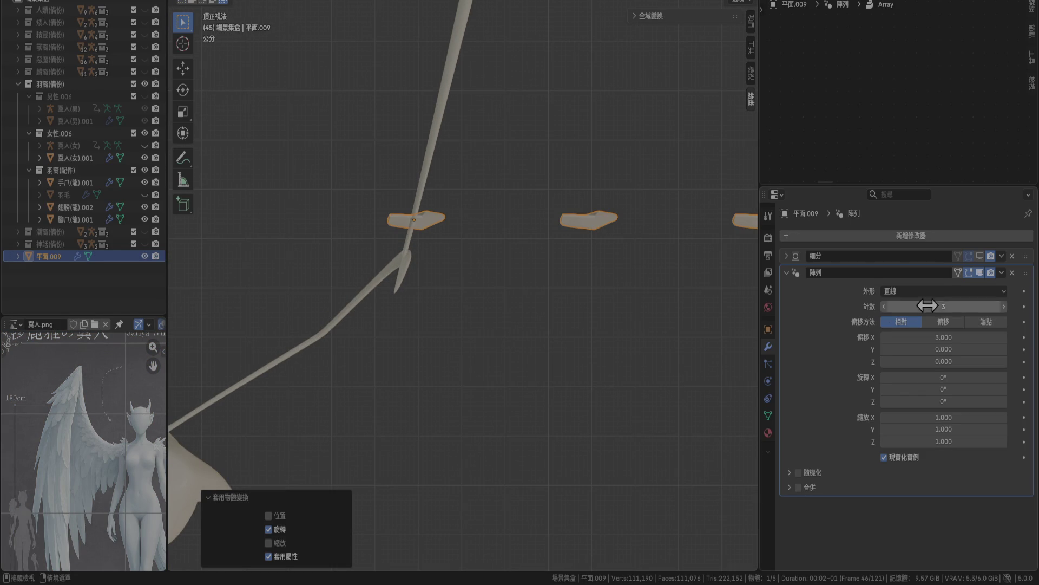
pyautogui.click(950, 336)
pyautogui.write('1')
pyautogui.press('Return')
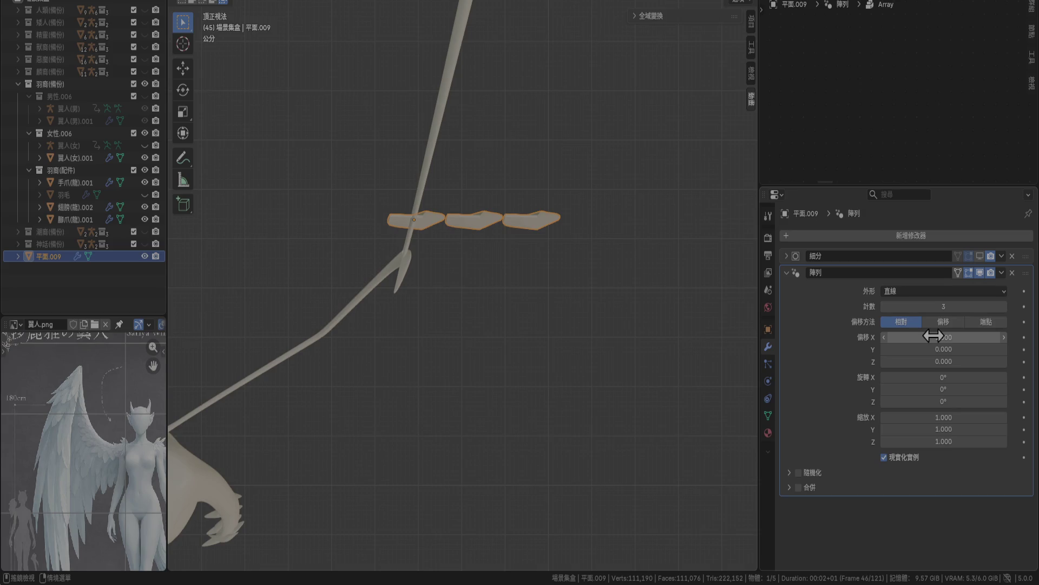
# Rotate the feather array 75° around Z from the top view.
pyautogui.moveTo(541, 301); pyautogui.dragTo(520, 164, button='middle')
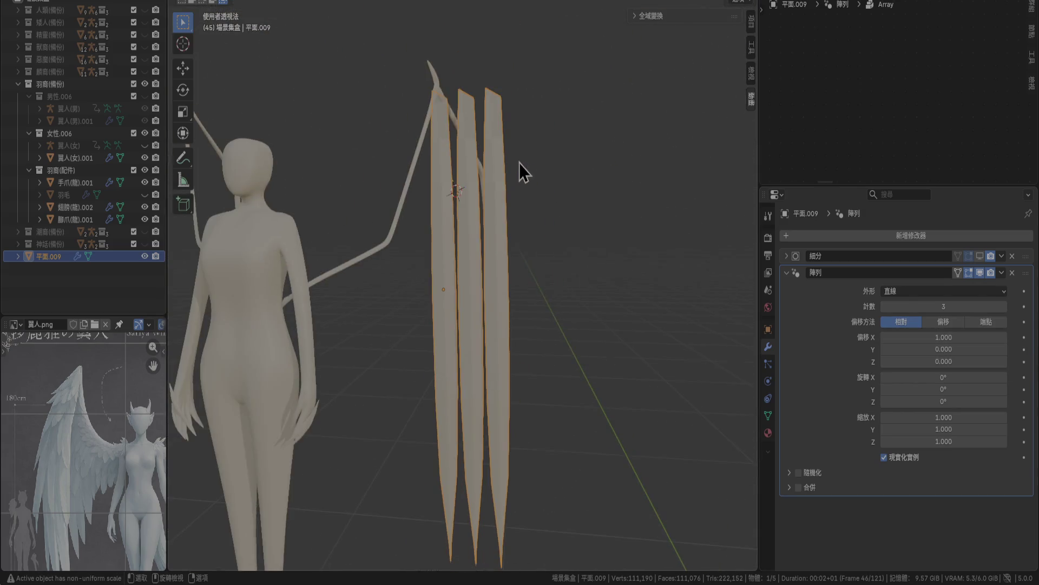
pyautogui.moveTo(508, 209)
pyautogui.mouseDown(button='middle')
pyautogui.moveTo(485, 272)
pyautogui.moveTo(488, 300)
pyautogui.mouseUp(button='middle')
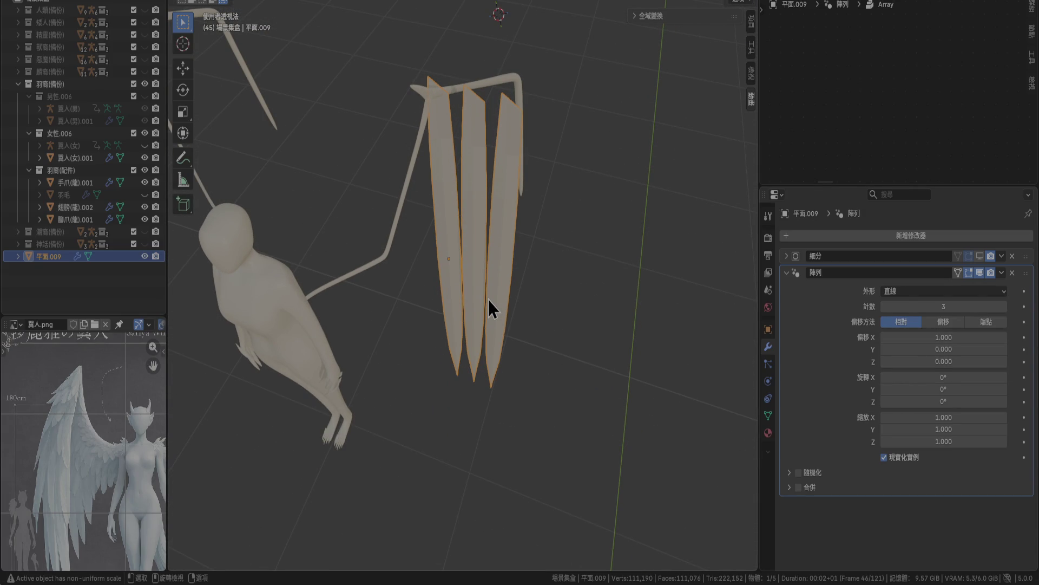
pyautogui.press('KP_7')
pyautogui.press('r')
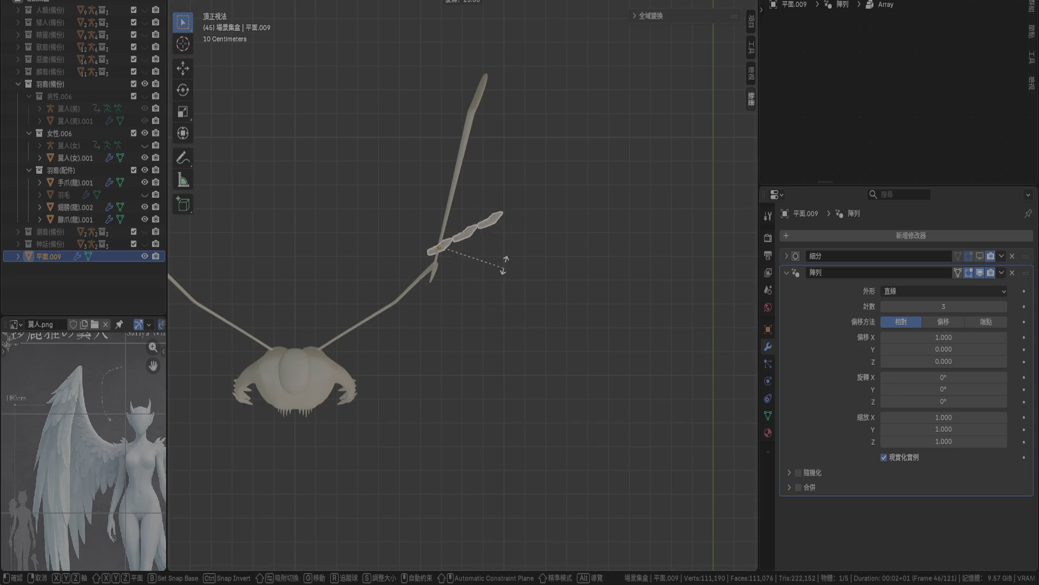
pyautogui.click(488, 209)
pyautogui.moveTo(488, 209)
pyautogui.mouseDown(button='middle')
pyautogui.moveTo(444, 235)
pyautogui.moveTo(394, 157)
pyautogui.moveTo(428, 152)
pyautogui.moveTo(335, 187)
pyautogui.moveTo(516, 233)
pyautogui.moveTo(471, 217)
pyautogui.moveTo(487, 230)
pyautogui.mouseUp(button='middle')
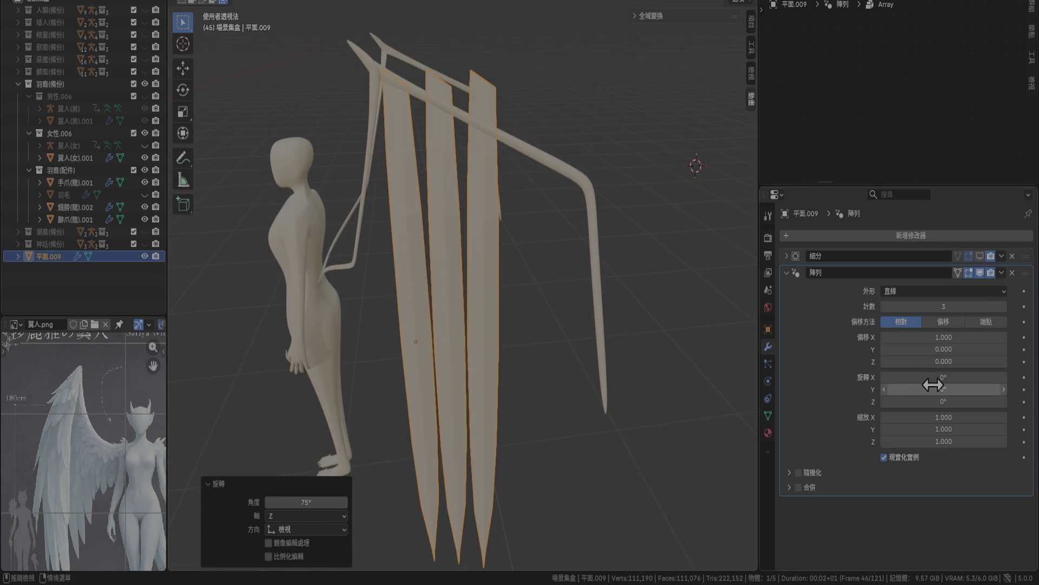
# Test tilt and sideways spacing on the Array, then stack copies in depth around -0.030.
pyautogui.moveTo(934, 377); pyautogui.dragTo(935, 378)
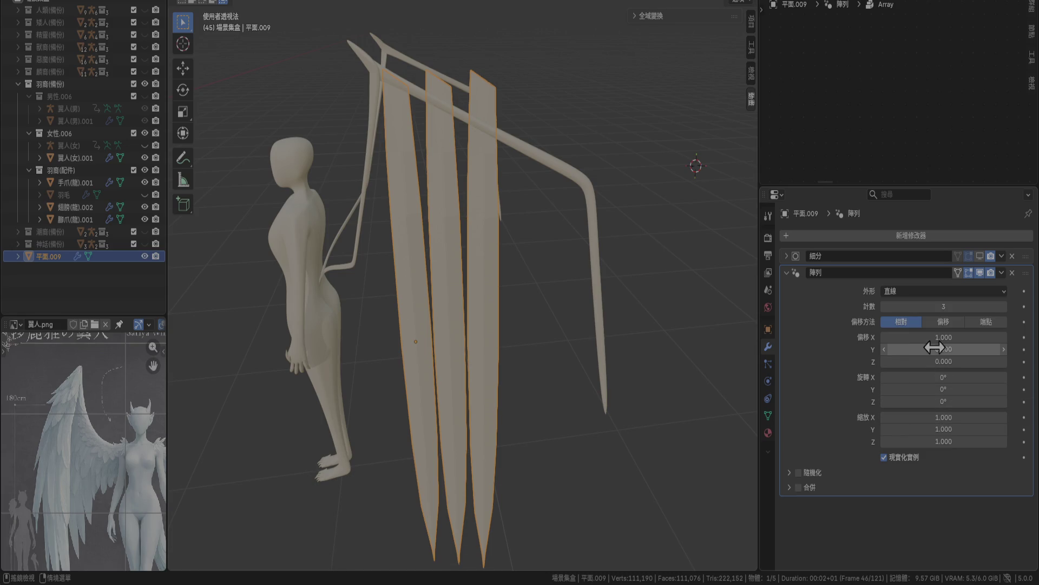
pyautogui.moveTo(932, 349)
pyautogui.mouseDown()
pyautogui.moveTo(948, 349)
pyautogui.moveTo(928, 348)
pyautogui.mouseUp()
pyautogui.moveTo(628, 309)
pyautogui.mouseDown(button='middle')
pyautogui.moveTo(594, 329)
pyautogui.moveTo(745, 323)
pyautogui.mouseUp(button='middle')
pyautogui.moveTo(944, 362)
pyautogui.mouseDown()
pyautogui.moveTo(977, 361)
pyautogui.moveTo(942, 361)
pyautogui.mouseUp()
pyautogui.moveTo(659, 315); pyautogui.dragTo(608, 263, button='middle')
pyautogui.press('KP_3')
pyautogui.scroll(2, 618, 267)
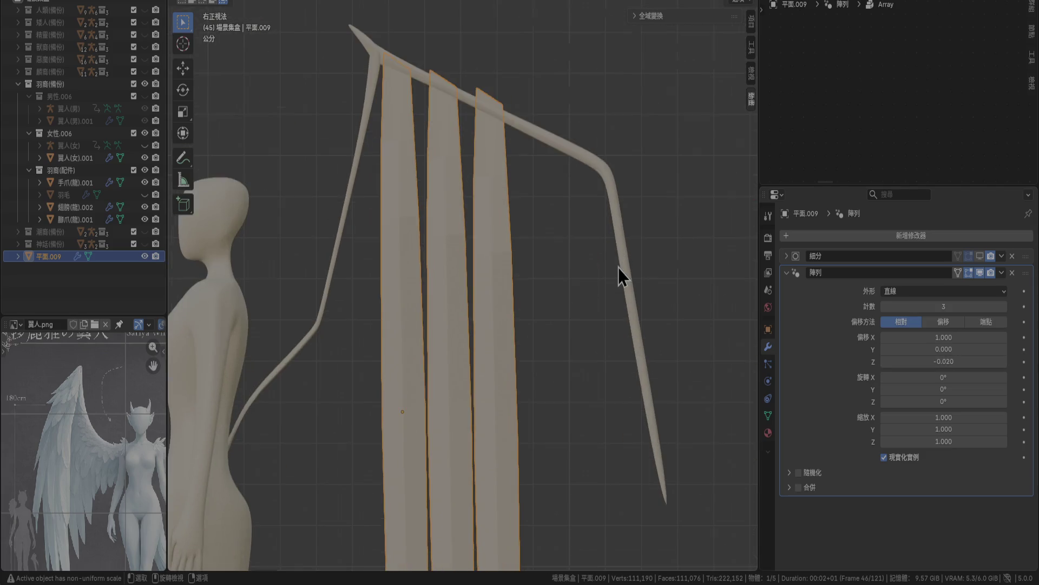
pyautogui.moveTo(928, 361); pyautogui.dragTo(925, 361)
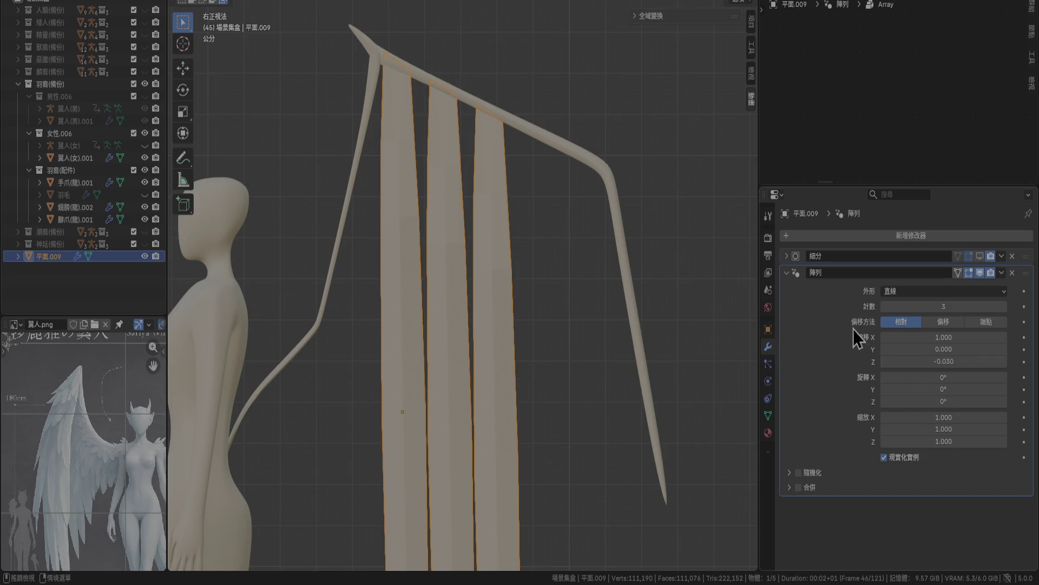
# Raise the Array Count to 5 and adjust the copies' scaling and spacing.
pyautogui.click(1003, 307)
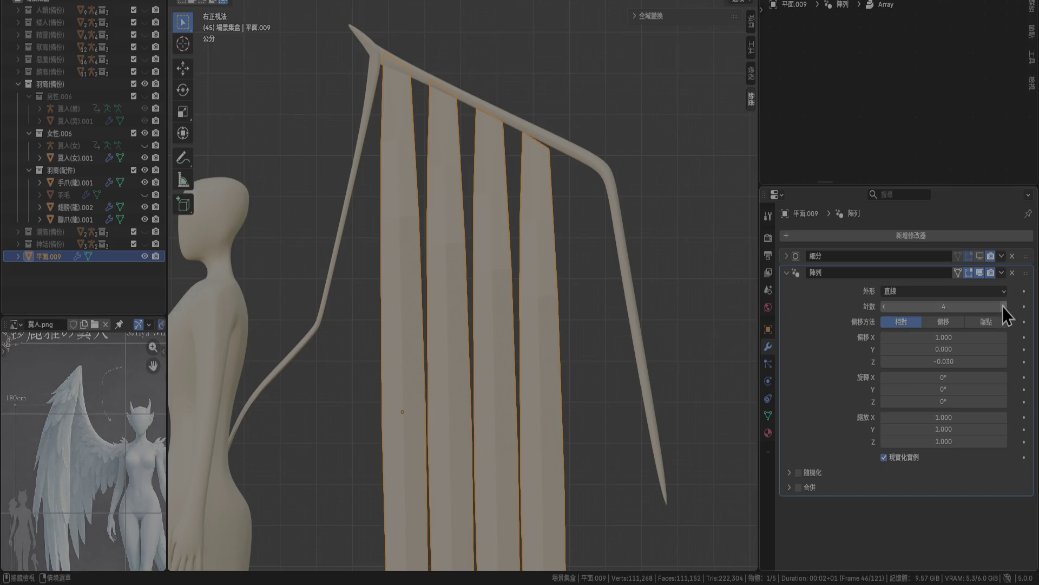
pyautogui.click(1003, 306)
pyautogui.scroll(-3, 576, 295)
pyautogui.keyDown('shift'); pyautogui.scroll(-4, 576, 295); pyautogui.keyUp('shift')
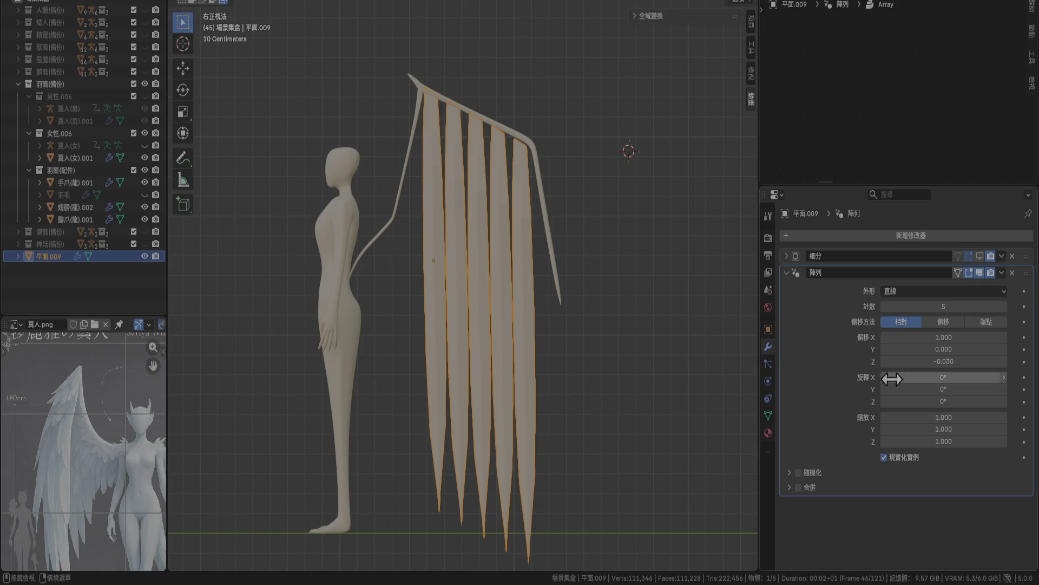
pyautogui.moveTo(923, 417)
pyautogui.mouseDown()
pyautogui.moveTo(906, 418)
pyautogui.moveTo(940, 442)
pyautogui.moveTo(923, 441)
pyautogui.mouseUp()
pyautogui.press('Escape')
pyautogui.press('Escape')
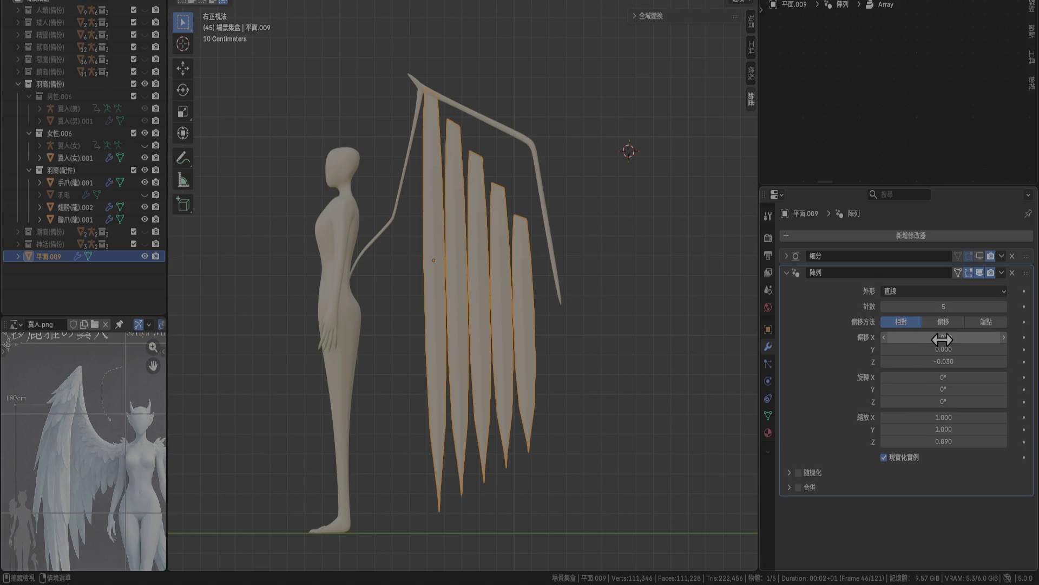
pyautogui.moveTo(944, 337)
pyautogui.mouseDown()
pyautogui.moveTo(973, 349)
pyautogui.moveTo(943, 349)
pyautogui.moveTo(972, 361)
pyautogui.moveTo(951, 361)
pyautogui.mouseUp()
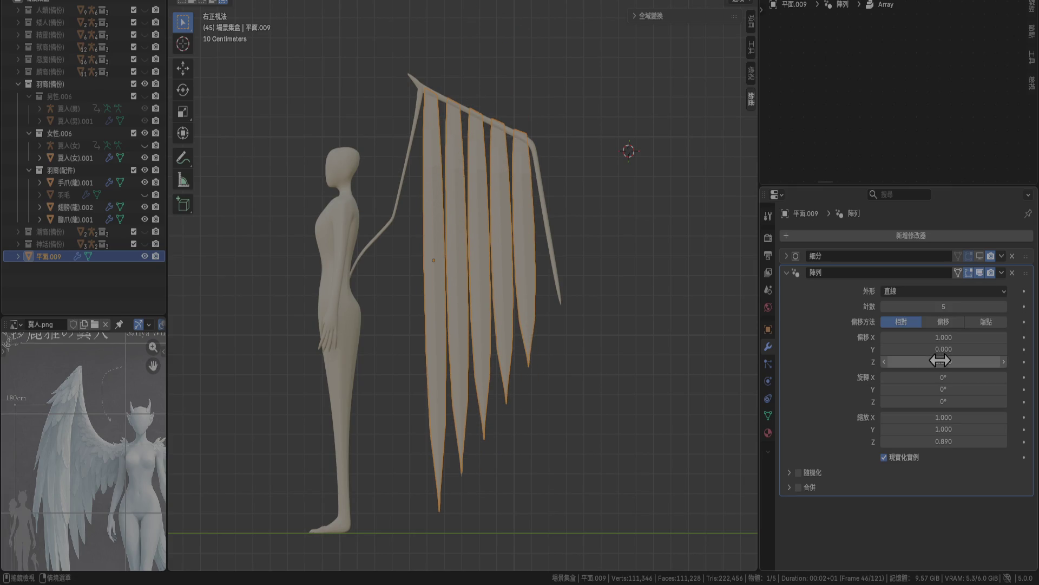
# Tune the Array's Z depth offset between 0.010 and 0.020.
pyautogui.click(883, 362)
pyautogui.moveTo(1005, 365); pyautogui.dragTo(1005, 365)
pyautogui.click(1005, 364)
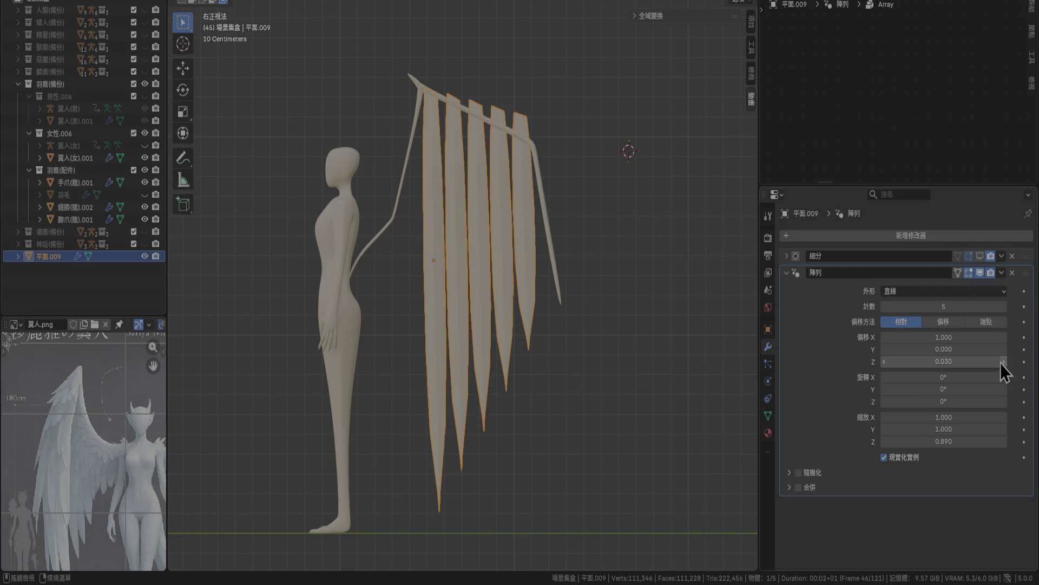
pyautogui.click(885, 367)
pyautogui.scroll(3, 632, 178)
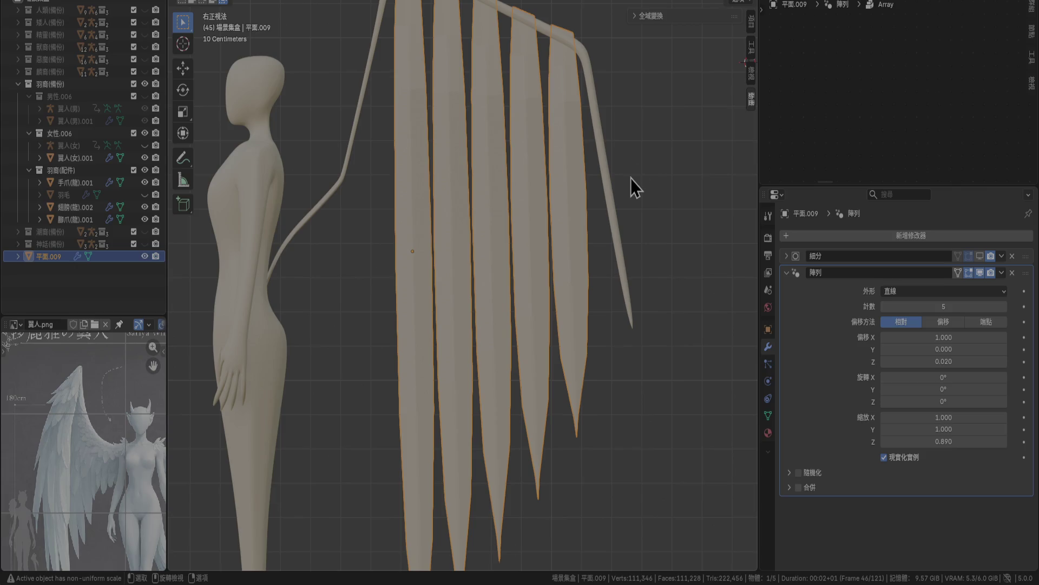
pyautogui.keyDown('shift'); pyautogui.moveTo(625, 154); pyautogui.dragTo(603, 270, button='middle'); pyautogui.keyUp('shift')
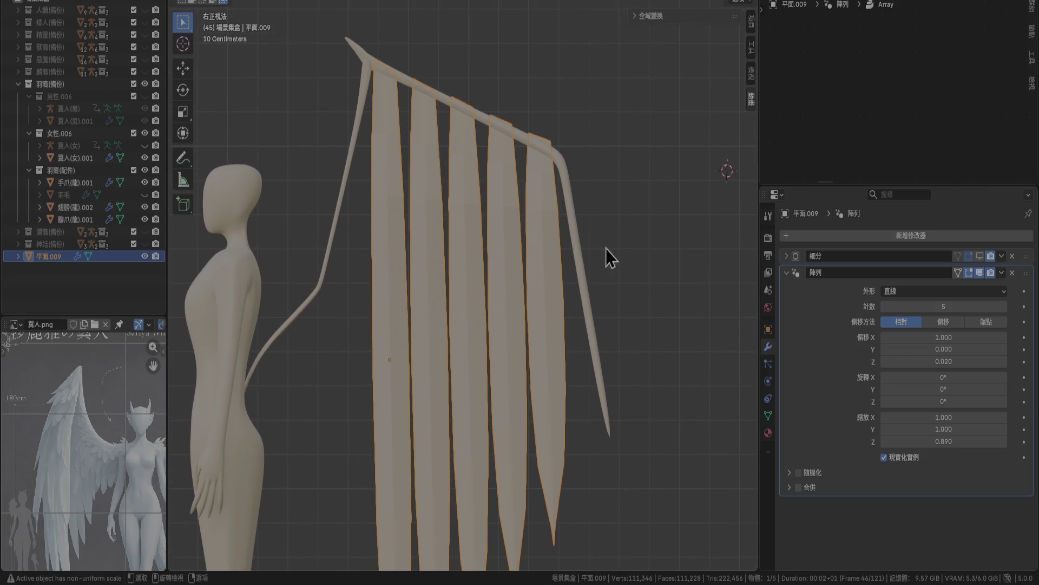
# Enter exact Z offsets 0.025, then 0.015, settling on 0.016.
pyautogui.click(955, 362)
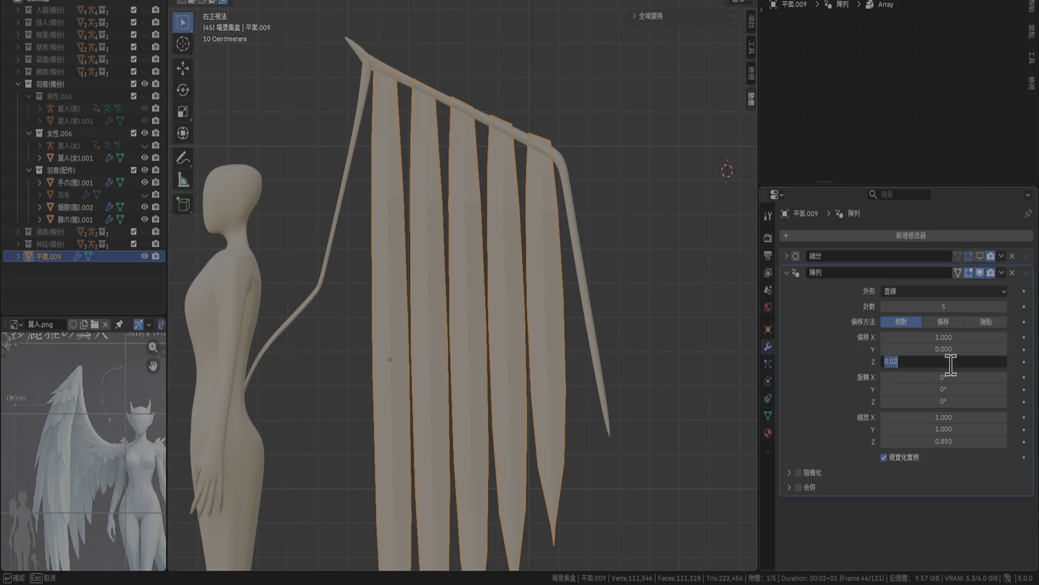
pyautogui.write('5')
pyautogui.press('Return')
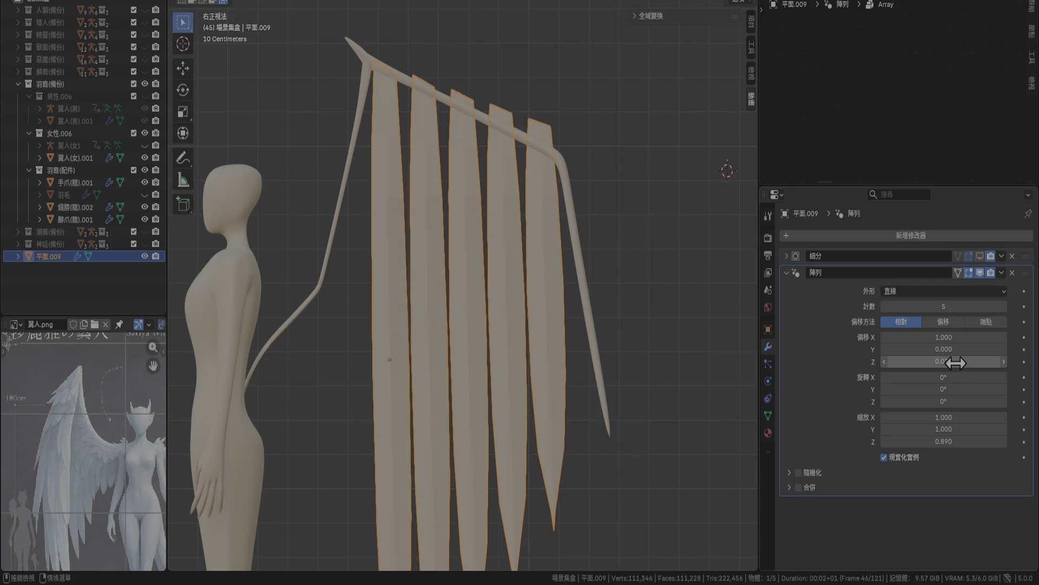
pyautogui.click(956, 361)
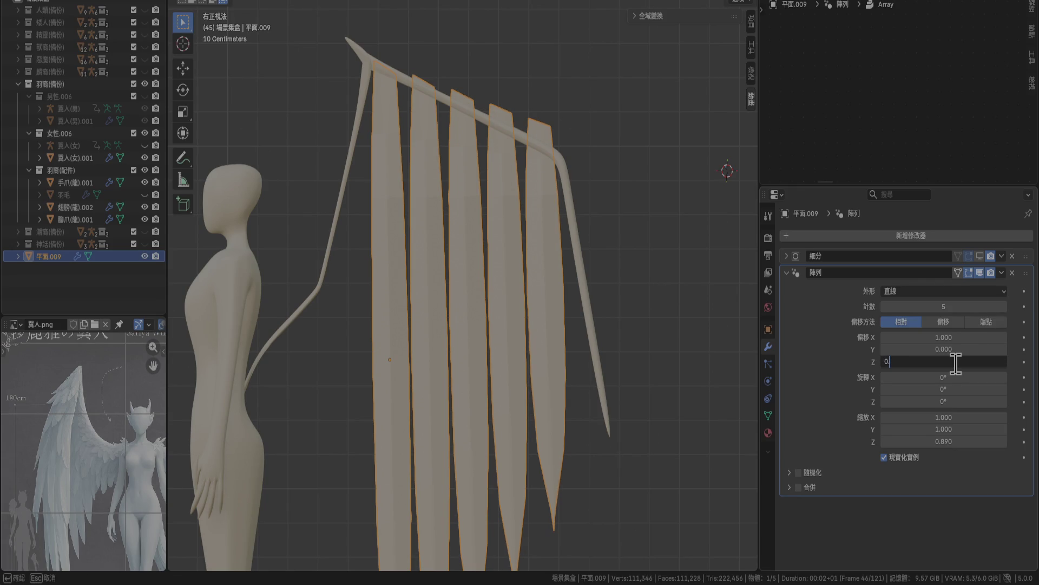
pyautogui.press('Return')
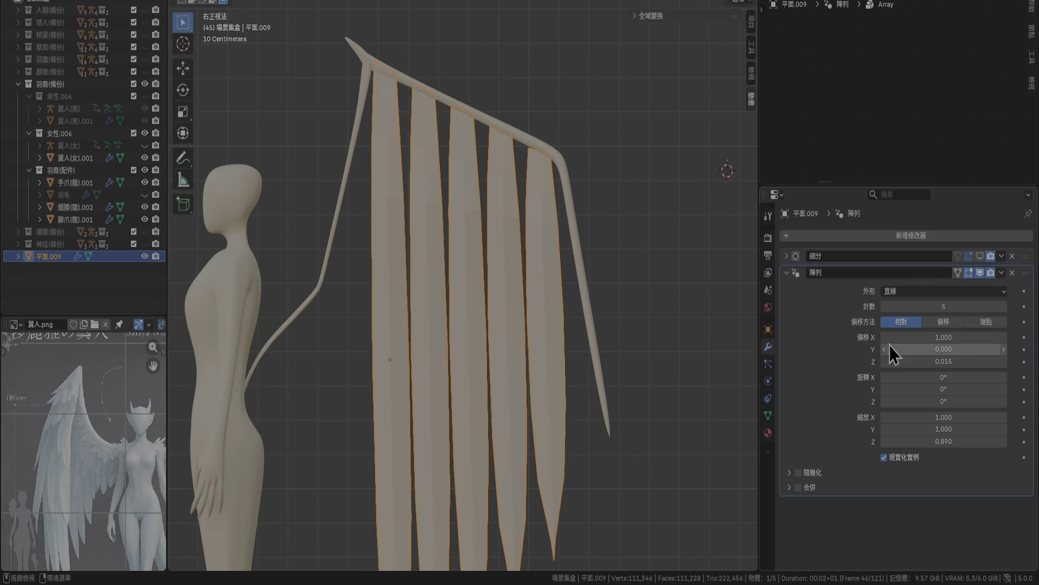
pyautogui.click(959, 365)
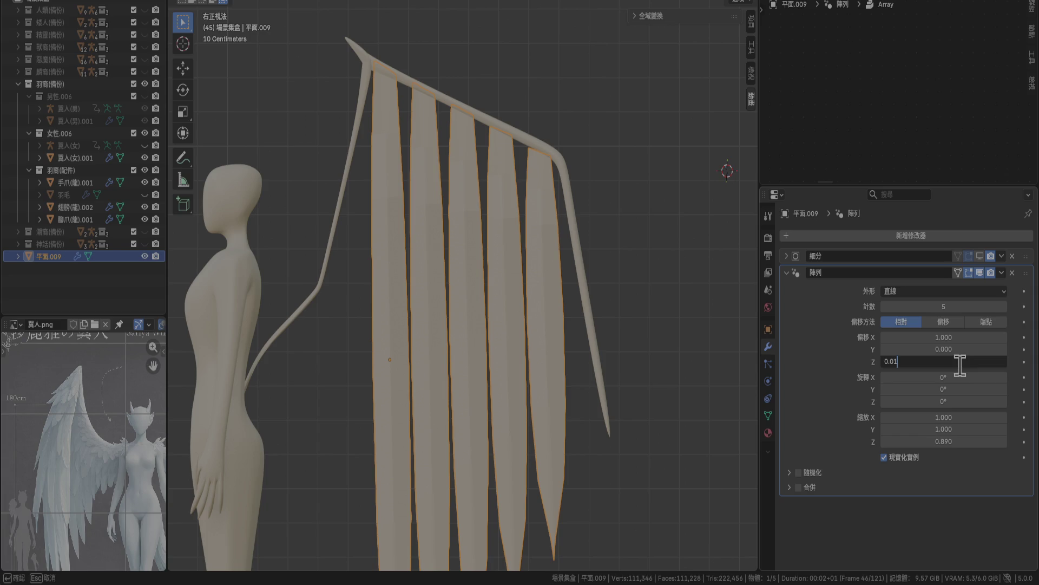
pyautogui.write('6')
pyautogui.press('Return')
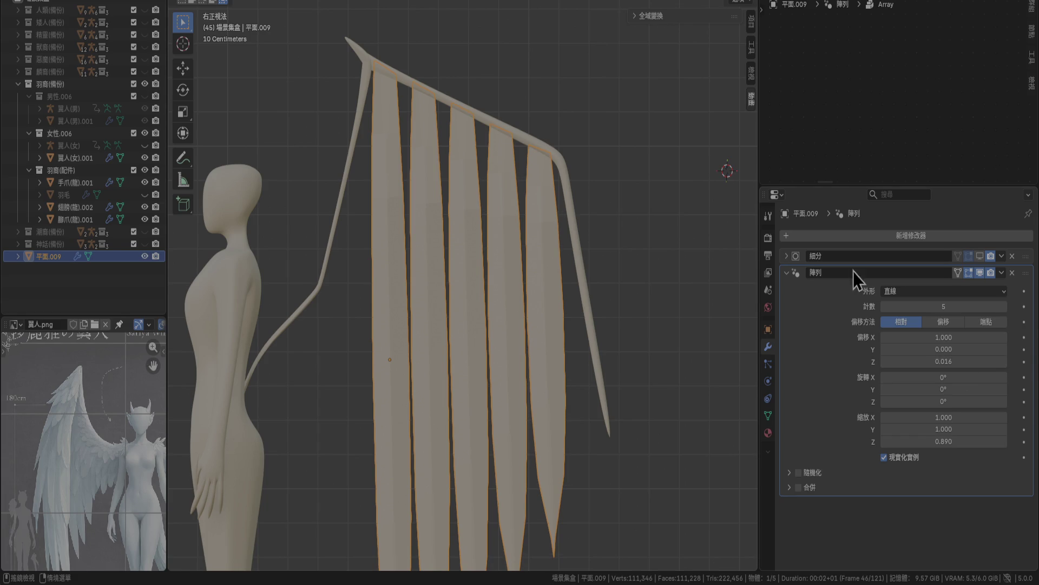
pyautogui.click(650, 239)
pyautogui.scroll(-1, 648, 237)
pyautogui.scroll(-3, 649, 237)
# Duplicate the feather array 平面.009 in place.
pyautogui.moveTo(492, 311)
pyautogui.mouseDown(button='middle')
pyautogui.moveTo(483, 307)
pyautogui.moveTo(600, 340)
pyautogui.moveTo(623, 336)
pyautogui.moveTo(625, 304)
pyautogui.moveTo(639, 332)
pyautogui.moveTo(672, 347)
pyautogui.moveTo(430, 292)
pyautogui.moveTo(499, 297)
pyautogui.moveTo(482, 297)
pyautogui.mouseUp(button='middle')
pyautogui.click(419, 275)
pyautogui.press('KP_1')
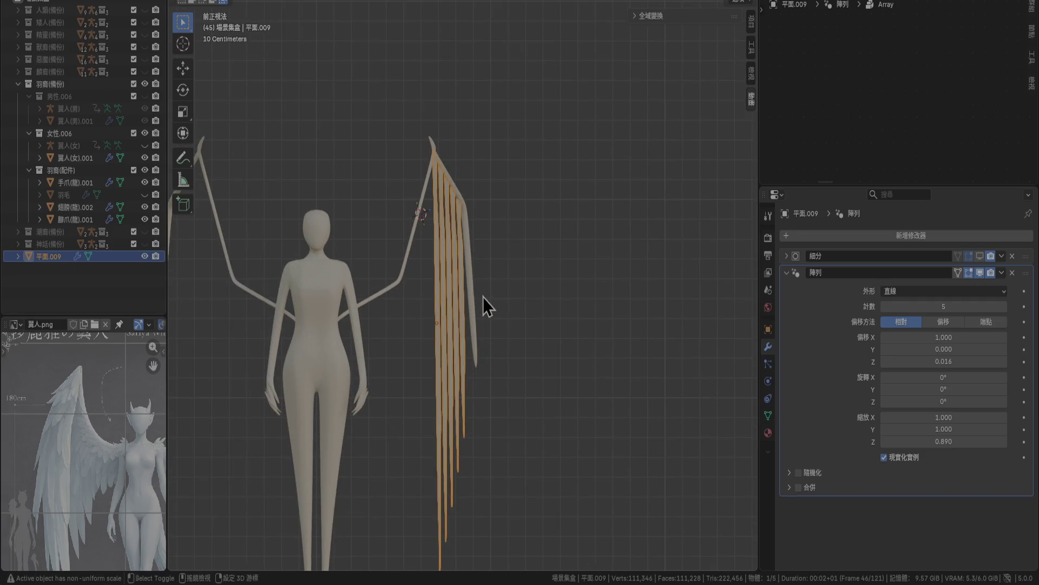
pyautogui.hotkey('shift', 'd')
pyautogui.rightClick(483, 295)
pyautogui.scroll(3, 483, 295)
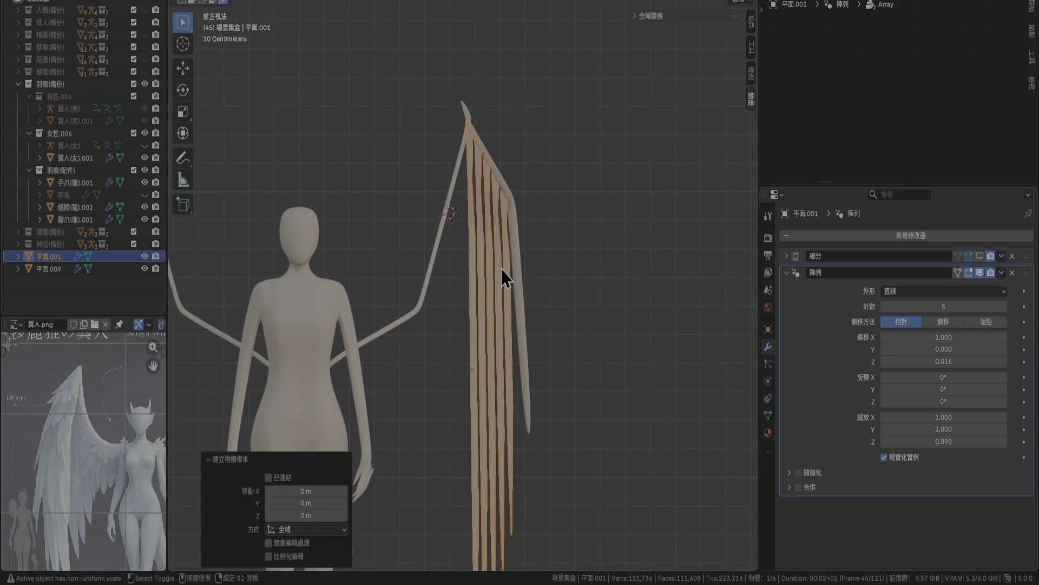
pyautogui.scroll(4, 501, 268)
# Nudge the duplicate slightly sideways, then slightly back and lower.
pyautogui.press('g')
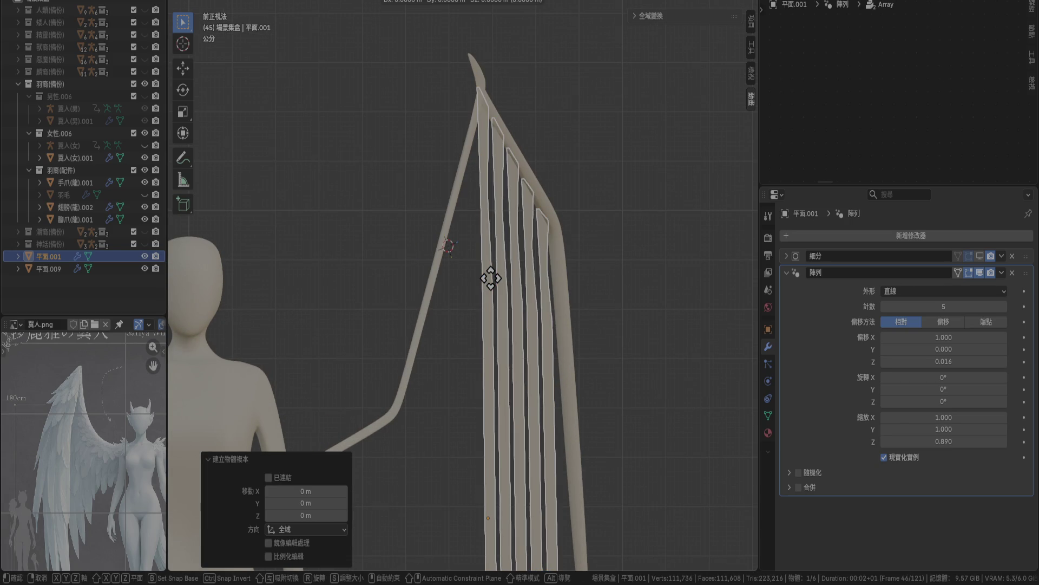
pyautogui.click(505, 280)
pyautogui.press('KP_3')
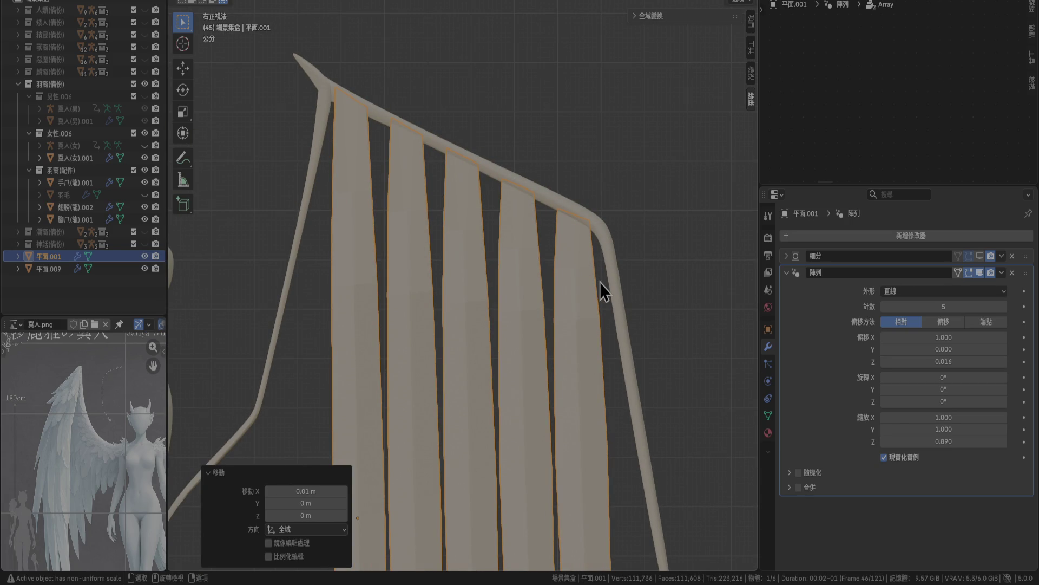
pyautogui.press('g')
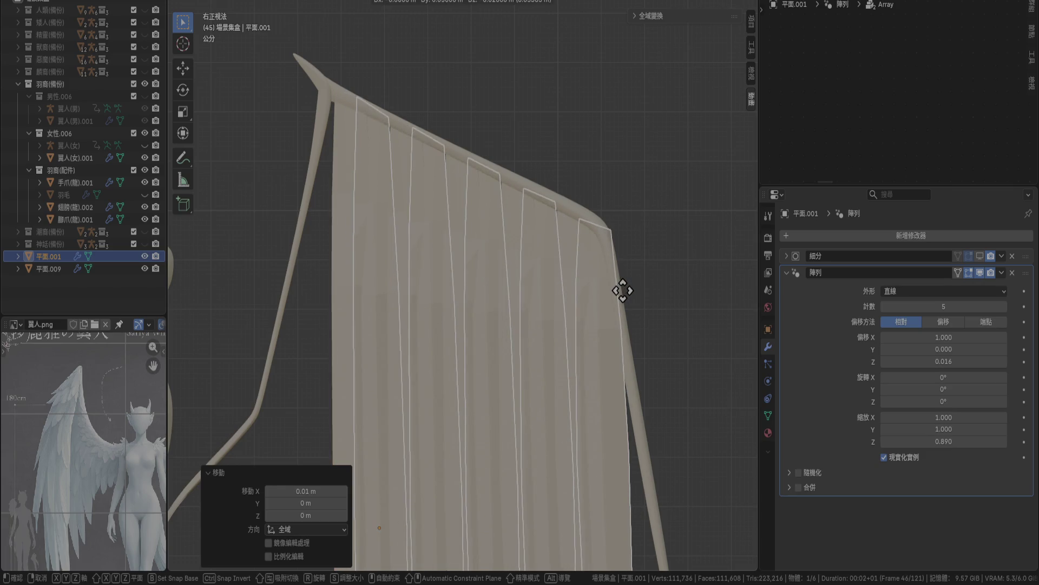
pyautogui.click(628, 296)
pyautogui.scroll(-4, 688, 362)
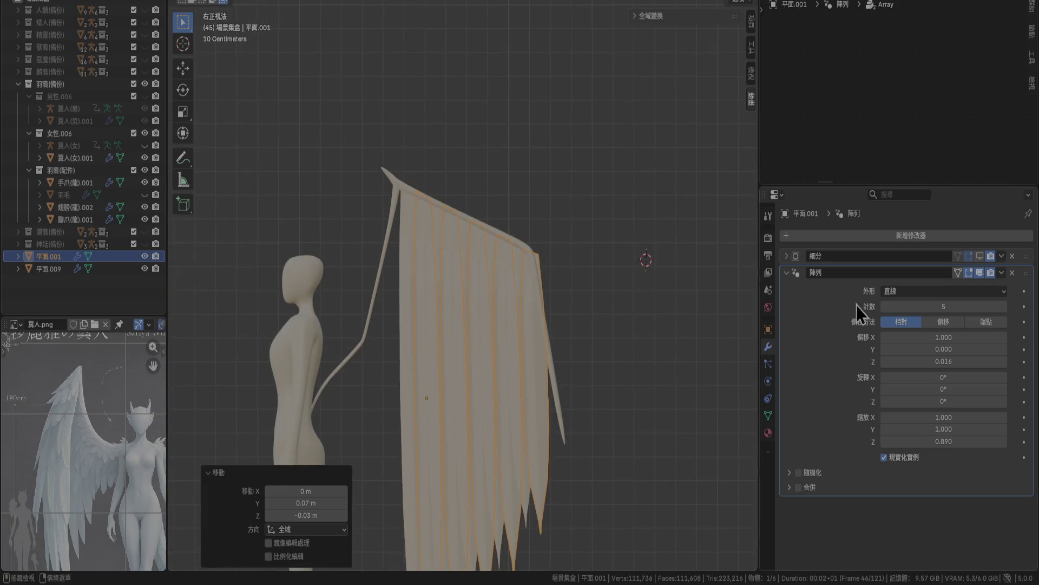
# Drop the duplicate's feather Count to 4, then restore it to 5.
pyautogui.click(882, 308)
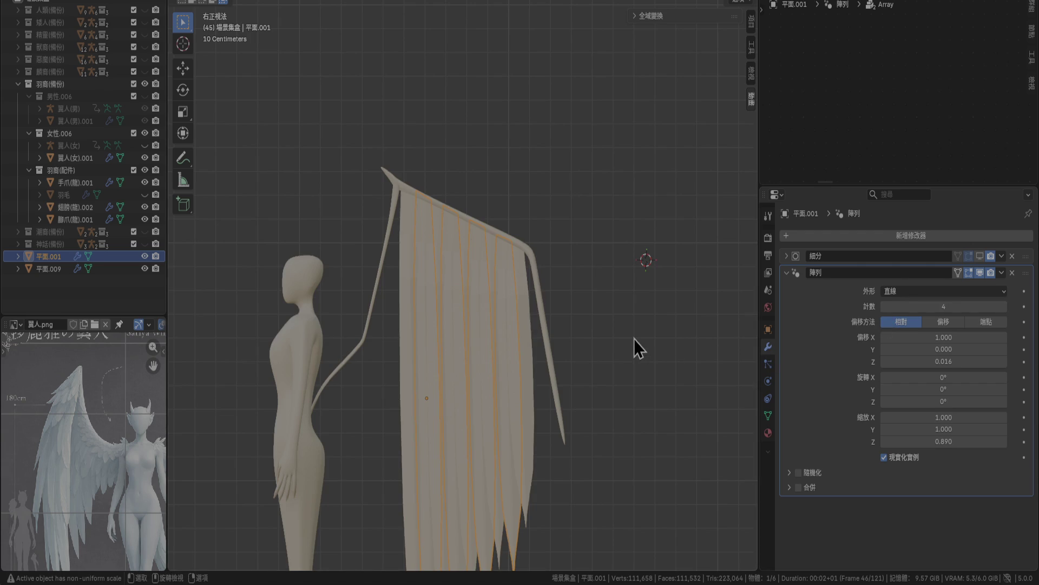
pyautogui.scroll(3, 636, 344)
pyautogui.click(1004, 294)
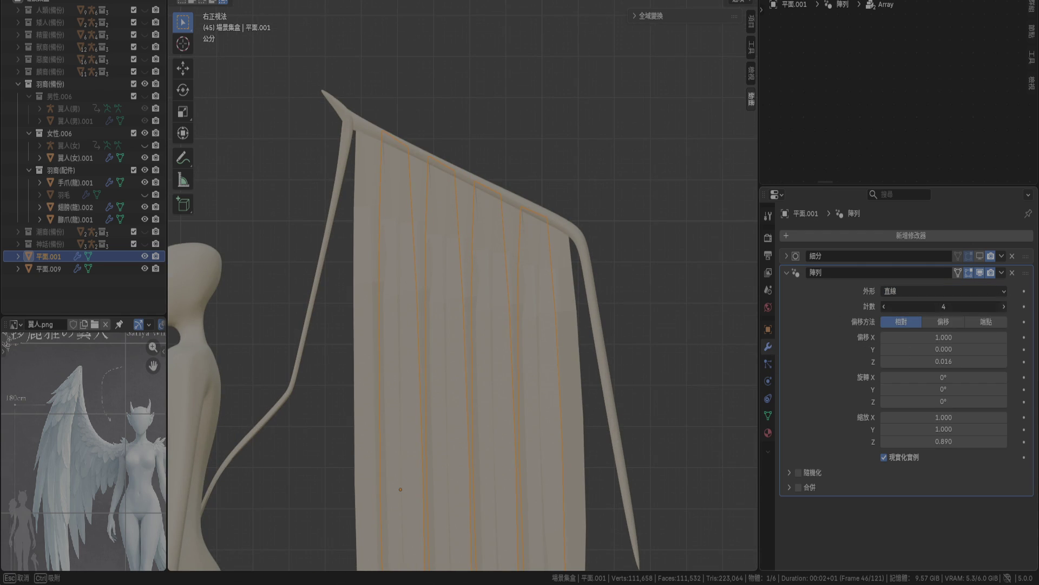
pyautogui.click(1005, 307)
pyautogui.scroll(-2, 633, 257)
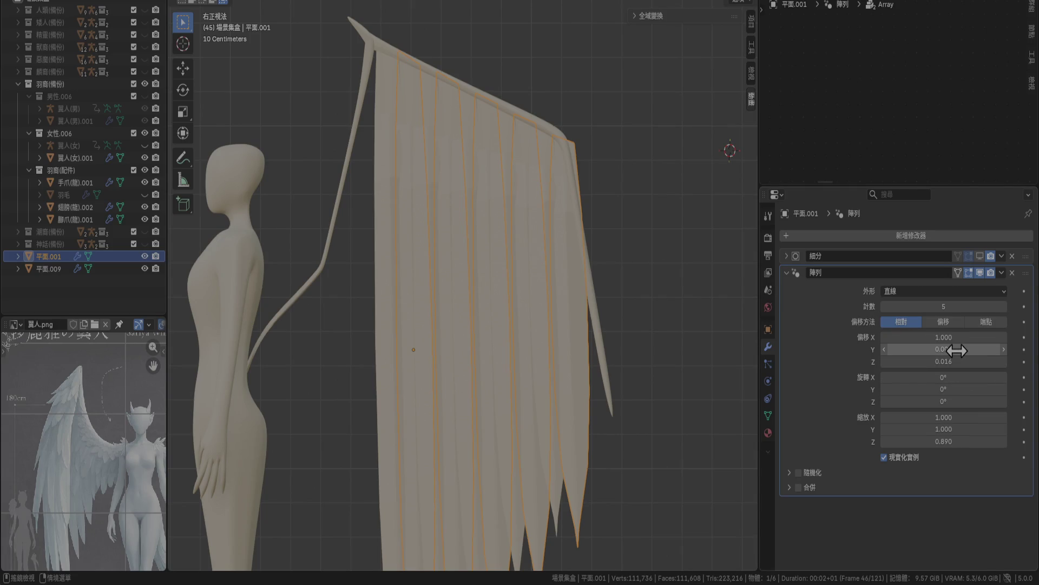
# Adjust the duplicate's Array: scaling 0.920, tighter X offset 0.950, depth offset -0.010.
pyautogui.moveTo(946, 417)
pyautogui.mouseDown()
pyautogui.moveTo(920, 417)
pyautogui.moveTo(933, 417)
pyautogui.mouseUp()
pyautogui.moveTo(953, 337); pyautogui.dragTo(939, 338)
pyautogui.moveTo(947, 377); pyautogui.dragTo(930, 390)
pyautogui.moveTo(943, 377)
pyautogui.mouseDown()
pyautogui.moveTo(952, 377)
pyautogui.moveTo(927, 389)
pyautogui.moveTo(941, 402)
pyautogui.mouseUp()
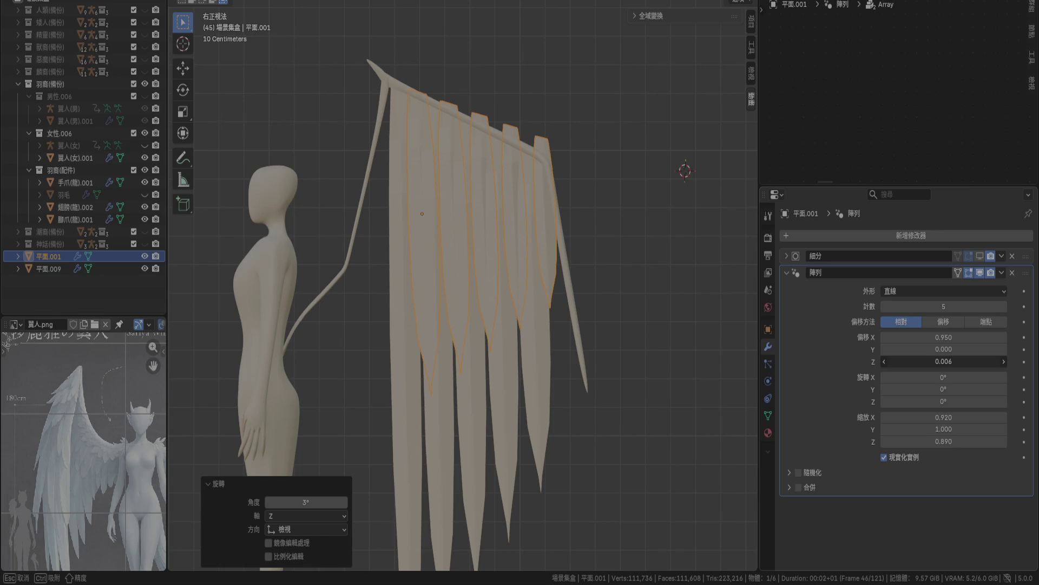
pyautogui.click(895, 361)
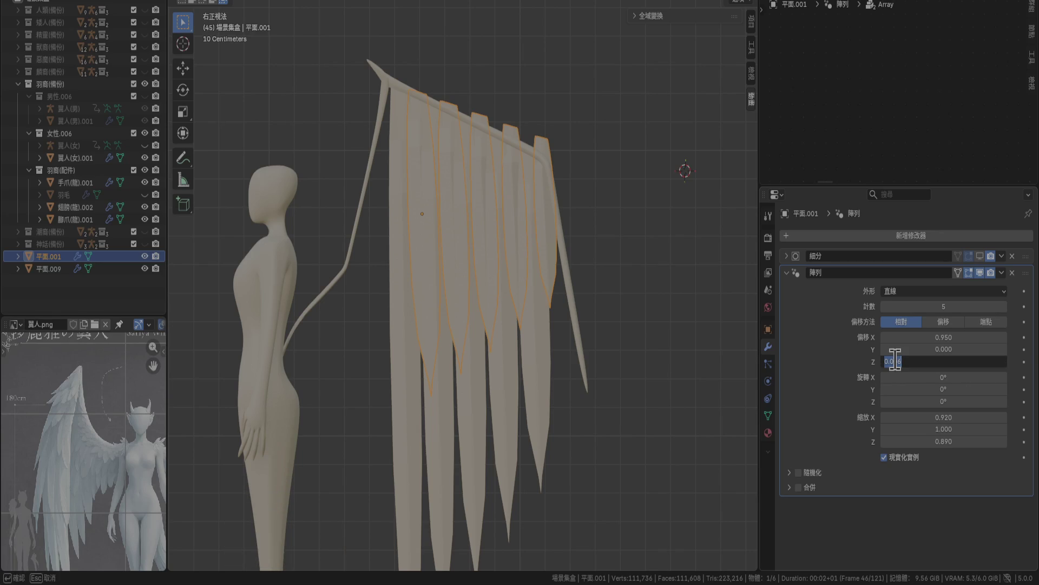
pyautogui.write('0')
pyautogui.press('Return')
pyautogui.moveTo(894, 358); pyautogui.dragTo(883, 365)
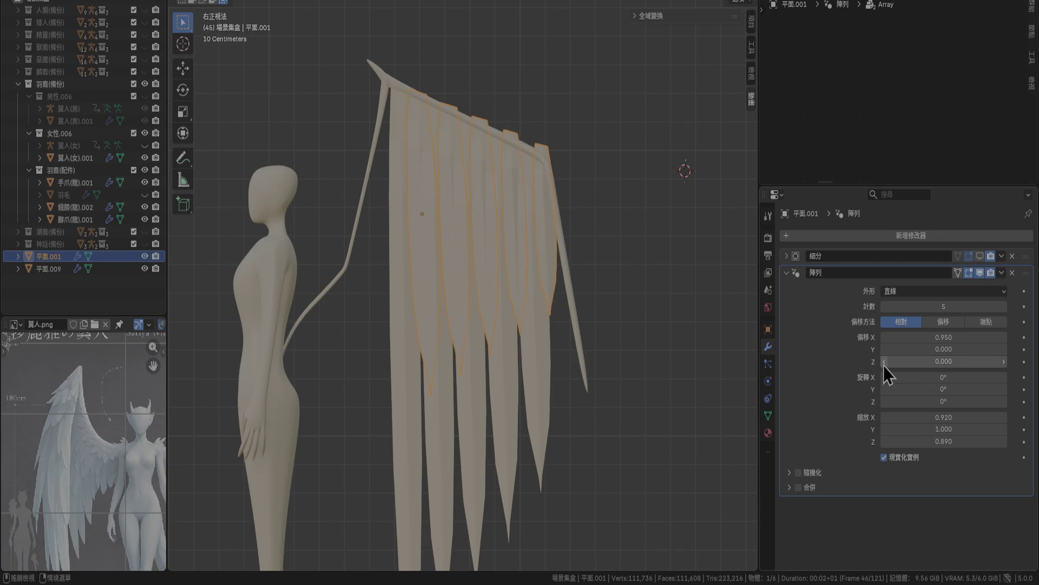
# Move the duplicate feather layer 0.01 m along X.
pyautogui.click(616, 294)
pyautogui.moveTo(615, 294)
pyautogui.mouseDown(button='middle')
pyautogui.moveTo(682, 313)
pyautogui.moveTo(706, 307)
pyautogui.moveTo(503, 279)
pyautogui.mouseUp(button='middle')
pyautogui.scroll(-3, 503, 278)
pyautogui.click(53, 257)
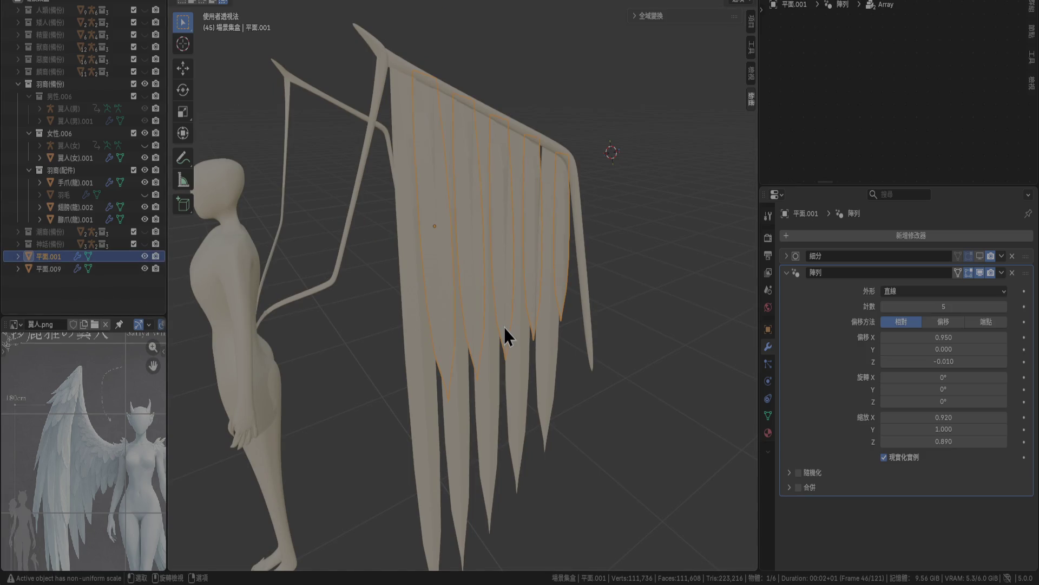
pyautogui.press('KP_1')
pyautogui.scroll(4, 603, 92)
pyautogui.keyDown('shift'); pyautogui.moveTo(603, 92); pyautogui.dragTo(550, 269, button='middle'); pyautogui.keyUp('shift')
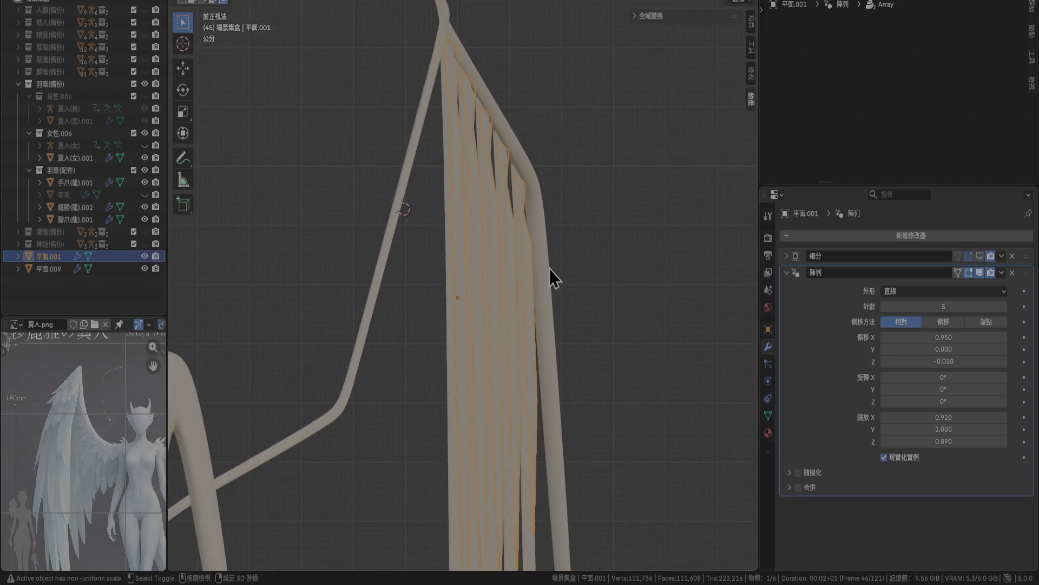
pyautogui.press('g')
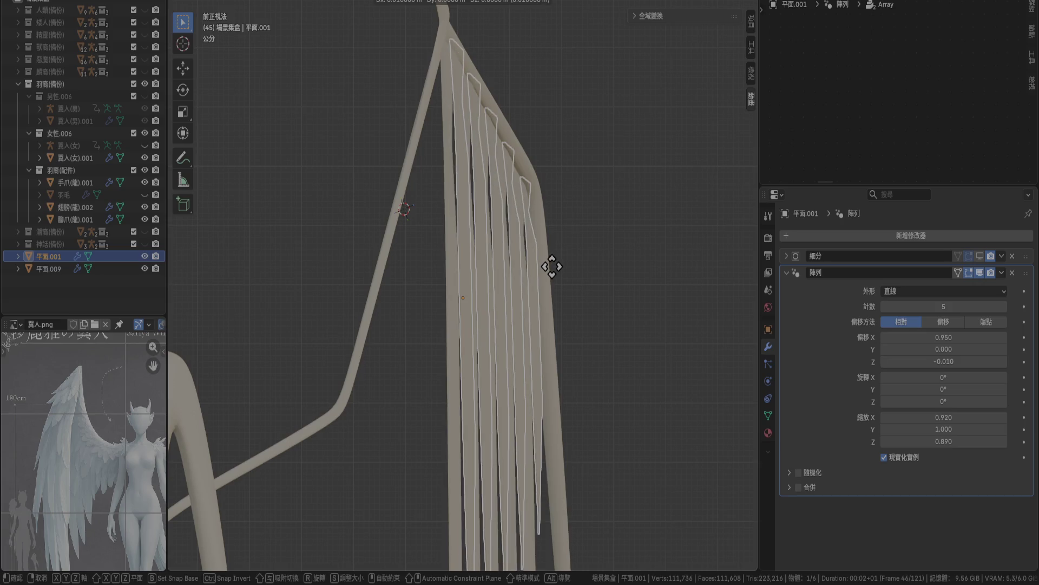
pyautogui.click(581, 268)
# Select feather layer 平面.001 and show its Material Properties.
pyautogui.moveTo(581, 268); pyautogui.dragTo(497, 294, button='middle')
pyautogui.scroll(-5, 497, 294)
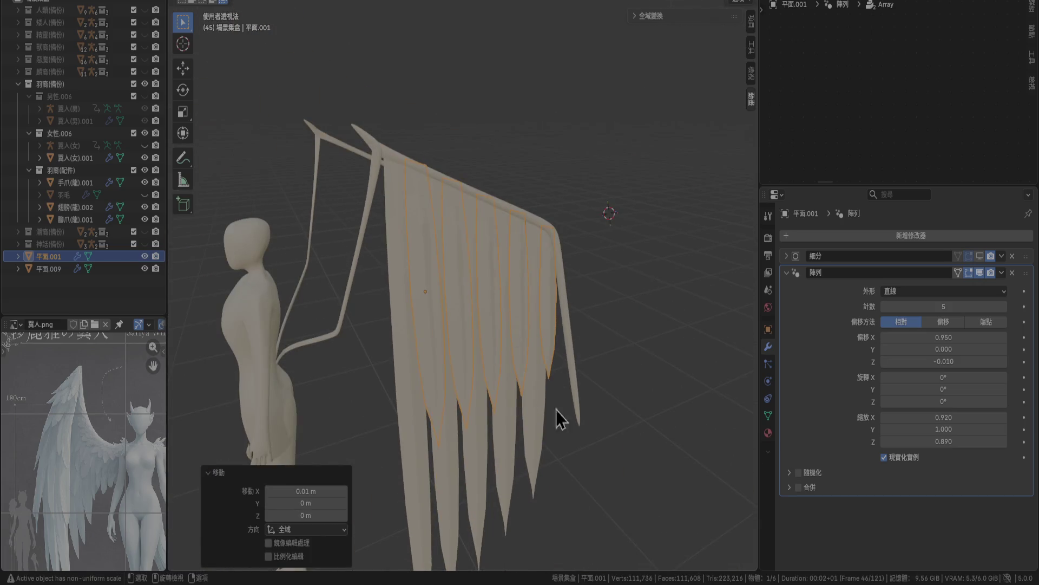
pyautogui.click(574, 465)
pyautogui.scroll(4, 574, 464)
pyautogui.moveTo(589, 355)
pyautogui.mouseDown(button='middle')
pyautogui.moveTo(489, 336)
pyautogui.moveTo(500, 428)
pyautogui.mouseUp(button='middle')
pyautogui.click(489, 317)
pyautogui.click(767, 432)
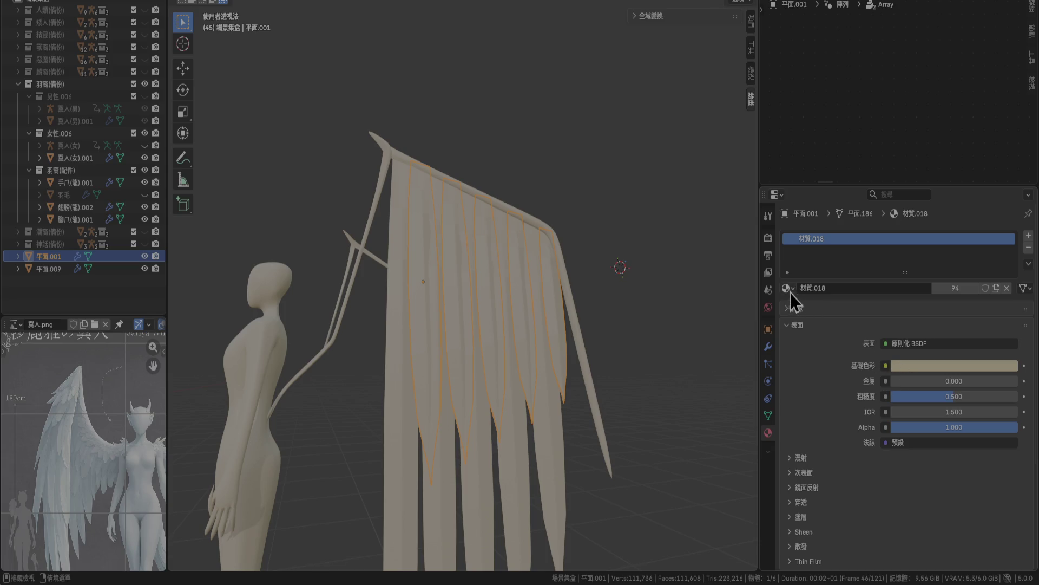
# Replace 平面.001's material with a new material, 材質.019, and edit its base colour.
pyautogui.click(1028, 246)
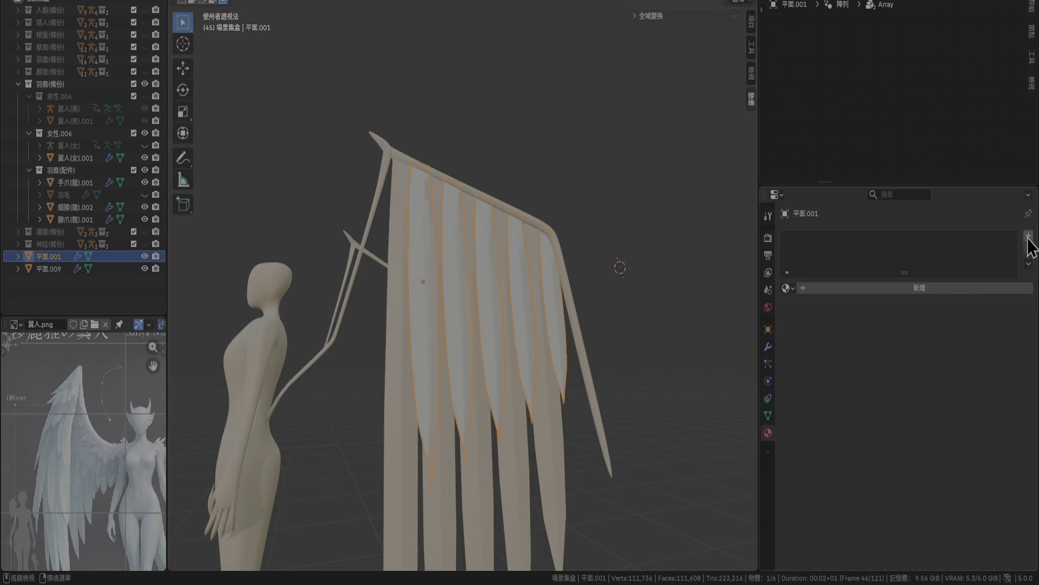
pyautogui.click(1028, 236)
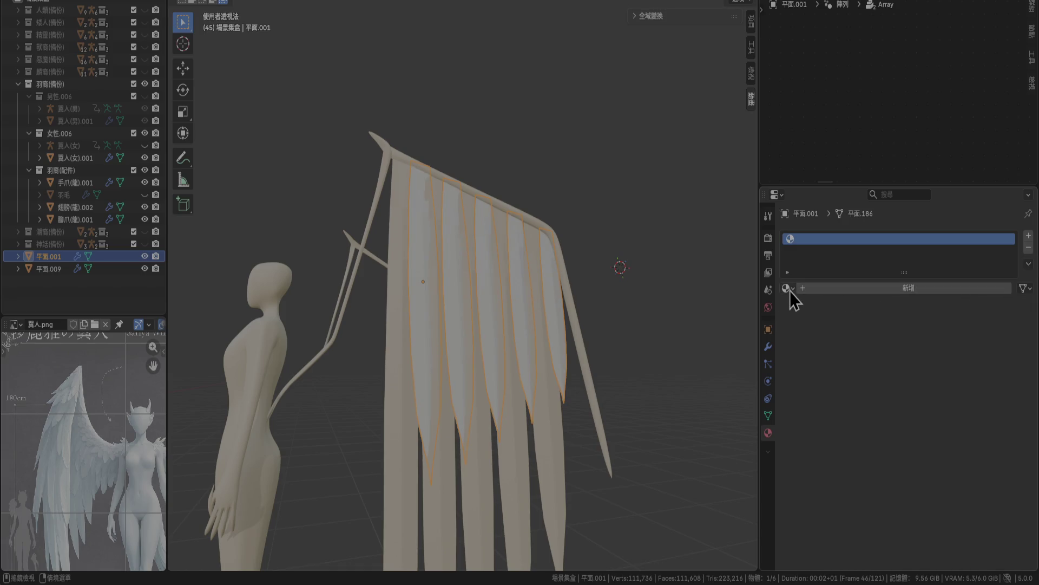
pyautogui.click(843, 291)
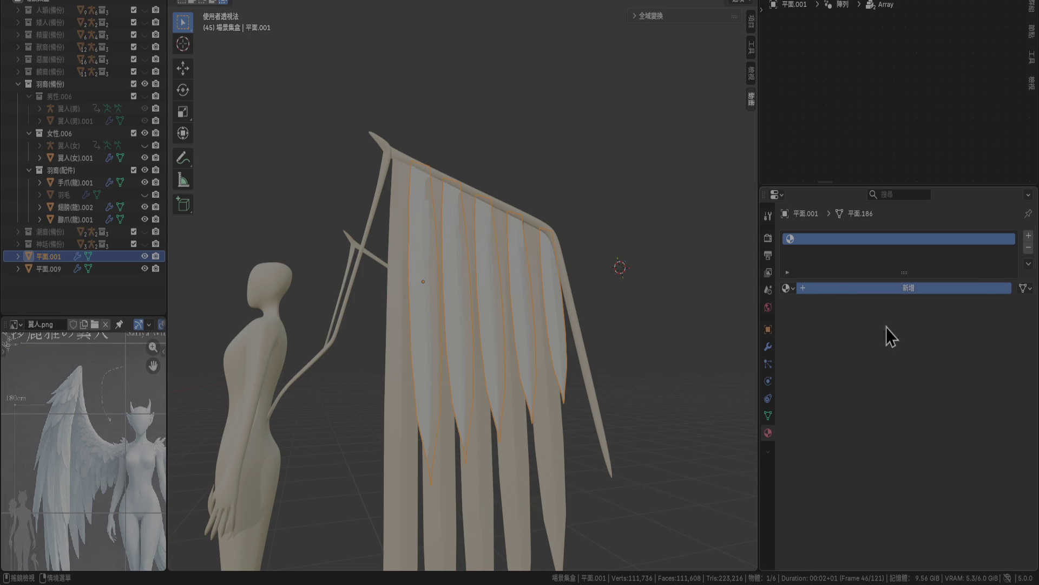
pyautogui.click(920, 367)
pyautogui.click(958, 347)
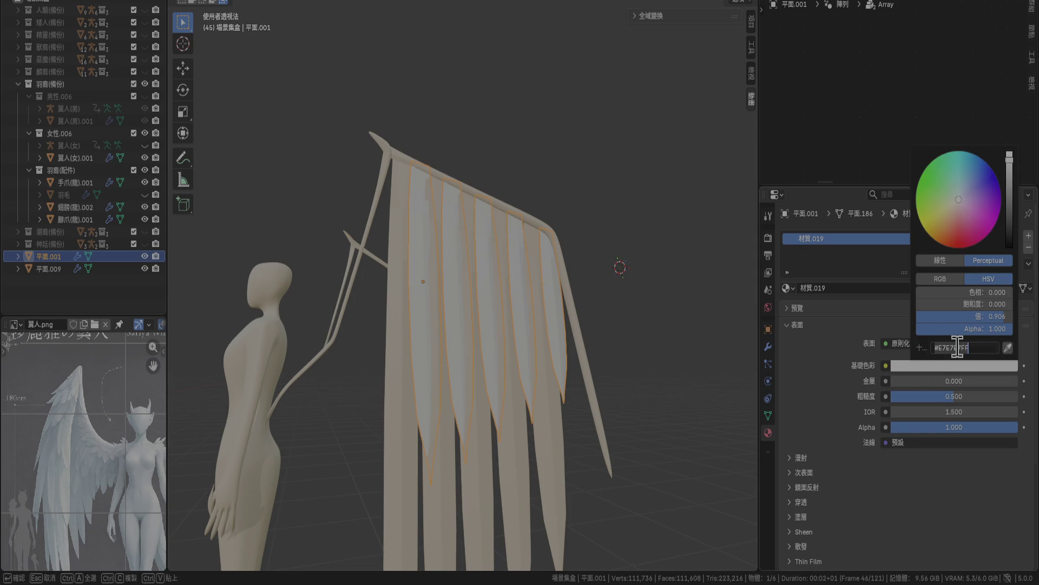
pyautogui.click(828, 367)
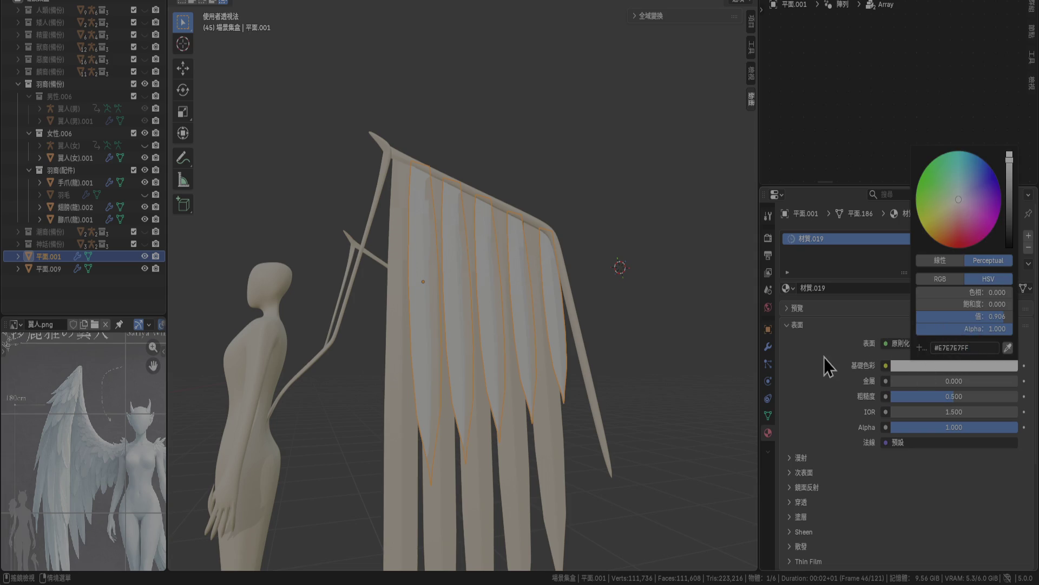
# Give 材質.019 the same beige base colour as 材質.018, hex CDBE9A.
pyautogui.click(550, 449)
pyautogui.click(922, 366)
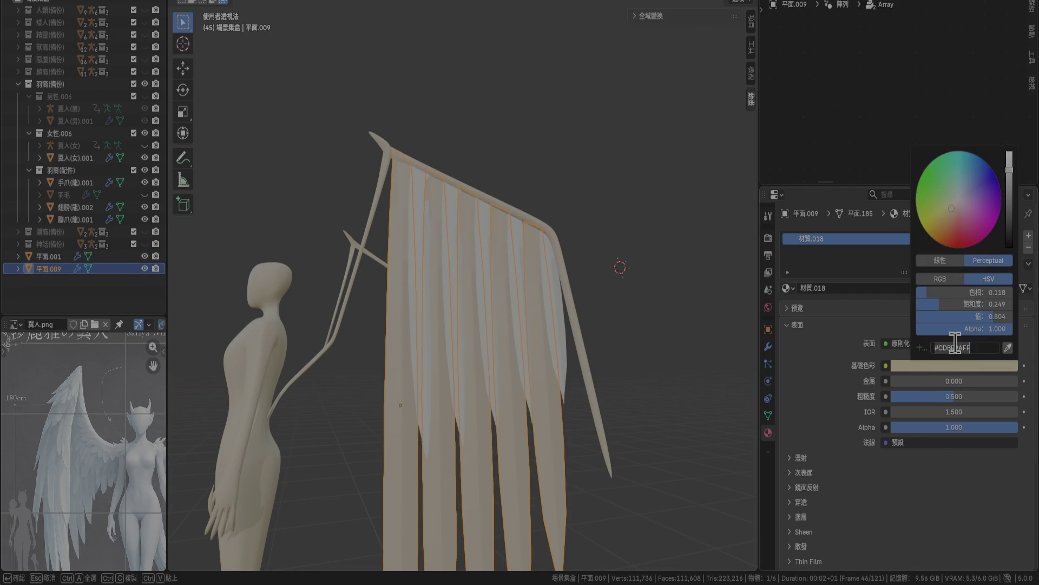
pyautogui.click(561, 333)
pyautogui.click(550, 414)
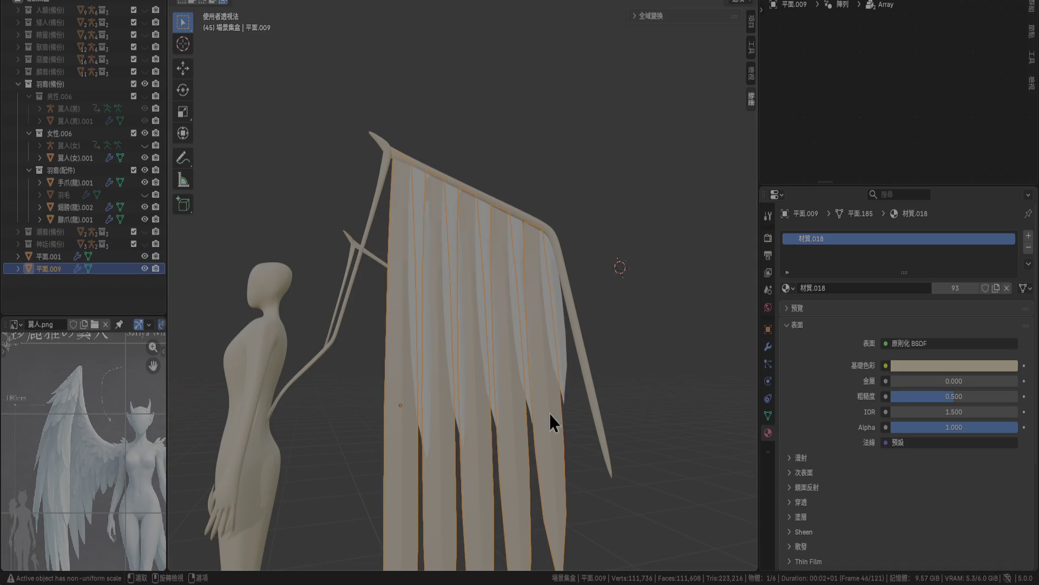
pyautogui.click(563, 362)
pyautogui.click(957, 367)
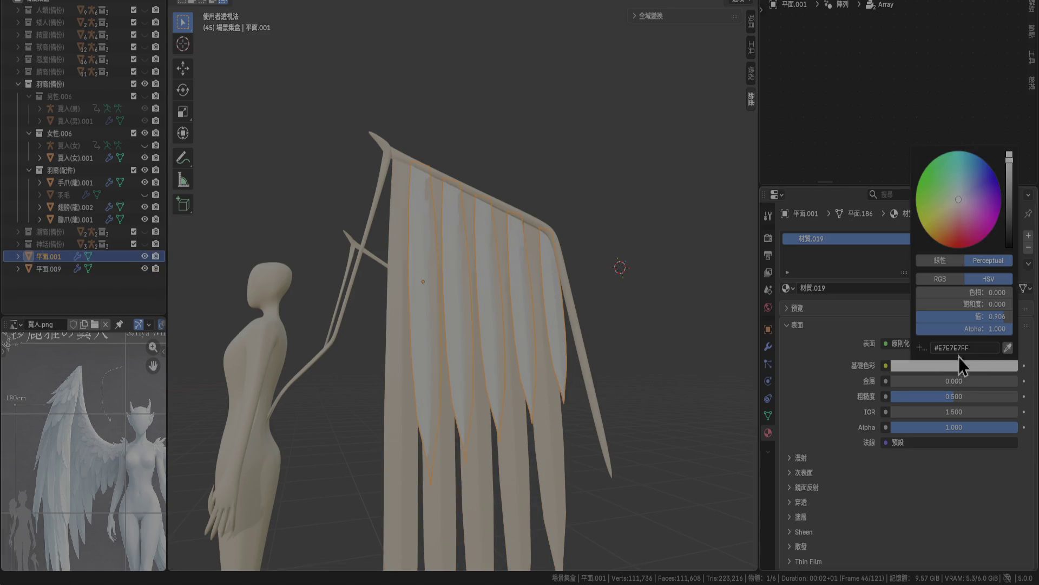
pyautogui.click(959, 349)
pyautogui.hotkey('ctrl', 'v')
pyautogui.press('Return')
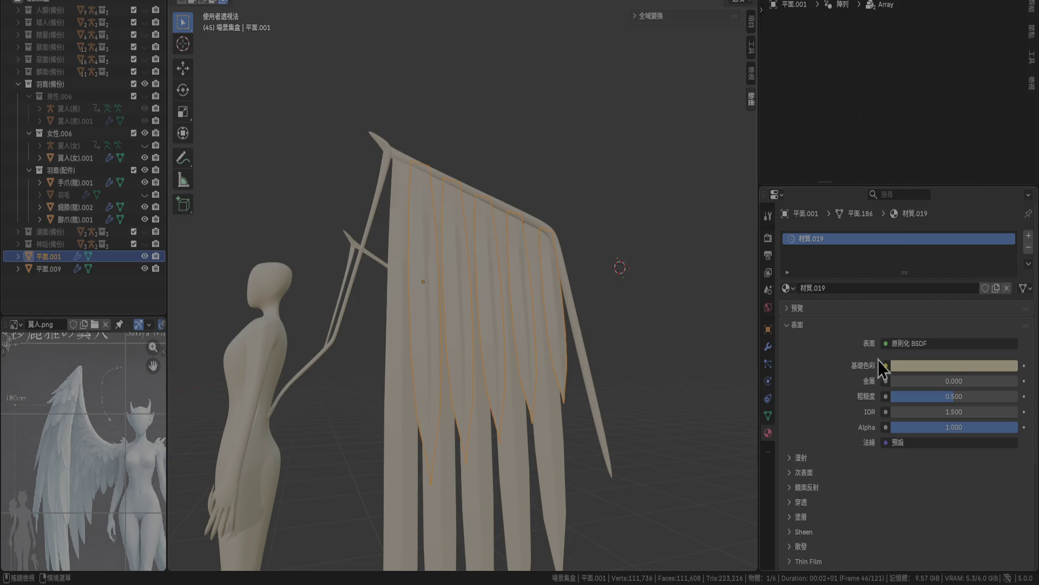
# Assign the existing material 材質.017 to feather layer 平面.009.
pyautogui.click(260, 468)
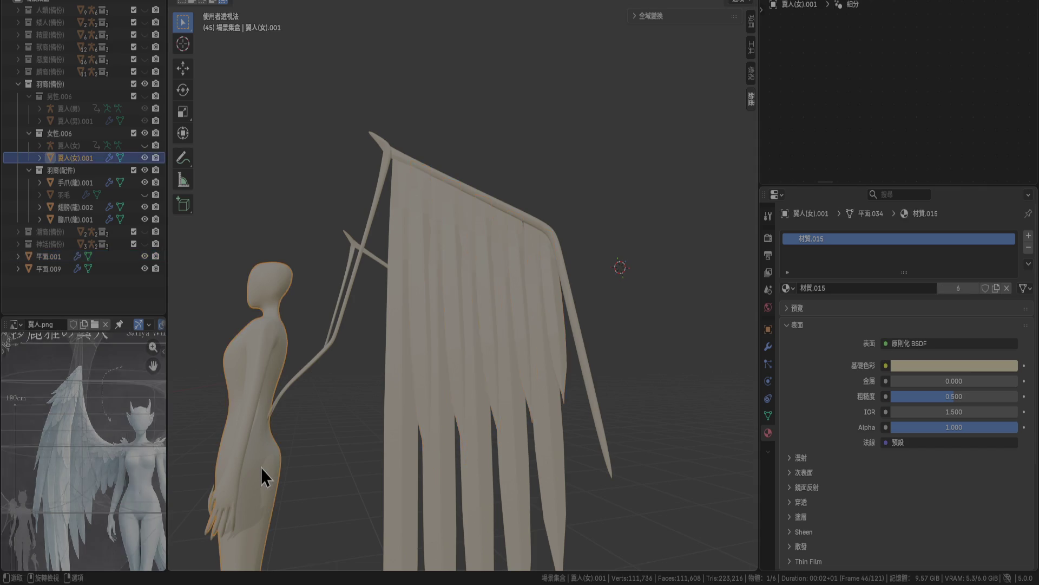
pyautogui.click(413, 373)
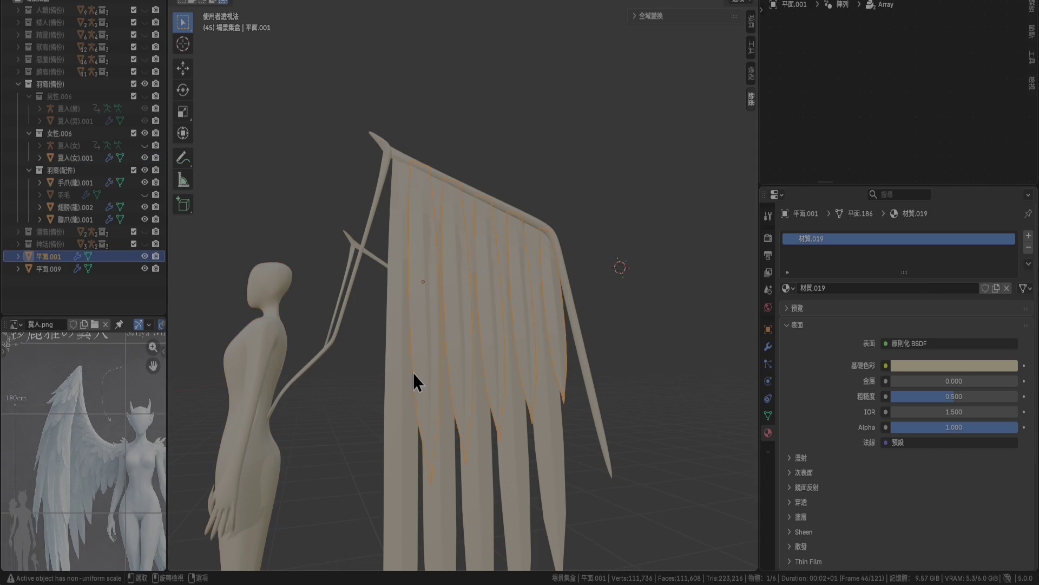
pyautogui.click(401, 399)
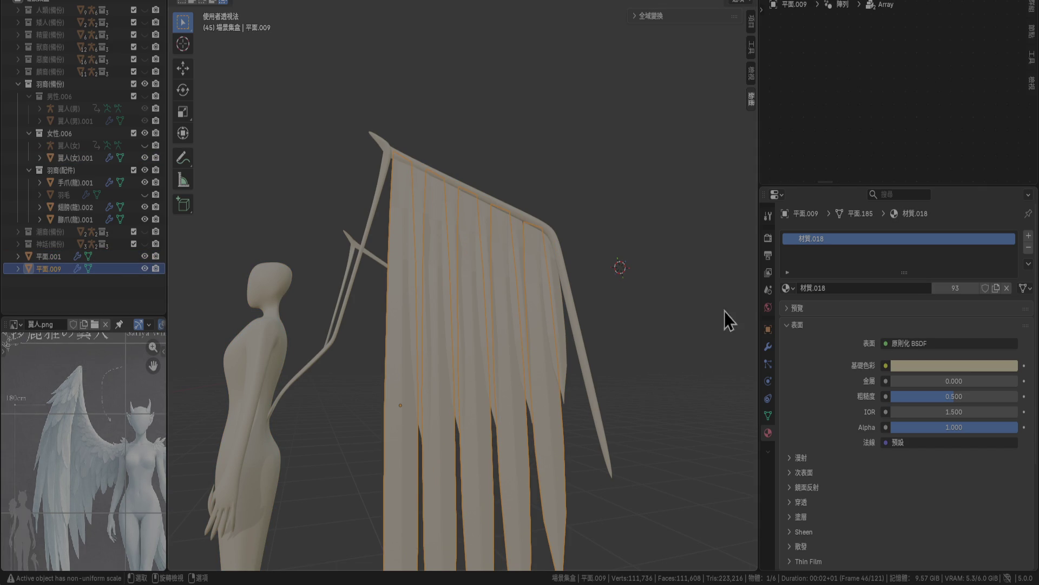
pyautogui.click(786, 288)
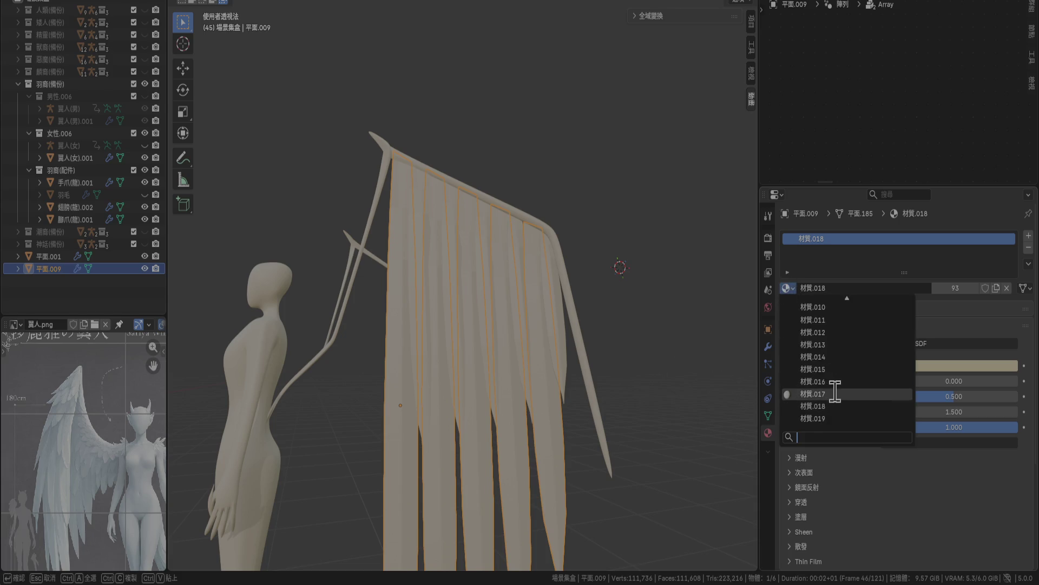
pyautogui.press('Return')
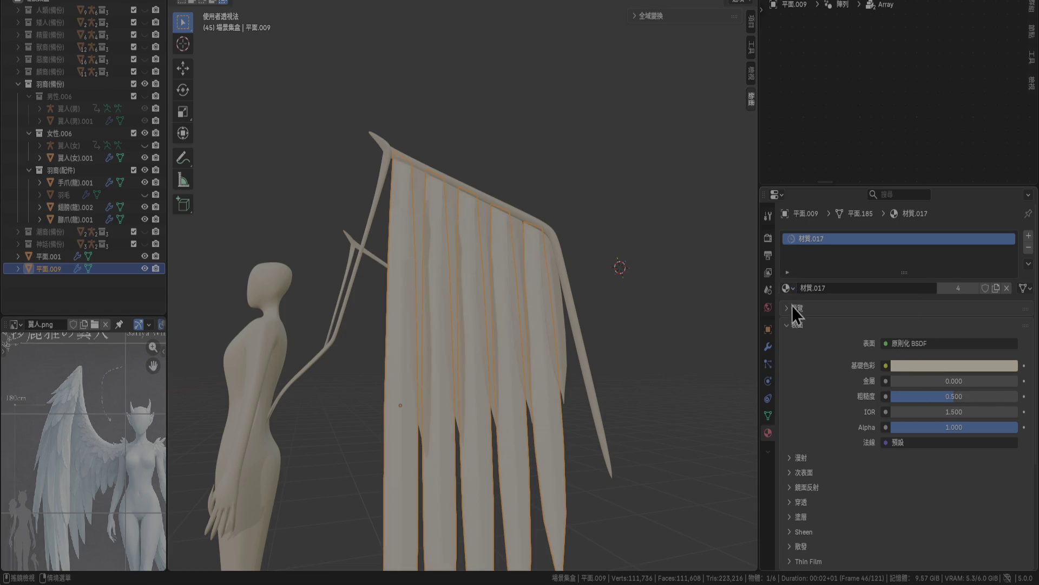
pyautogui.click(789, 289)
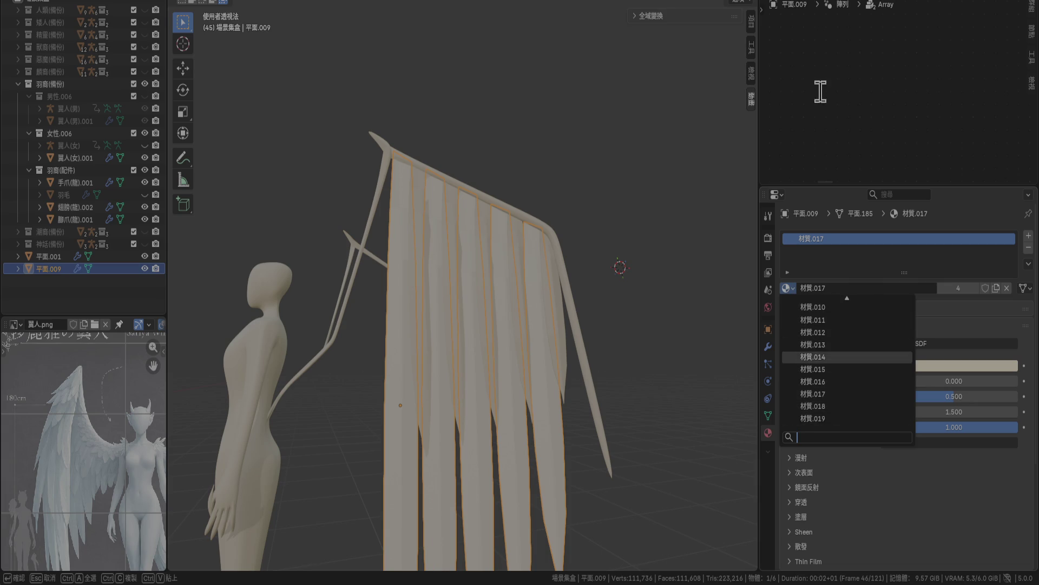
pyautogui.click(14, 2)
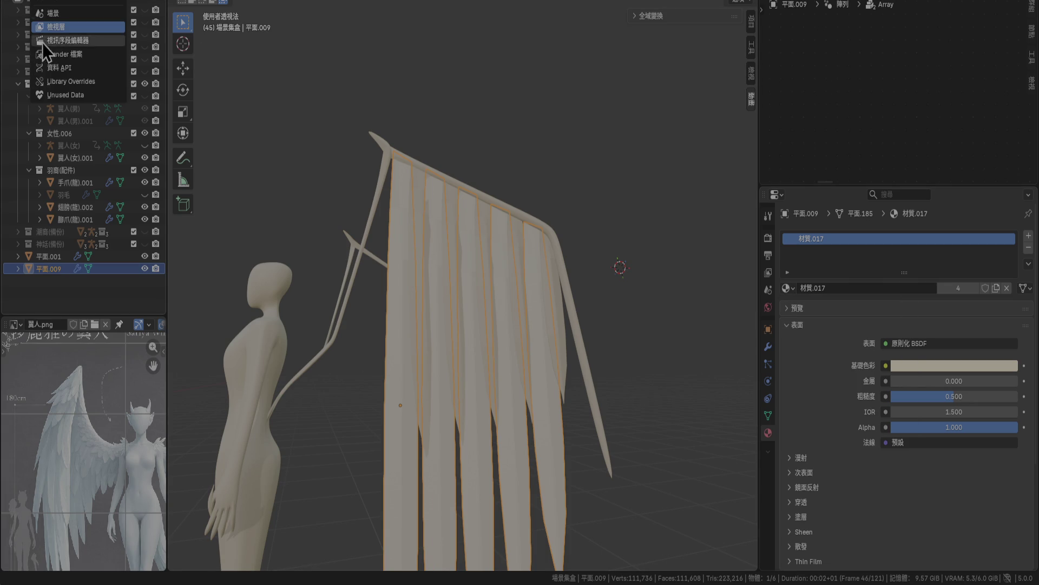
# Delete 材質.018 and 材質.019 from the Outliner's Blender File view.
pyautogui.click(75, 55)
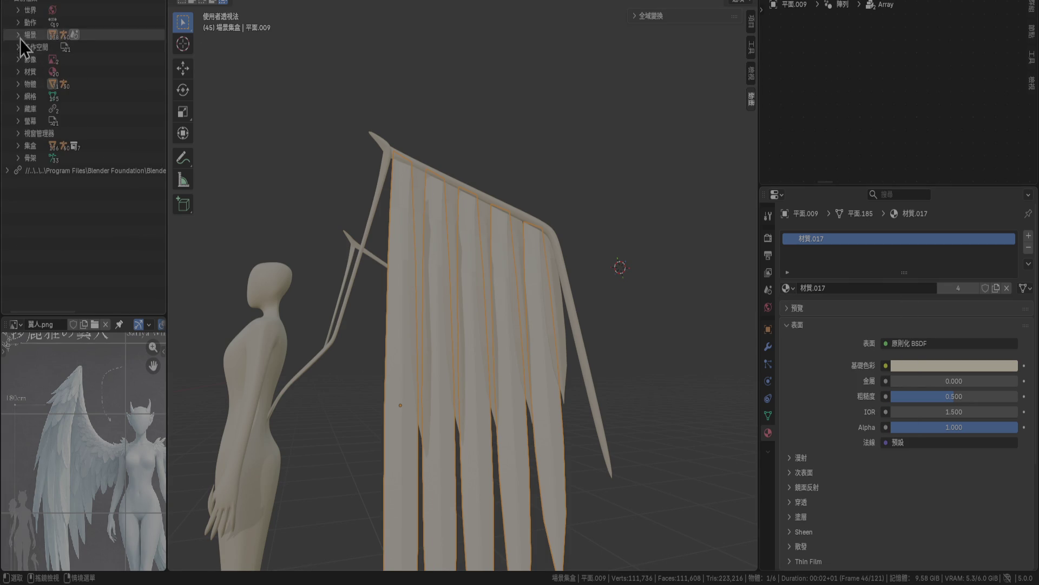
pyautogui.click(18, 71)
pyautogui.scroll(-5, 93, 248)
pyautogui.click(84, 194)
pyautogui.keyDown('ctrl'); pyautogui.click(82, 198); pyautogui.keyUp('ctrl')
pyautogui.rightClick(82, 193)
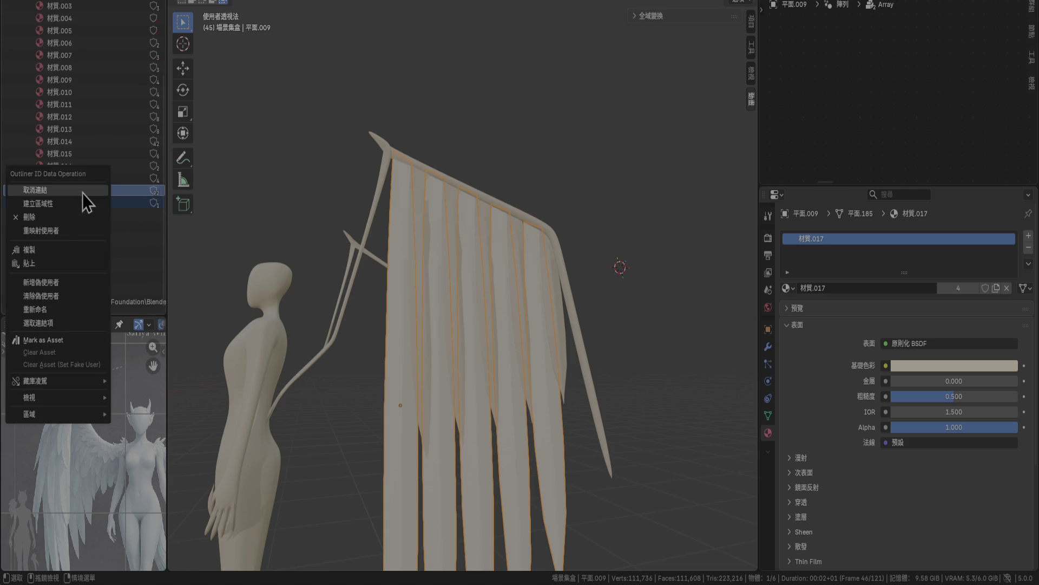
pyautogui.click(60, 216)
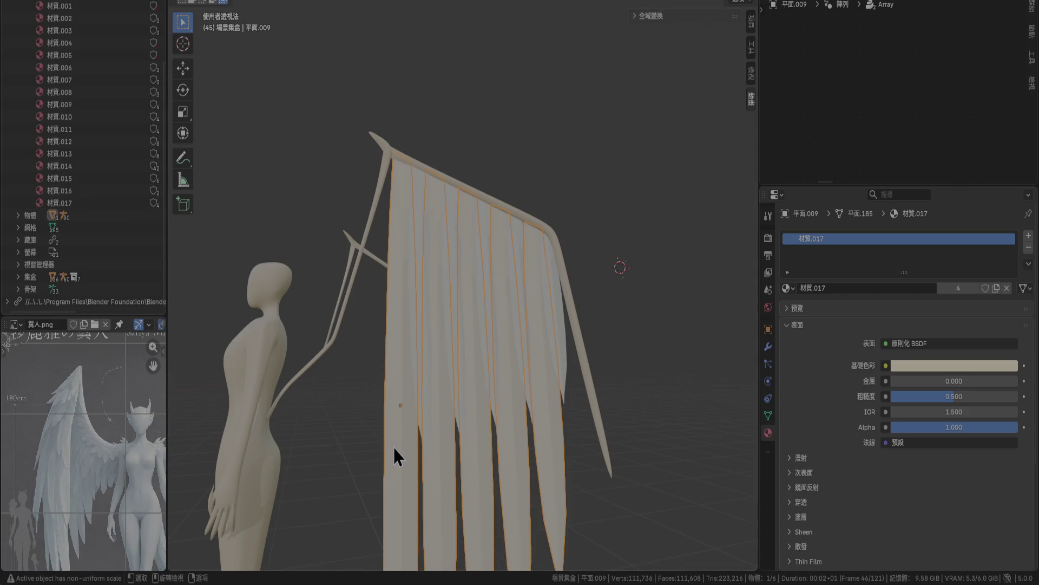
# Return the Outliner to View Layer and reselect feather layer 平面.009.
pyautogui.click(37, 1)
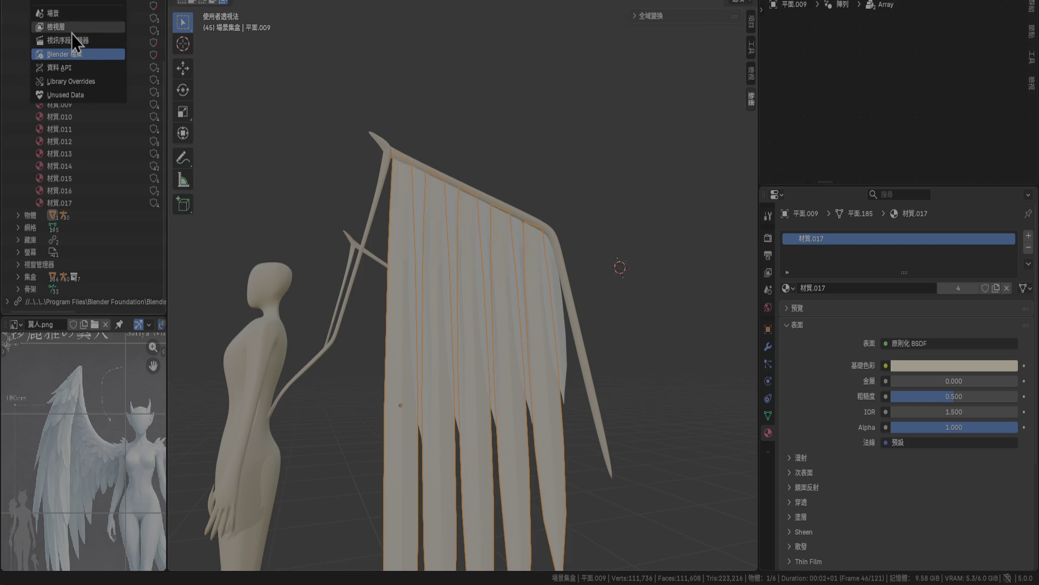
pyautogui.click(72, 33)
pyautogui.hotkey('alt', 'a')
pyautogui.moveTo(524, 192)
pyautogui.mouseDown(button='middle')
pyautogui.moveTo(408, 331)
pyautogui.moveTo(474, 358)
pyautogui.moveTo(452, 410)
pyautogui.moveTo(564, 415)
pyautogui.moveTo(532, 410)
pyautogui.moveTo(650, 368)
pyautogui.mouseUp(button='middle')
pyautogui.click(450, 420)
pyautogui.click(789, 289)
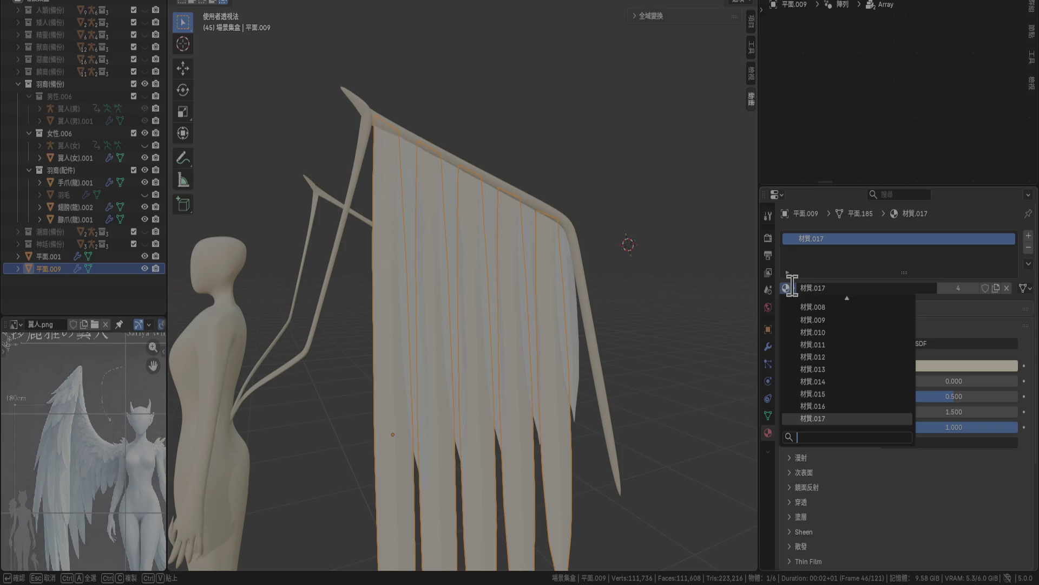
# Try teal material 材質.016, then beige 材質.015 on feather layer 平面.009.
pyautogui.click(823, 406)
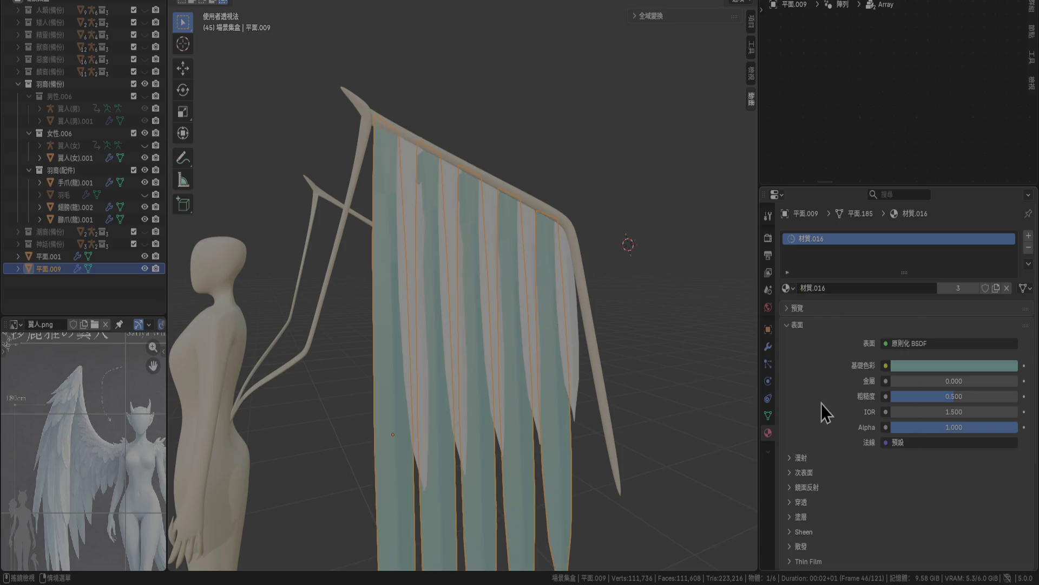
pyautogui.scroll(-2, 656, 303)
pyautogui.moveTo(654, 299); pyautogui.dragTo(579, 288, button='middle')
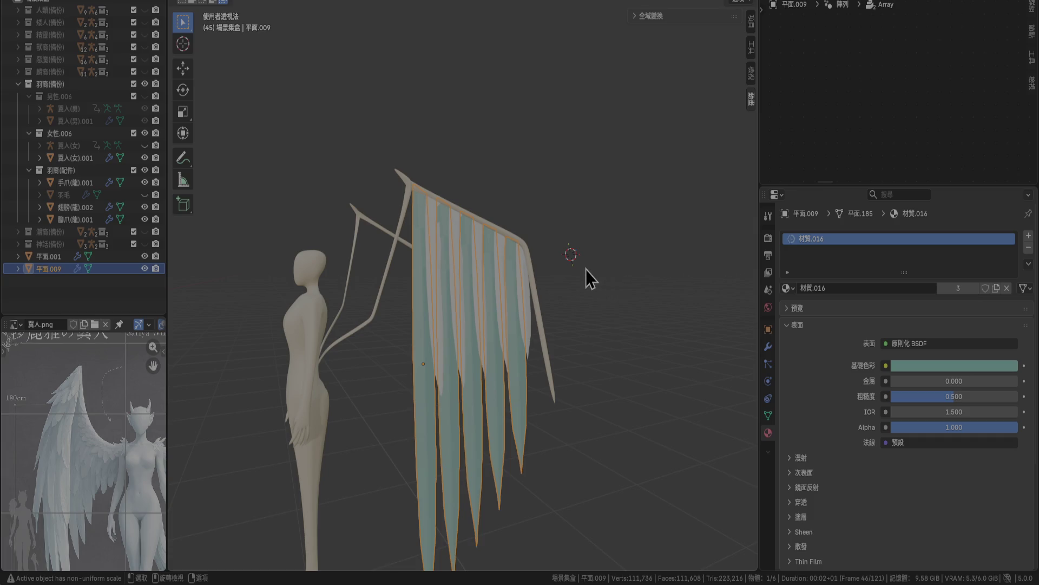
pyautogui.click(789, 288)
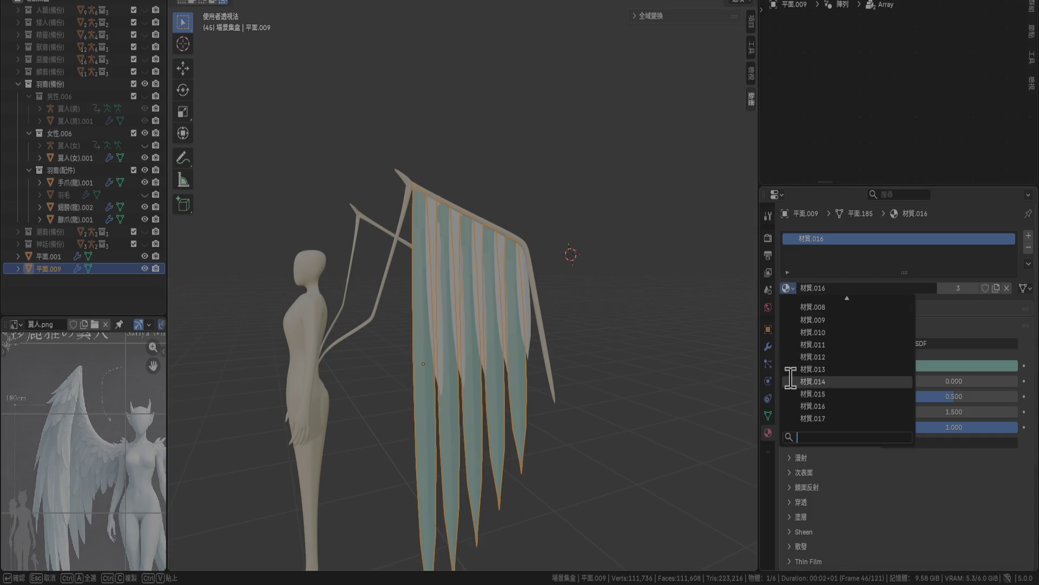
pyautogui.click(825, 394)
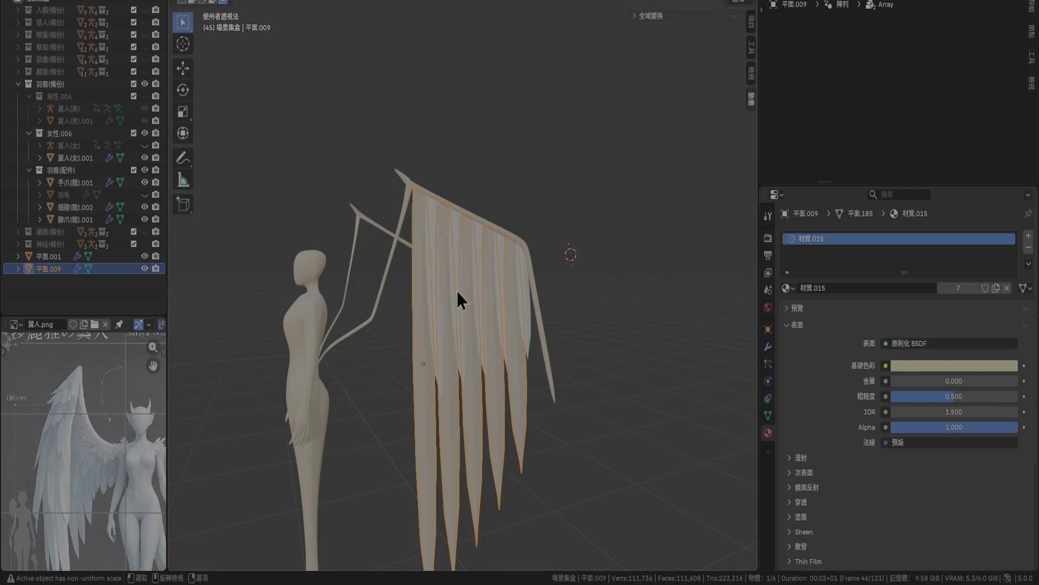
# Assign material 材質.015 to feather layer 平面.001.
pyautogui.click(322, 422)
pyautogui.click(530, 316)
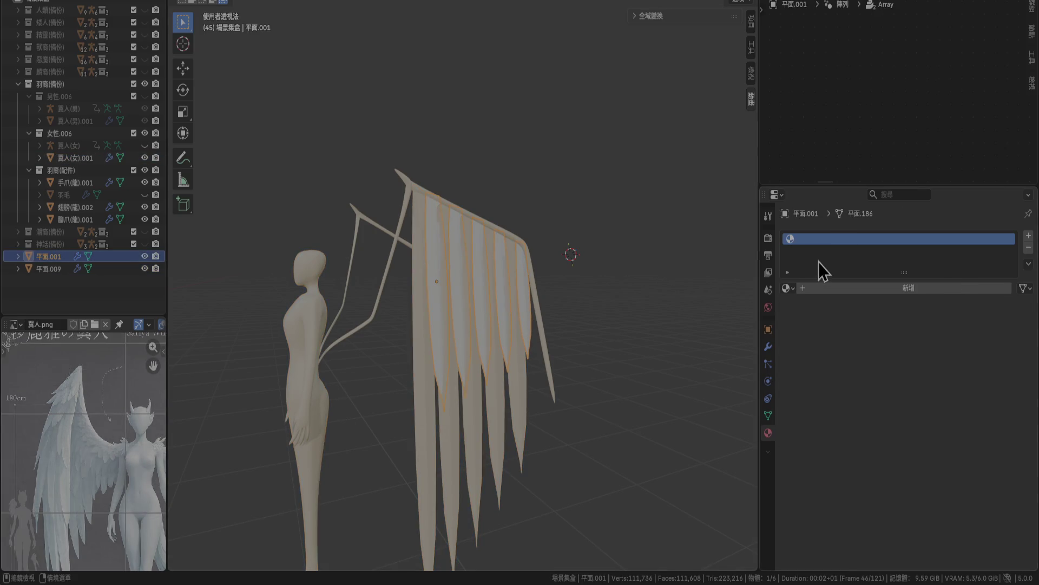
pyautogui.click(789, 287)
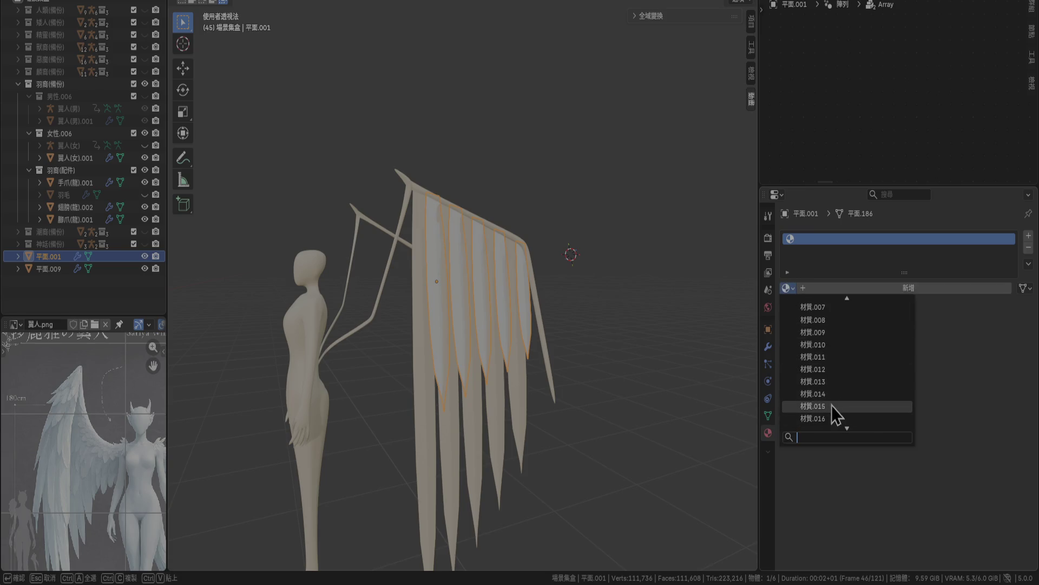
pyautogui.click(834, 404)
pyautogui.click(642, 339)
pyautogui.moveTo(632, 338)
pyautogui.mouseDown(button='middle')
pyautogui.moveTo(592, 370)
pyautogui.moveTo(535, 355)
pyautogui.moveTo(527, 309)
pyautogui.mouseUp(button='middle')
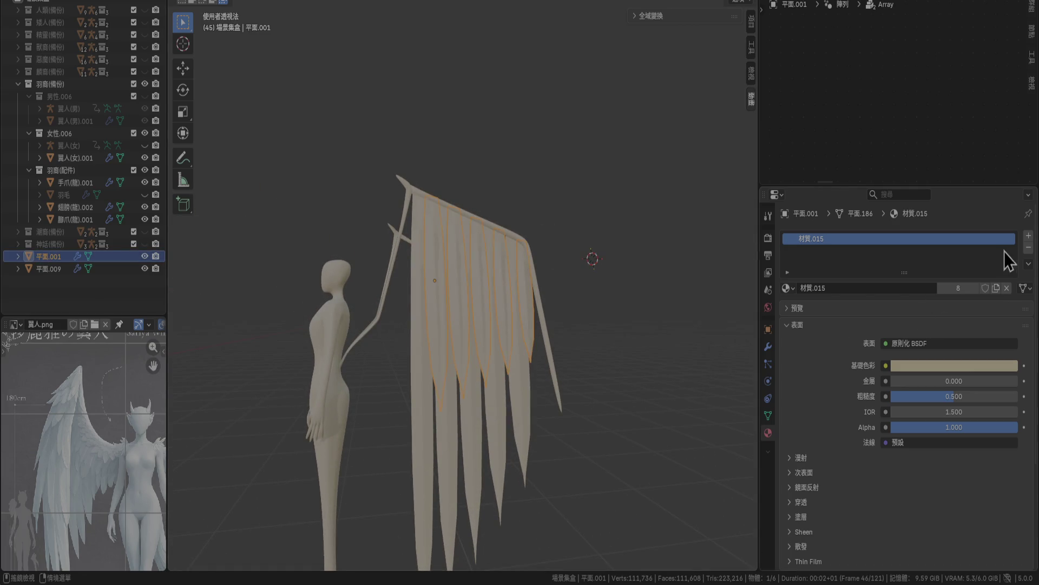
# Remove 平面.001's material slot and create a fresh material, 材質.018.
pyautogui.click(1029, 248)
pyautogui.click(968, 291)
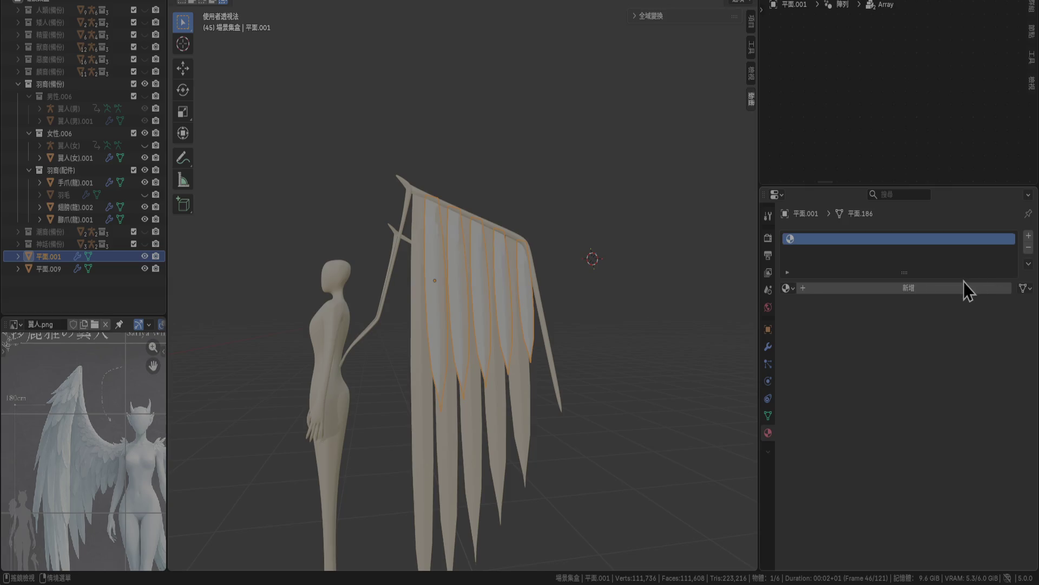
pyautogui.scroll(3, 590, 339)
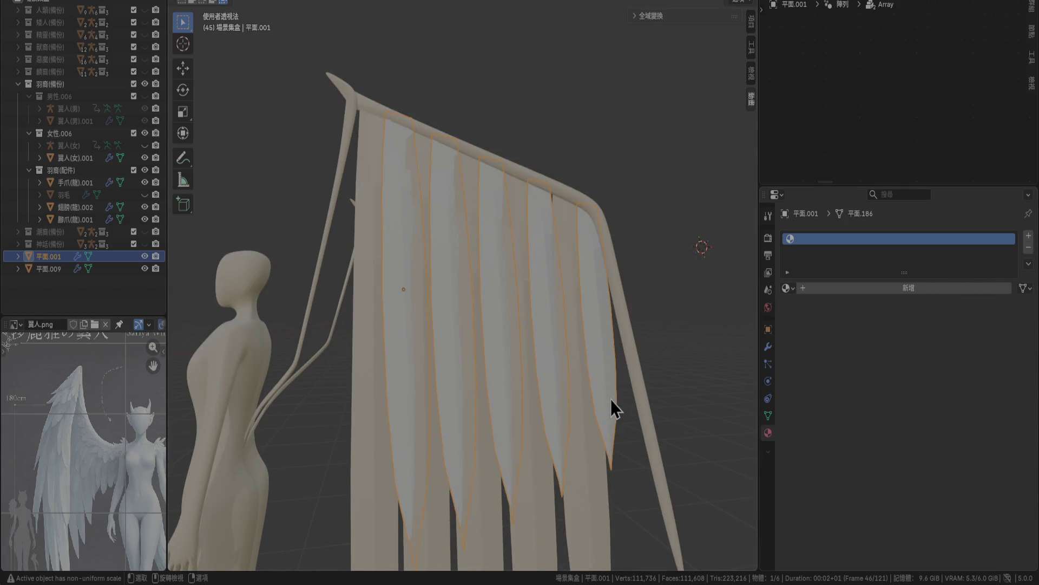
pyautogui.click(894, 288)
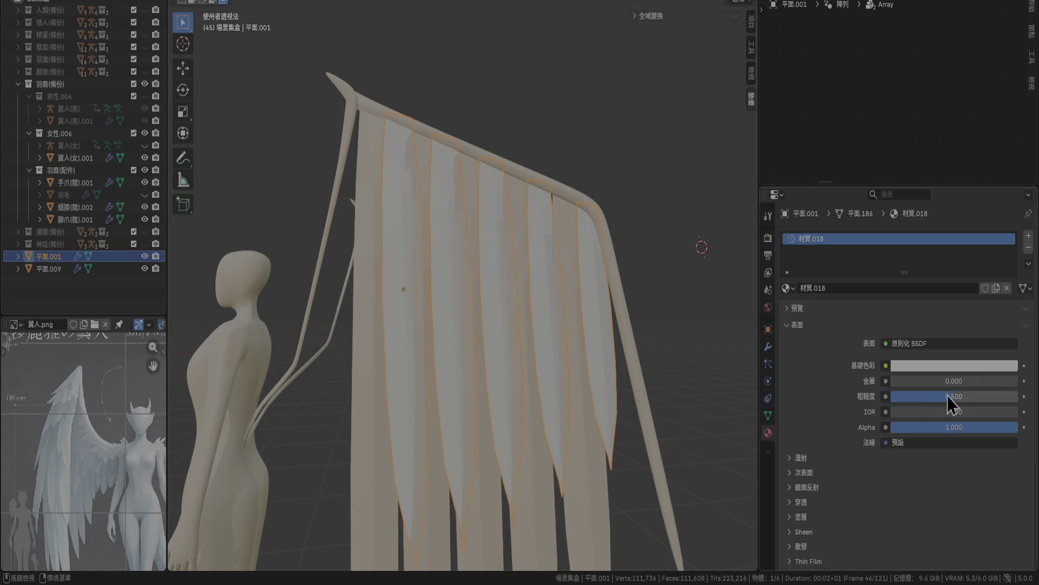
# Set 材質.018's Base Color to hex CDBE9A, then refine value and saturation to CDB988.
pyautogui.click(930, 370)
pyautogui.click(961, 350)
pyautogui.hotkey('ctrl', 'v')
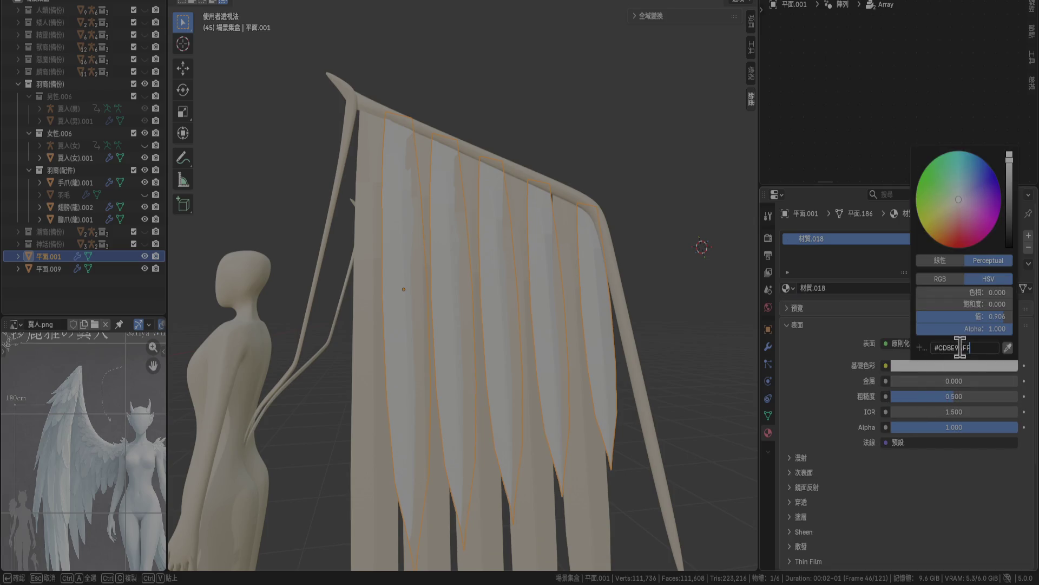
pyautogui.press('Return')
pyautogui.moveTo(989, 320); pyautogui.dragTo(1007, 316)
pyautogui.moveTo(947, 303); pyautogui.dragTo(964, 304)
pyautogui.moveTo(632, 210)
pyautogui.mouseDown(button='middle')
pyautogui.moveTo(683, 287)
pyautogui.moveTo(657, 299)
pyautogui.moveTo(626, 342)
pyautogui.moveTo(606, 333)
pyautogui.mouseUp(button='middle')
pyautogui.click(657, 300)
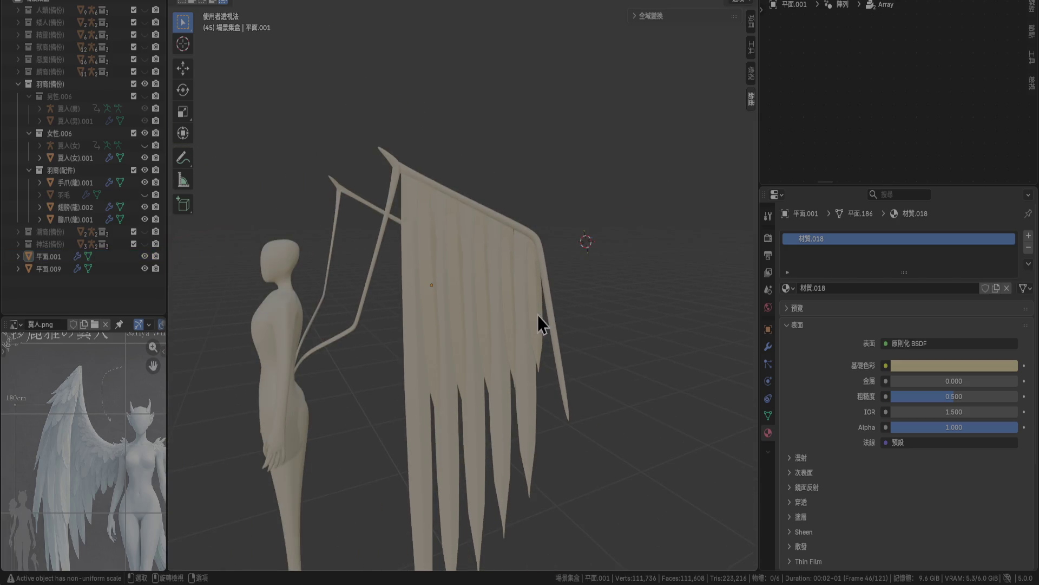
pyautogui.moveTo(529, 336)
pyautogui.mouseDown(button='middle')
pyautogui.moveTo(610, 348)
pyautogui.moveTo(601, 320)
pyautogui.moveTo(516, 333)
pyautogui.mouseUp(button='middle')
# In right side view, tilt the feather wing about -1.11° and nudge it slightly.
pyautogui.scroll(4, 509, 328)
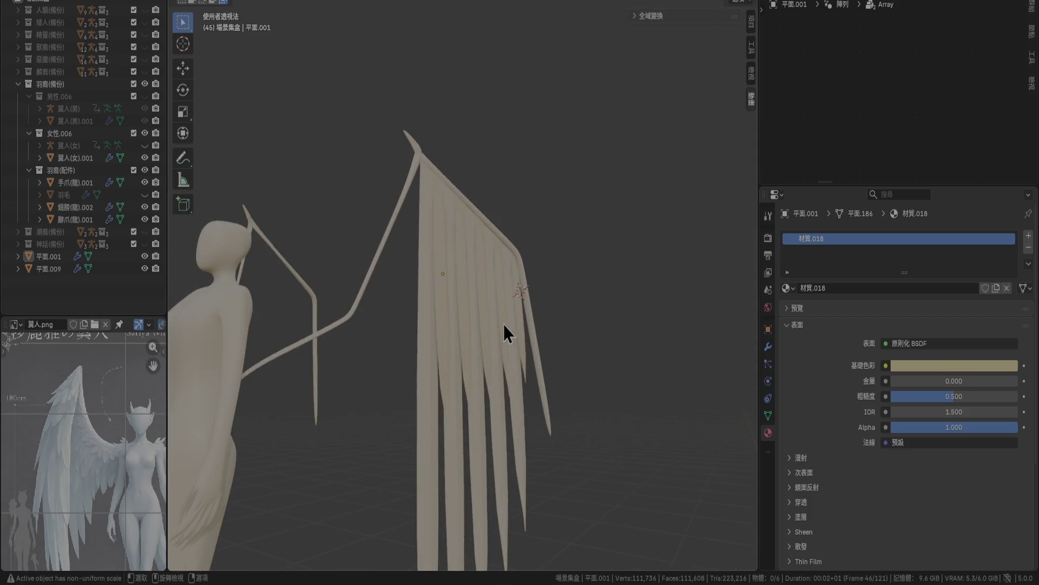
pyautogui.click(521, 310)
pyautogui.moveTo(554, 363)
pyautogui.mouseDown(button='middle')
pyautogui.moveTo(526, 378)
pyautogui.moveTo(557, 233)
pyautogui.mouseUp(button='middle')
pyautogui.press('KP_3')
pyautogui.press('r')
pyautogui.click(601, 233)
pyautogui.press('g')
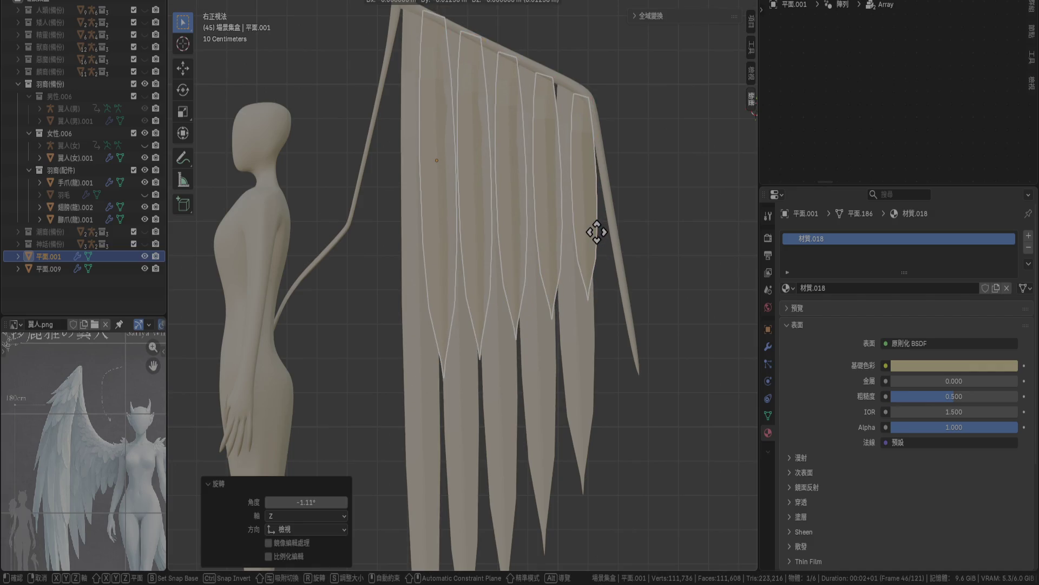
pyautogui.click(599, 235)
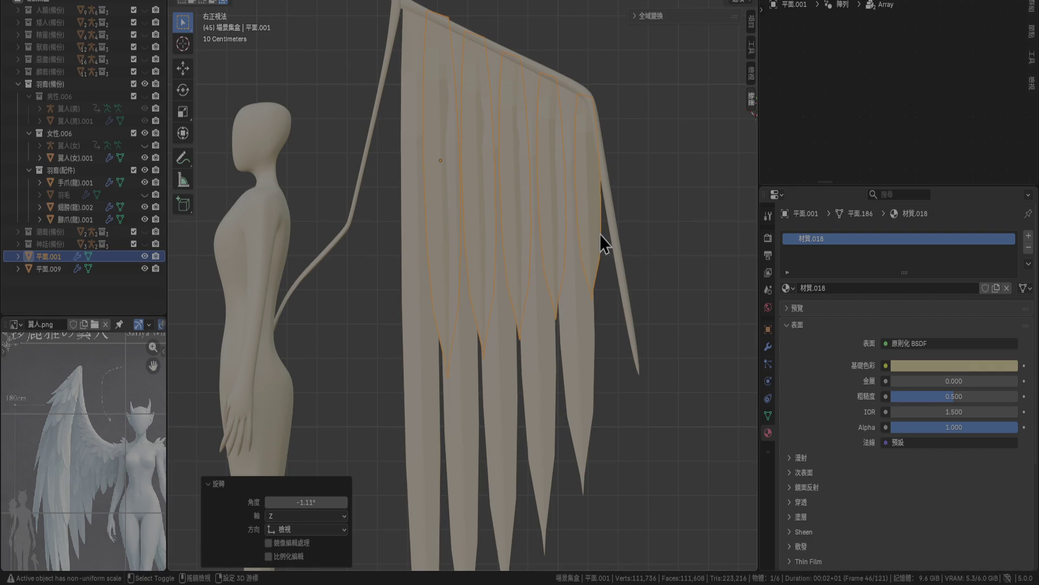
# Duplicate the feather layer in place as 平面.002, then reselect the original layer.
pyautogui.hotkey('shift', 'd')
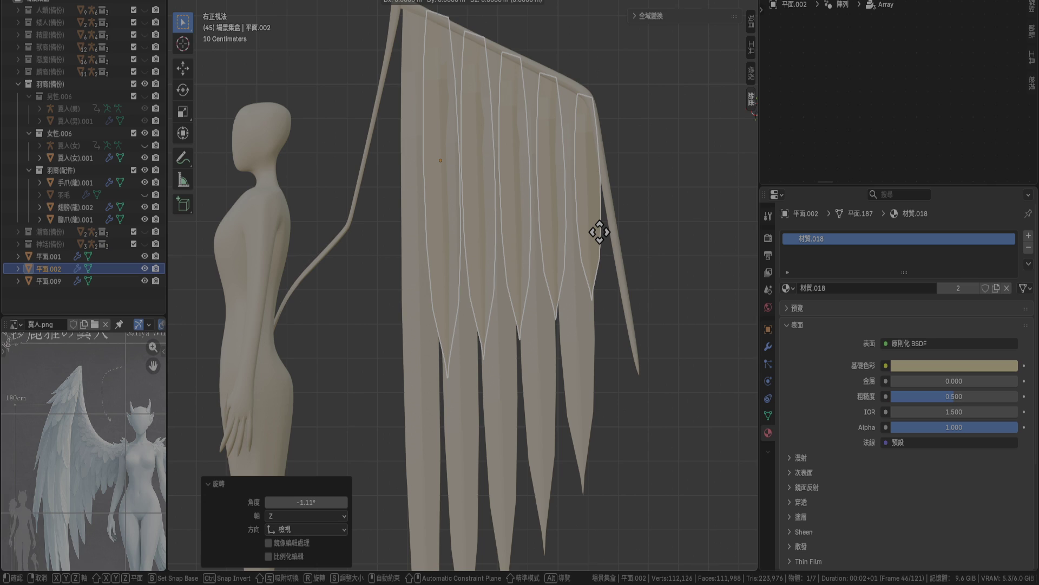
pyautogui.rightClick(600, 232)
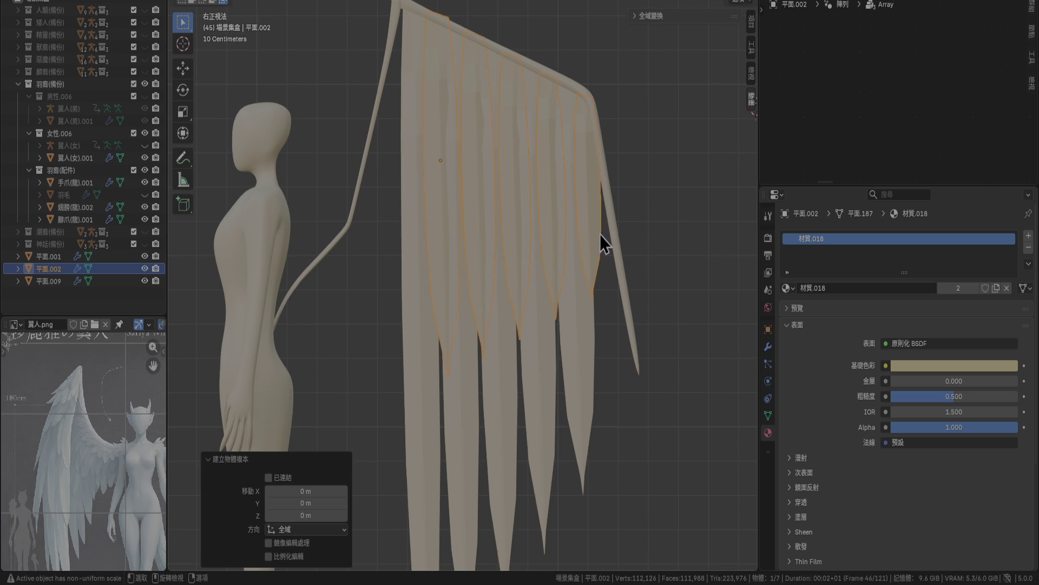
pyautogui.click(49, 256)
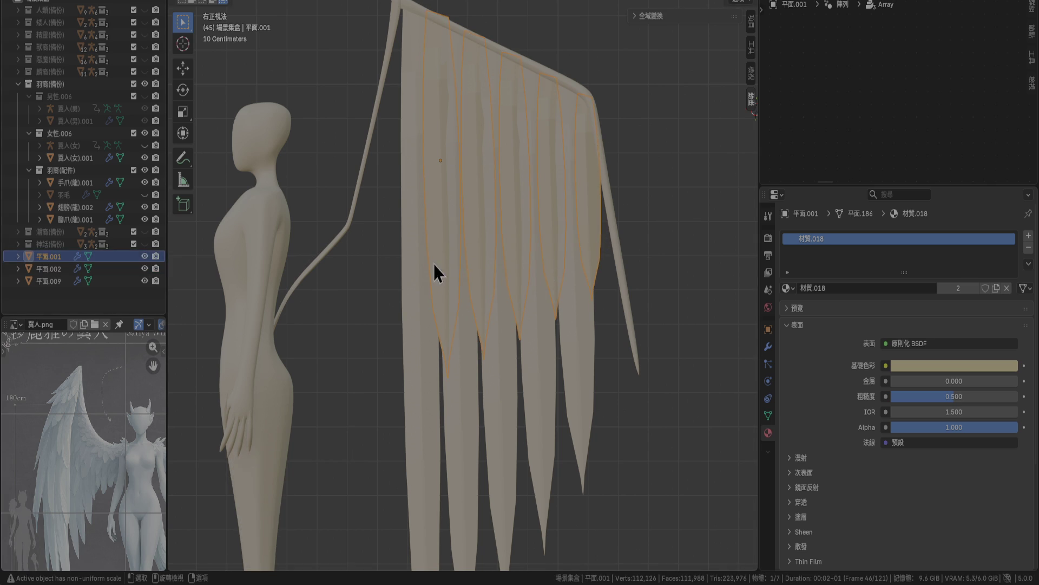
# Stretch 平面.001 vertically, shorten it again, and lower it slightly.
pyautogui.press('s')
pyautogui.press('z')
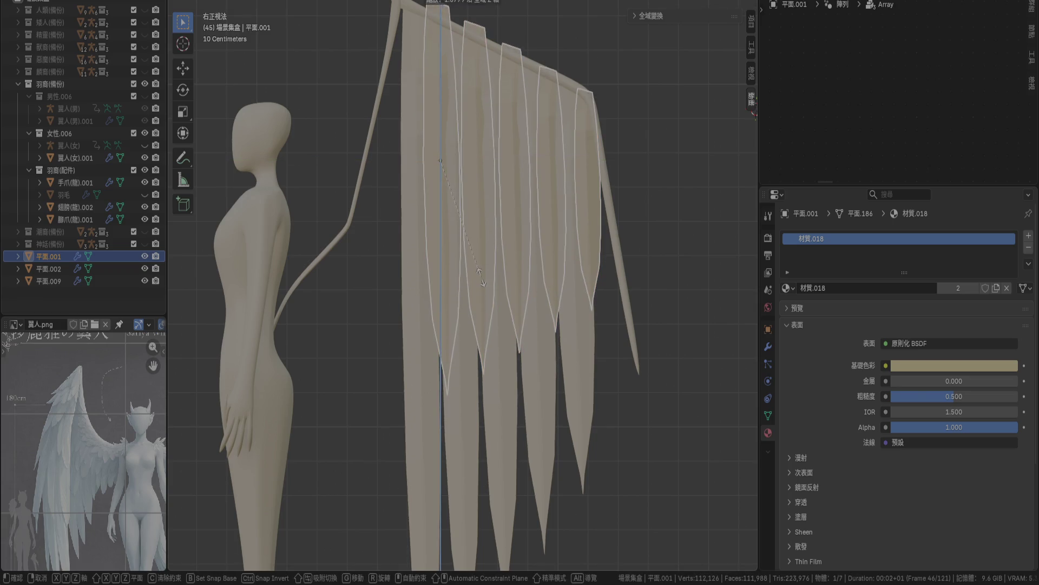
pyautogui.click(500, 346)
pyautogui.scroll(-2, 504, 341)
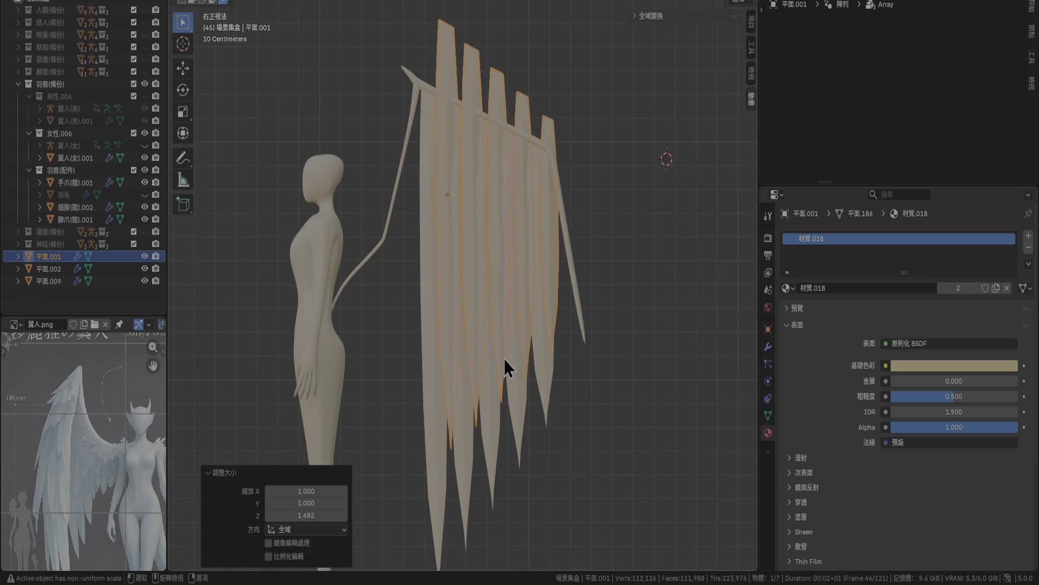
pyautogui.press('s')
pyautogui.press('z')
pyautogui.click(494, 331)
pyautogui.press('g')
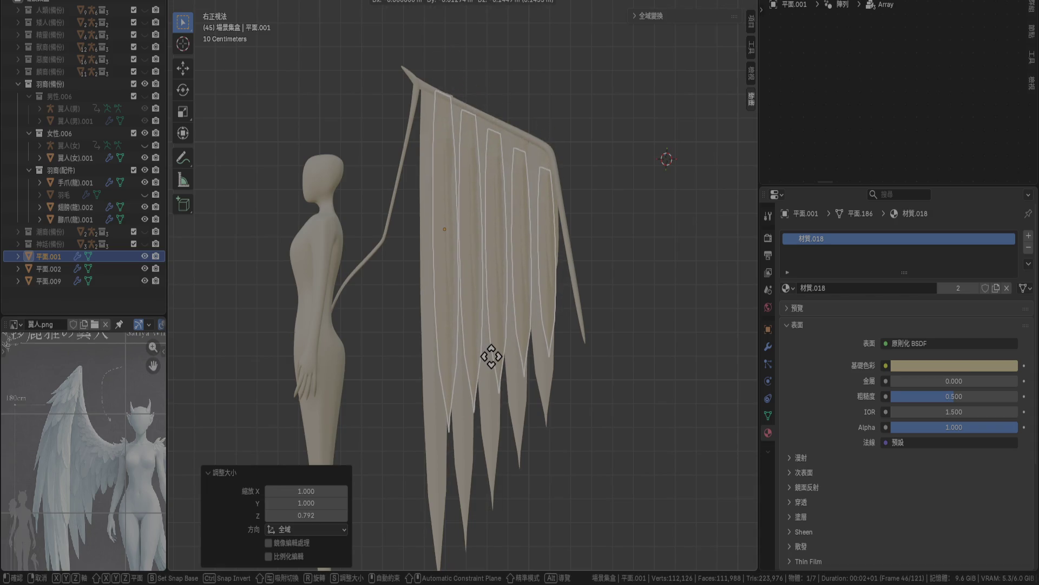
pyautogui.click(492, 361)
# Set the layer's Z scale to 1.152 and lower it about 0.078 m in total.
pyautogui.press('s')
pyautogui.press('z')
pyautogui.click(492, 388)
pyautogui.press('g')
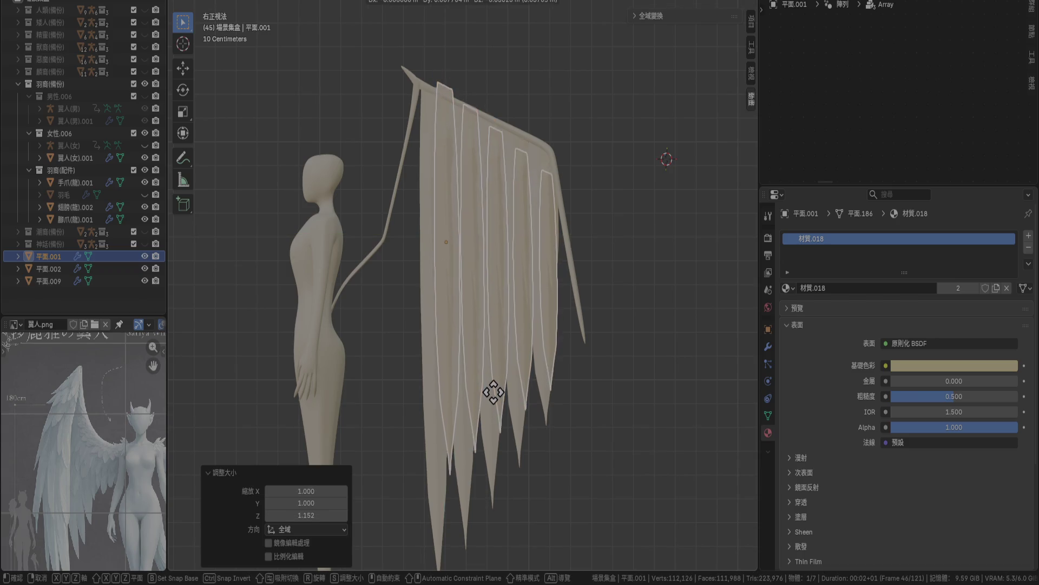
pyautogui.click(491, 379)
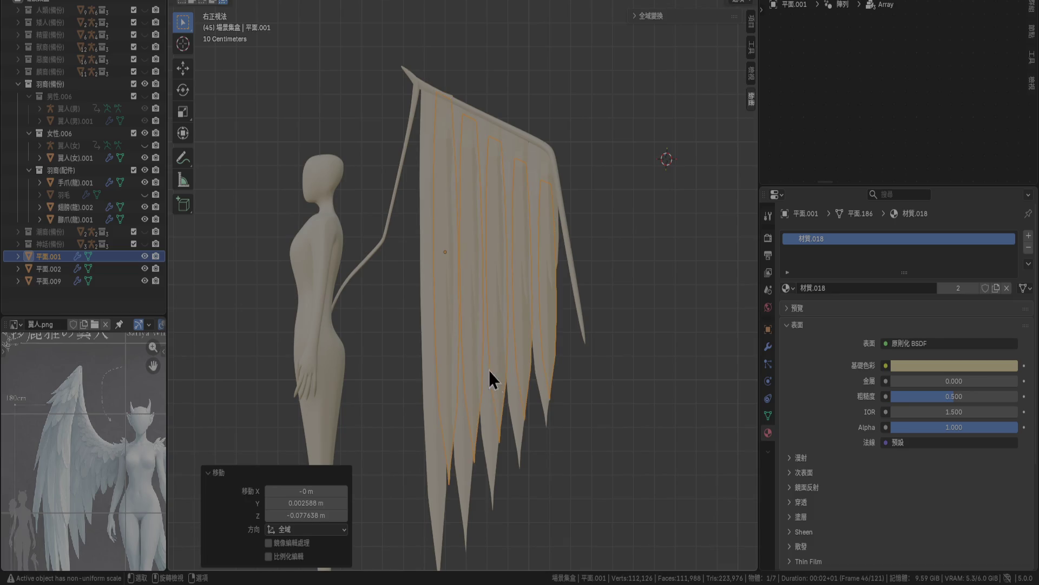
pyautogui.moveTo(600, 346)
pyautogui.mouseDown(button='middle')
pyautogui.moveTo(584, 349)
pyautogui.moveTo(727, 372)
pyautogui.mouseUp(button='middle')
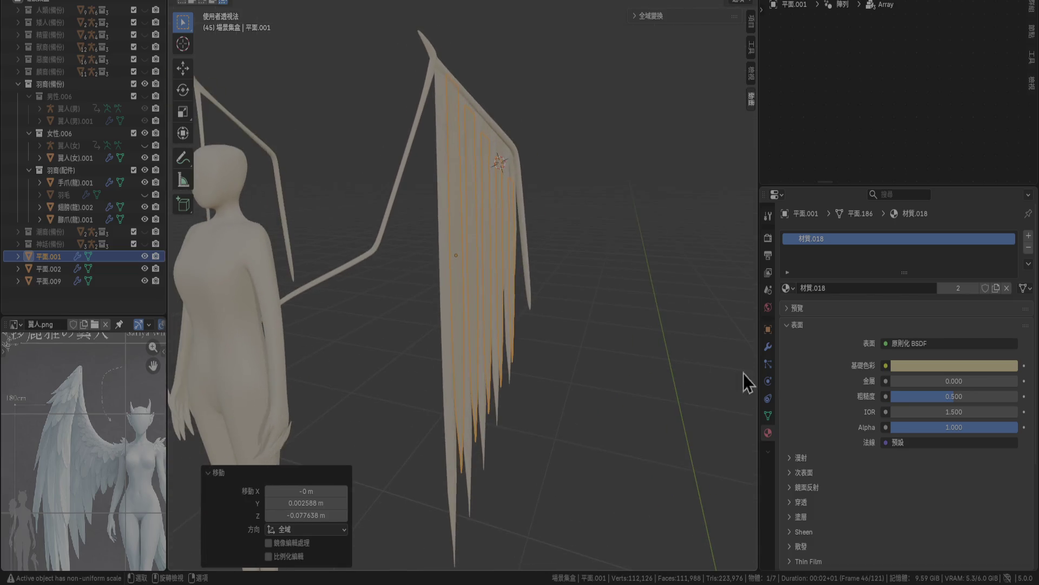
# Change 平面.001's Array relative offset Z from -0.010 to 0.010, then select 平面.002.
pyautogui.click(767, 347)
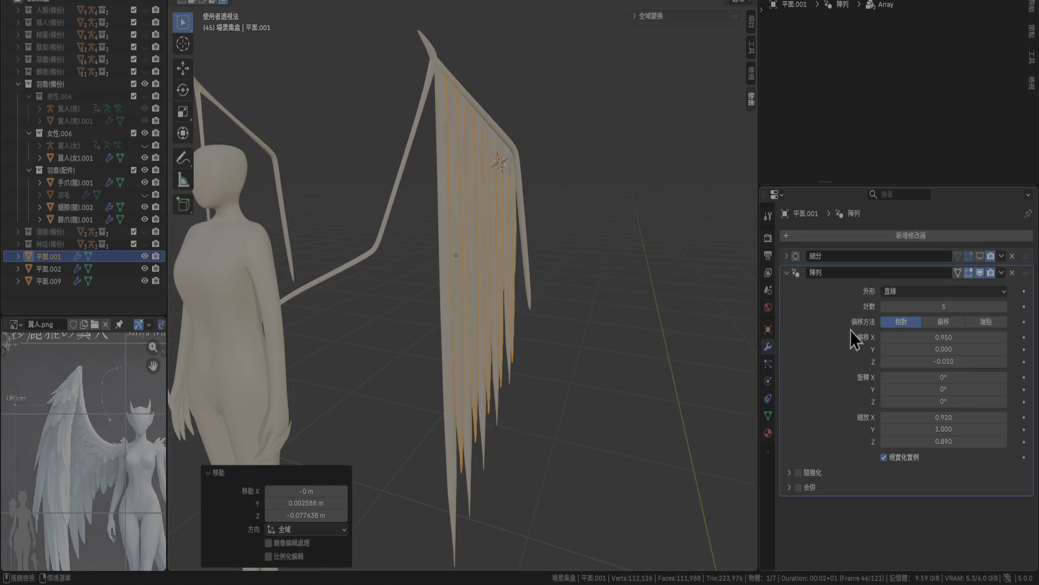
pyautogui.moveTo(543, 347)
pyautogui.mouseDown(button='middle')
pyautogui.moveTo(479, 355)
pyautogui.moveTo(482, 293)
pyautogui.mouseUp(button='middle')
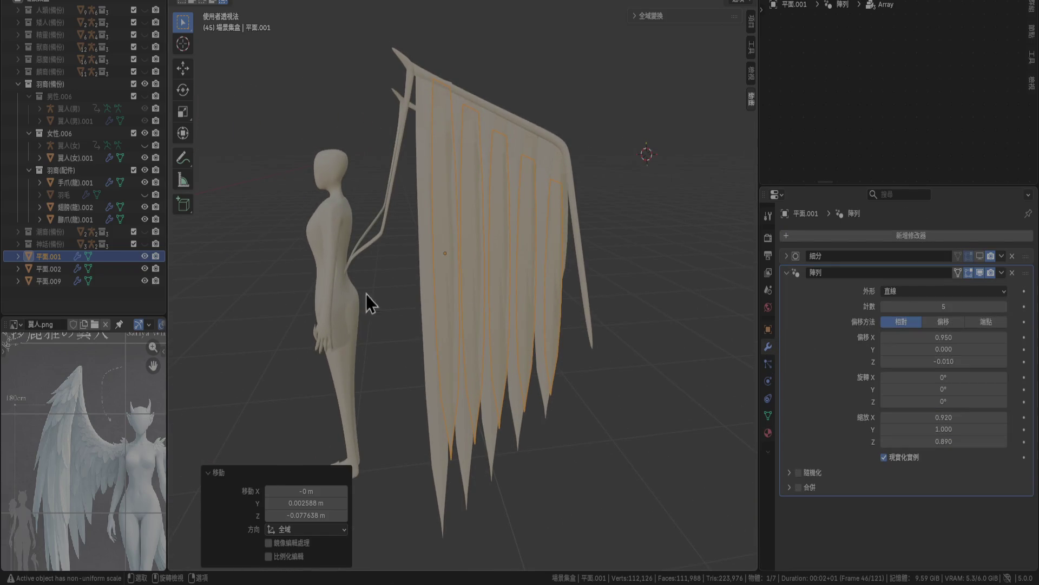
pyautogui.click(1006, 365)
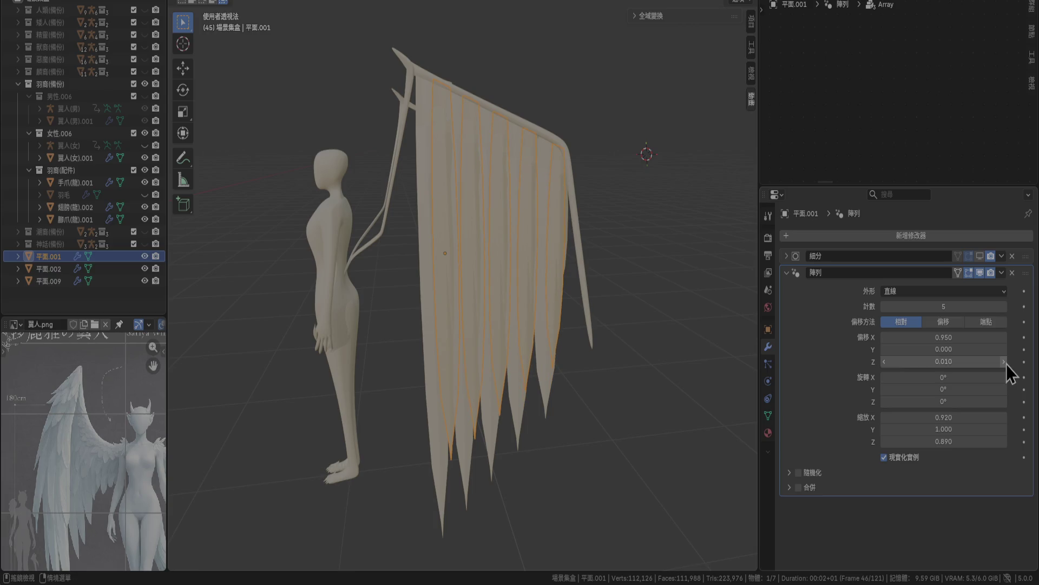
pyautogui.moveTo(686, 290)
pyautogui.mouseDown(button='middle')
pyautogui.moveTo(615, 269)
pyautogui.moveTo(617, 251)
pyautogui.moveTo(594, 268)
pyautogui.mouseUp(button='middle')
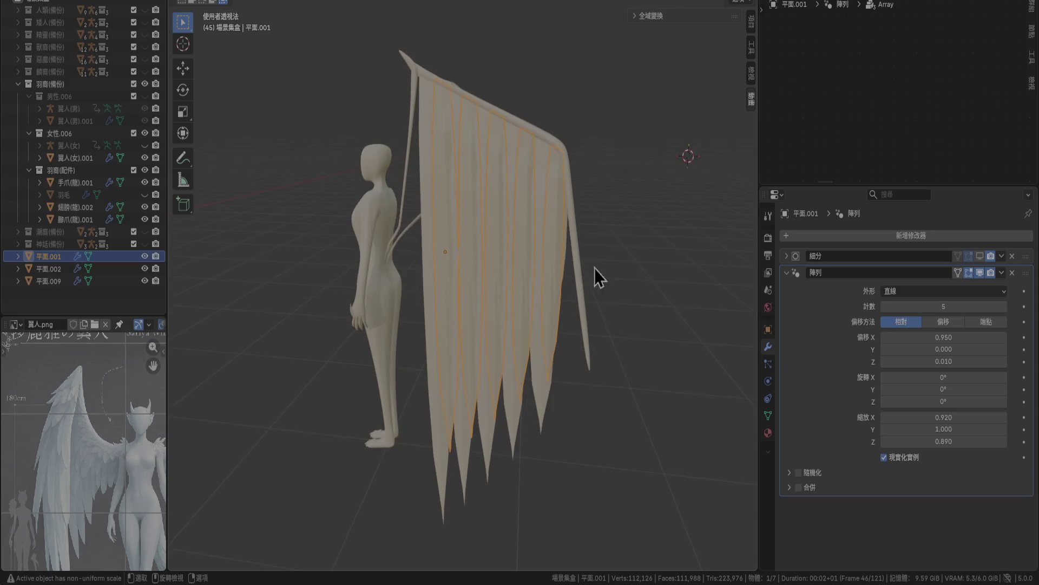
pyautogui.click(57, 269)
pyautogui.moveTo(531, 273)
pyautogui.mouseDown(button='middle')
pyautogui.moveTo(622, 295)
pyautogui.moveTo(547, 272)
pyautogui.mouseUp(button='middle')
pyautogui.scroll(1, 548, 271)
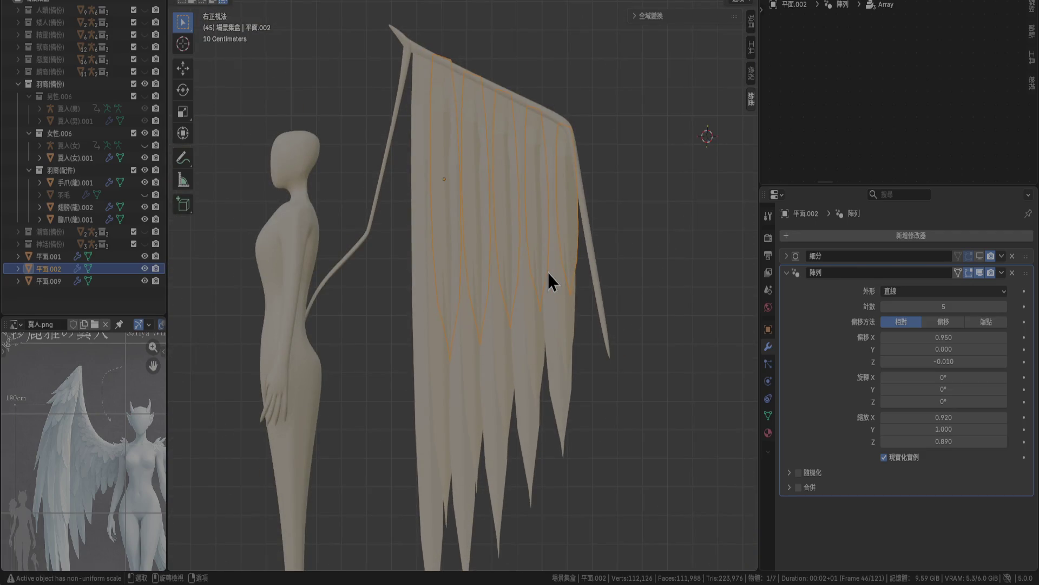
# Nudge the copied layer down slightly, then shift it 0.02 m along X in front view.
pyautogui.press('g')
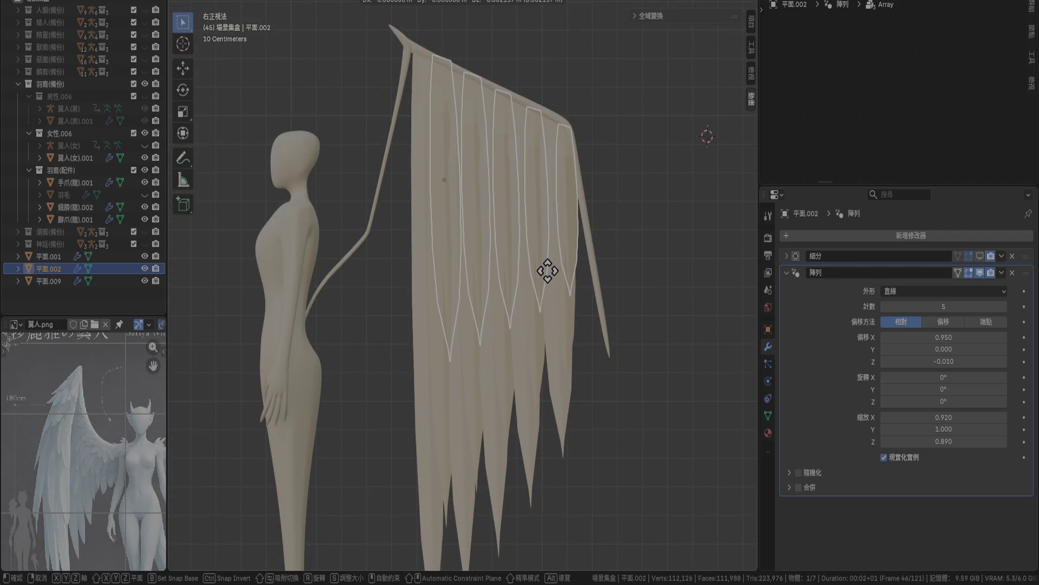
pyautogui.click(548, 273)
pyautogui.press('KP_1')
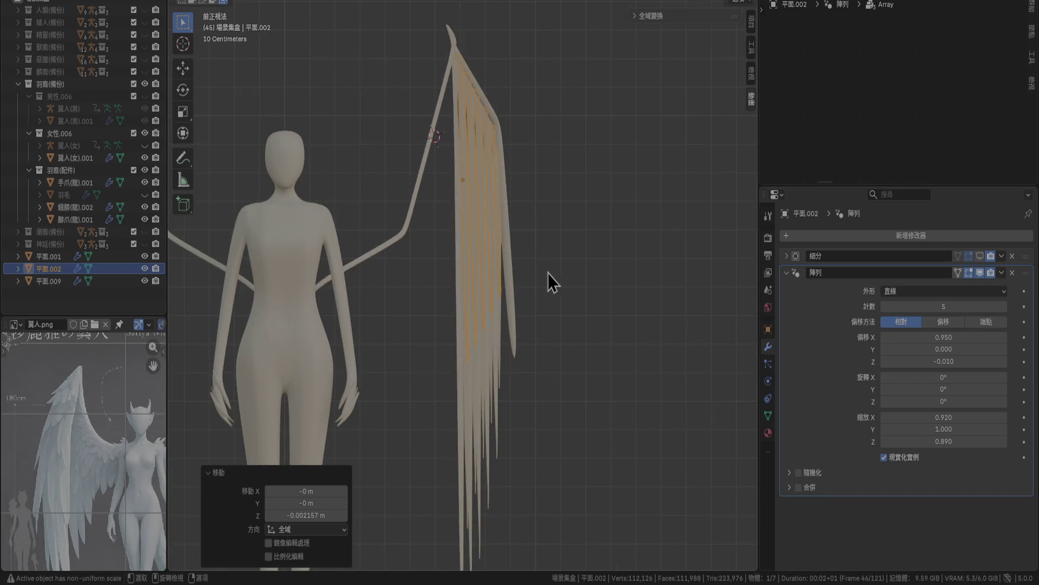
pyautogui.scroll(4, 571, 99)
pyautogui.keyDown('shift'); pyautogui.moveTo(572, 100); pyautogui.dragTo(530, 319, button='middle'); pyautogui.keyUp('shift')
pyautogui.scroll(2, 527, 303)
pyautogui.press('g')
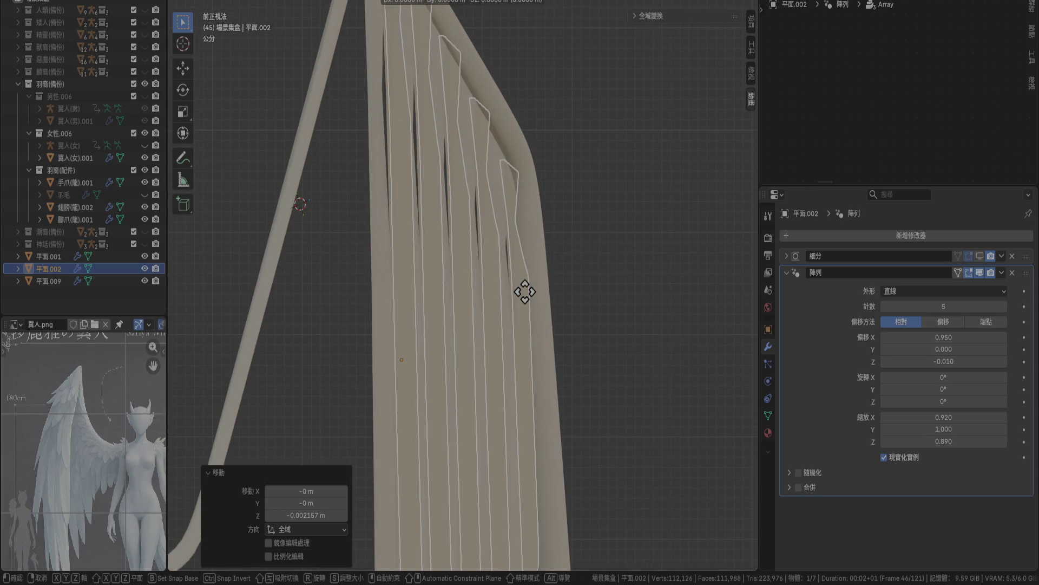
pyautogui.click(540, 290)
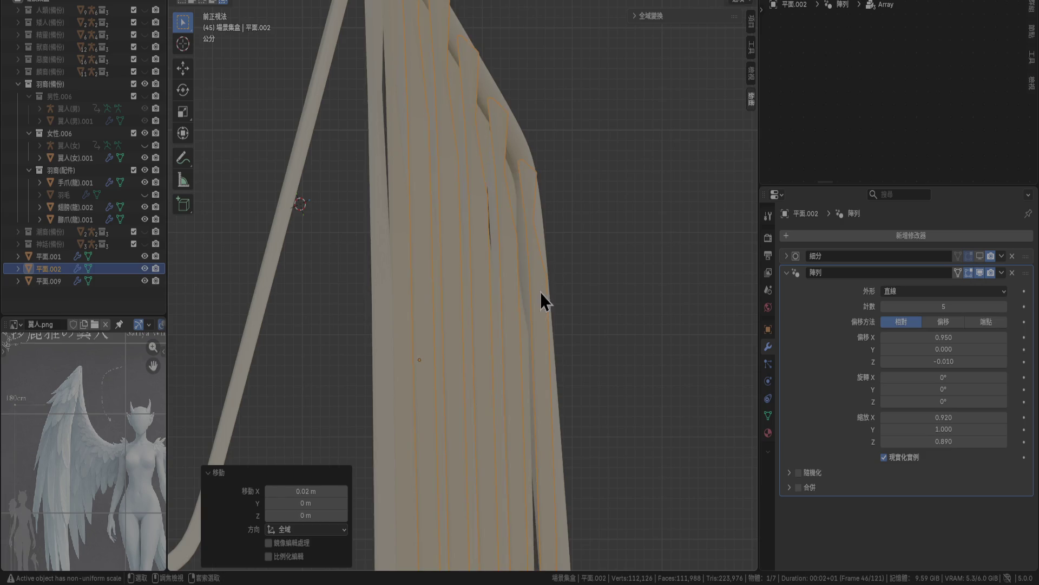
pyautogui.scroll(-1, 546, 278)
# Compare against the first layer, then rotate the copied layer slightly and deselect it.
pyautogui.press('r')
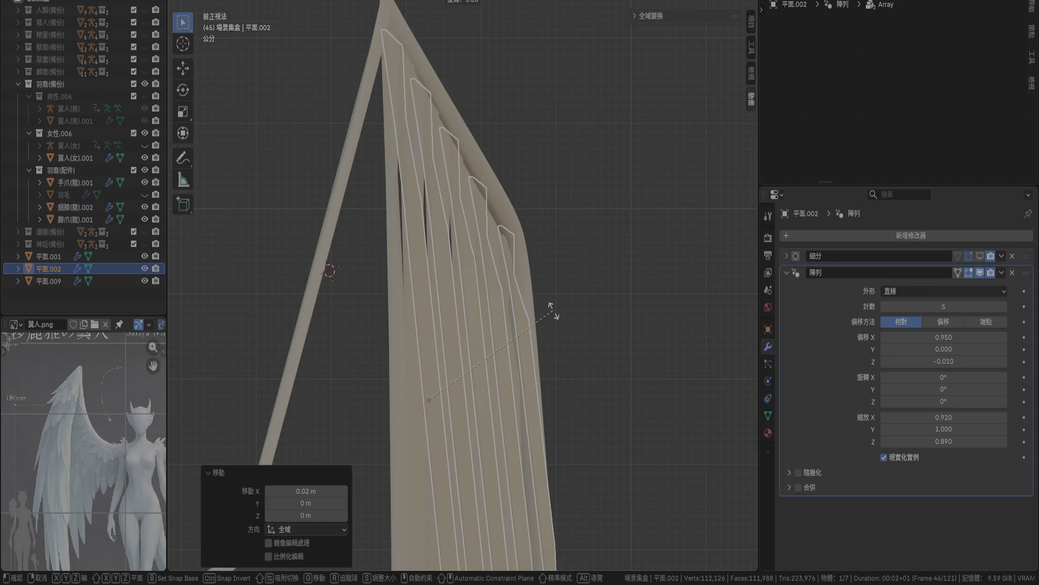
pyautogui.rightClick(554, 317)
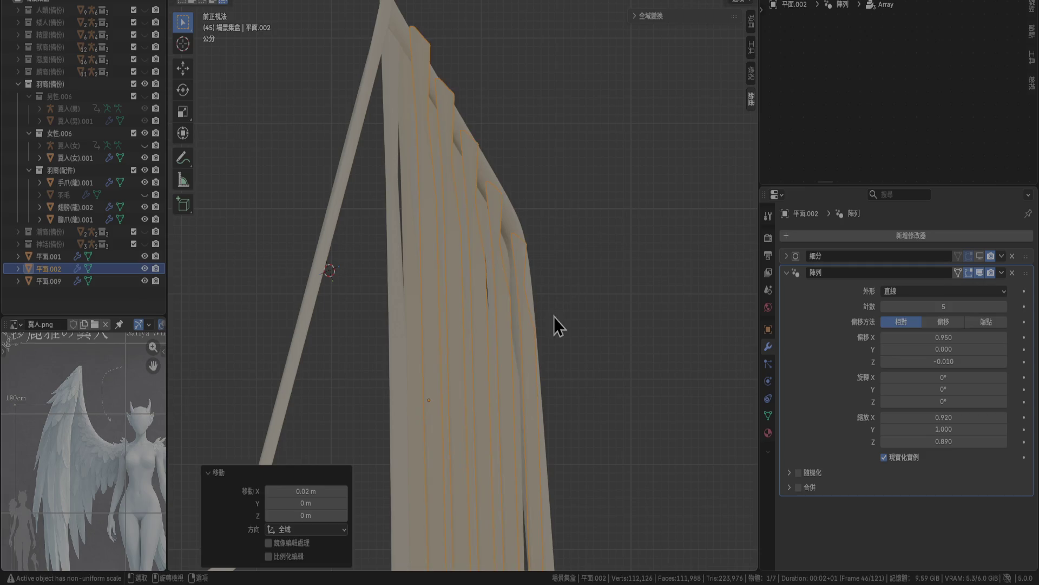
pyautogui.scroll(-5, 554, 316)
pyautogui.keyDown('shift'); pyautogui.moveTo(528, 374); pyautogui.dragTo(499, 267, button='middle'); pyautogui.keyUp('shift')
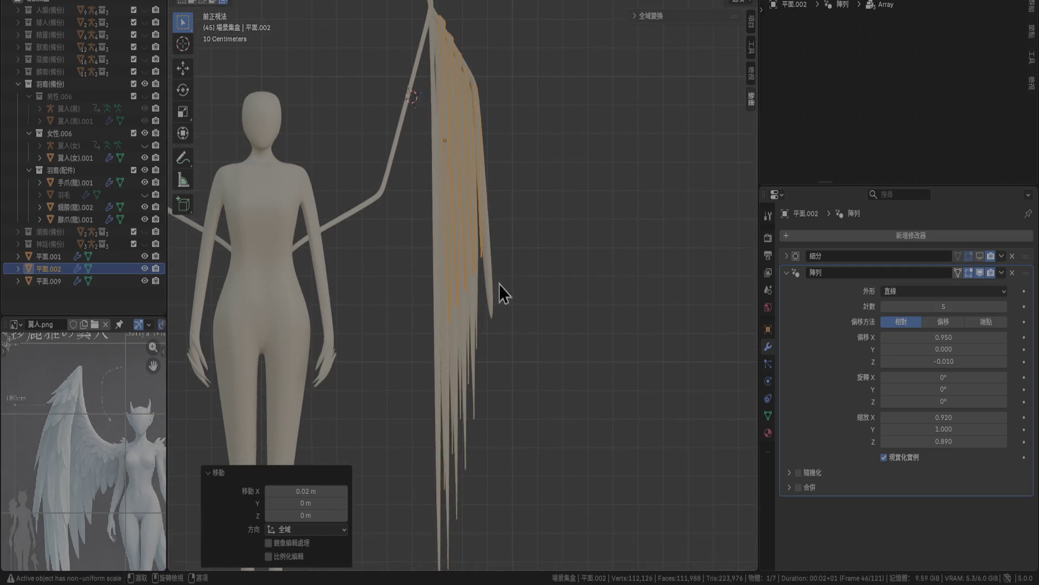
pyautogui.scroll(3, 499, 267)
pyautogui.click(473, 406)
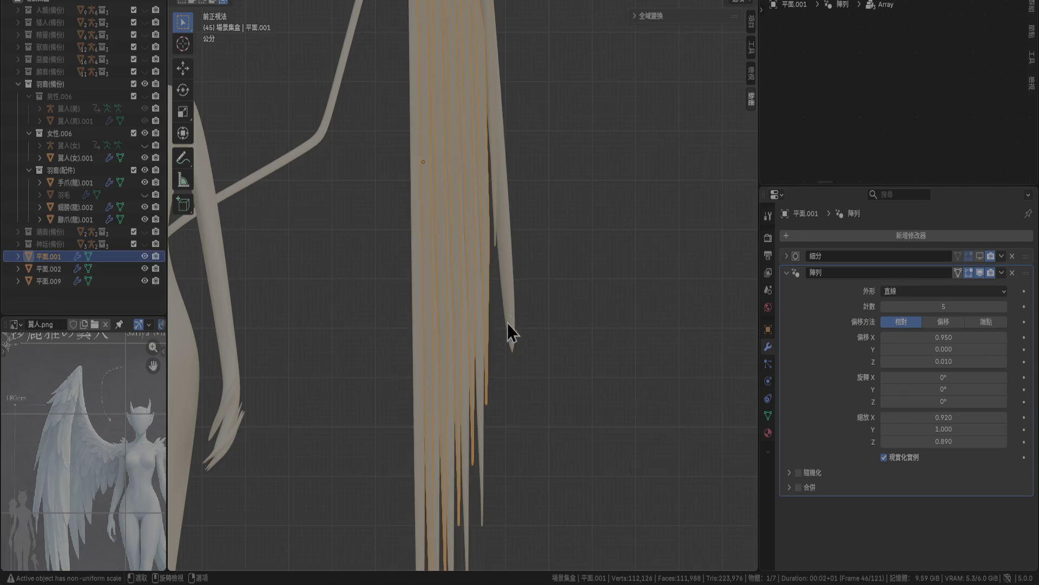
pyautogui.keyDown('shift'); pyautogui.moveTo(511, 222); pyautogui.dragTo(491, 441, button='middle'); pyautogui.keyUp('shift')
pyautogui.scroll(5, 444, 227)
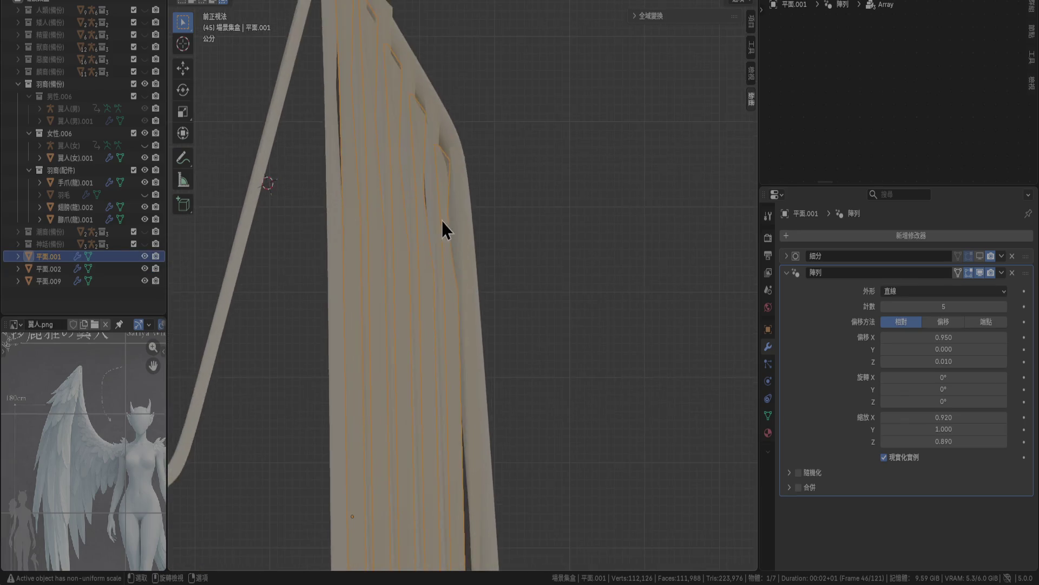
pyautogui.scroll(-2, 496, 388)
pyautogui.click(414, 138)
pyautogui.press('r')
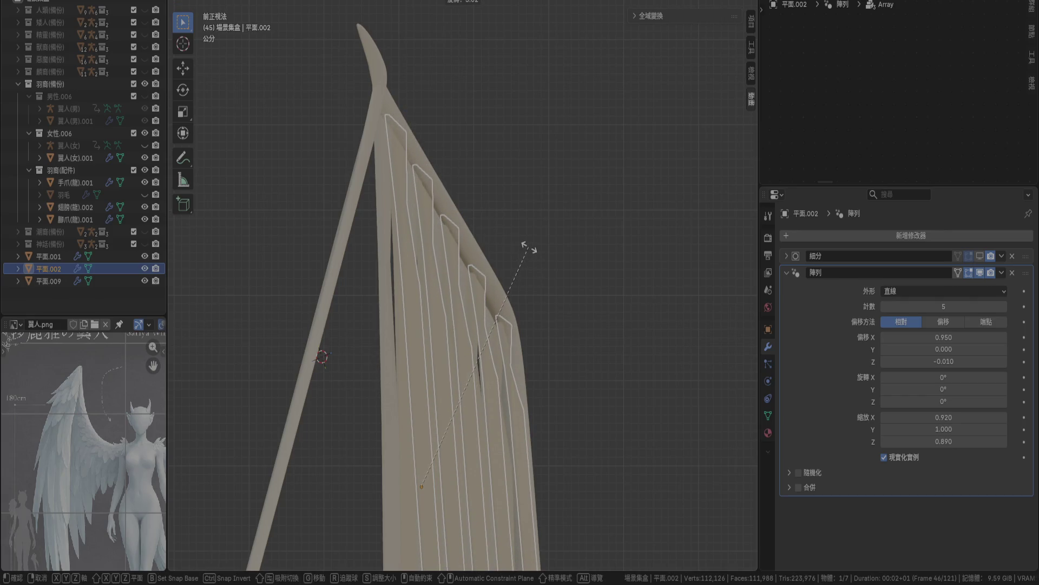
pyautogui.click(530, 259)
pyautogui.click(568, 298)
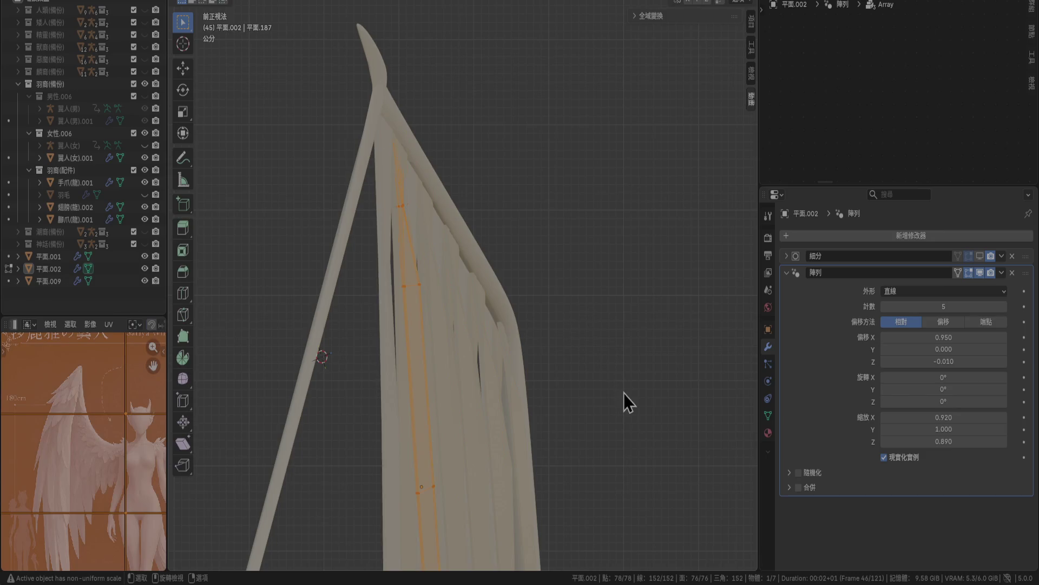
pyautogui.moveTo(619, 424)
pyautogui.keyDown('shift'); pyautogui.mouseDown(button='middle')
pyautogui.moveTo(548, 249)
pyautogui.moveTo(466, 314)
pyautogui.moveTo(529, 394)
pyautogui.moveTo(489, 304)
pyautogui.moveTo(519, 392)
pyautogui.moveTo(511, 430)
pyautogui.mouseUp(button='middle'); pyautogui.keyUp('shift')
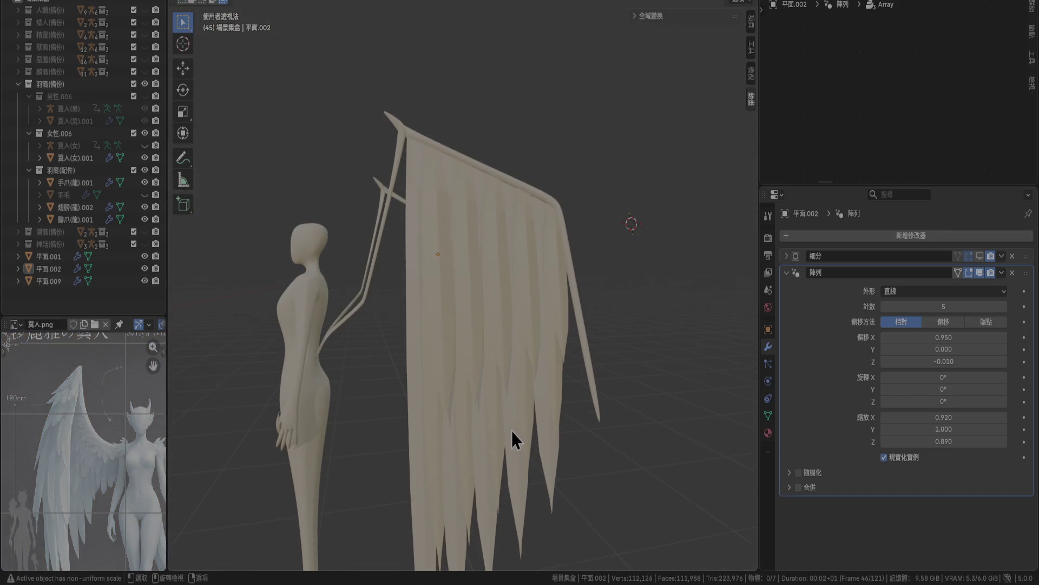
# Assign material 材質.015 to the 平面.002 feather layer.
pyautogui.click(474, 317)
pyautogui.click(768, 433)
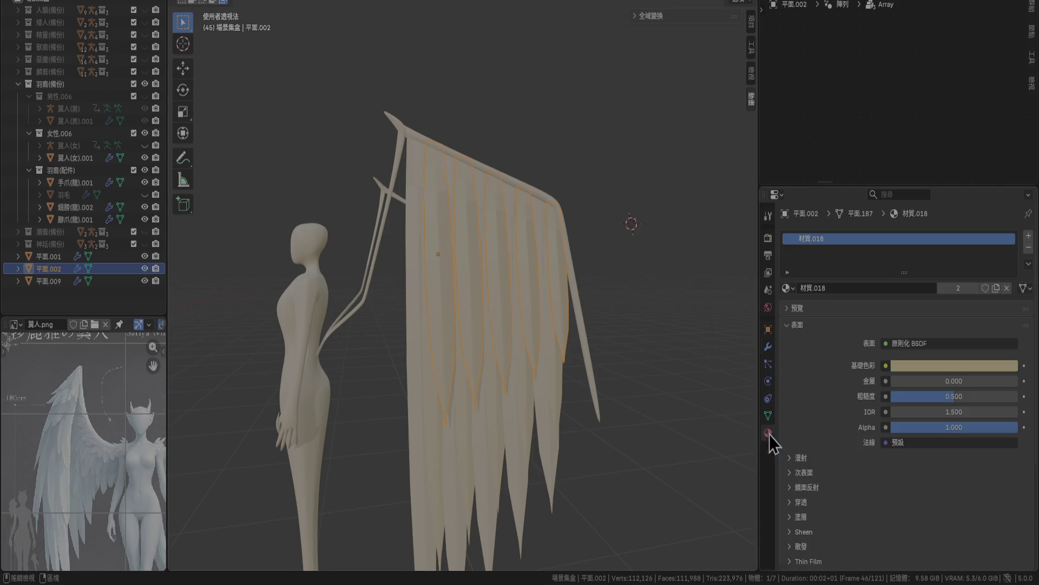
pyautogui.click(792, 291)
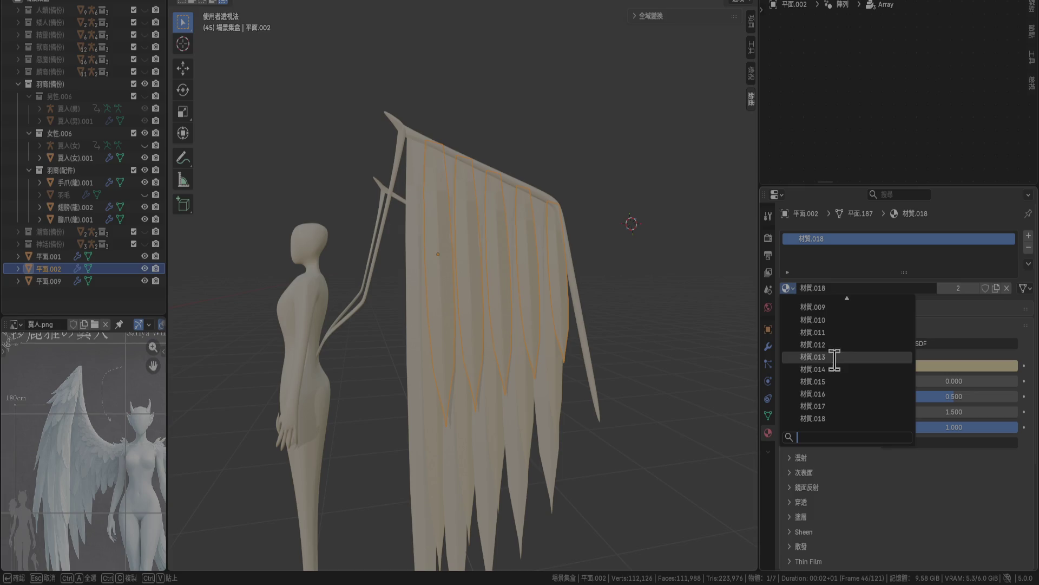
pyautogui.click(834, 382)
pyautogui.click(581, 160)
pyautogui.moveTo(580, 159)
pyautogui.mouseDown(button='middle')
pyautogui.moveTo(538, 411)
pyautogui.moveTo(593, 358)
pyautogui.moveTo(636, 357)
pyautogui.moveTo(572, 400)
pyautogui.moveTo(459, 403)
pyautogui.mouseUp(button='middle')
# Tilt 平面.002 slightly in front view.
pyautogui.click(460, 356)
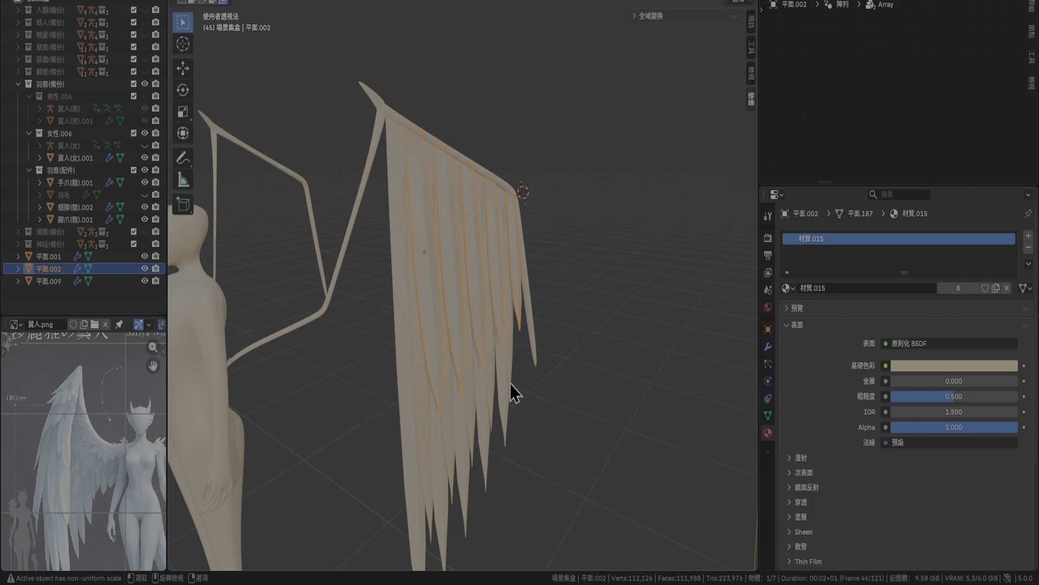
pyautogui.press('KP_1')
pyautogui.scroll(2, 510, 383)
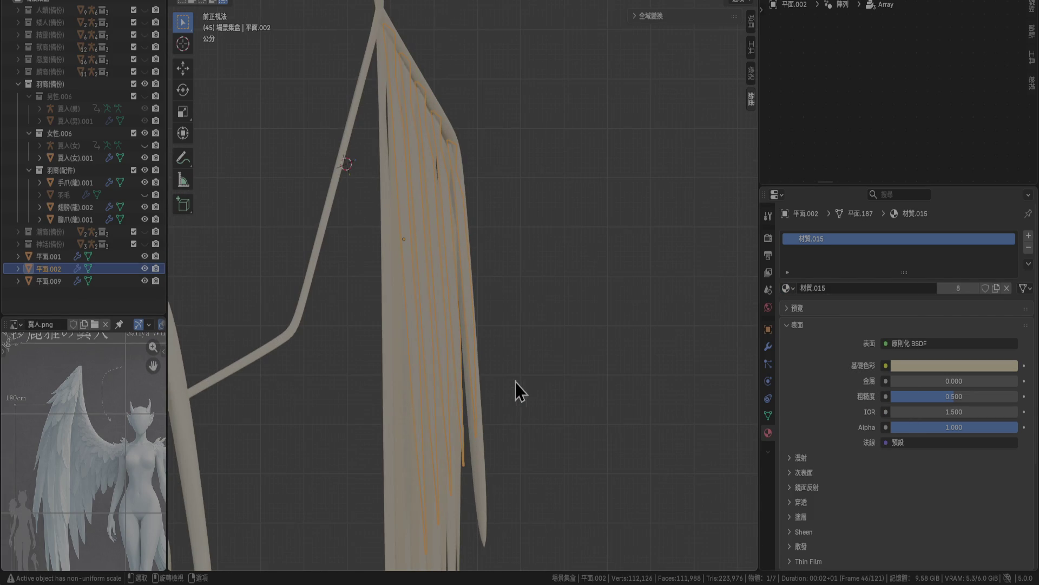
pyautogui.press('r')
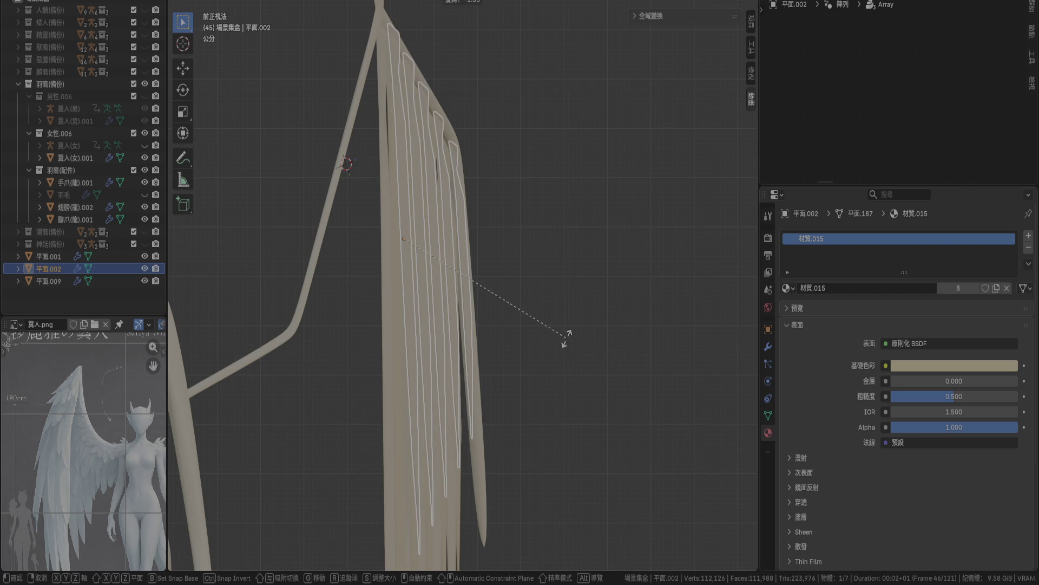
pyautogui.click(567, 341)
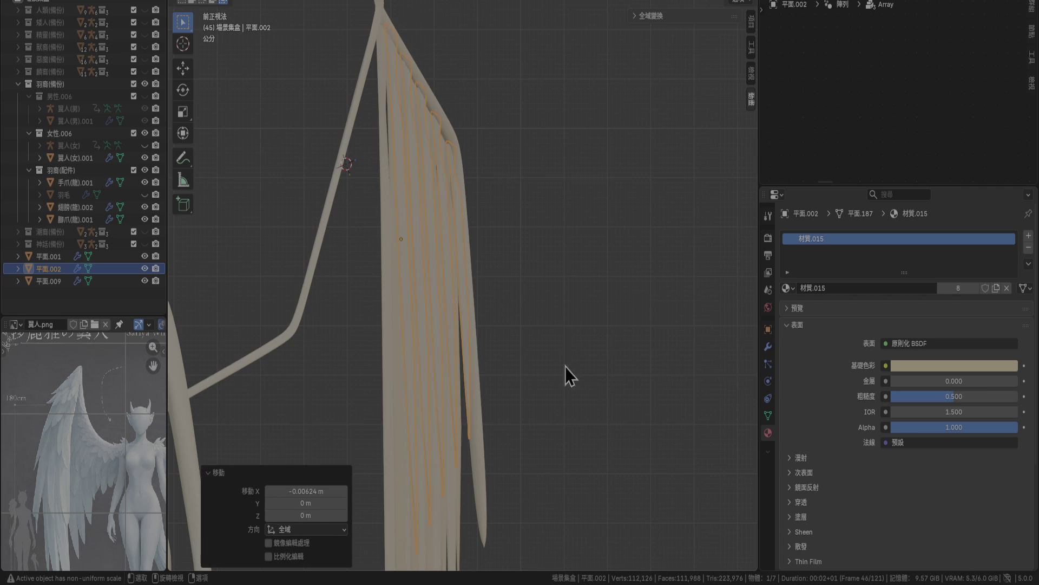
# Save 角色.blend and select the wing arm 翅膀(龍).002 for editing.
pyautogui.press('Tab')
pyautogui.press('Tab')
pyautogui.hotkey('ctrl', 's')
pyautogui.scroll(-5, 595, 414)
pyautogui.moveTo(589, 416)
pyautogui.mouseDown(button='middle')
pyautogui.moveTo(519, 451)
pyautogui.moveTo(505, 391)
pyautogui.moveTo(564, 385)
pyautogui.moveTo(515, 391)
pyautogui.moveTo(575, 406)
pyautogui.moveTo(544, 412)
pyautogui.mouseUp(button='middle')
pyautogui.click(515, 391)
pyautogui.press('Tab')
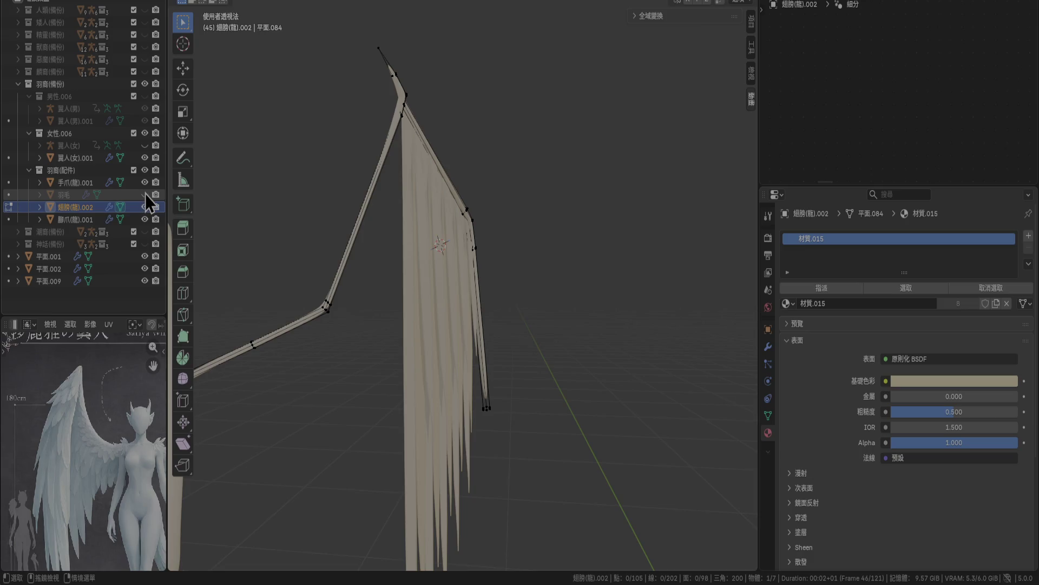
pyautogui.click(146, 147)
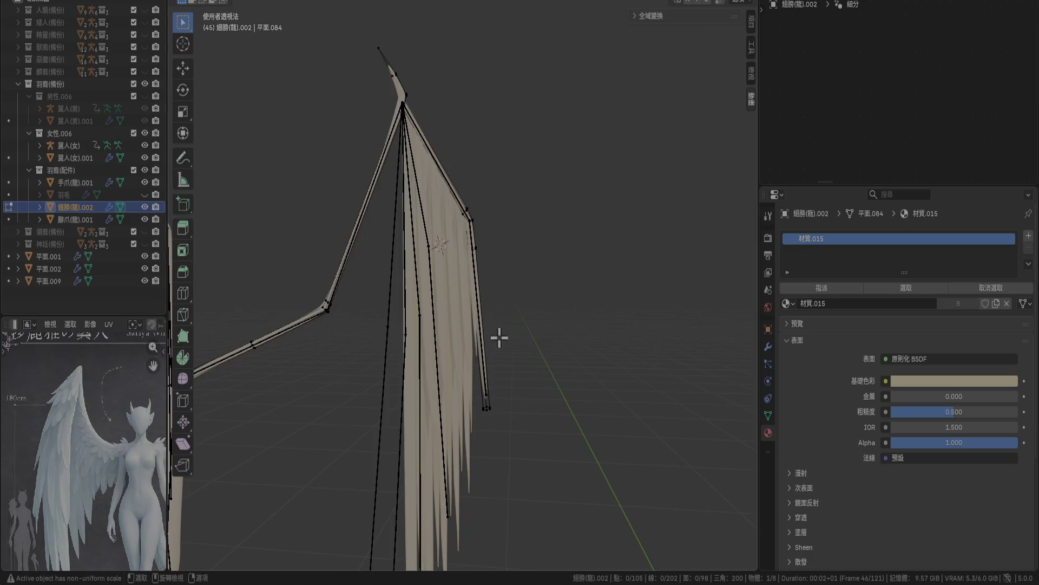
pyautogui.keyDown('shift'); pyautogui.moveTo(521, 398); pyautogui.dragTo(522, 242, button='middle'); pyautogui.keyUp('shift')
pyautogui.scroll(2, 522, 242)
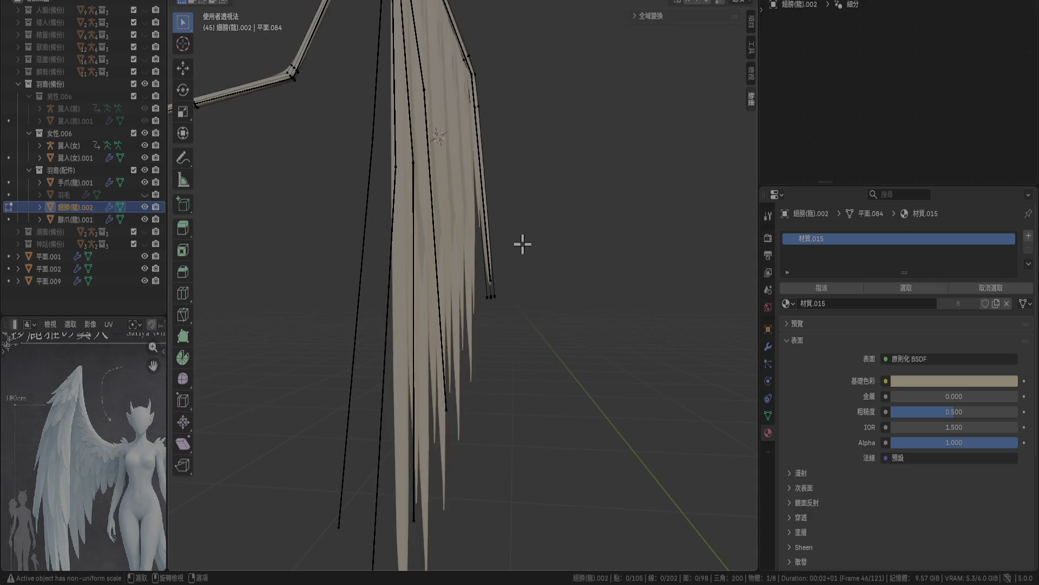
pyautogui.scroll(-1, 523, 245)
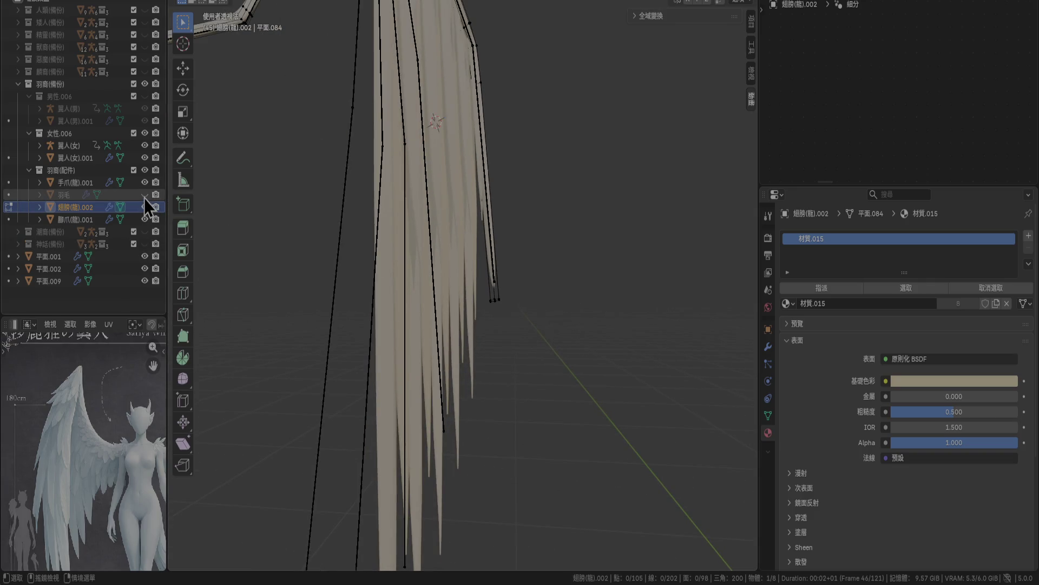
pyautogui.click(145, 149)
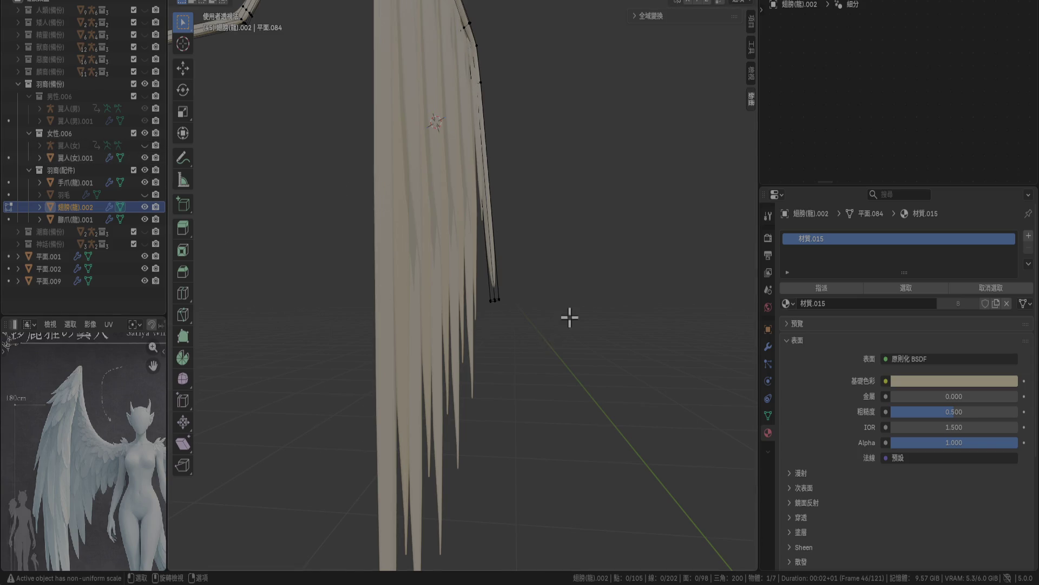
pyautogui.scroll(2, 570, 317)
pyautogui.press('Tab')
pyautogui.scroll(2, 548, 317)
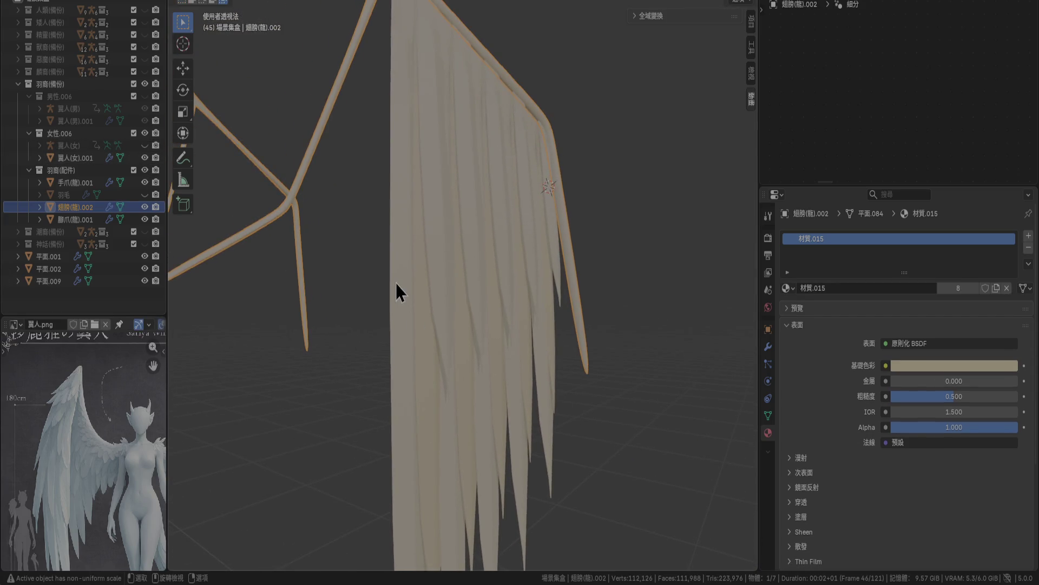
# Select the three feather layers, turn them 5° in front view, and shift them 0.06 m along X.
pyautogui.moveTo(19, 260); pyautogui.dragTo(97, 306)
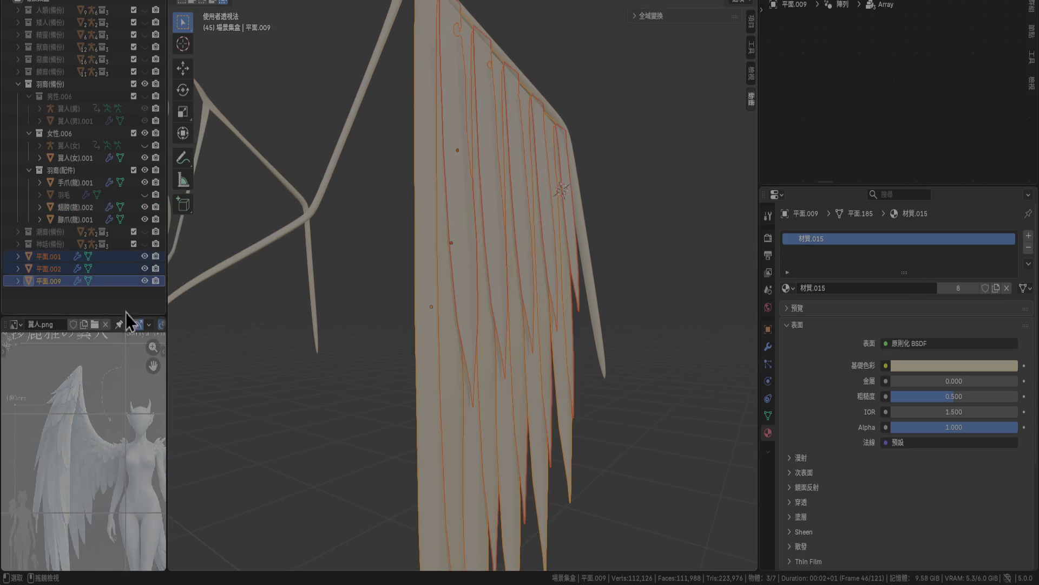
pyautogui.press('KP_1')
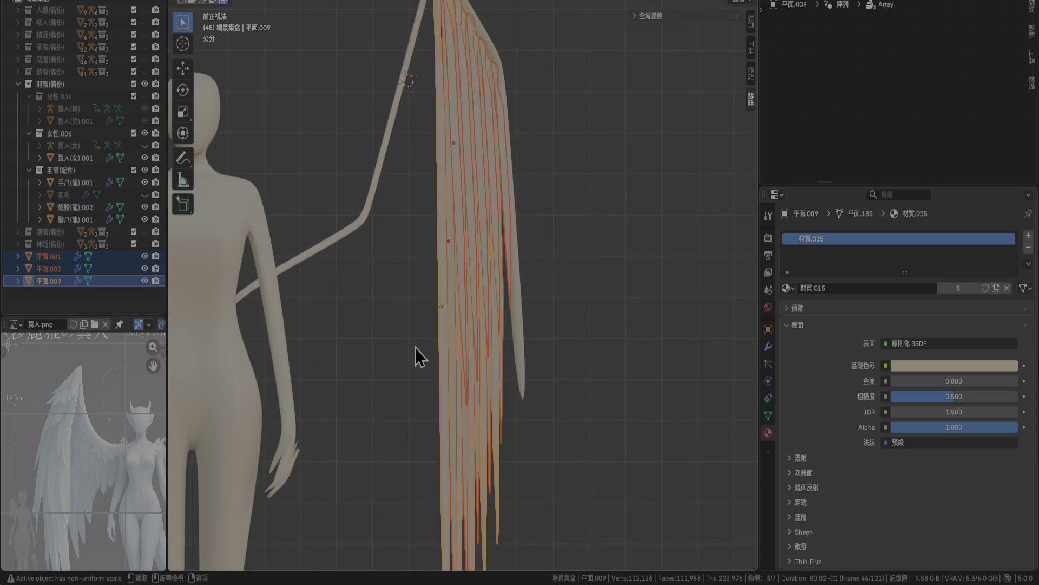
pyautogui.press('s')
pyautogui.press('5')
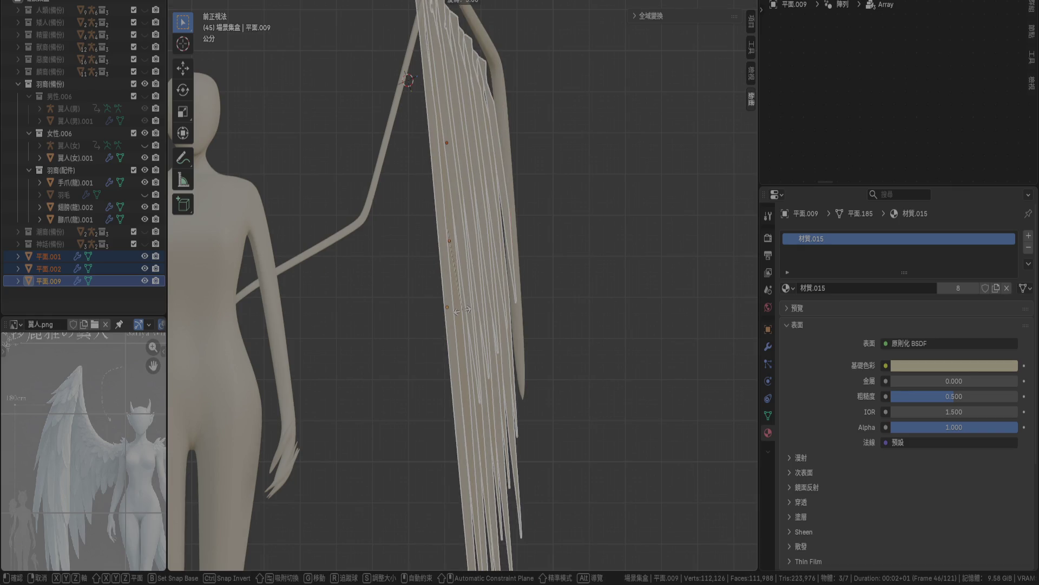
pyautogui.press('Return')
pyautogui.keyDown('shift'); pyautogui.scroll(3, 528, 241); pyautogui.keyUp('shift')
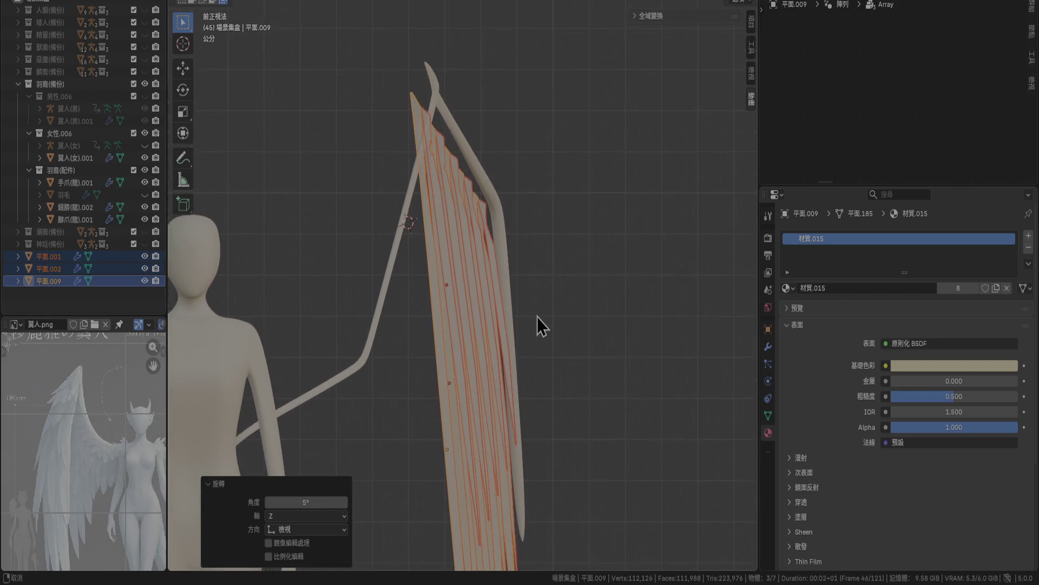
pyautogui.scroll(3, 502, 229)
pyautogui.scroll(-3, 517, 271)
pyautogui.press('g')
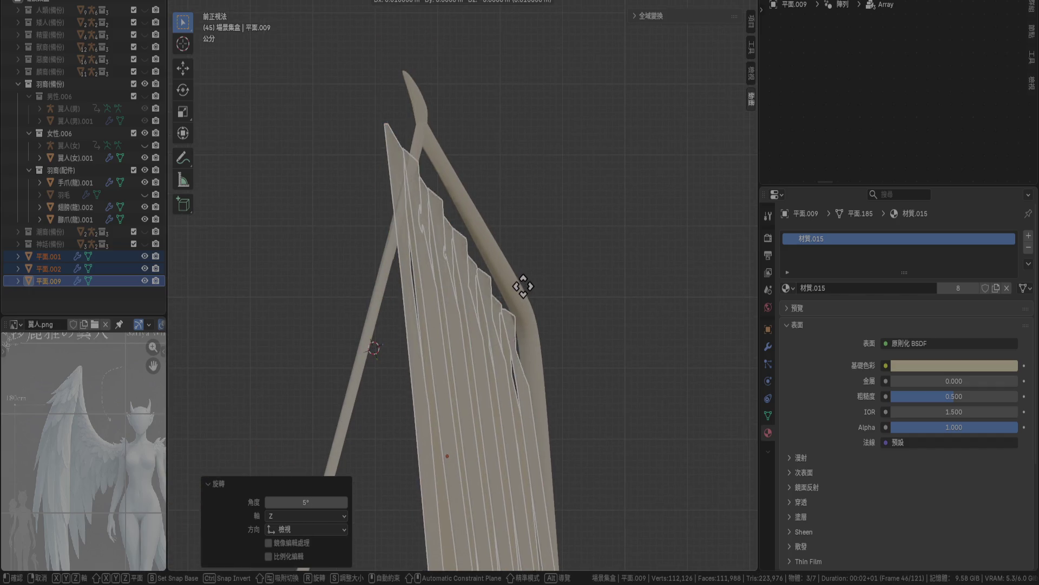
pyautogui.click(557, 288)
# Rotate the feather layers slightly in top view and save 角色.blend.
pyautogui.moveTo(557, 288)
pyautogui.mouseDown(button='middle')
pyautogui.moveTo(545, 371)
pyautogui.moveTo(561, 395)
pyautogui.mouseUp(button='middle')
pyautogui.press('KP_7')
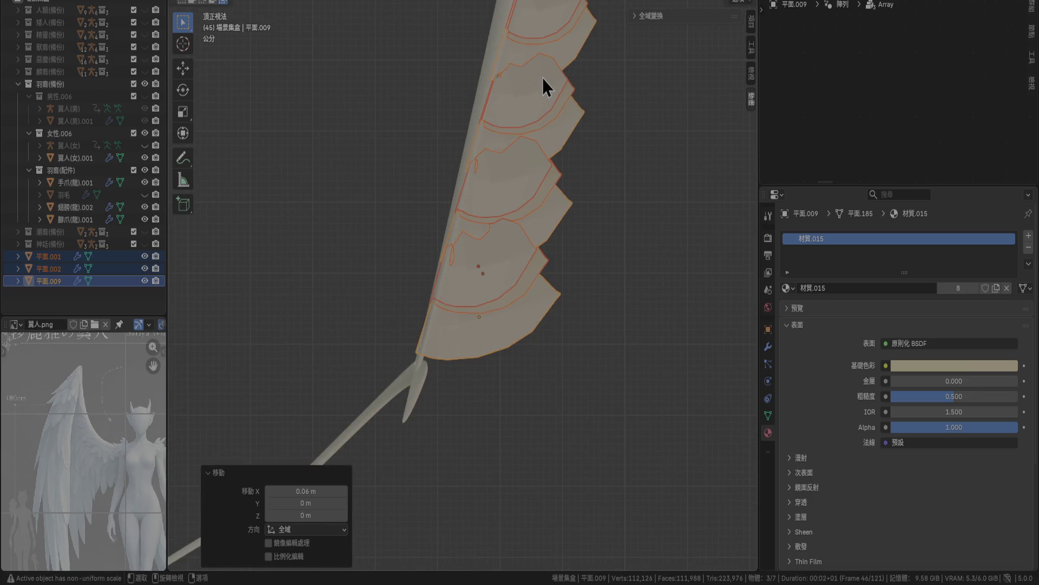
pyautogui.press('r')
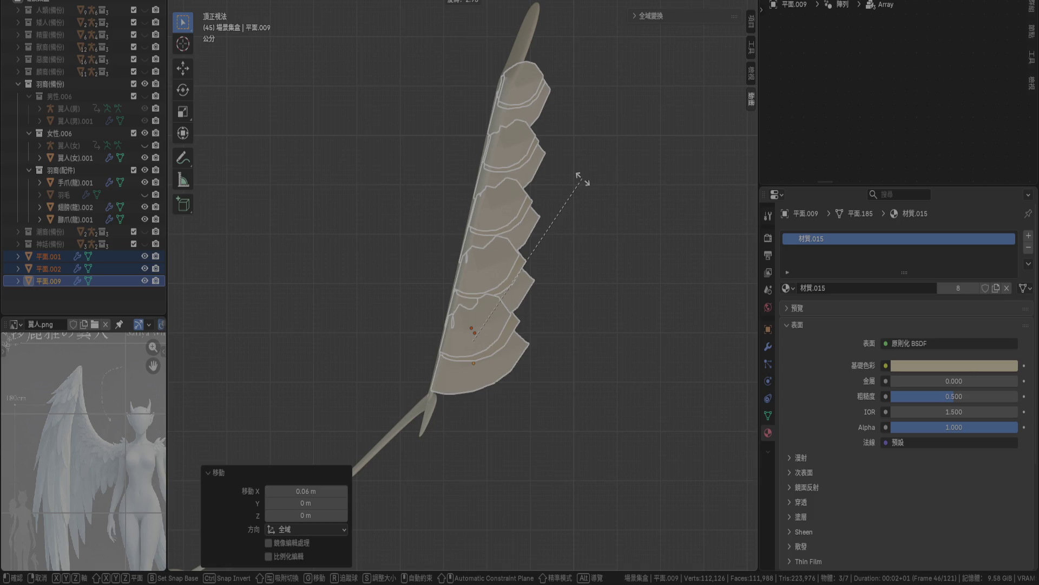
pyautogui.click(583, 183)
pyautogui.moveTo(586, 329)
pyautogui.mouseDown(button='middle')
pyautogui.moveTo(541, 254)
pyautogui.moveTo(502, 112)
pyautogui.moveTo(563, 343)
pyautogui.moveTo(476, 341)
pyautogui.moveTo(498, 390)
pyautogui.moveTo(567, 391)
pyautogui.moveTo(453, 353)
pyautogui.moveTo(482, 301)
pyautogui.moveTo(544, 268)
pyautogui.moveTo(552, 225)
pyautogui.moveTo(533, 294)
pyautogui.moveTo(524, 262)
pyautogui.mouseUp(button='middle')
pyautogui.hotkey('ctrl', 's')
pyautogui.scroll(-5, 453, 302)
pyautogui.scroll(2, 544, 268)
pyautogui.click(524, 262)
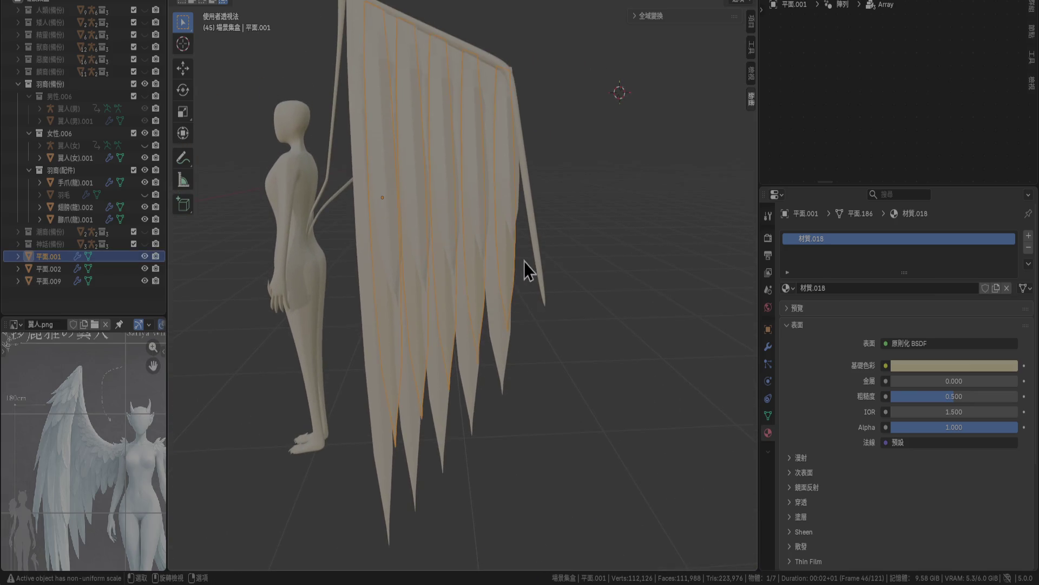
# Select 平面.009, 平面.001 and 平面.002 and turn them 5°.
pyautogui.click(499, 353)
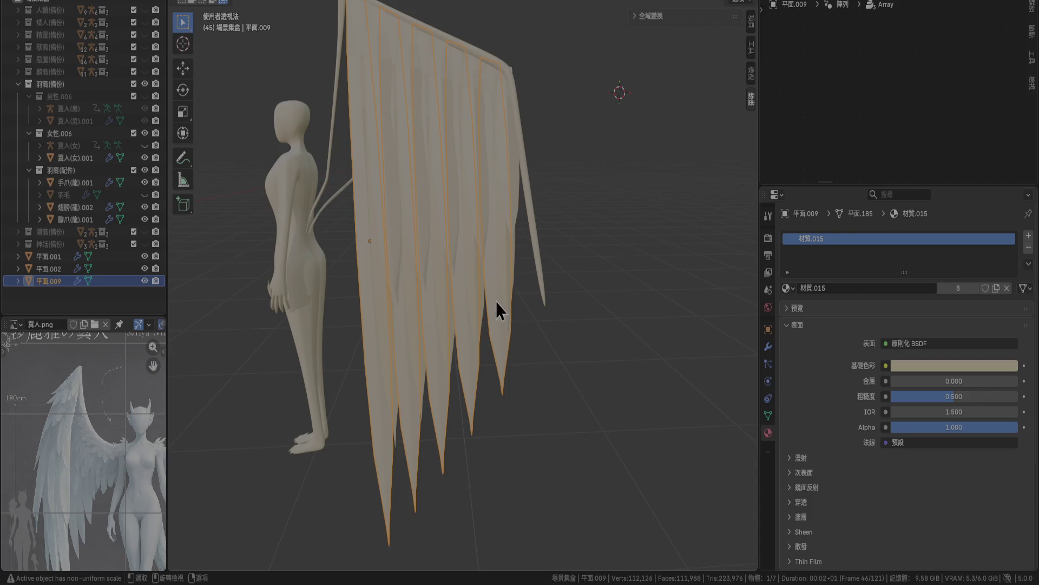
pyautogui.keyDown('shift'); pyautogui.click(38, 256); pyautogui.keyUp('shift')
pyautogui.press('s')
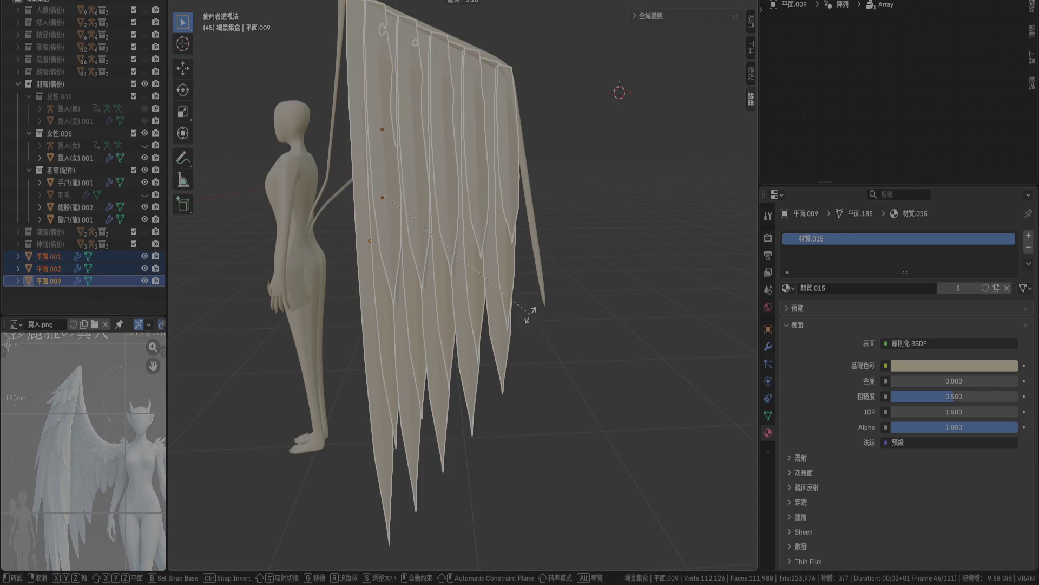
pyautogui.click(533, 306)
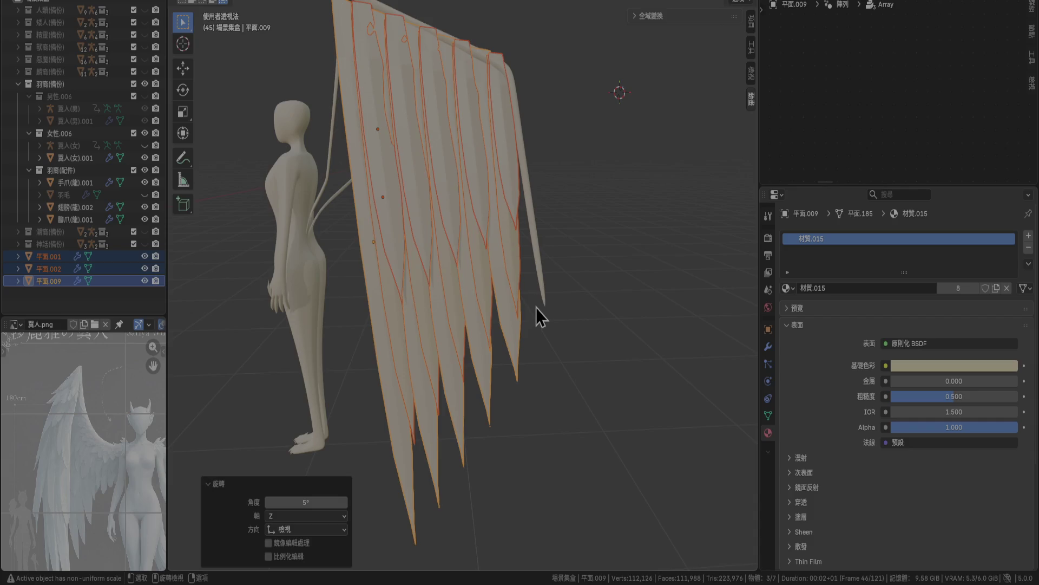
pyautogui.press('g')
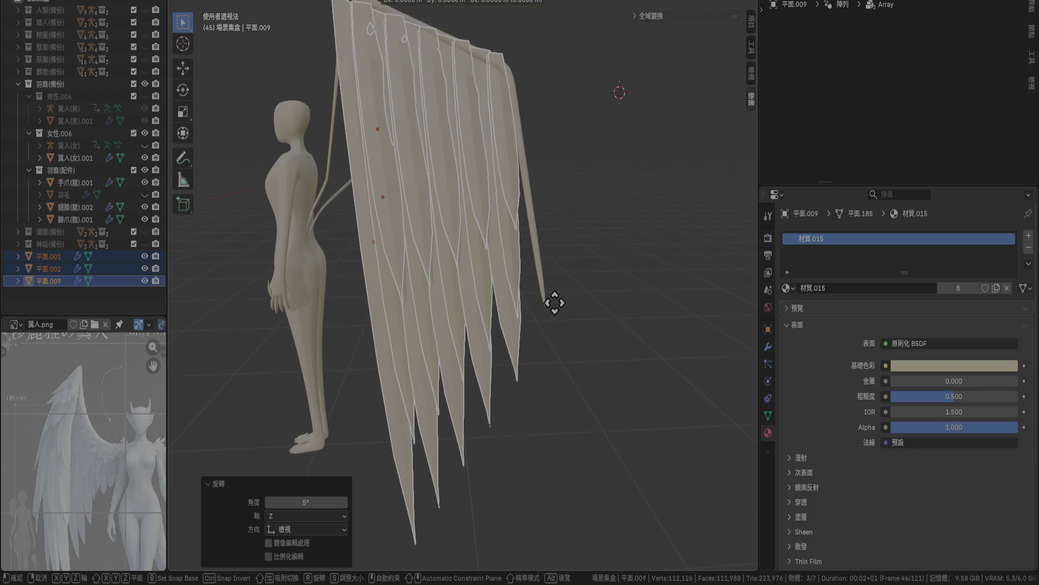
pyautogui.rightClick(567, 299)
pyautogui.press('KP_3')
pyautogui.scroll(-3, 561, 233)
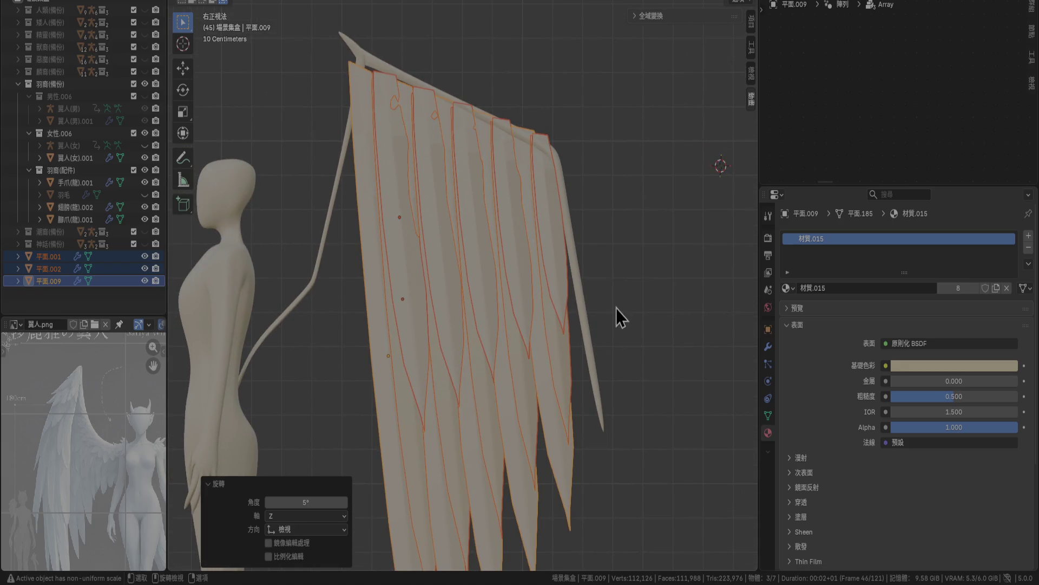
# Turn the layers another 2.97° in side view and move them 0.07 m along Y, 0.02 m up.
pyautogui.press('r')
pyautogui.click(617, 296)
pyautogui.press('g')
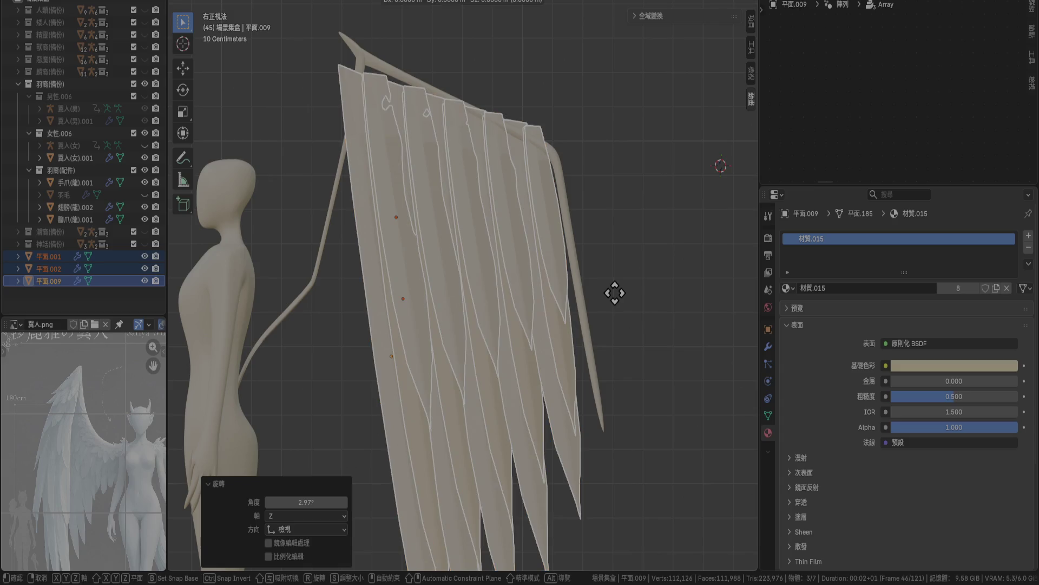
pyautogui.rightClick(636, 292)
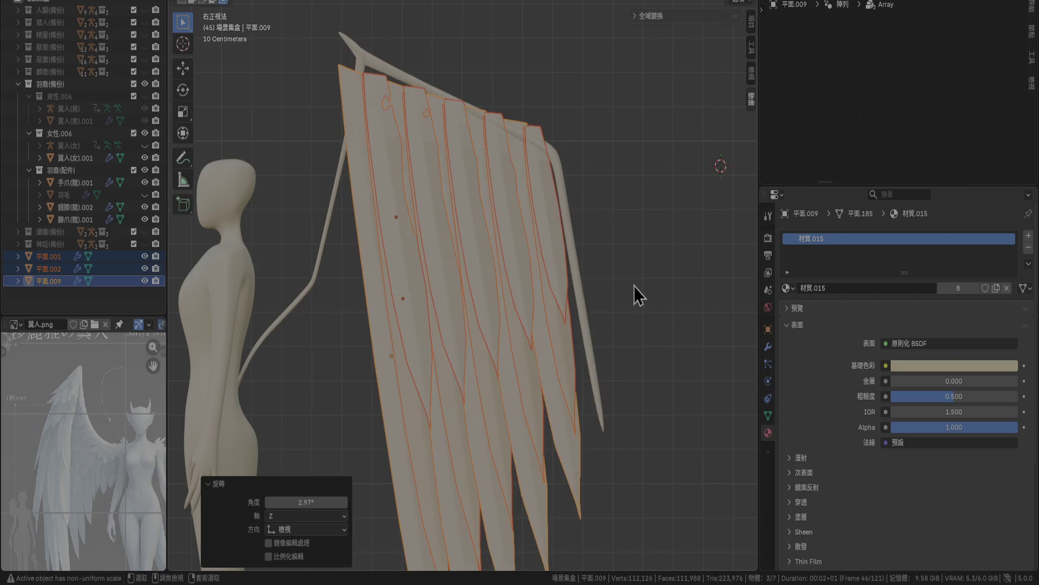
pyautogui.scroll(4, 434, 118)
pyautogui.scroll(-4, 434, 118)
pyautogui.press('g')
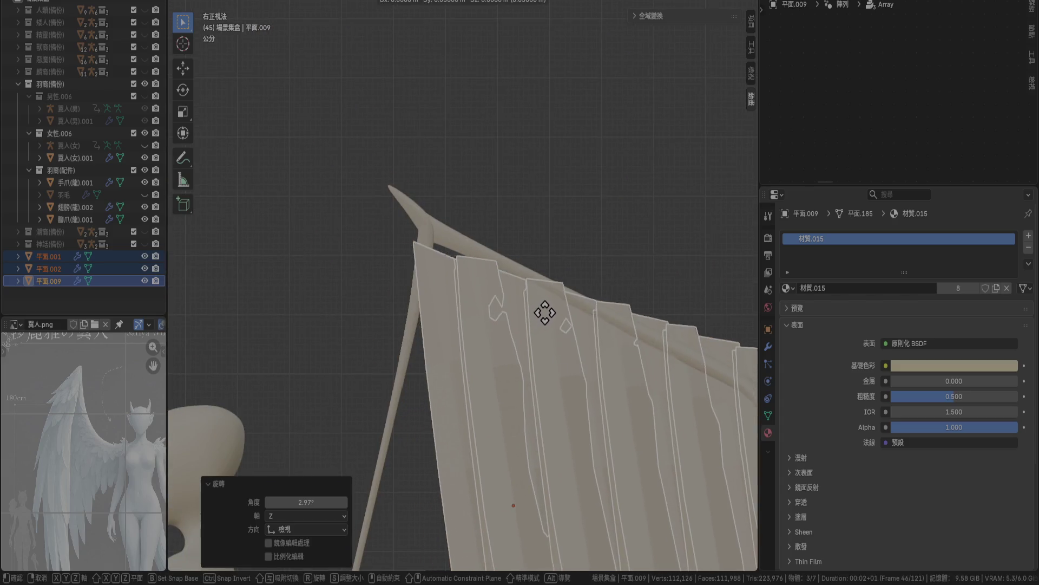
pyautogui.click(551, 307)
pyautogui.scroll(3, 495, 167)
pyautogui.scroll(-3, 533, 323)
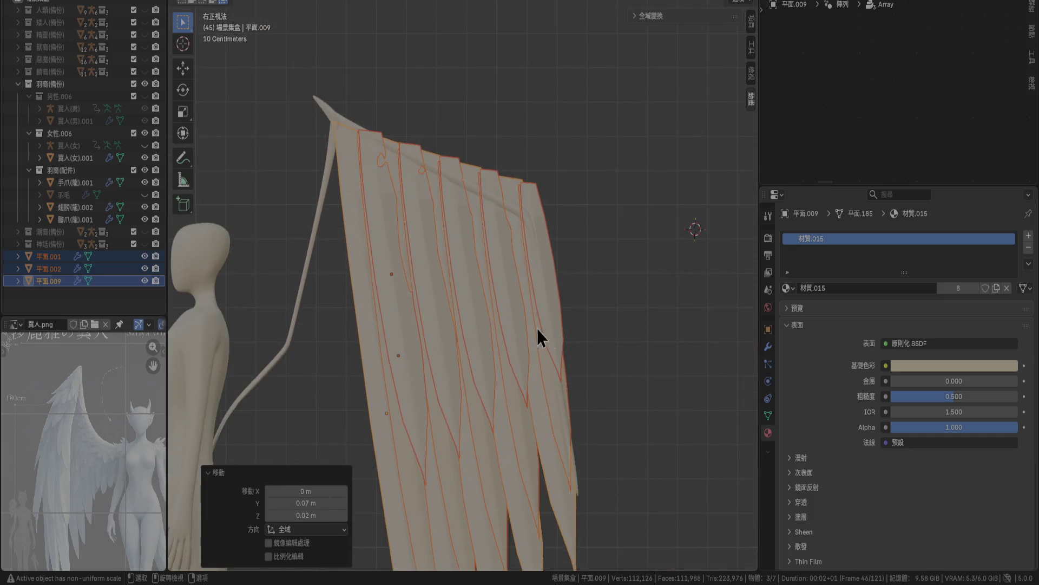
pyautogui.scroll(2, 573, 252)
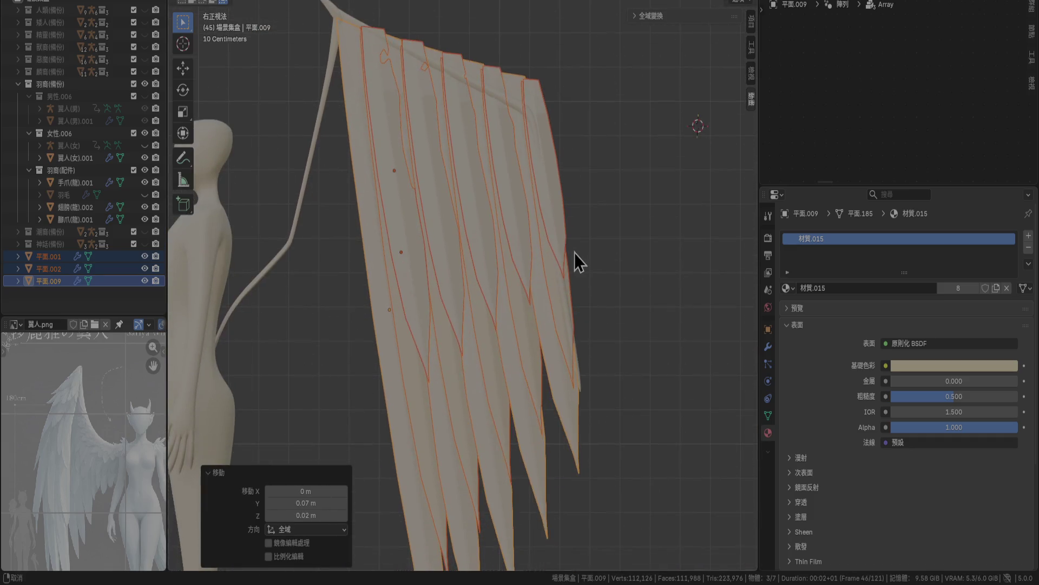
pyautogui.click(768, 347)
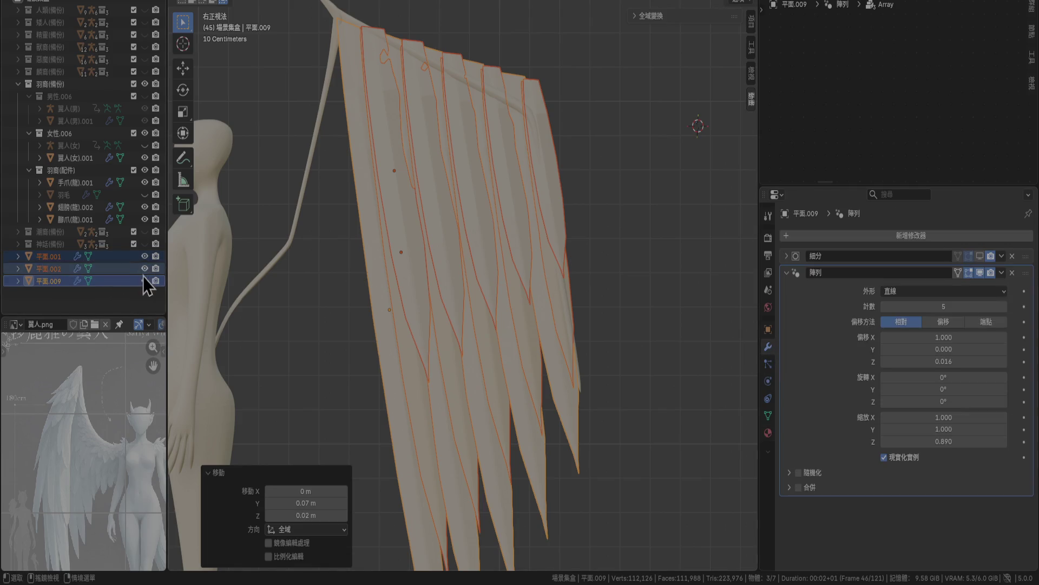
# Hide 平面.002 and 平面.009, select 平面.001, and set its Array Z offset to 0.
pyautogui.moveTo(145, 269); pyautogui.dragTo(144, 281)
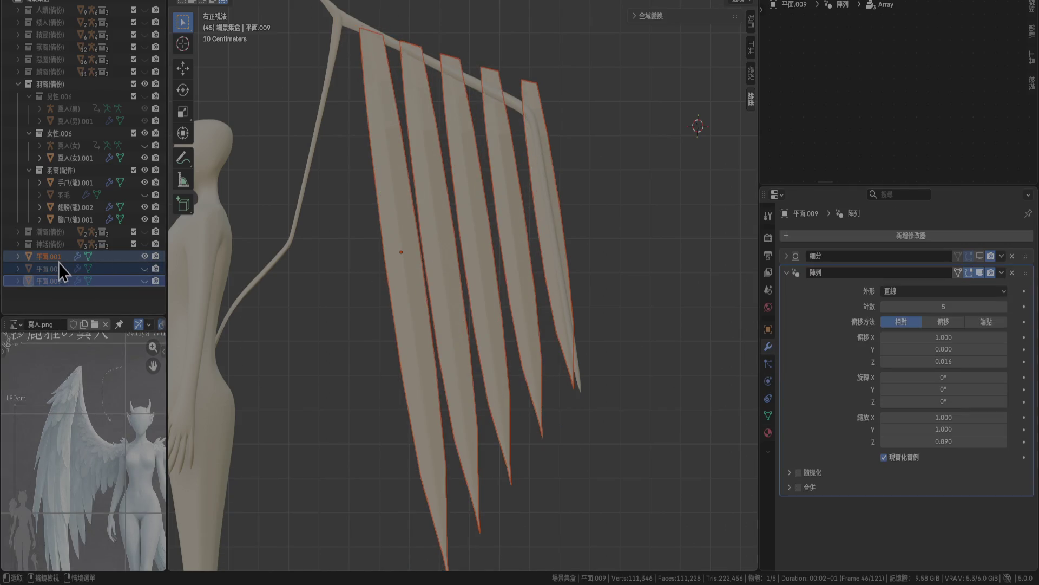
pyautogui.click(58, 258)
pyautogui.moveTo(940, 339)
pyautogui.mouseDown()
pyautogui.moveTo(918, 339)
pyautogui.moveTo(939, 339)
pyautogui.mouseUp()
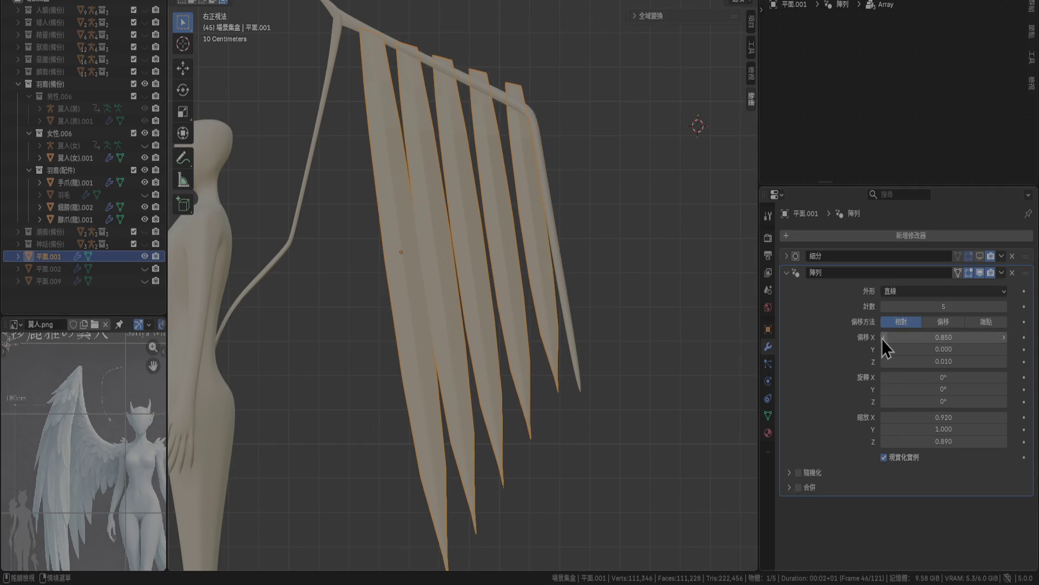
pyautogui.click(1008, 365)
pyautogui.click(885, 365)
pyautogui.click(885, 366)
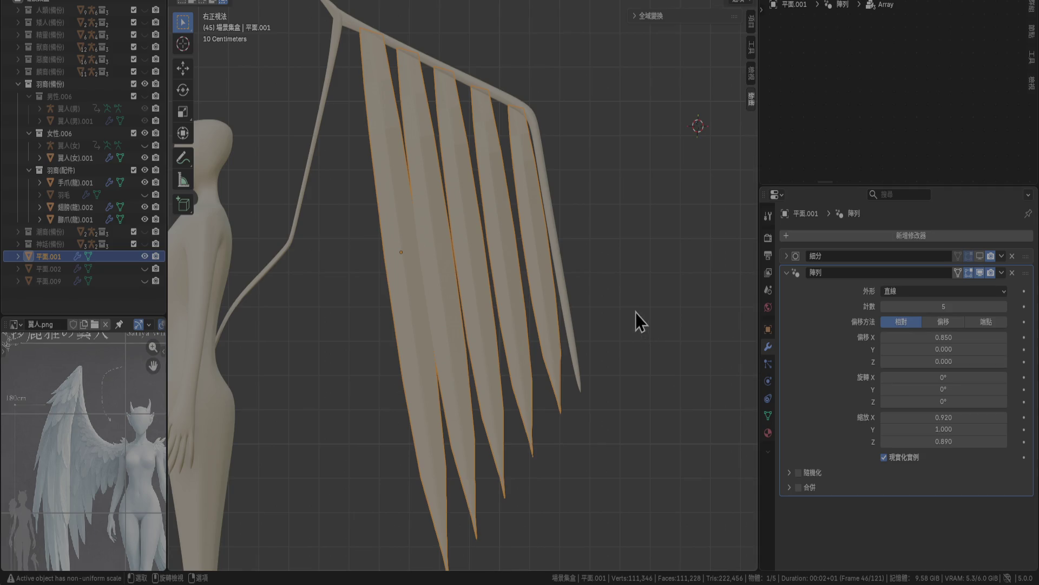
# Set the Array X offset to 0.900 so the five feathers sit closer together.
pyautogui.click(977, 337)
pyautogui.write('0')
pyautogui.press('Return')
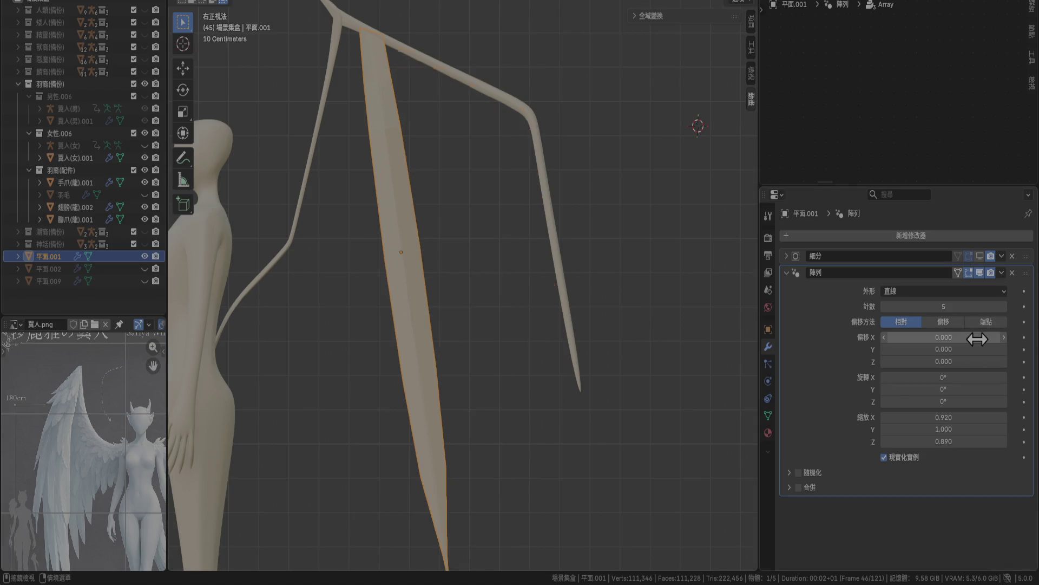
pyautogui.moveTo(1000, 338); pyautogui.dragTo(1008, 352)
pyautogui.click(1006, 342)
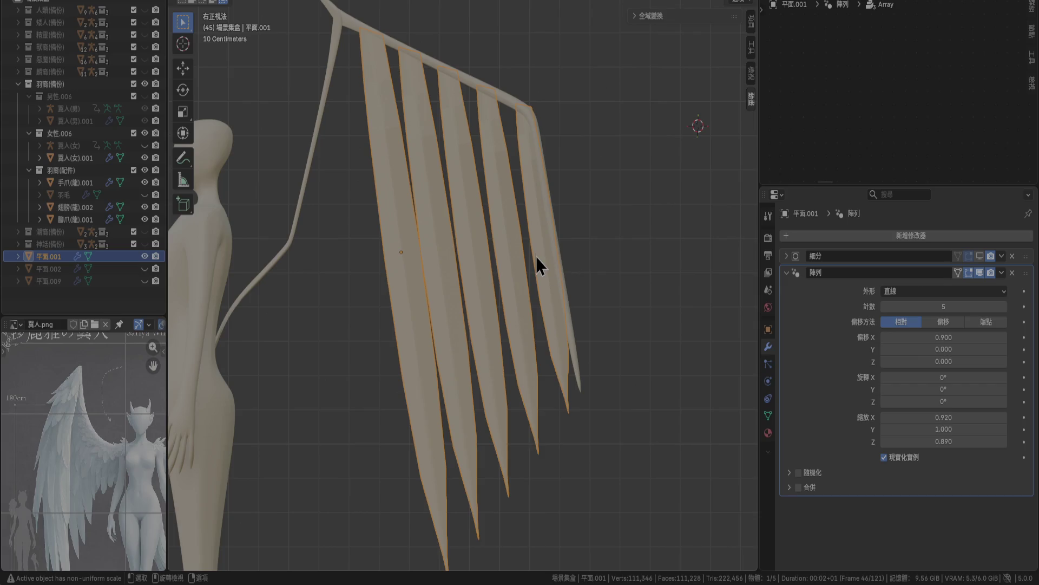
pyautogui.press('g')
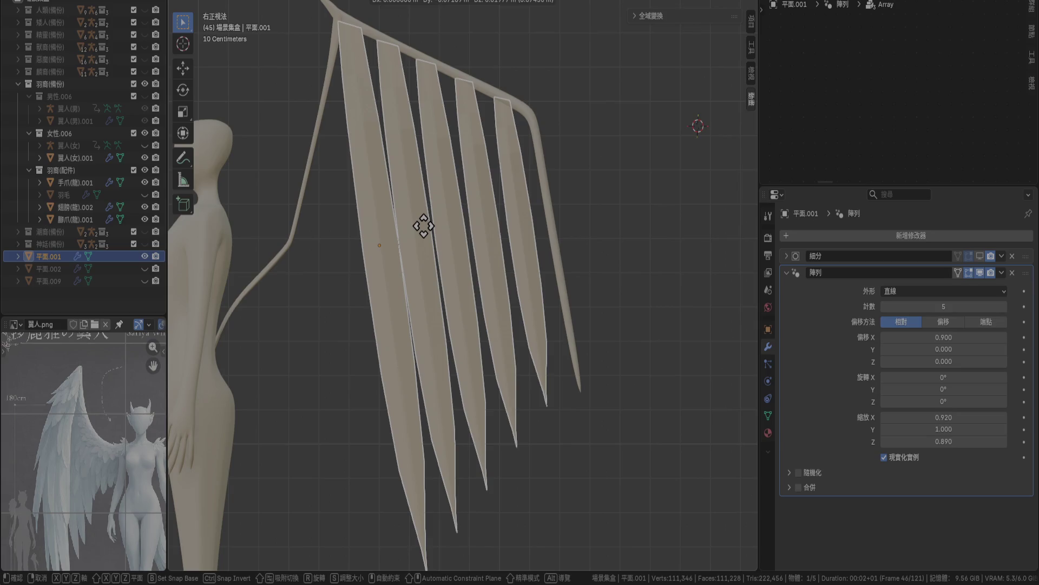
# Finish repositioning the feather array along the arm.
pyautogui.click(424, 225)
pyautogui.scroll(6, 324, 81)
pyautogui.keyDown('shift'); pyautogui.moveTo(324, 81); pyautogui.dragTo(472, 356, button='middle'); pyautogui.keyUp('shift')
pyautogui.press('g')
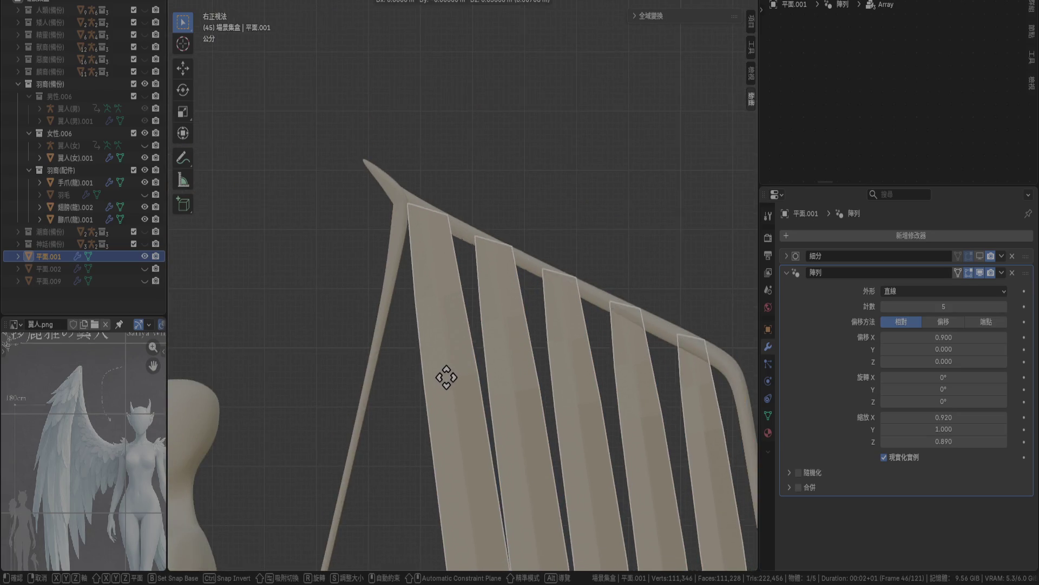
pyautogui.click(442, 373)
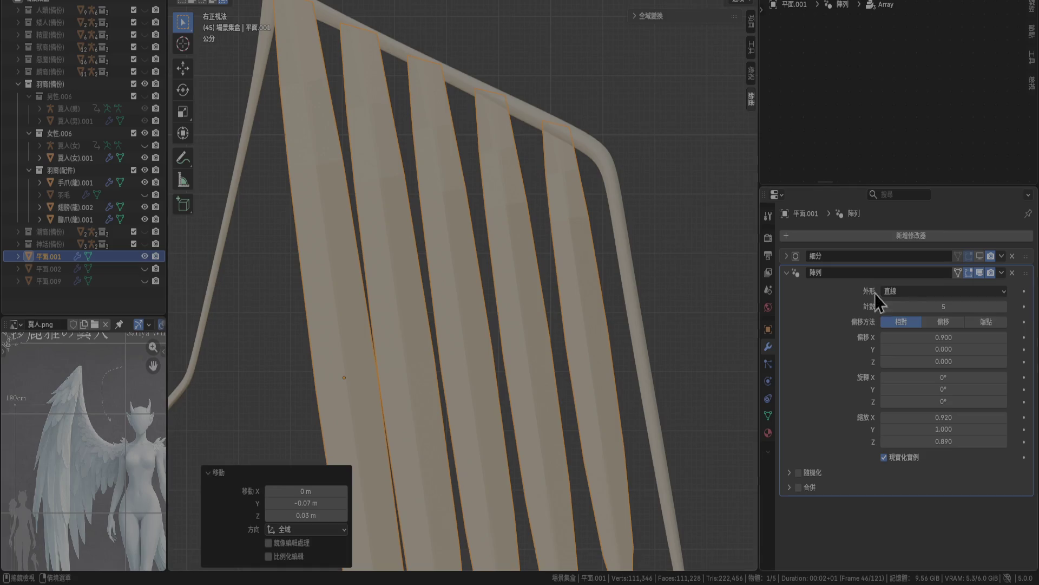
# Set the feather array's X offset to 1 and its Z offset to -0.010.
pyautogui.doubleClick(943, 337)
pyautogui.write('1.000')
pyautogui.press('Return')
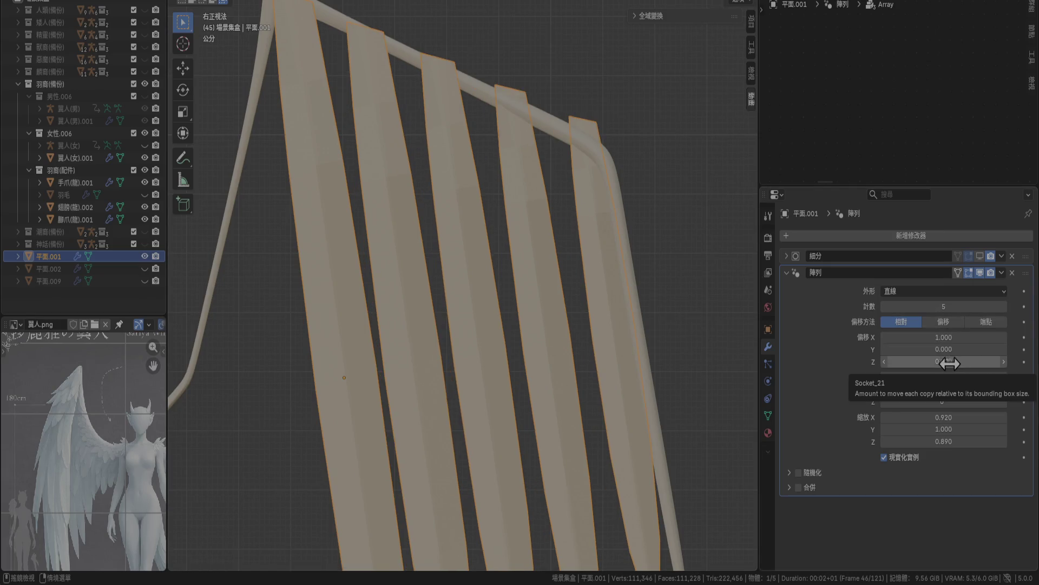
pyautogui.click(884, 366)
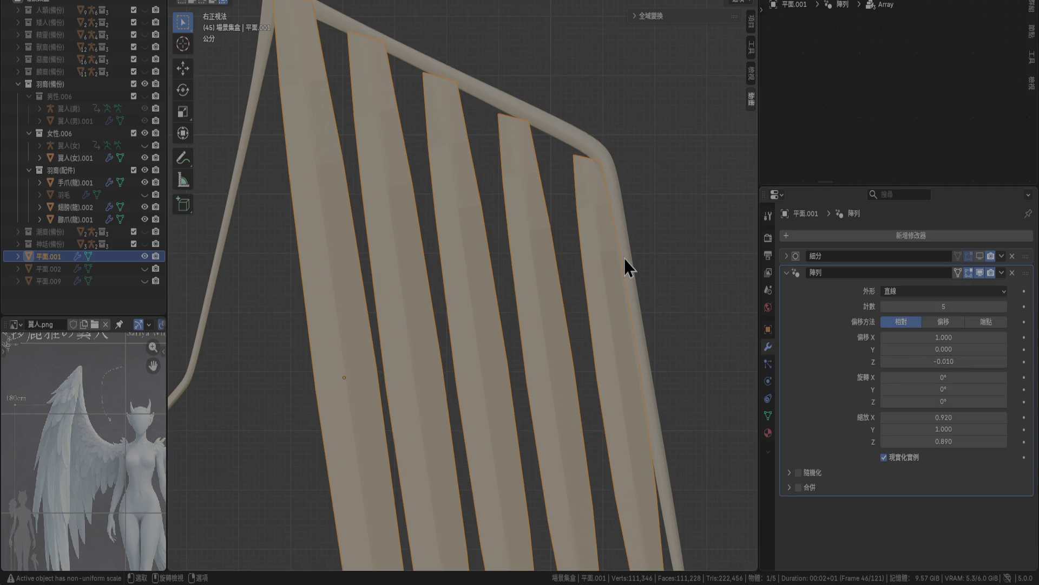
pyautogui.scroll(-4, 615, 269)
pyautogui.scroll(2, 554, 285)
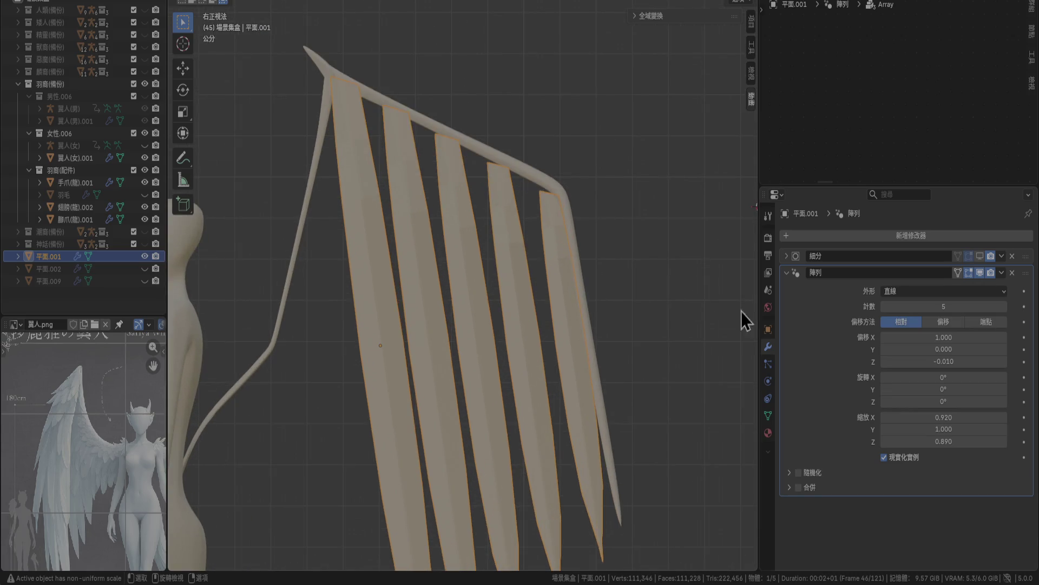
# Try several Z offsets, settling the array's Z offset at -0.005.
pyautogui.click(938, 362)
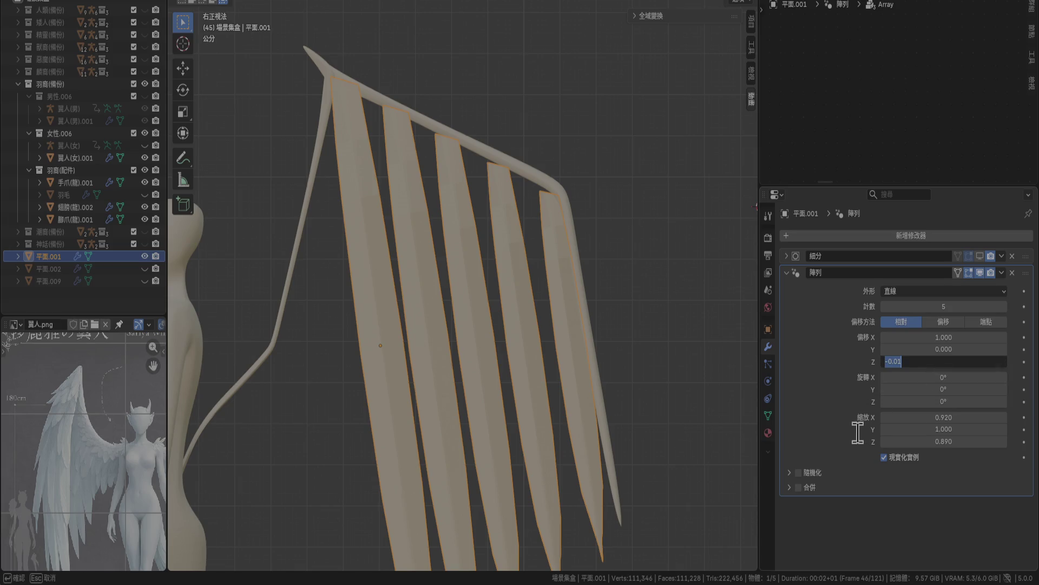
pyautogui.write('5')
pyautogui.press('Return')
pyautogui.click(927, 359)
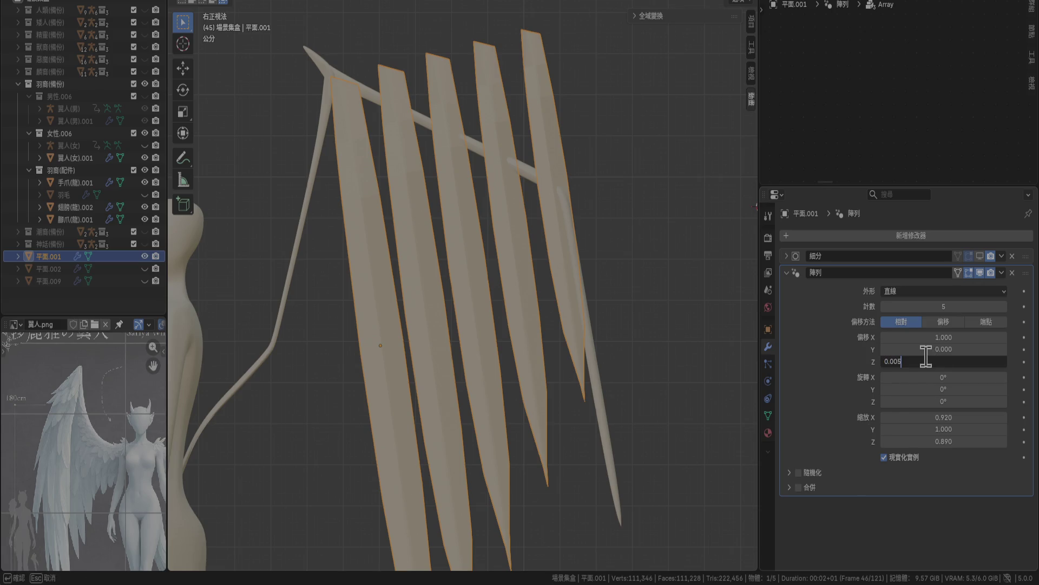
pyautogui.press('Return')
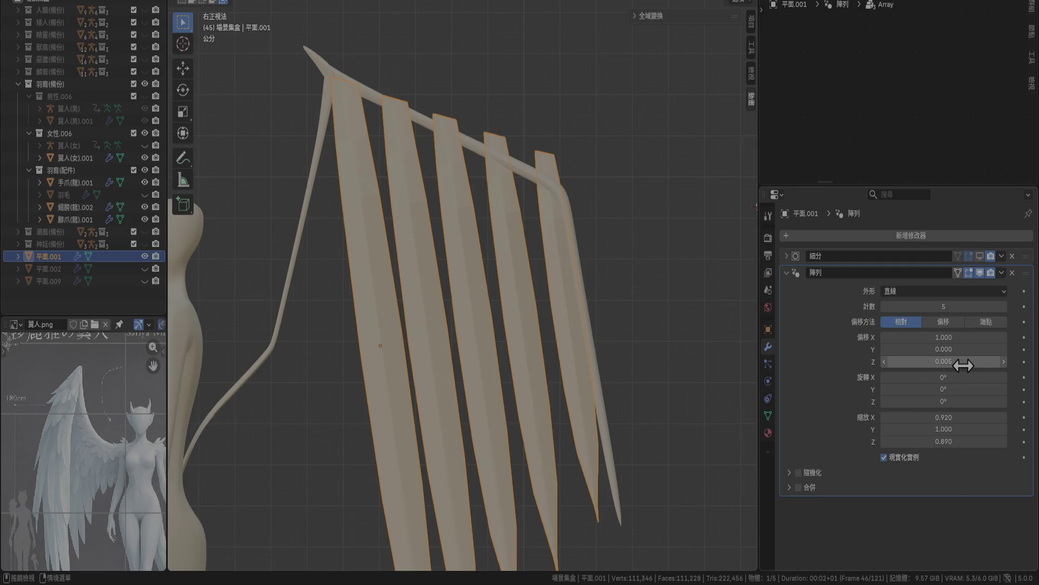
pyautogui.click(963, 366)
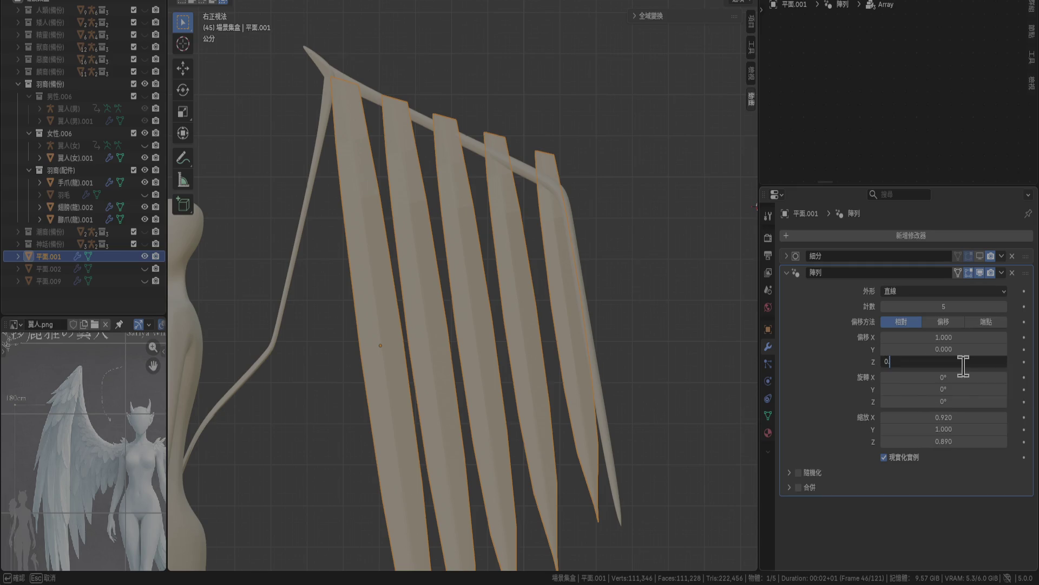
pyautogui.write('.01')
pyautogui.press('Return')
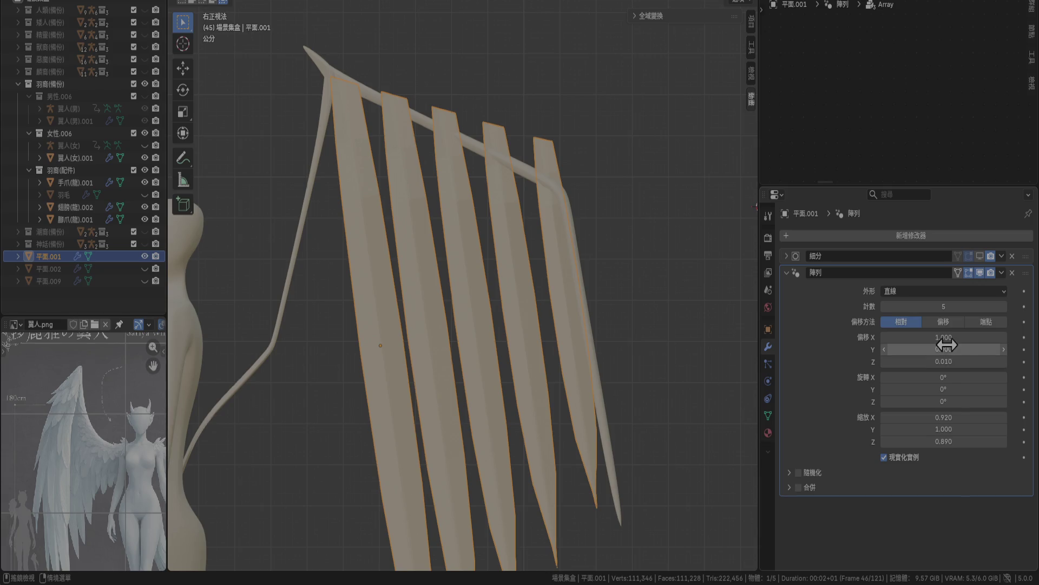
pyautogui.press('BackSpace')
pyautogui.click(883, 367)
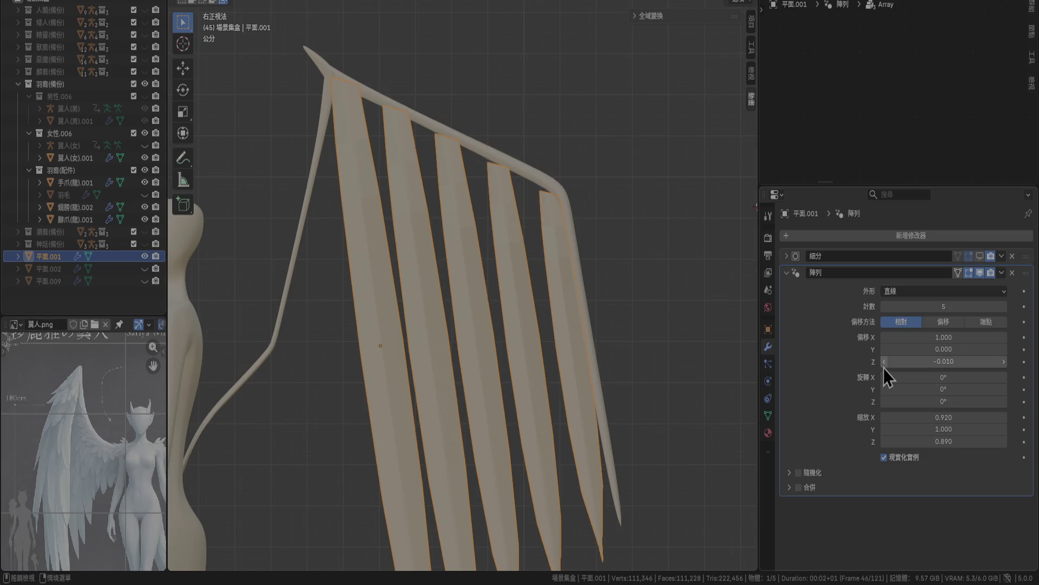
pyautogui.click(957, 366)
pyautogui.click(913, 363)
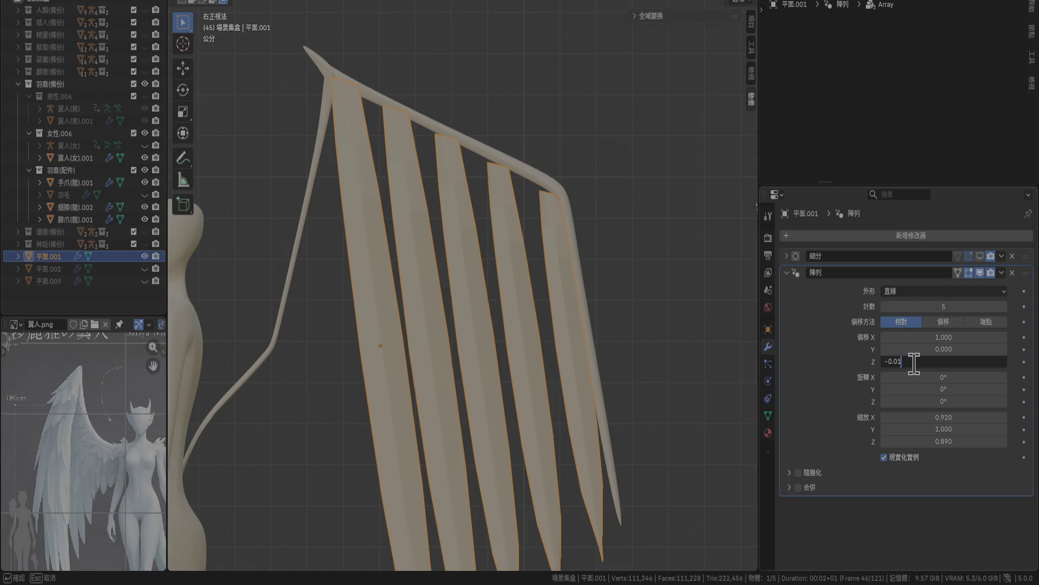
pyautogui.write('-0.005')
pyautogui.press('Return')
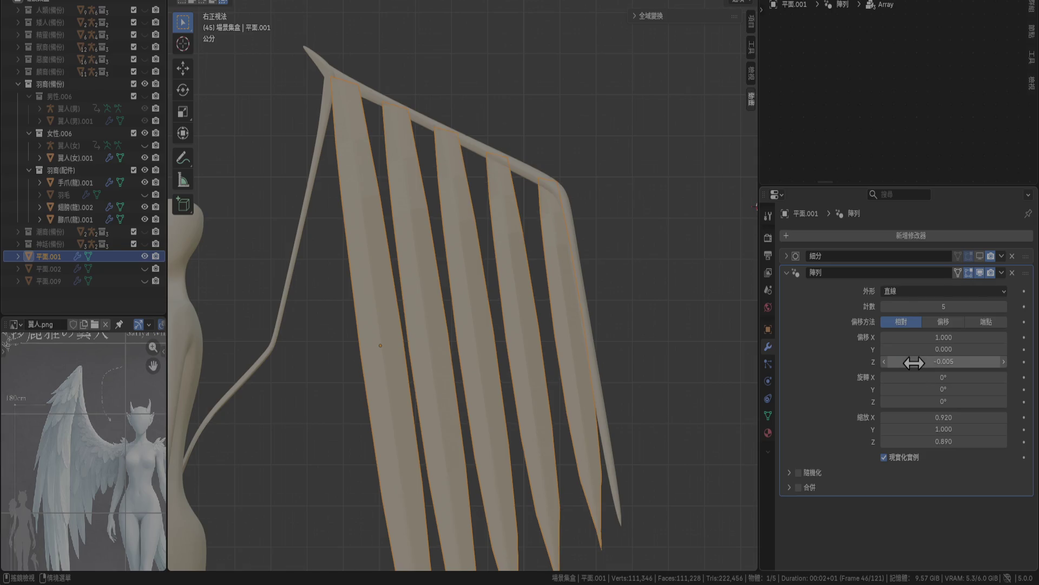
# Check the feather overlap from another angle and save the file.
pyautogui.click(688, 243)
pyautogui.moveTo(688, 242)
pyautogui.mouseDown(button='middle')
pyautogui.moveTo(513, 288)
pyautogui.moveTo(609, 322)
pyautogui.moveTo(658, 317)
pyautogui.moveTo(596, 310)
pyautogui.mouseUp(button='middle')
pyautogui.hotkey('ctrl', 's')
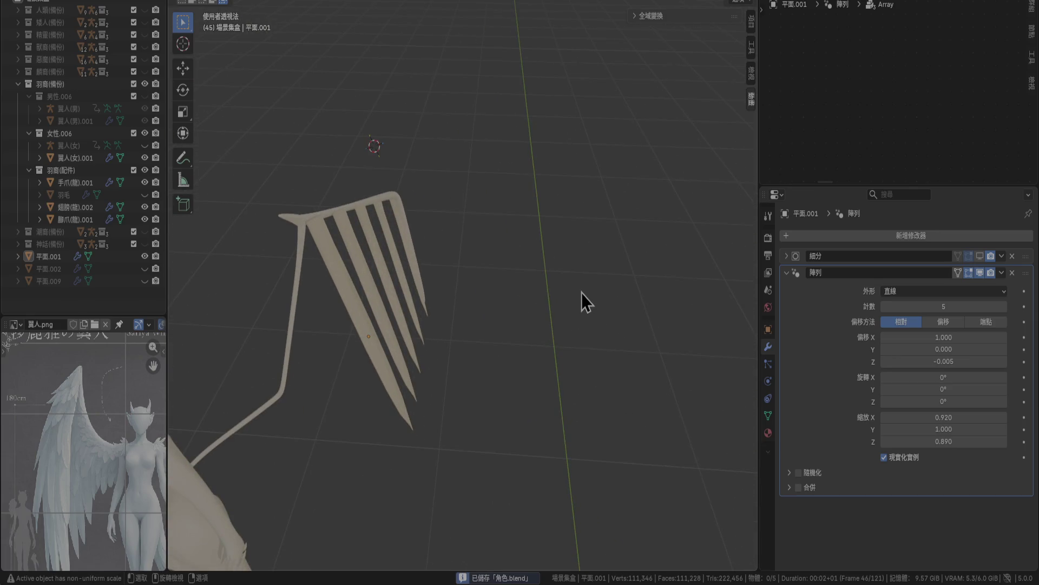
# Select 平面.001 and rotate it slightly in top view.
pyautogui.press('KP_1')
pyautogui.keyDown('shift'); pyautogui.moveTo(337, 221); pyautogui.dragTo(480, 301, button='middle'); pyautogui.keyUp('shift')
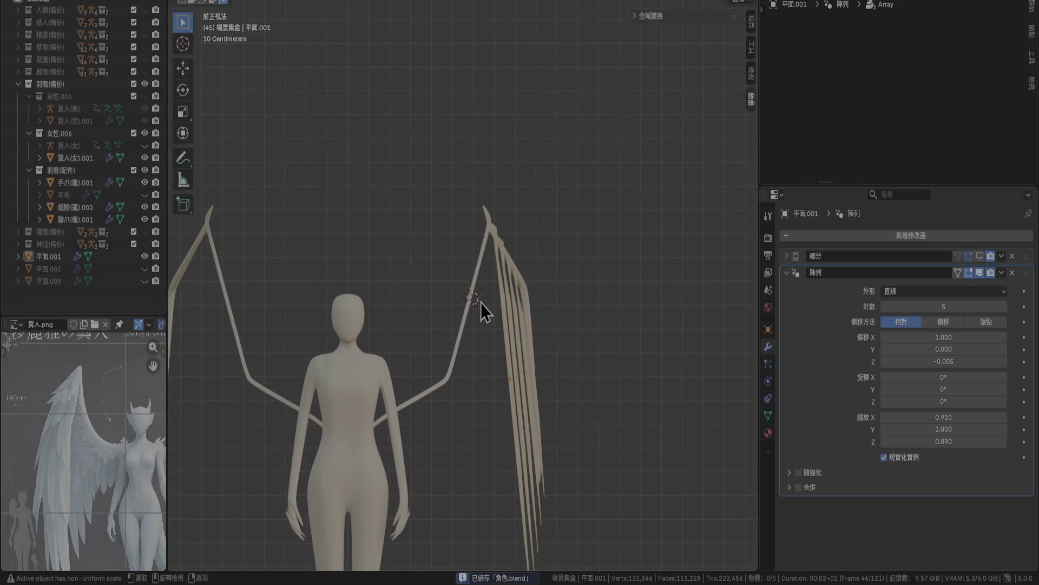
pyautogui.click(513, 321)
pyautogui.press('KP_7')
pyautogui.scroll(3, 644, 307)
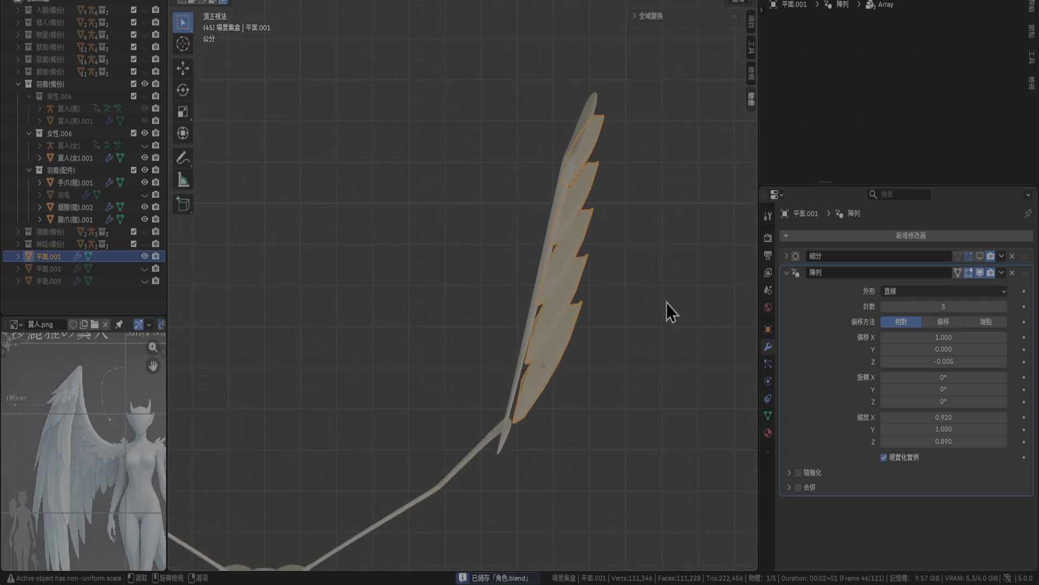
pyautogui.scroll(1, 644, 307)
pyautogui.press('r')
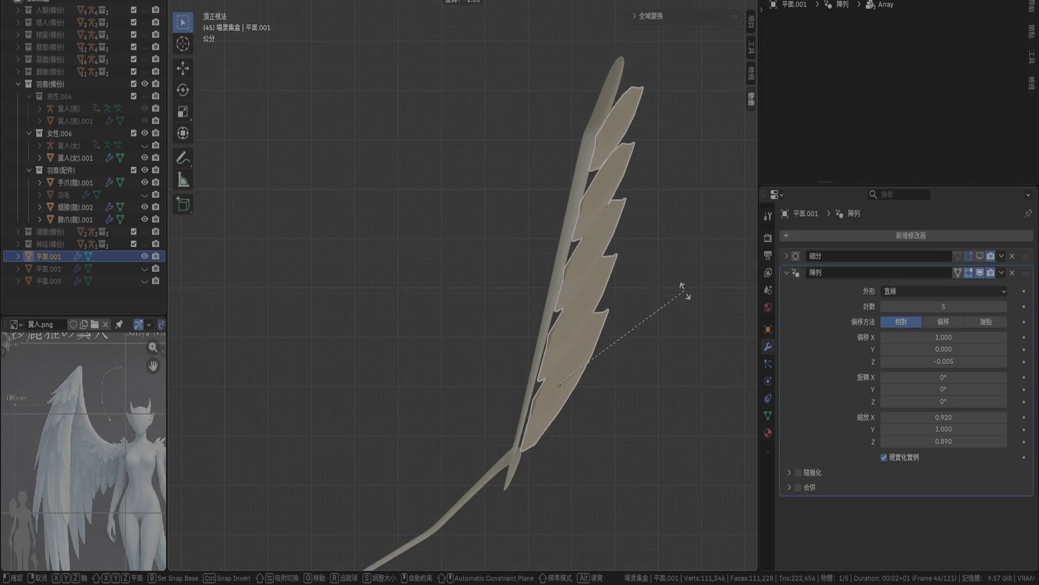
pyautogui.click(685, 291)
# Shift the feather array, rotate it 0.654°, and shift it again.
pyautogui.press('g')
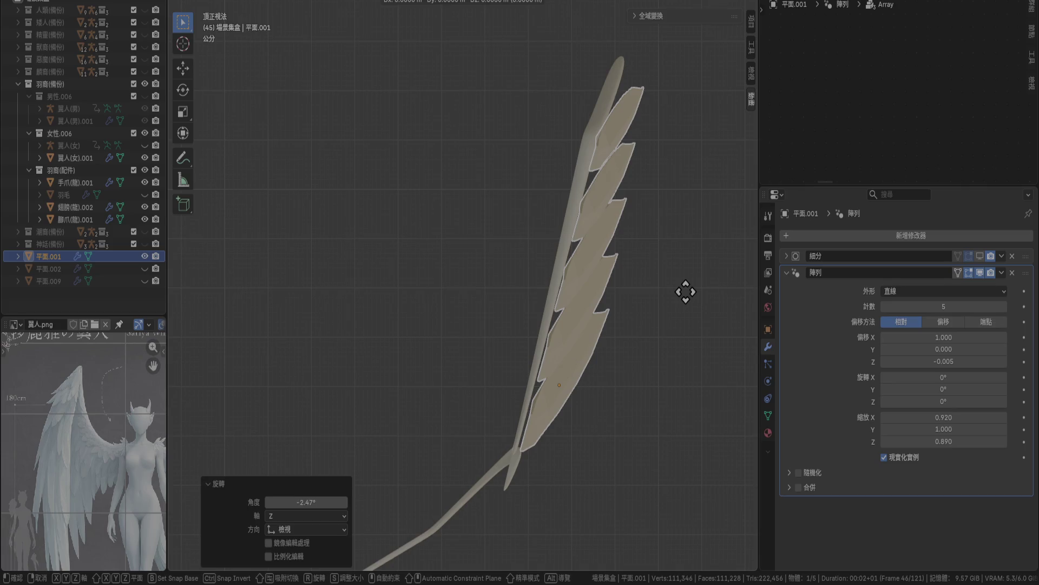
pyautogui.click(682, 294)
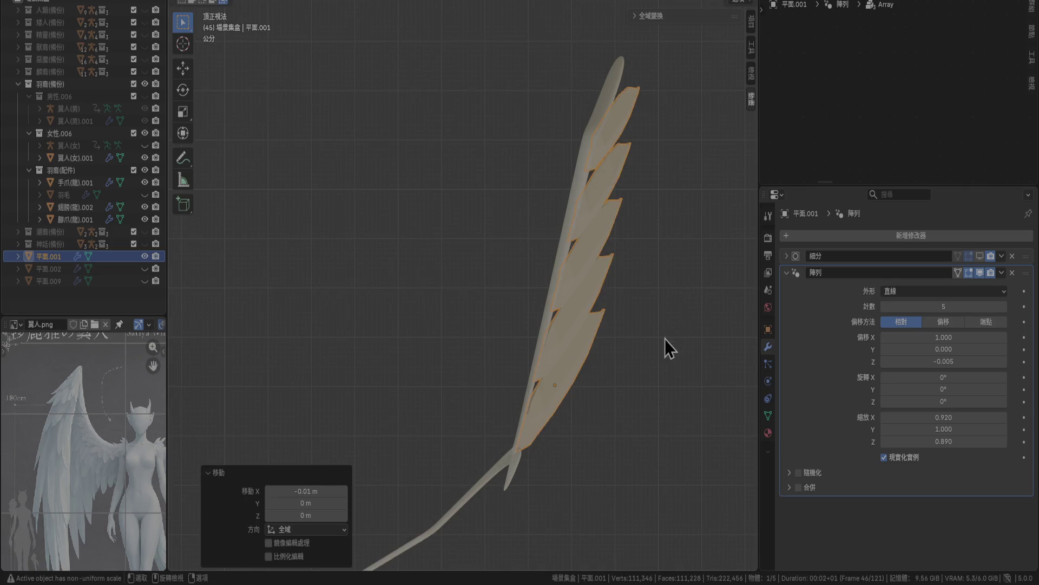
pyautogui.scroll(2, 667, 336)
pyautogui.press('r')
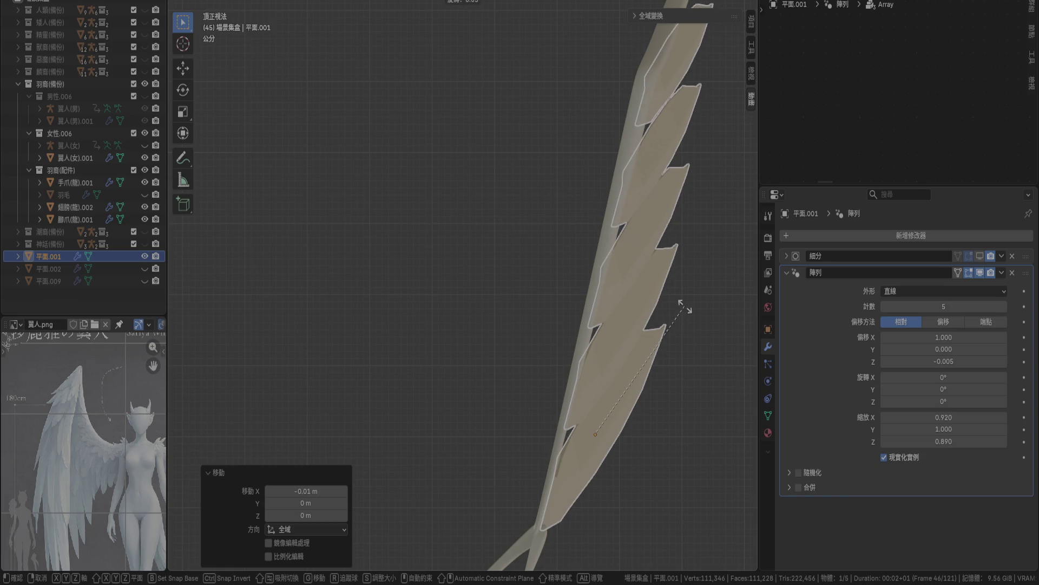
pyautogui.click(686, 314)
pyautogui.press('g')
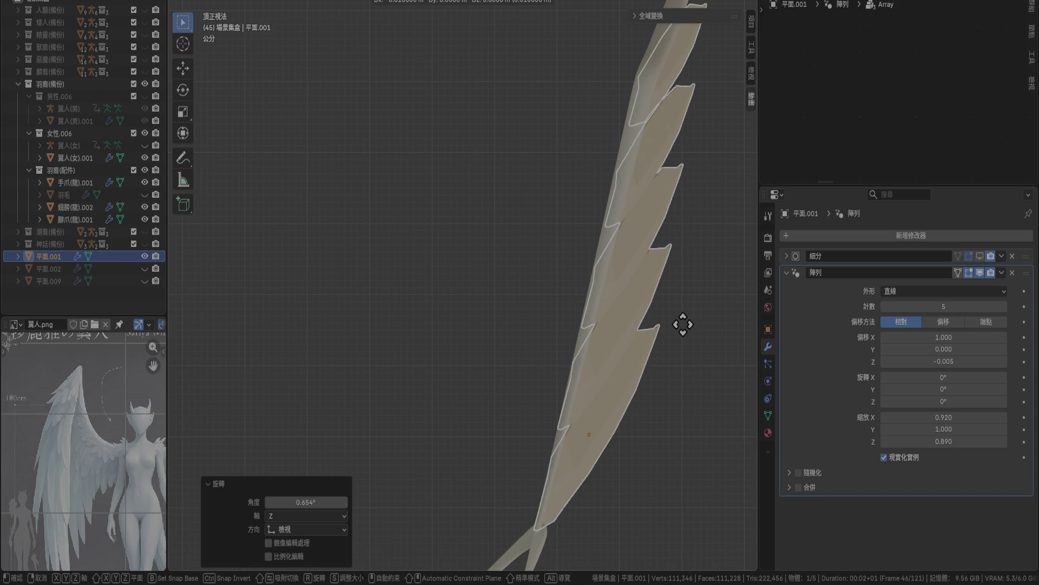
pyautogui.click(683, 324)
# Nudge the feather array -0.01 m along X in front view and save 角色.blend.
pyautogui.moveTo(661, 411)
pyautogui.mouseDown(button='middle')
pyautogui.moveTo(701, 359)
pyautogui.moveTo(698, 325)
pyautogui.mouseUp(button='middle')
pyautogui.moveTo(420, 408)
pyautogui.mouseDown(button='middle')
pyautogui.moveTo(586, 363)
pyautogui.moveTo(563, 352)
pyautogui.mouseUp(button='middle')
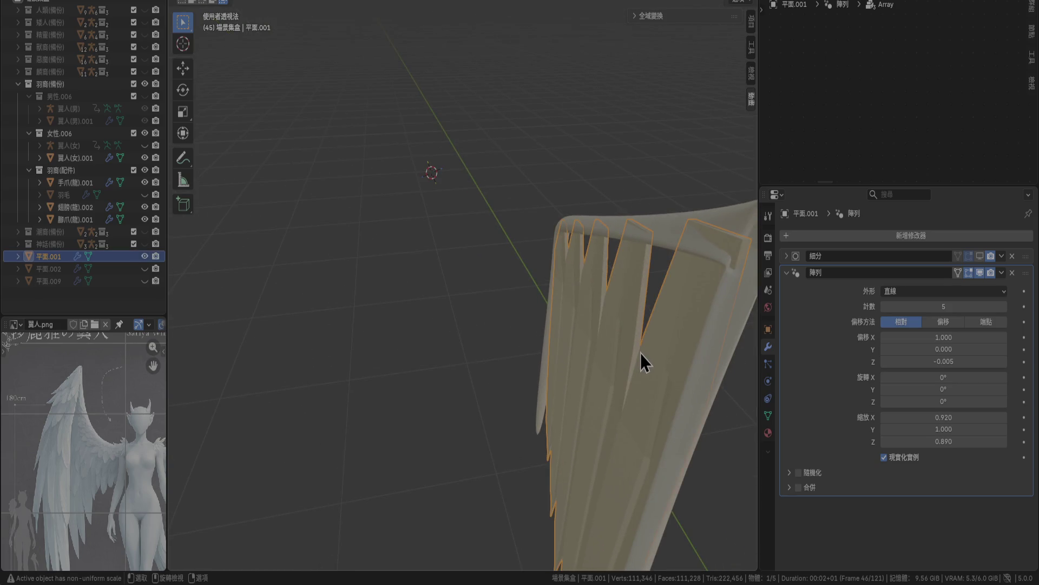
pyautogui.press('KP_1')
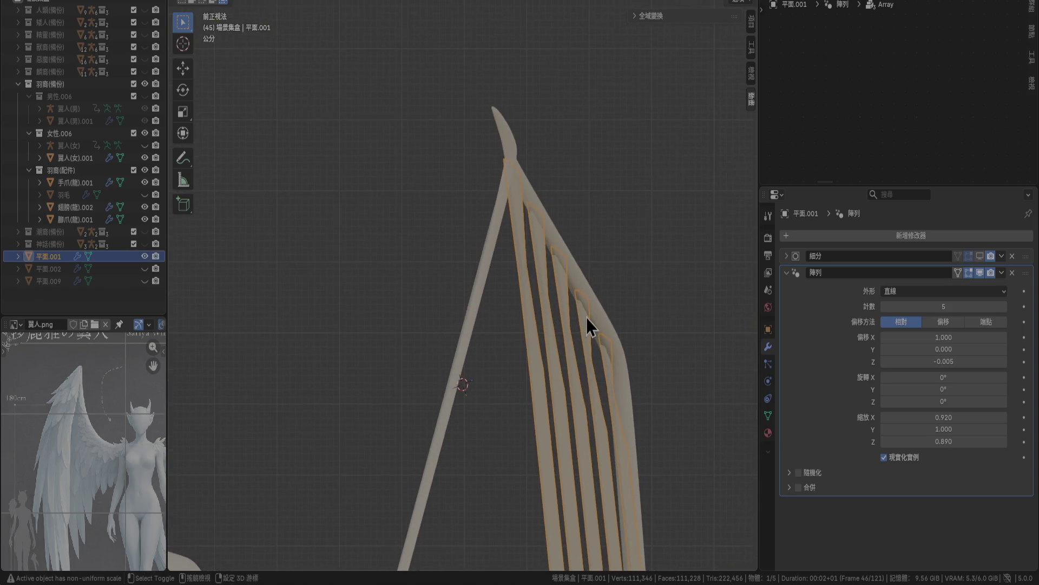
pyautogui.scroll(4, 587, 317)
pyautogui.scroll(-3, 580, 268)
pyautogui.press('g')
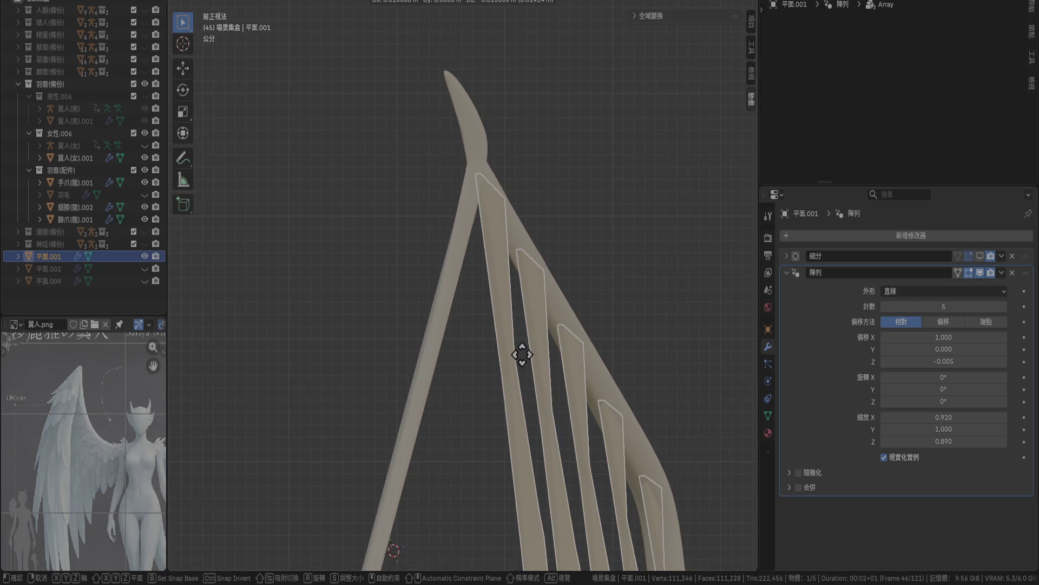
pyautogui.click(507, 356)
pyautogui.click(350, 289)
pyautogui.moveTo(350, 289)
pyautogui.mouseDown(button='middle')
pyautogui.moveTo(419, 331)
pyautogui.moveTo(590, 350)
pyautogui.moveTo(632, 289)
pyautogui.moveTo(629, 332)
pyautogui.moveTo(555, 378)
pyautogui.moveTo(463, 349)
pyautogui.moveTo(454, 381)
pyautogui.moveTo(465, 402)
pyautogui.moveTo(359, 343)
pyautogui.mouseUp(button='middle')
pyautogui.hotkey('ctrl', 's')
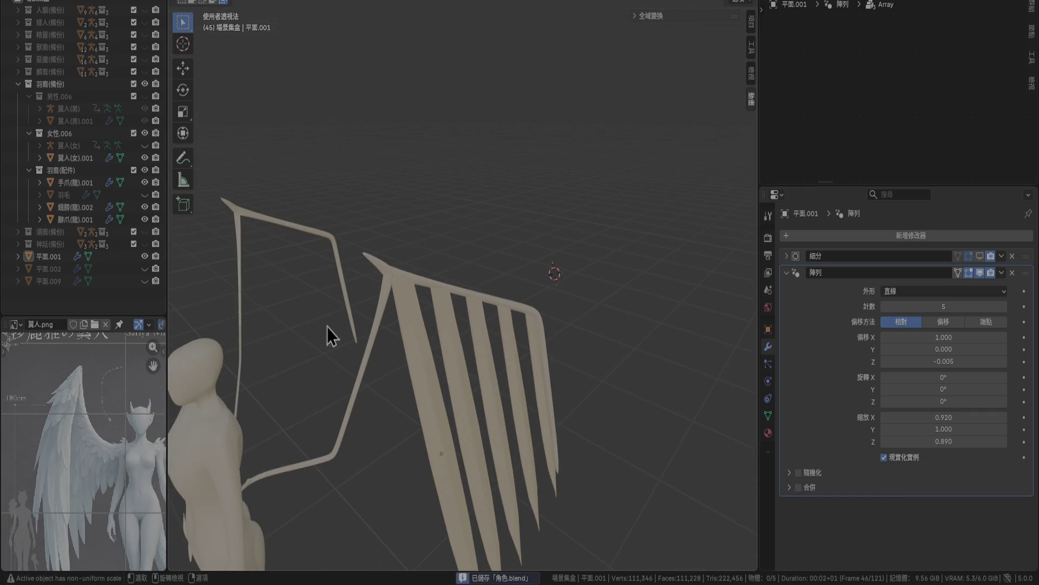
# Select the 平面.002 feather layer and frame it in Right Ortho view.
pyautogui.click(145, 270)
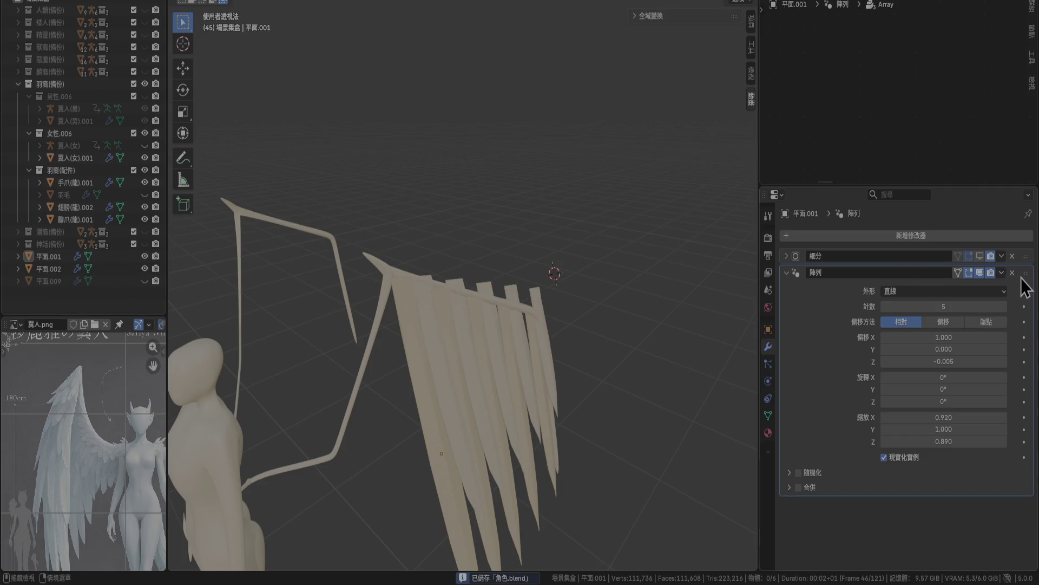
pyautogui.rightClick(833, 327)
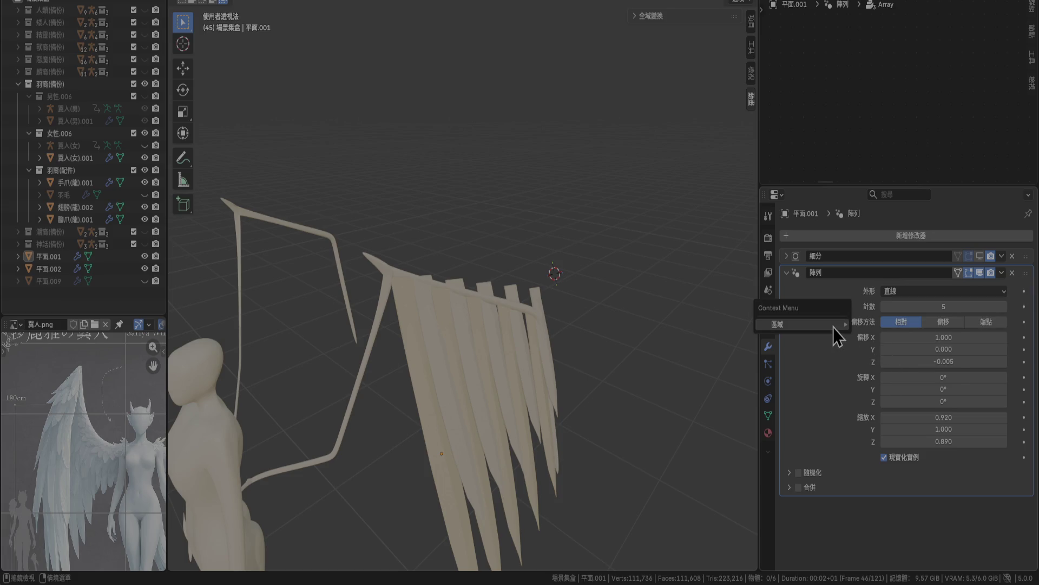
pyautogui.moveTo(834, 327)
pyautogui.rightClick(814, 313)
pyautogui.moveTo(814, 313)
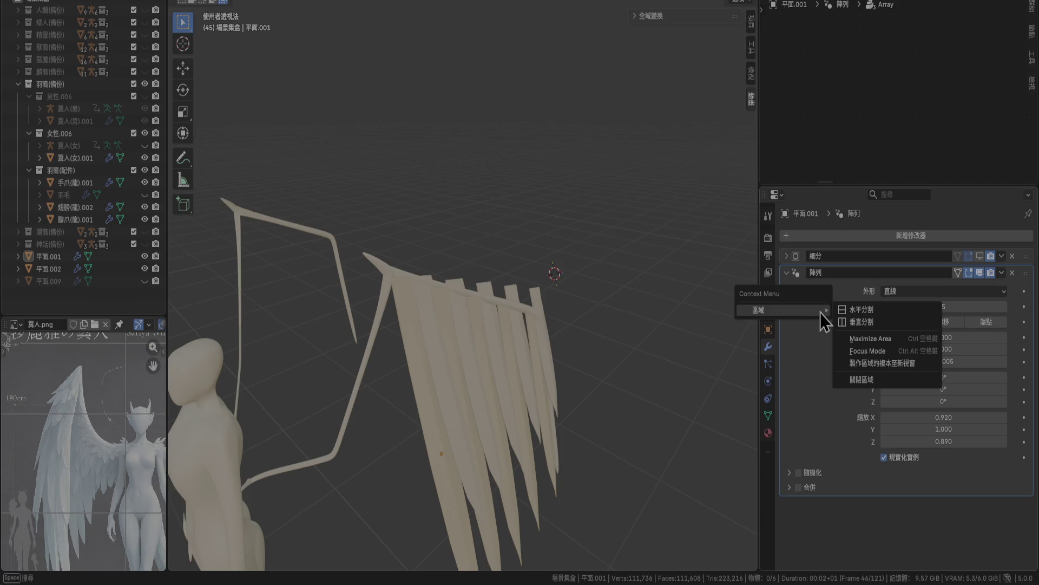
pyautogui.click(531, 304)
pyautogui.press('KP_3')
pyautogui.press('KP_Decimal')
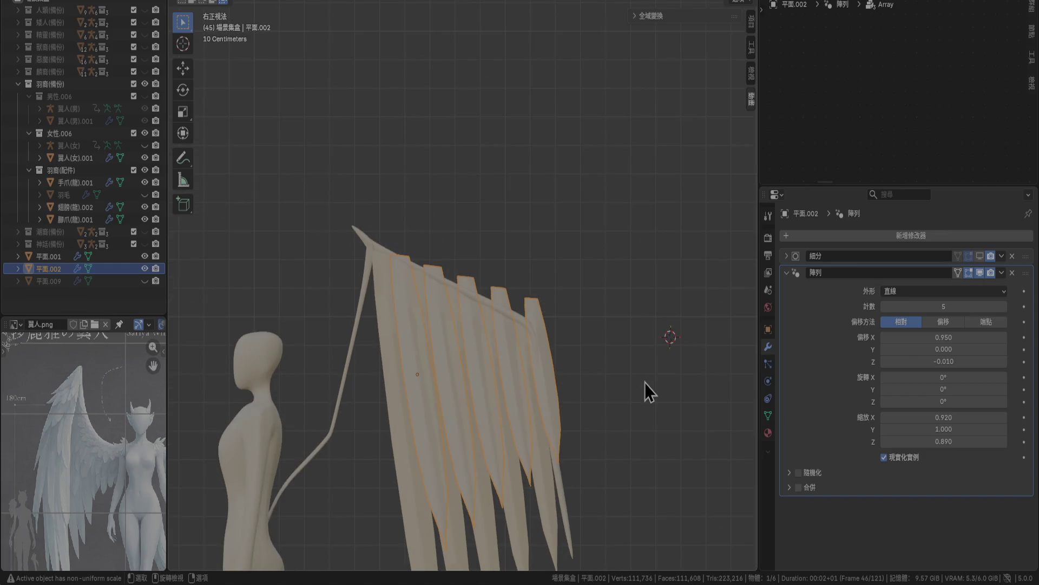
pyautogui.keyDown('shift'); pyautogui.moveTo(639, 370); pyautogui.dragTo(678, 274, button='middle'); pyautogui.keyUp('shift')
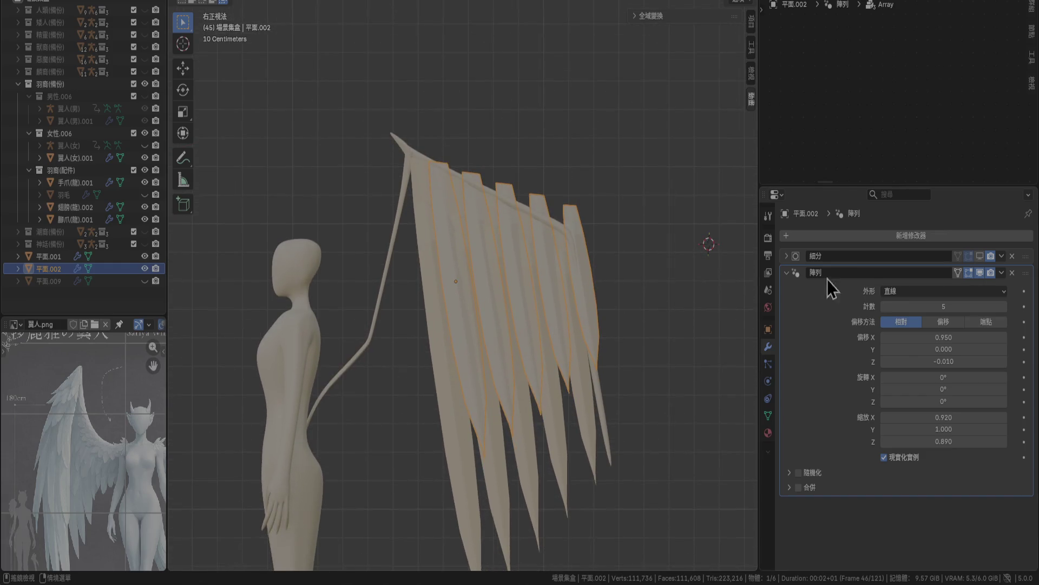
# Lower the array's Z offset to -0.040 and its X offset to 0.850.
pyautogui.click(883, 364)
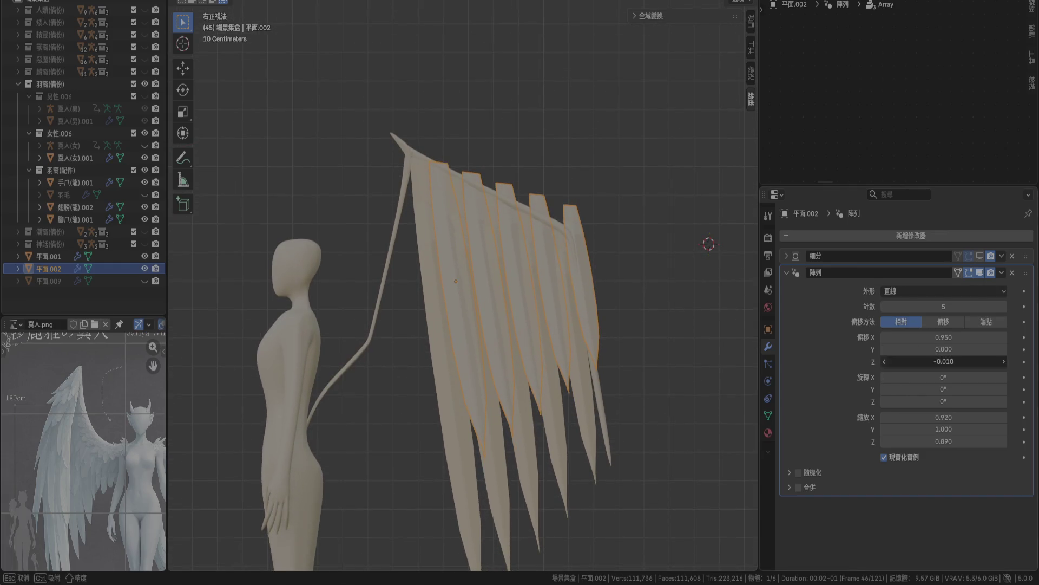
pyautogui.click(883, 362)
pyautogui.click(884, 364)
pyautogui.click(884, 337)
pyautogui.click(885, 337)
pyautogui.click(885, 338)
pyautogui.click(885, 337)
pyautogui.click(885, 337)
pyautogui.click(884, 338)
pyautogui.click(884, 337)
pyautogui.click(885, 337)
pyautogui.click(885, 337)
pyautogui.click(884, 337)
# Nudge the 平面.002 layer slightly and raise its array Z offset to -0.020.
pyautogui.press('g')
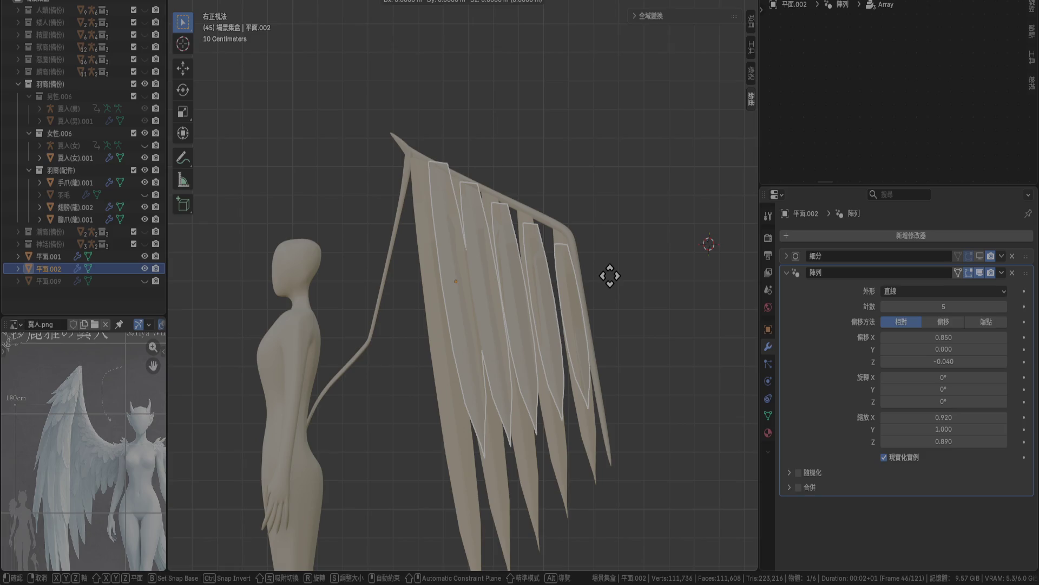
pyautogui.scroll(2, 609, 276)
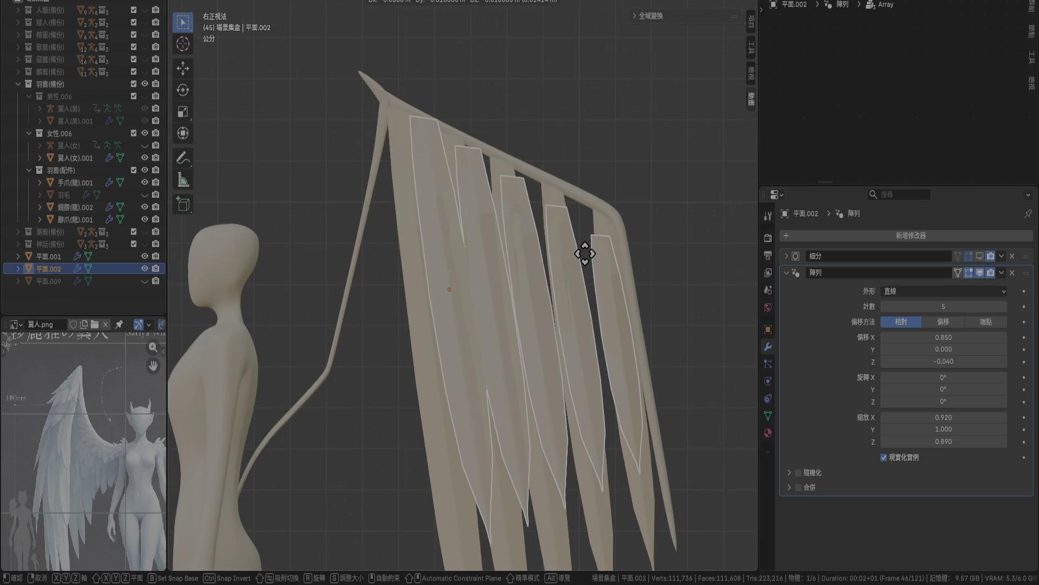
pyautogui.click(587, 262)
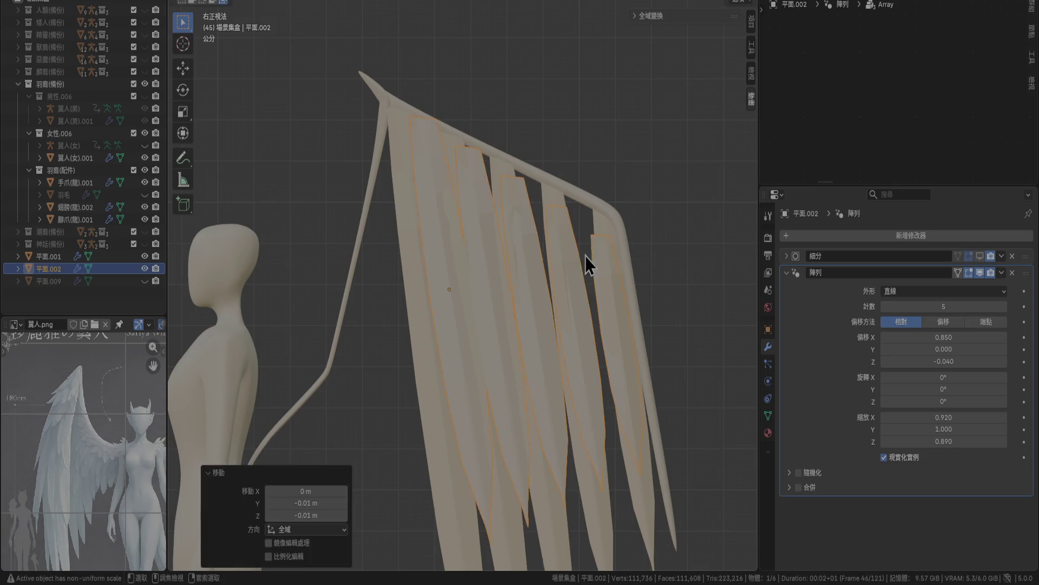
pyautogui.click(1004, 361)
pyautogui.click(1004, 362)
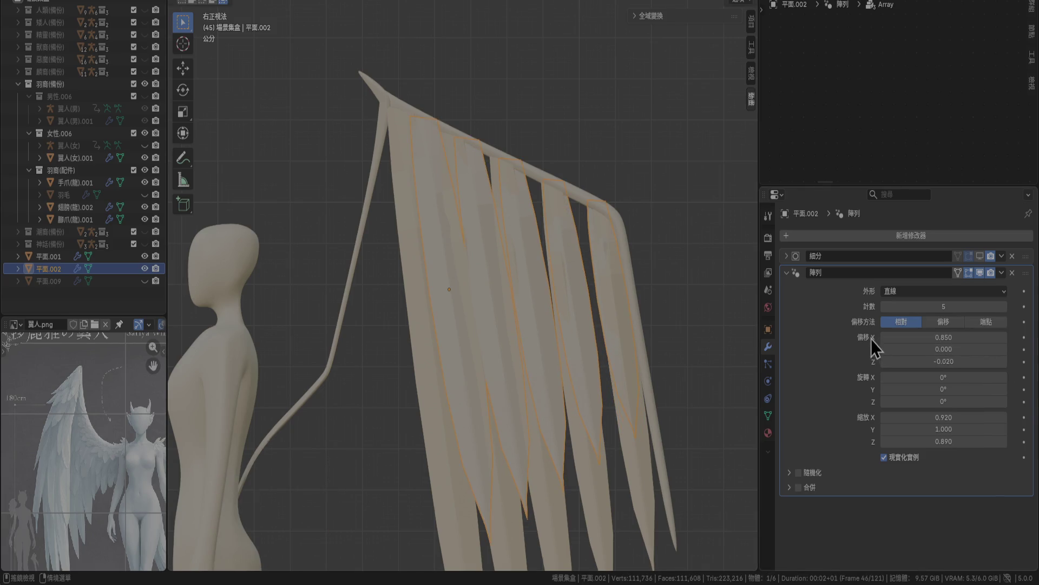
# Try X offsets of 0 and 1, then step the array X offset down to 0.850.
pyautogui.moveTo(884, 341)
pyautogui.mouseDown()
pyautogui.moveTo(886, 349)
pyautogui.moveTo(806, 343)
pyautogui.moveTo(886, 349)
pyautogui.mouseUp()
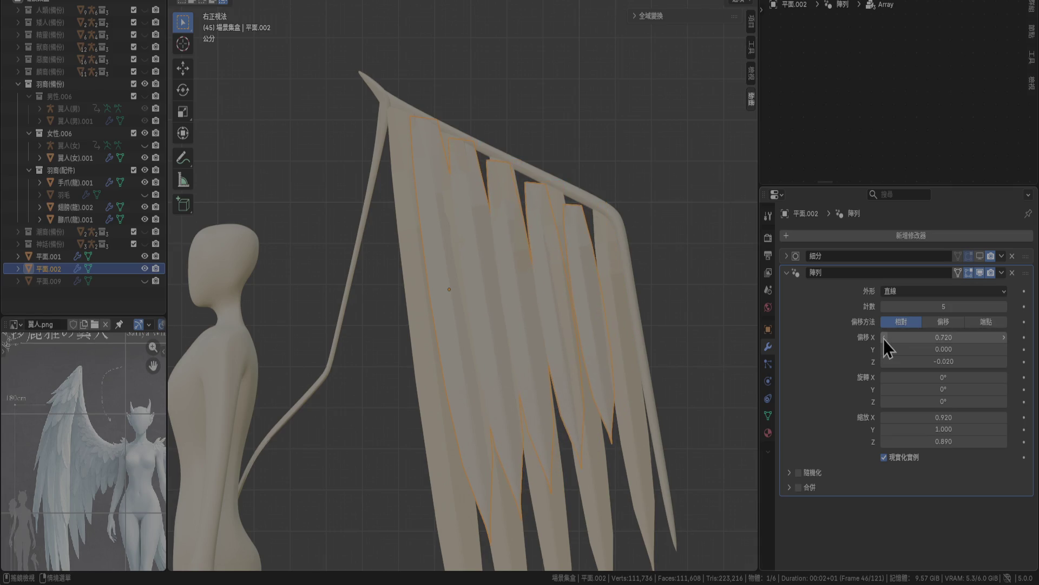
pyautogui.click(968, 337)
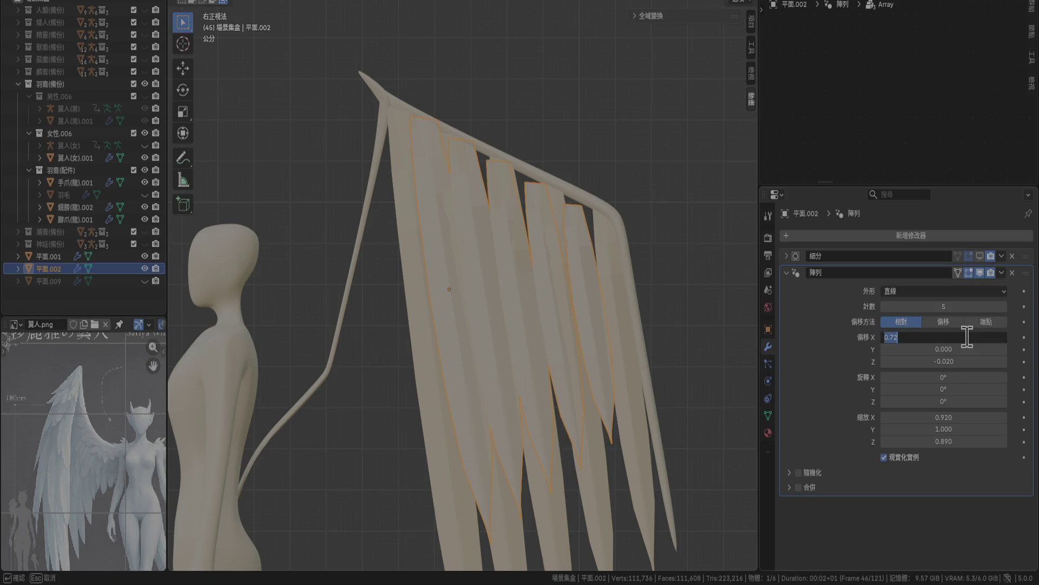
pyautogui.write('0')
pyautogui.press('Return')
pyautogui.click(968, 336)
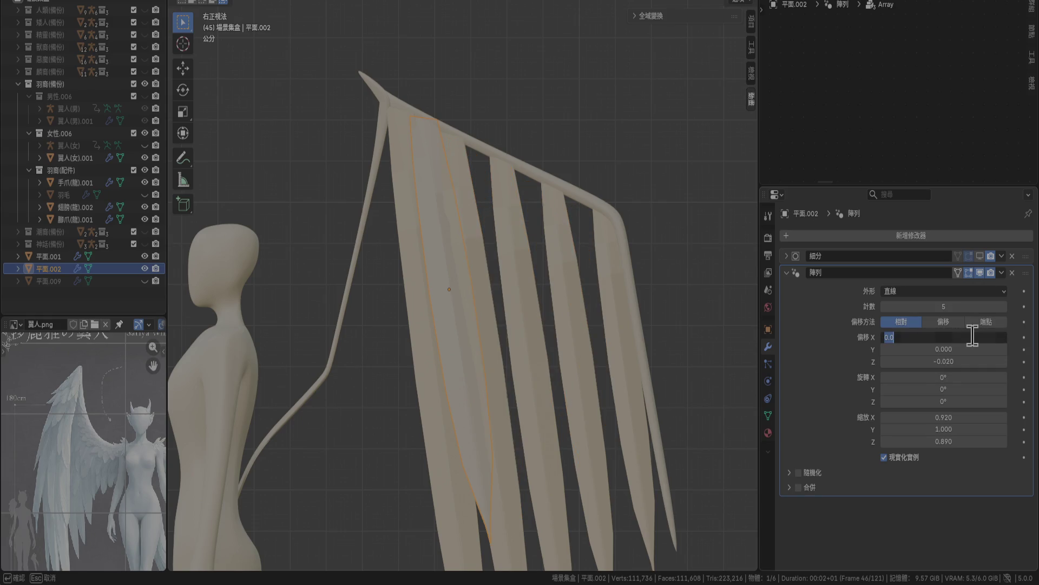
pyautogui.write('1')
pyautogui.press('Return')
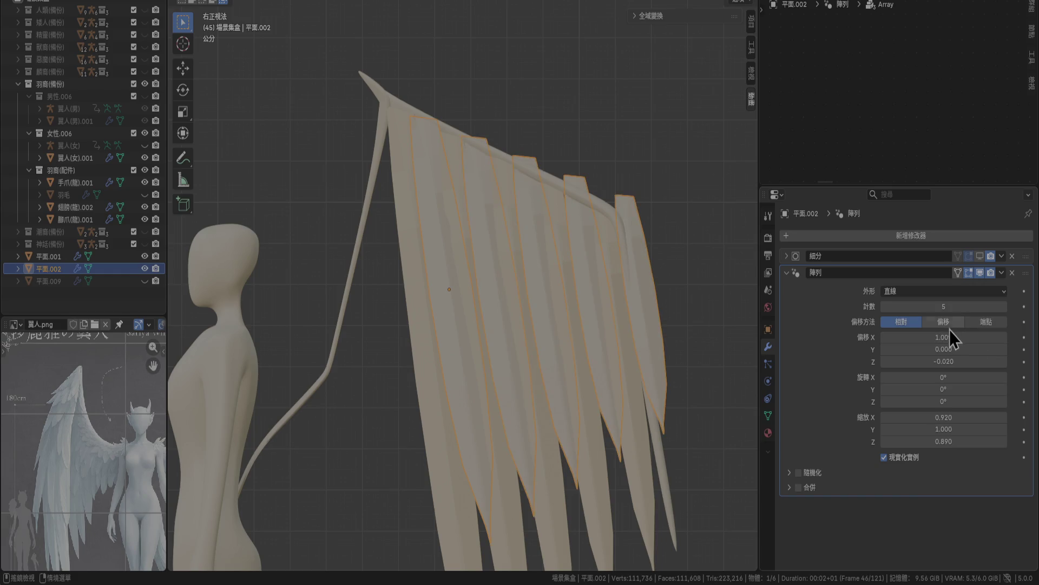
pyautogui.click(885, 337)
pyautogui.click(885, 336)
pyautogui.click(885, 337)
pyautogui.click(885, 336)
pyautogui.click(885, 337)
pyautogui.click(885, 336)
pyautogui.click(885, 337)
pyautogui.click(885, 337)
pyautogui.click(885, 337)
pyautogui.click(885, 336)
pyautogui.click(885, 336)
pyautogui.click(885, 336)
pyautogui.click(885, 337)
pyautogui.click(885, 337)
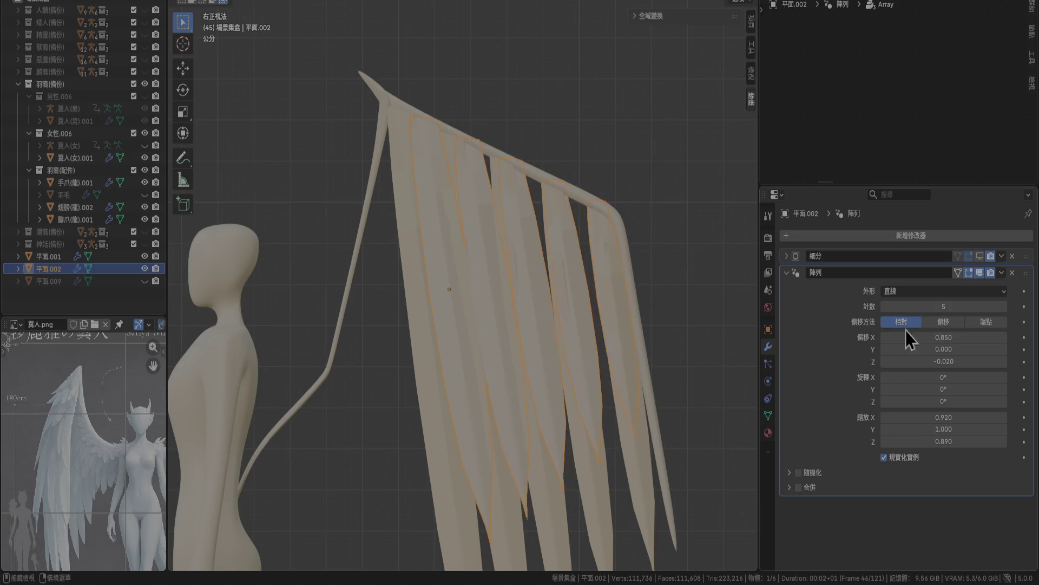
# Raise the array count to 6 and lower the X offset to 0.670.
pyautogui.click(1005, 307)
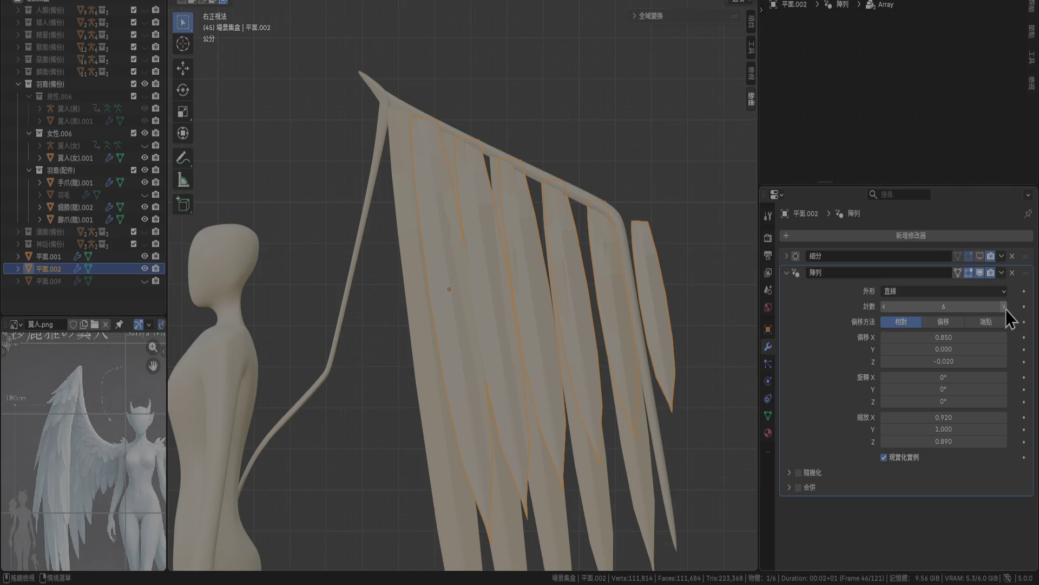
pyautogui.click(886, 340)
pyautogui.click(887, 340)
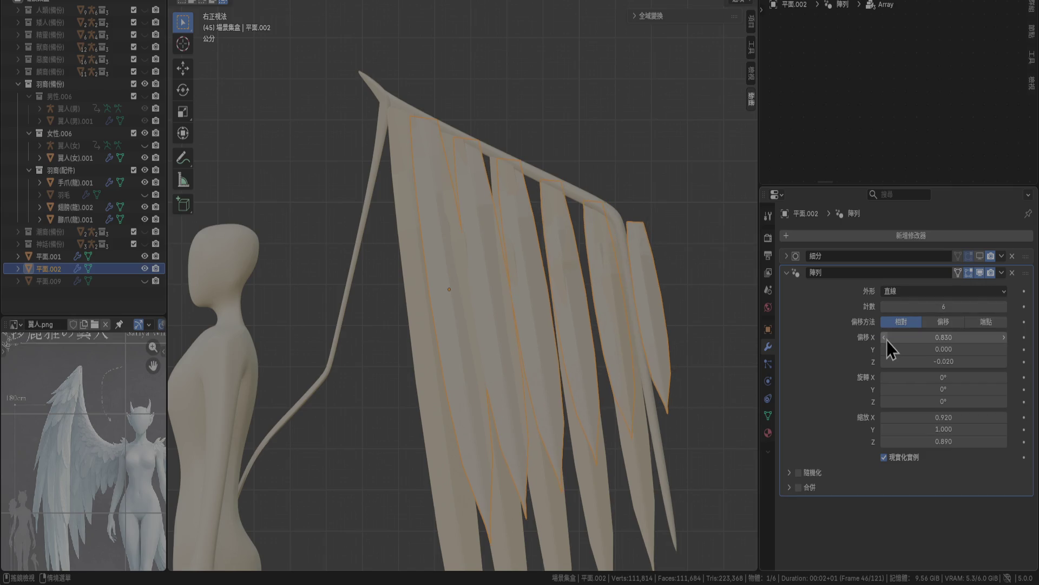
pyautogui.click(886, 340)
pyautogui.click(887, 340)
pyautogui.click(887, 340)
pyautogui.click(887, 340)
pyautogui.click(886, 340)
pyautogui.click(887, 340)
pyautogui.click(887, 340)
pyautogui.click(886, 340)
pyautogui.click(886, 340)
pyautogui.click(886, 340)
pyautogui.click(887, 340)
pyautogui.click(887, 340)
pyautogui.click(887, 339)
pyautogui.click(887, 340)
pyautogui.click(887, 340)
pyautogui.click(886, 339)
pyautogui.click(886, 340)
pyautogui.click(887, 340)
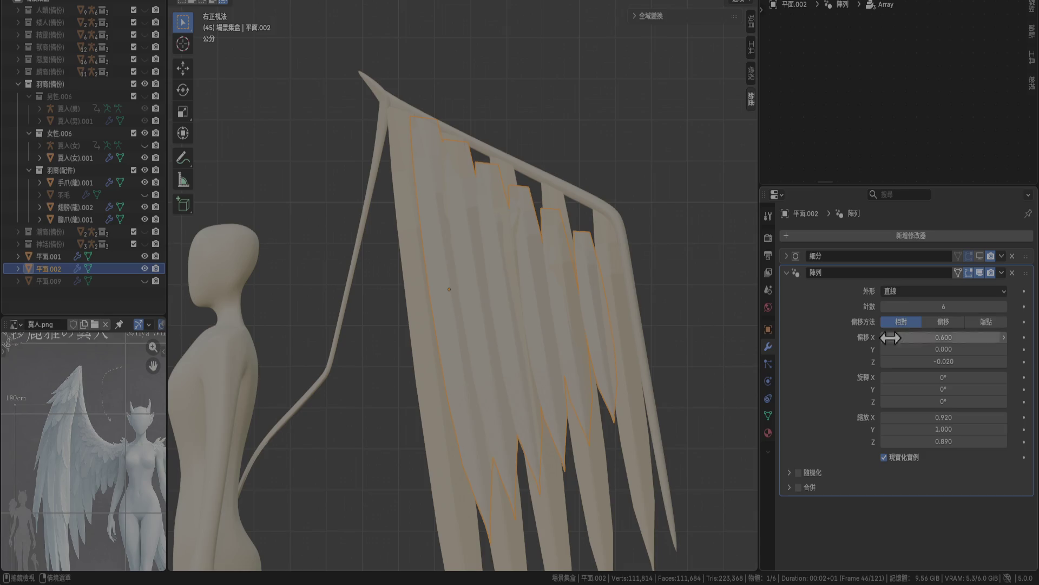
# Set the array X offset to 0.590 and the Z offset to -0.005.
pyautogui.click(1003, 366)
pyautogui.click(1003, 367)
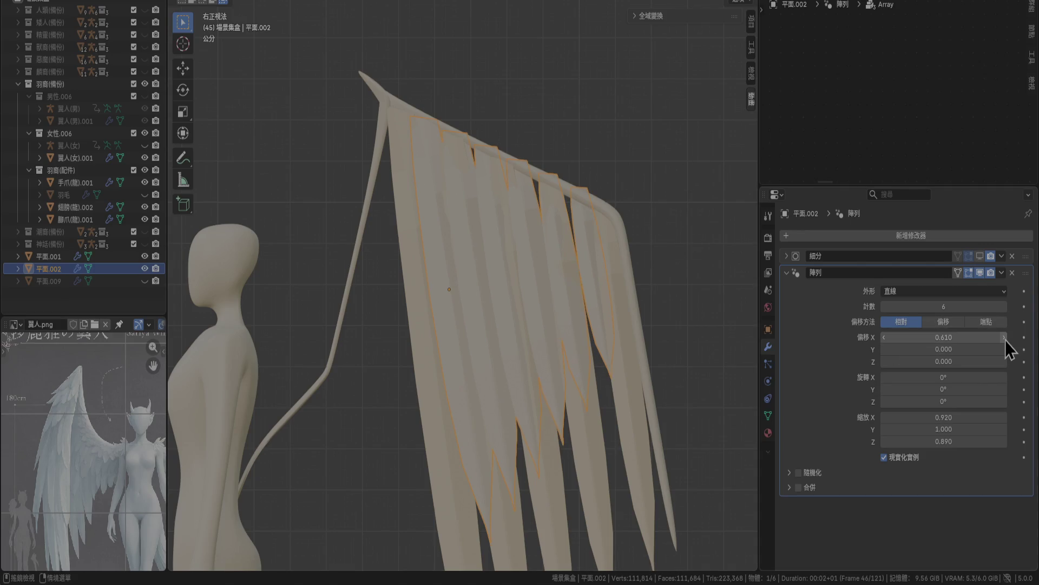
pyautogui.click(885, 338)
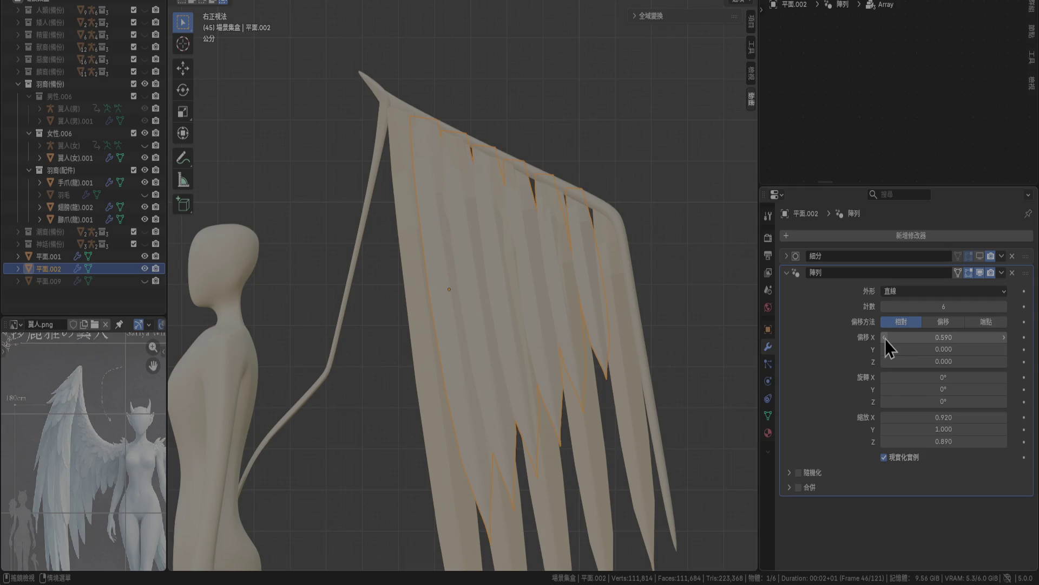
pyautogui.click(887, 365)
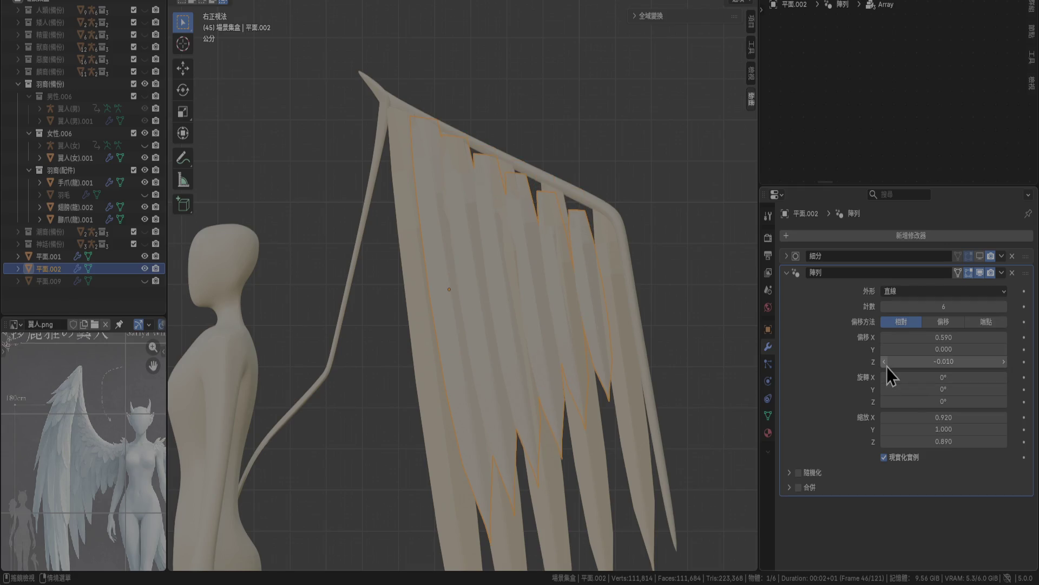
pyautogui.click(959, 363)
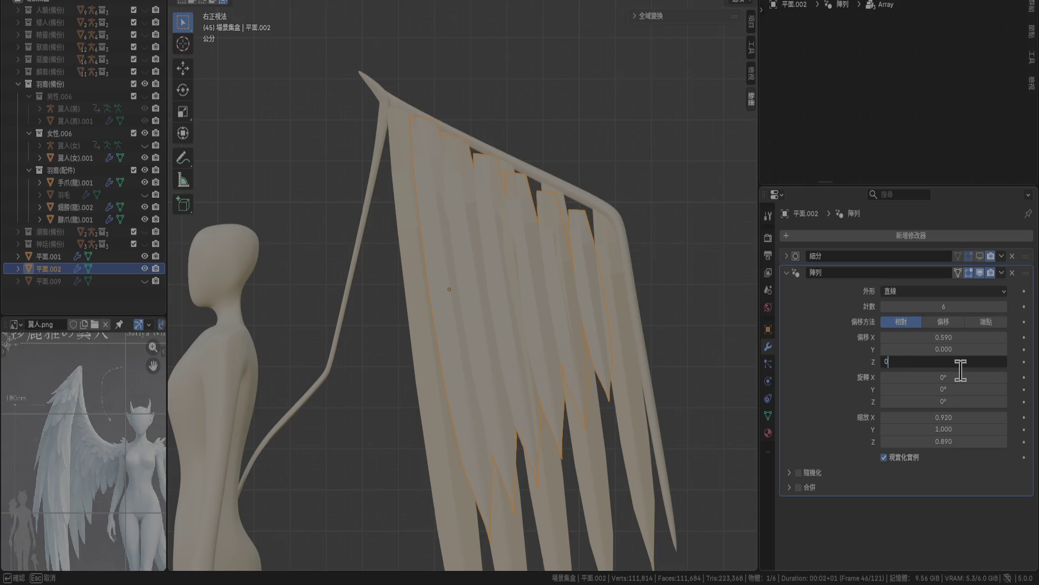
pyautogui.write('.005')
pyautogui.press('Return')
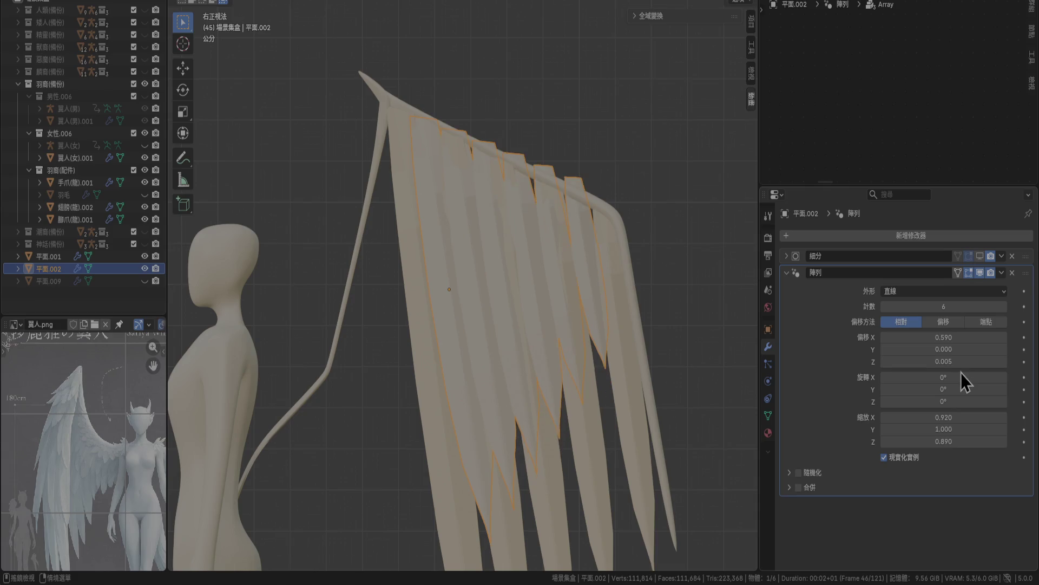
pyautogui.click(957, 361)
pyautogui.press('Return')
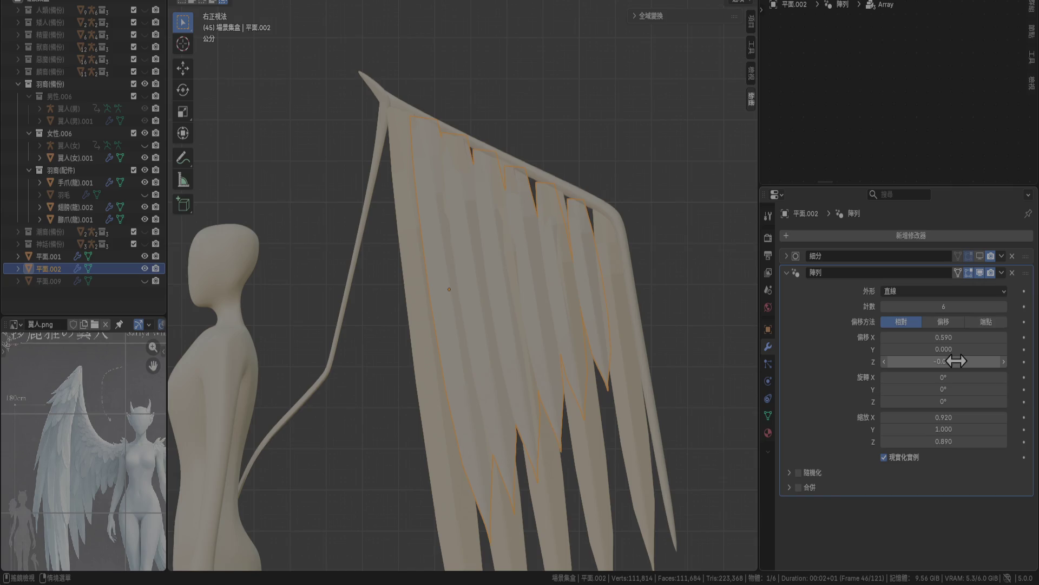
pyautogui.scroll(2, 574, 112)
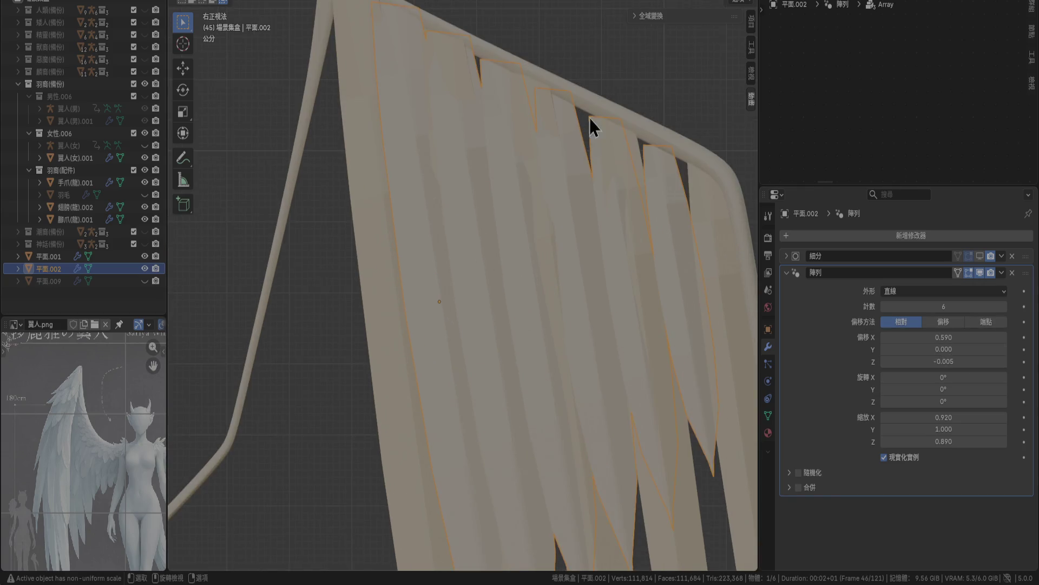
# Change the array Z offset to -0.003, then begin moving the 平面.002 layer.
pyautogui.click(965, 361)
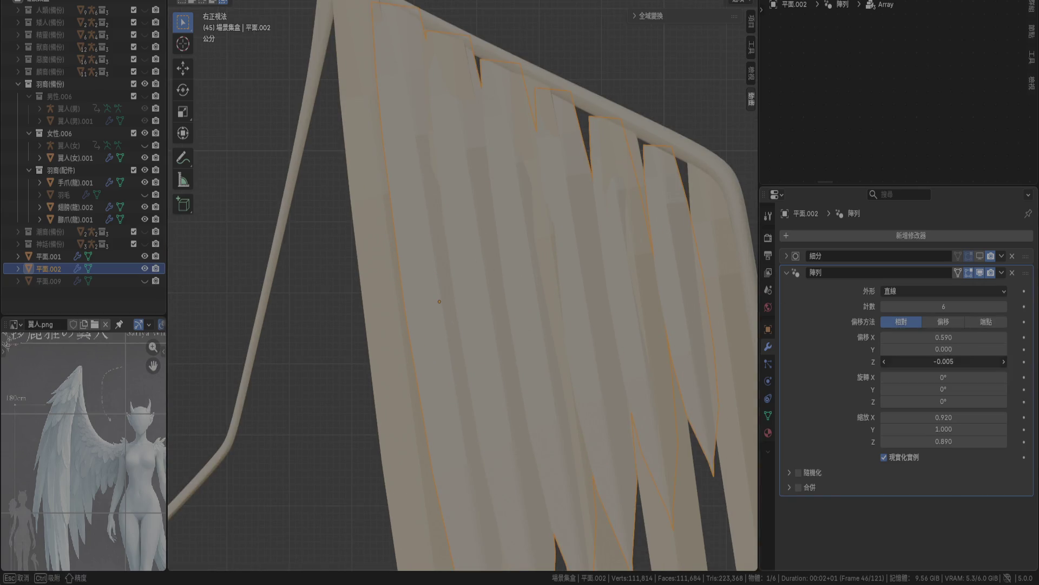
pyautogui.write('-0.006')
pyautogui.press('Return')
pyautogui.click(964, 360)
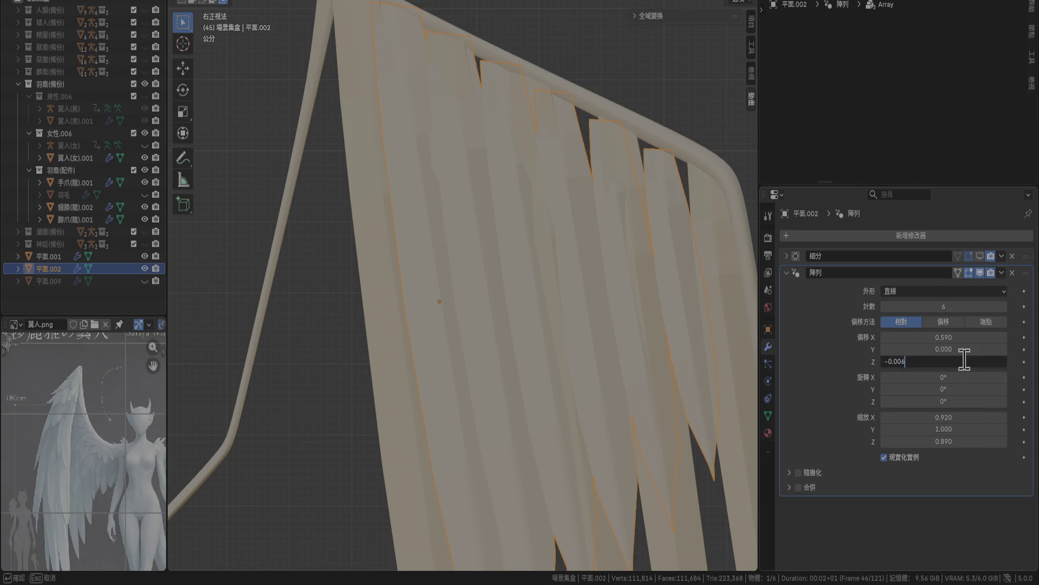
pyautogui.write('-0.003')
pyautogui.press('Return')
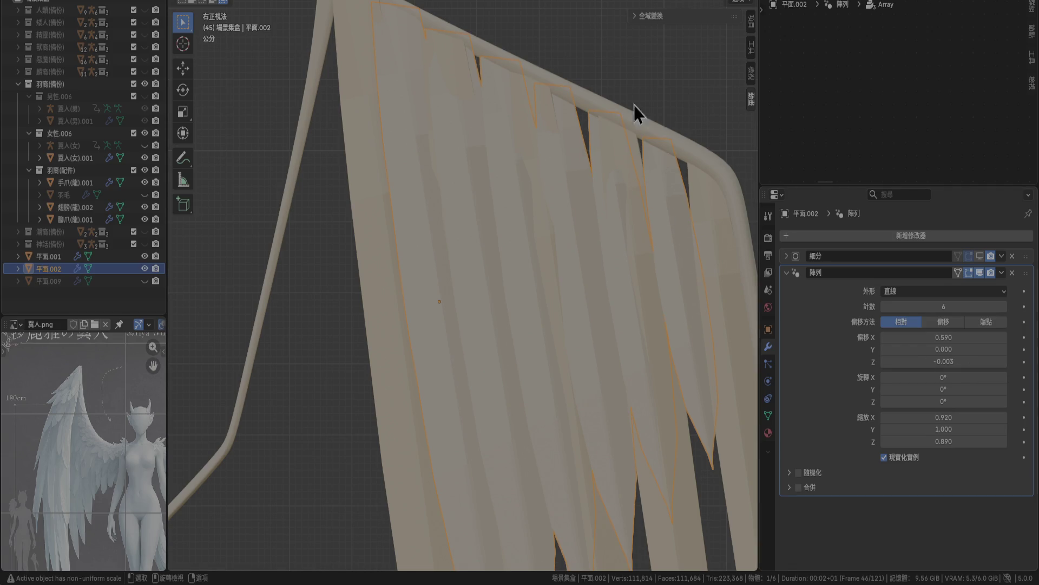
pyautogui.scroll(-1, 661, 70)
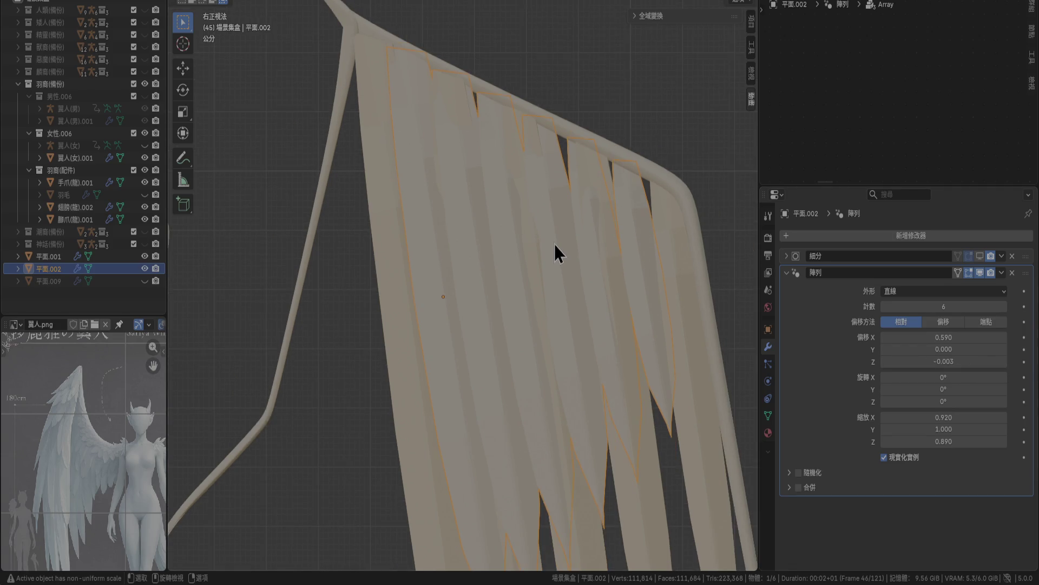
pyautogui.press('g')
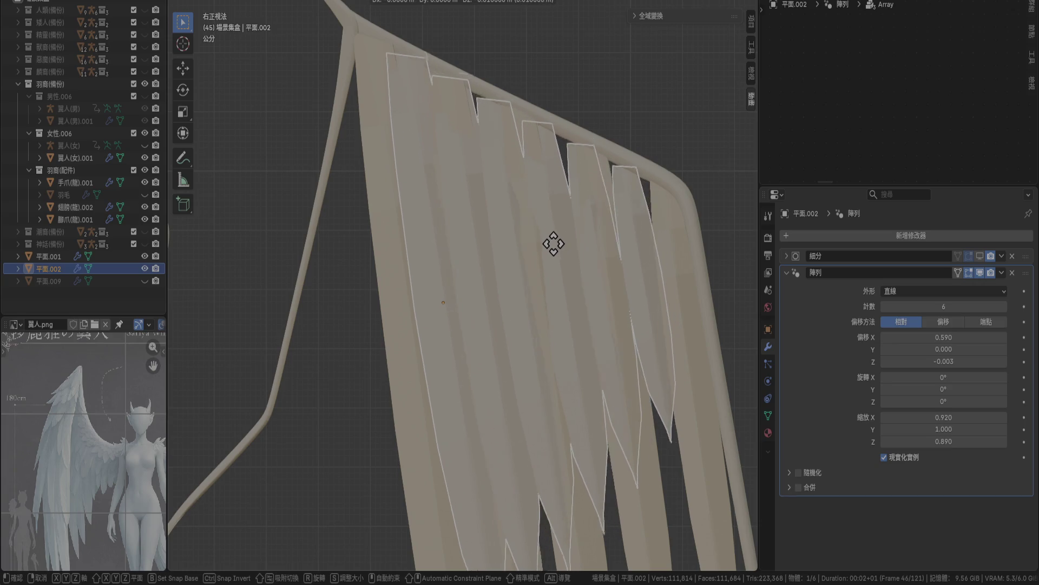
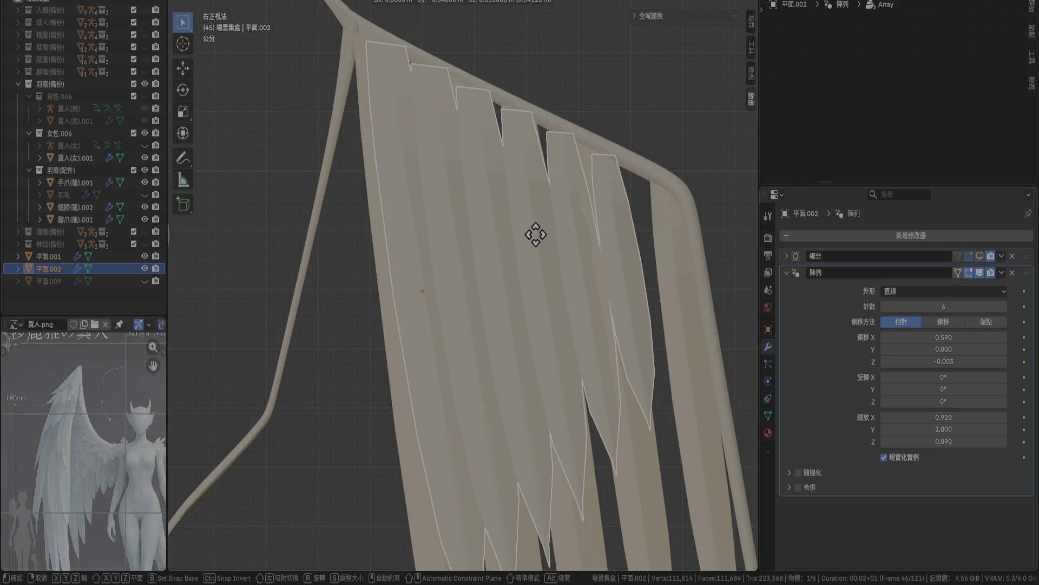
# Set 平面.002's Array to six strips with Relative Offset X 0.700.
pyautogui.click(537, 235)
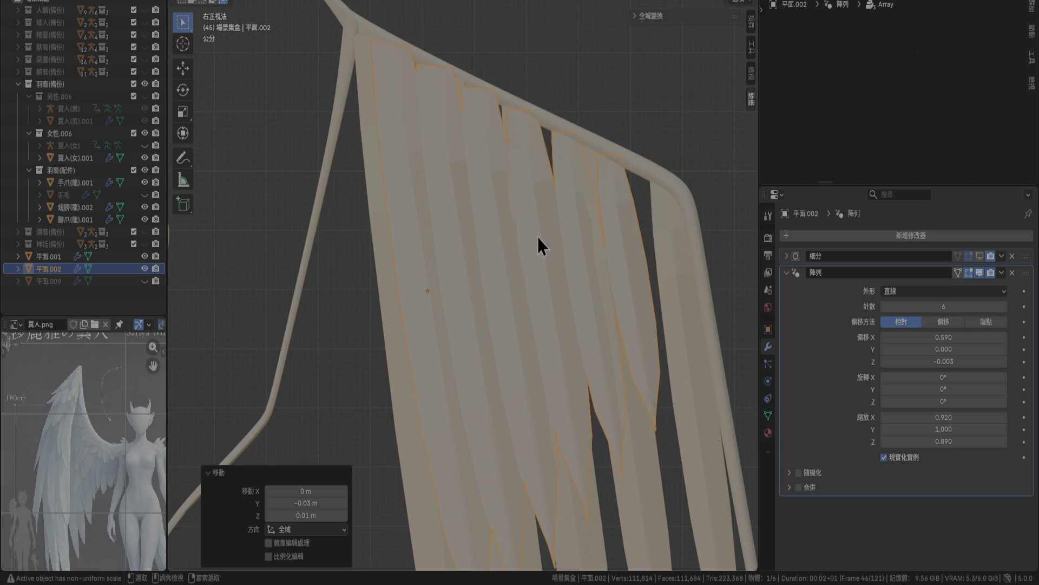
pyautogui.click(1005, 340)
pyautogui.click(1001, 311)
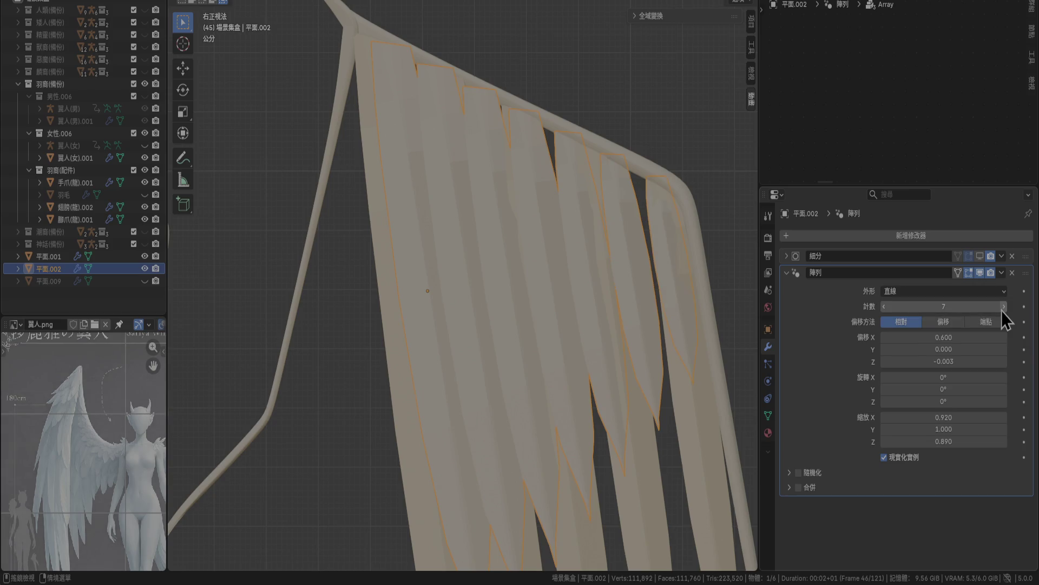
pyautogui.click(884, 307)
pyautogui.click(884, 306)
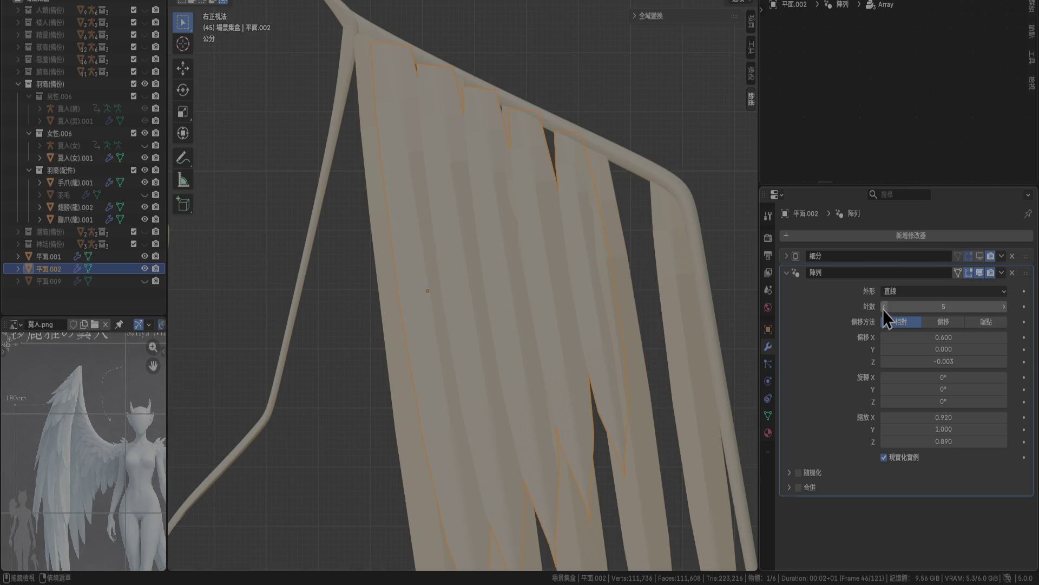
pyautogui.moveTo(888, 337)
pyautogui.mouseDown()
pyautogui.moveTo(926, 337)
pyautogui.moveTo(885, 337)
pyautogui.mouseUp()
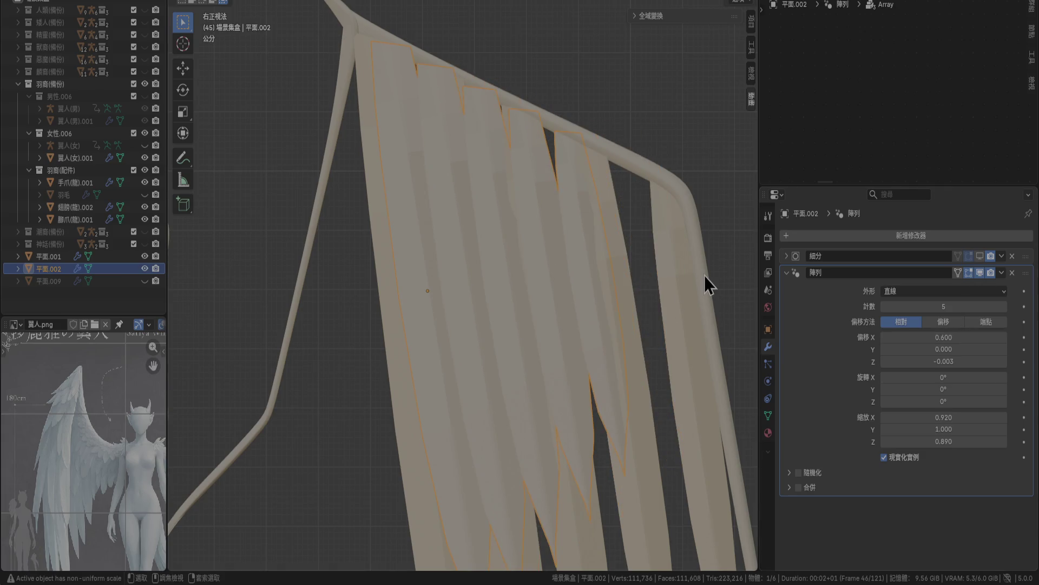
pyautogui.keyDown('ctrl'); pyautogui.scroll(2, 704, 275); pyautogui.keyUp('ctrl')
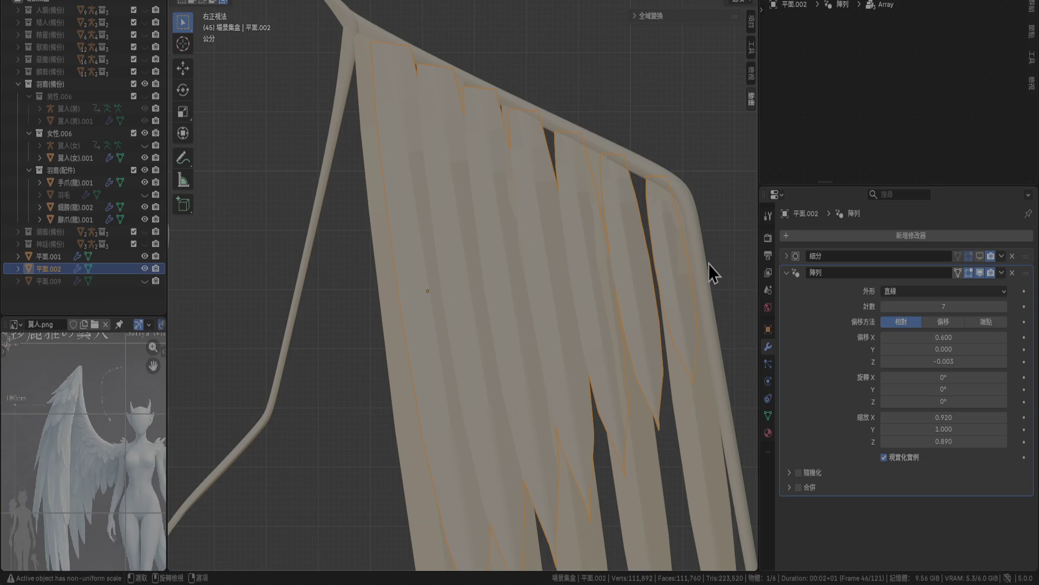
pyautogui.click(886, 307)
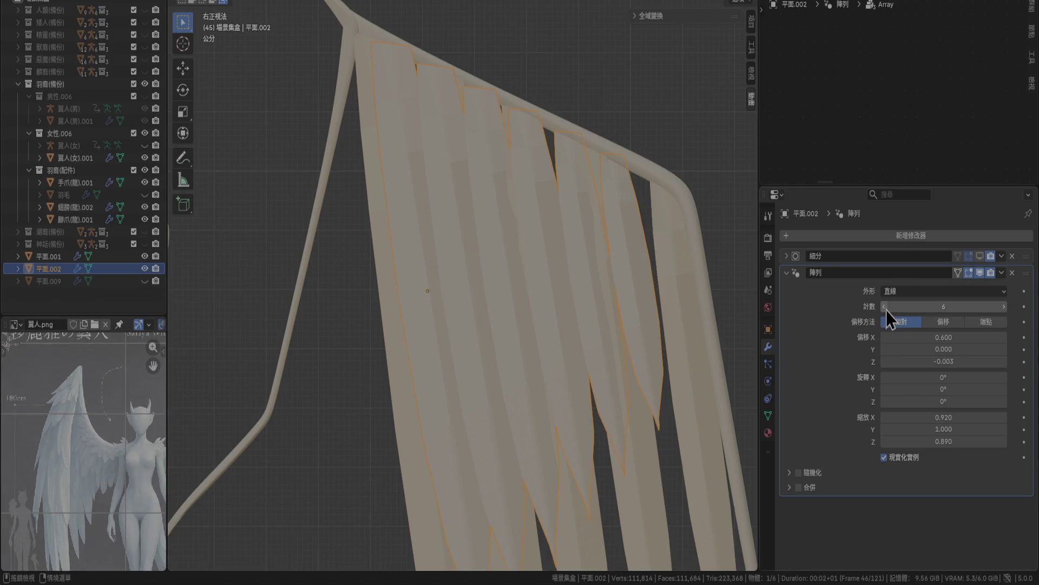
pyautogui.click(969, 337)
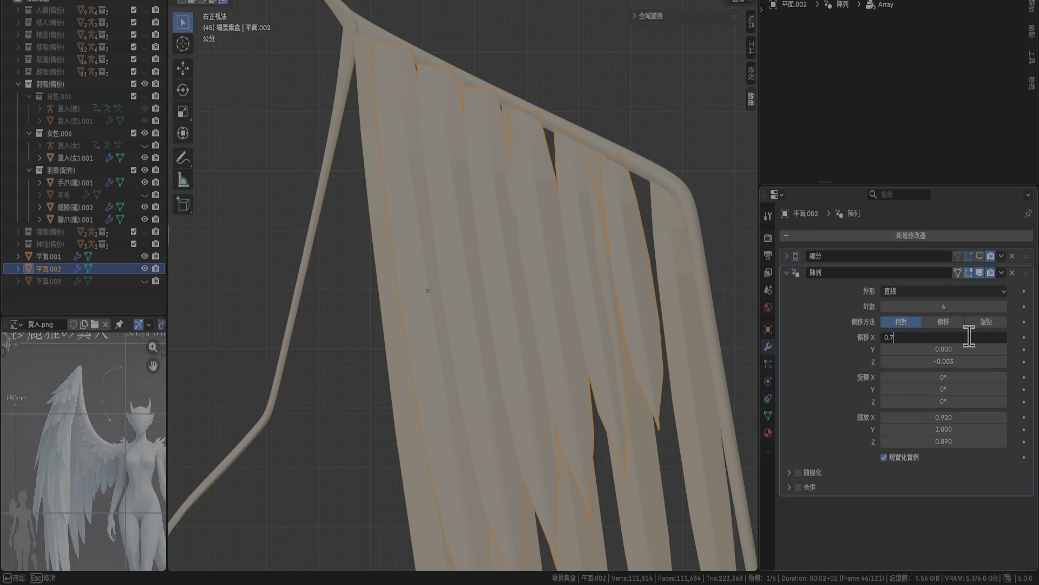
pyautogui.press('Return')
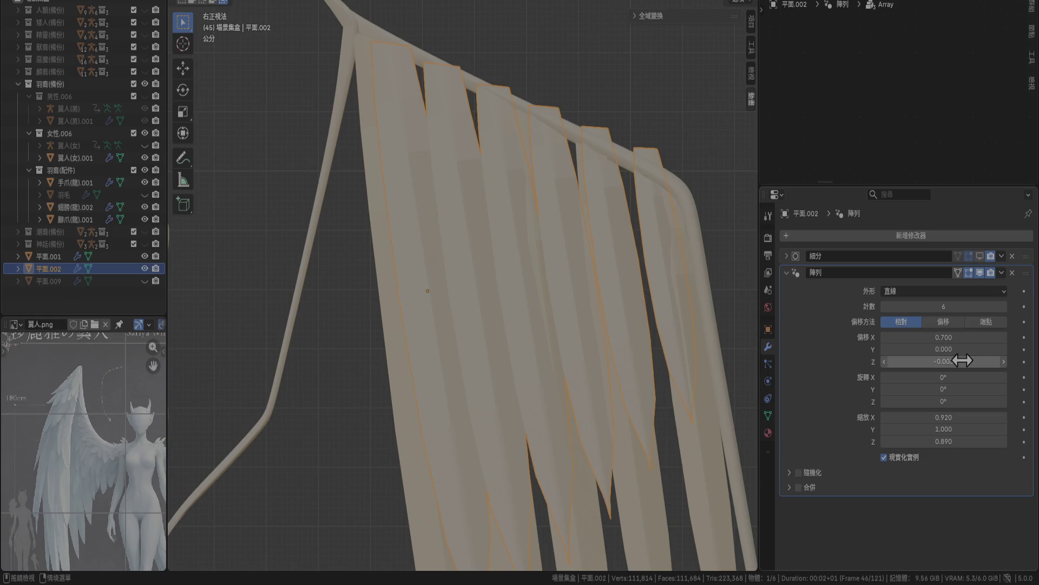
# Set the Array's Relative Offset Z depth to -0.010.
pyautogui.click(883, 362)
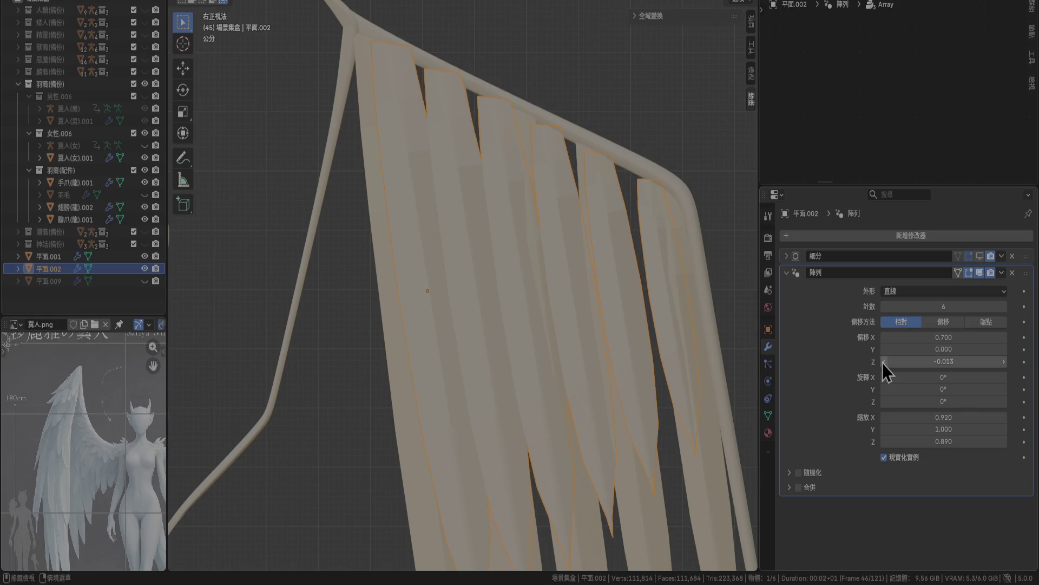
pyautogui.scroll(5, 613, 271)
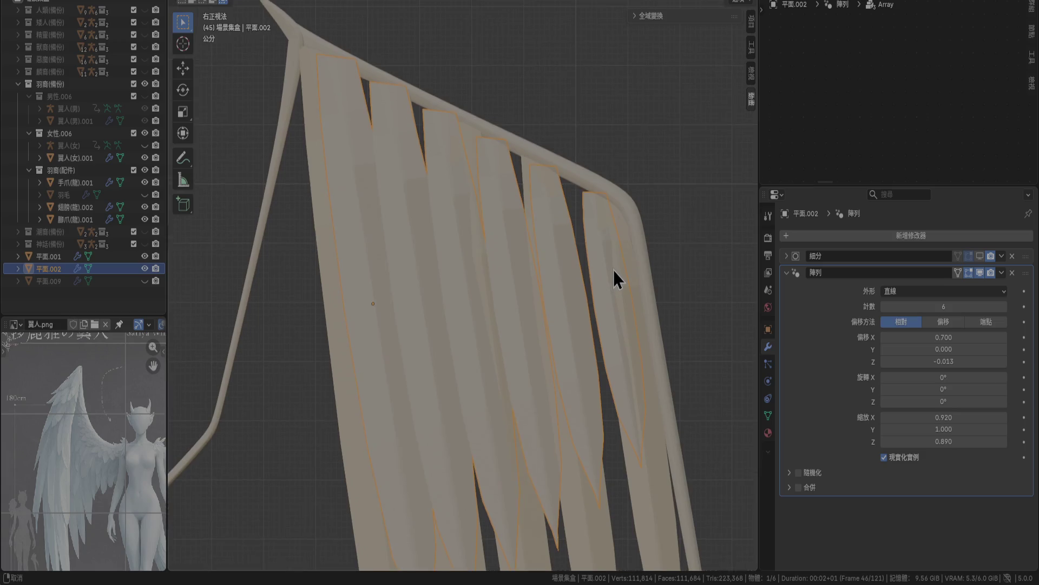
pyautogui.click(959, 364)
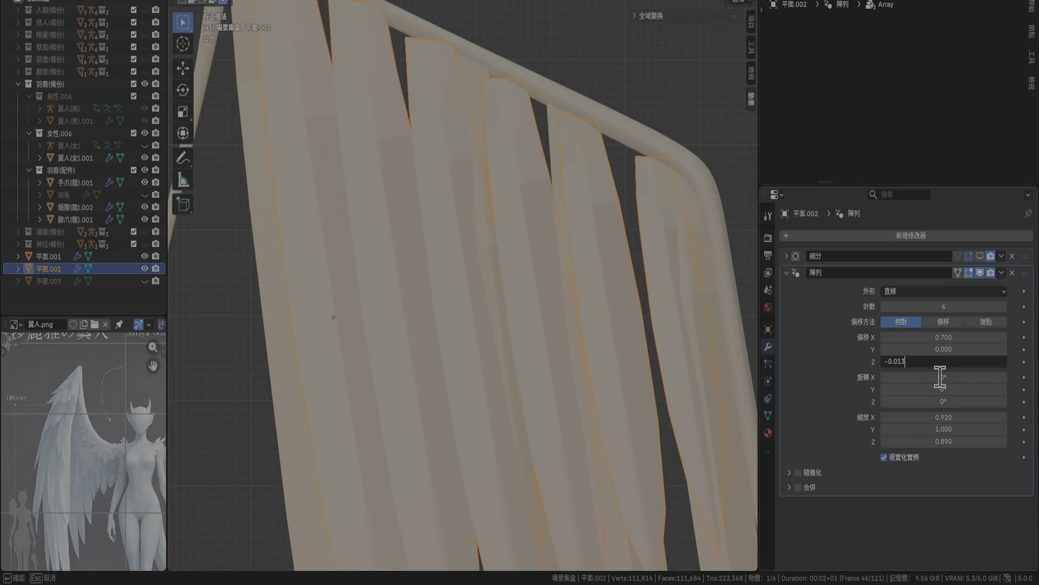
pyautogui.write('-0.015')
pyautogui.press('Return')
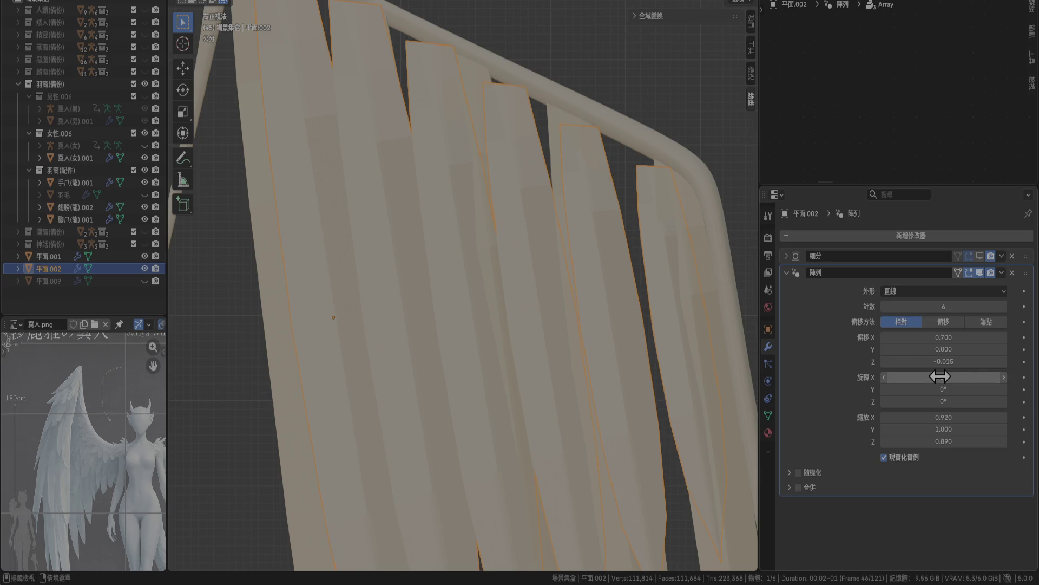
pyautogui.click(958, 361)
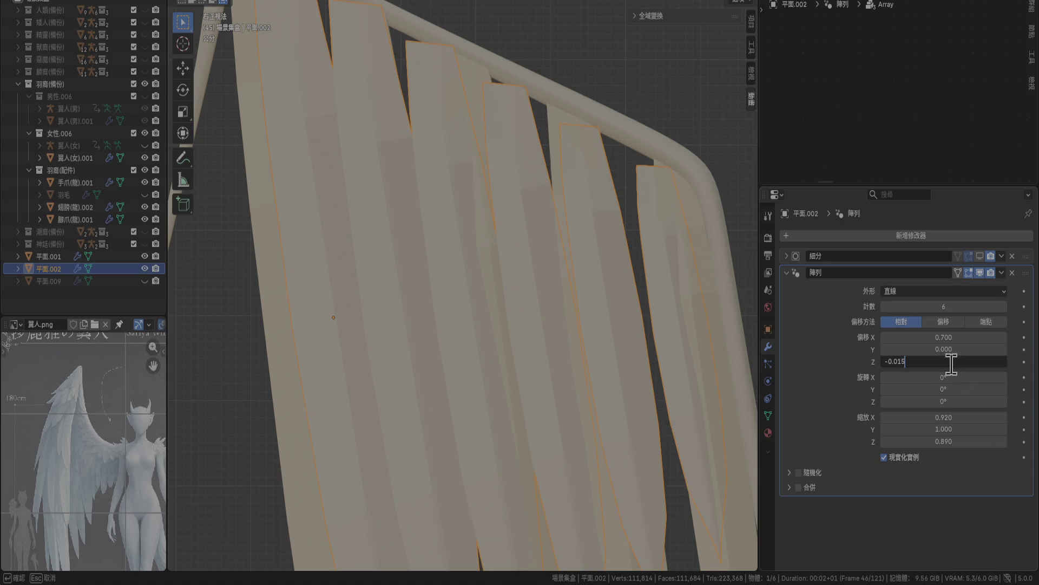
pyautogui.write('-0.010')
pyautogui.press('Return')
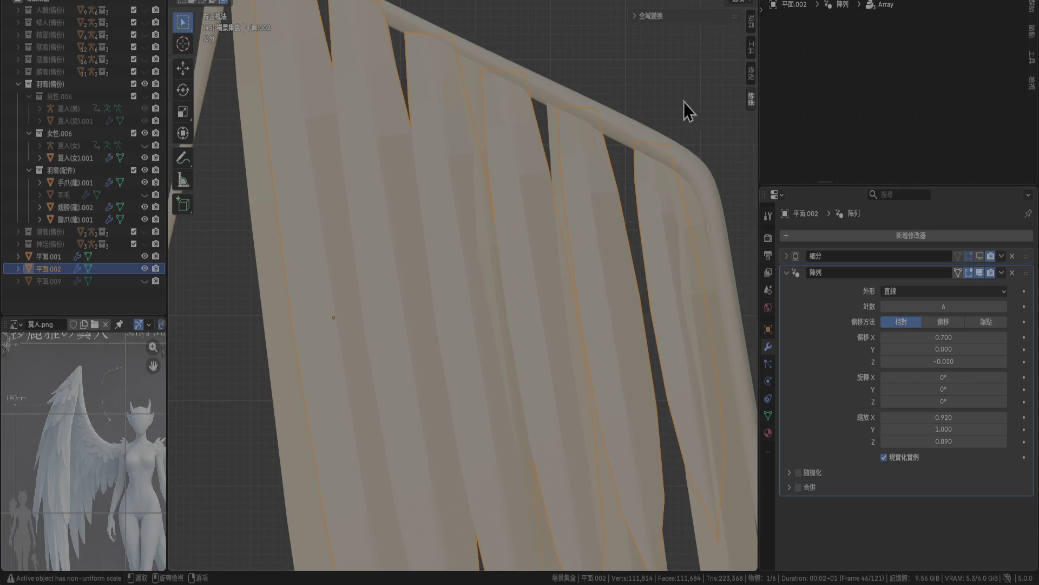
# Unhide the 平面.009 wing layer in the Outliner and make it active.
pyautogui.scroll(-3, 684, 107)
pyautogui.click(144, 281)
pyautogui.click(74, 283)
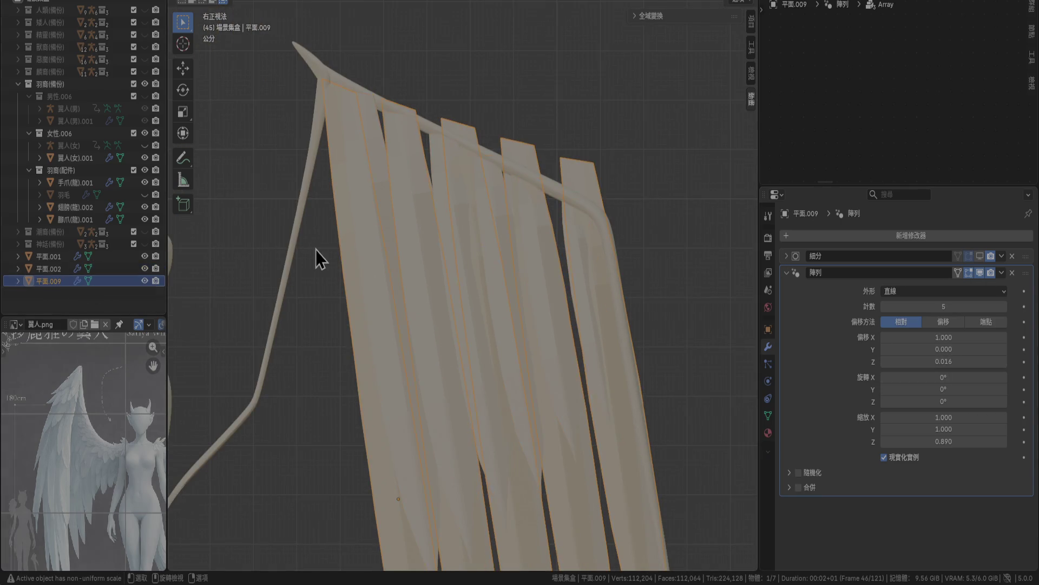
# Try depth offsets on 平面.009's Array, ending with Relative Offset Z 0.005.
pyautogui.scroll(-6, 600, 290)
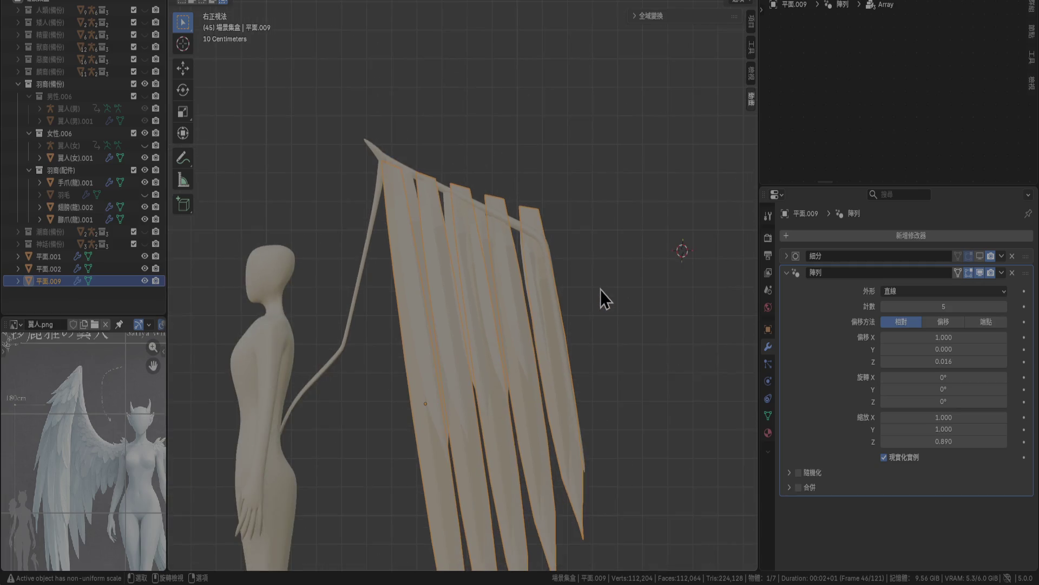
pyautogui.scroll(6, 622, 285)
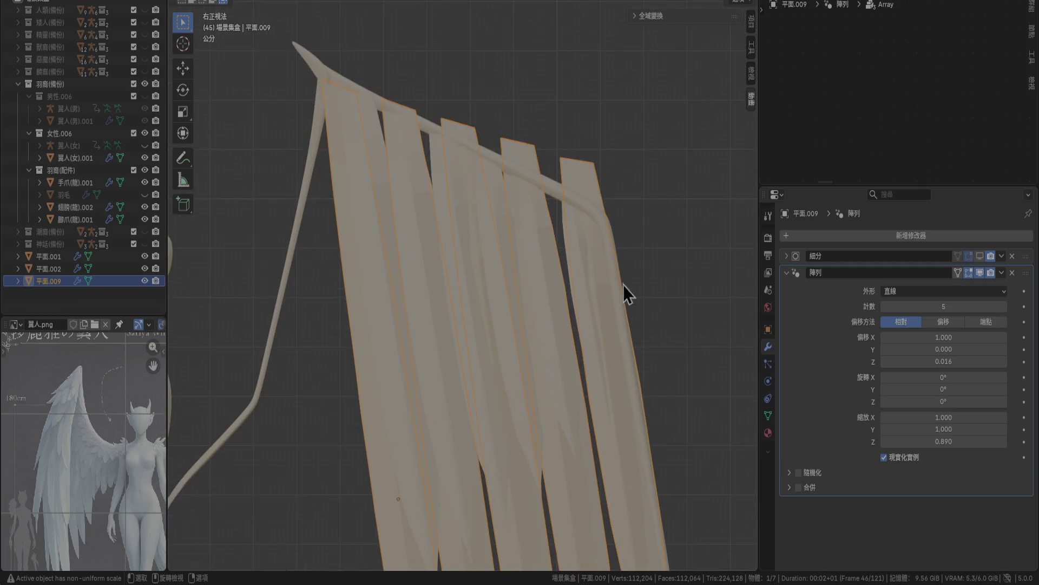
pyautogui.click(910, 367)
pyautogui.write('0')
pyautogui.press('Return')
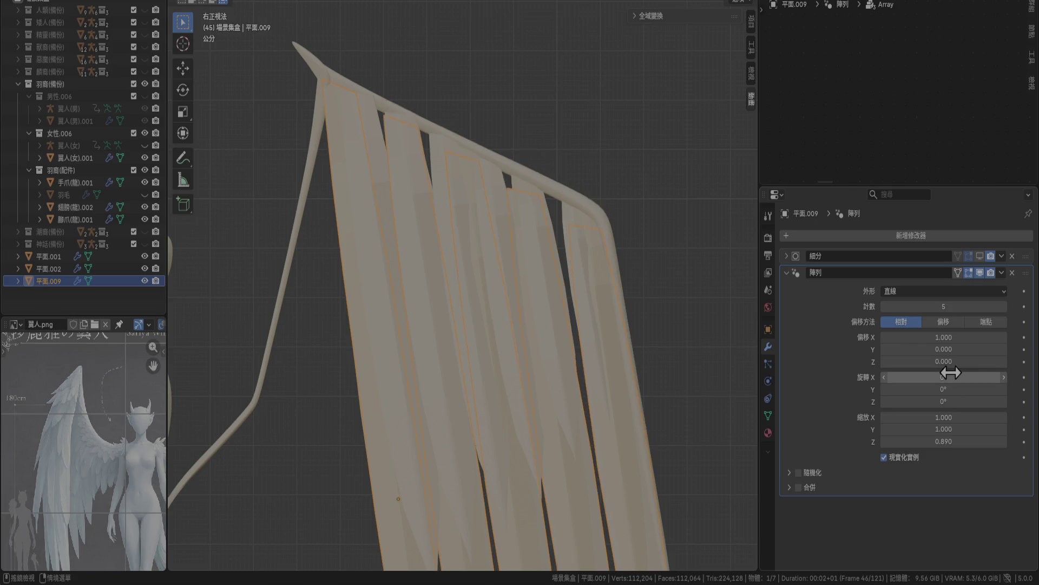
pyautogui.click(1005, 363)
pyautogui.click(955, 362)
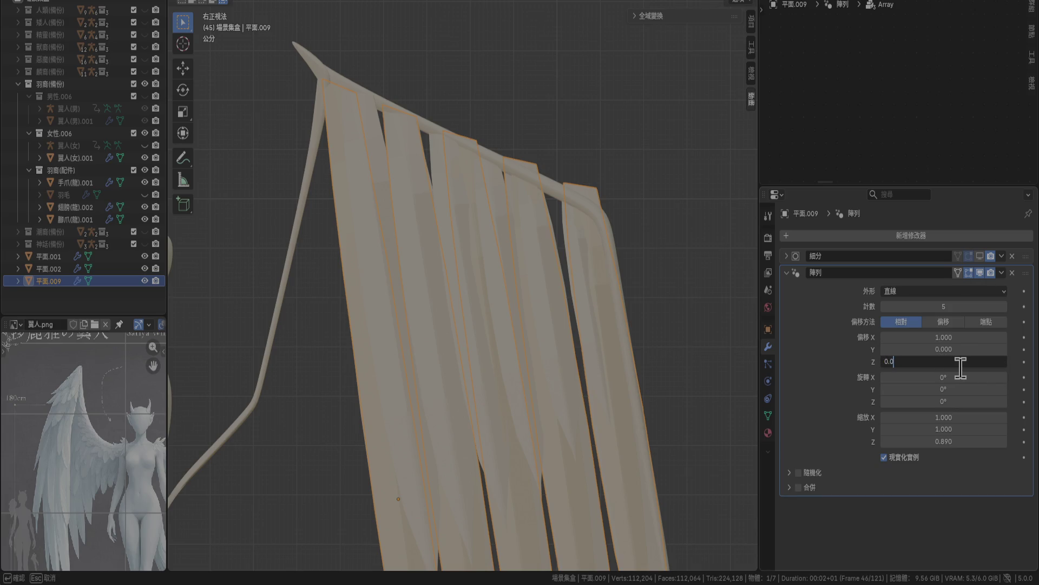
pyautogui.write('05')
pyautogui.press('Return')
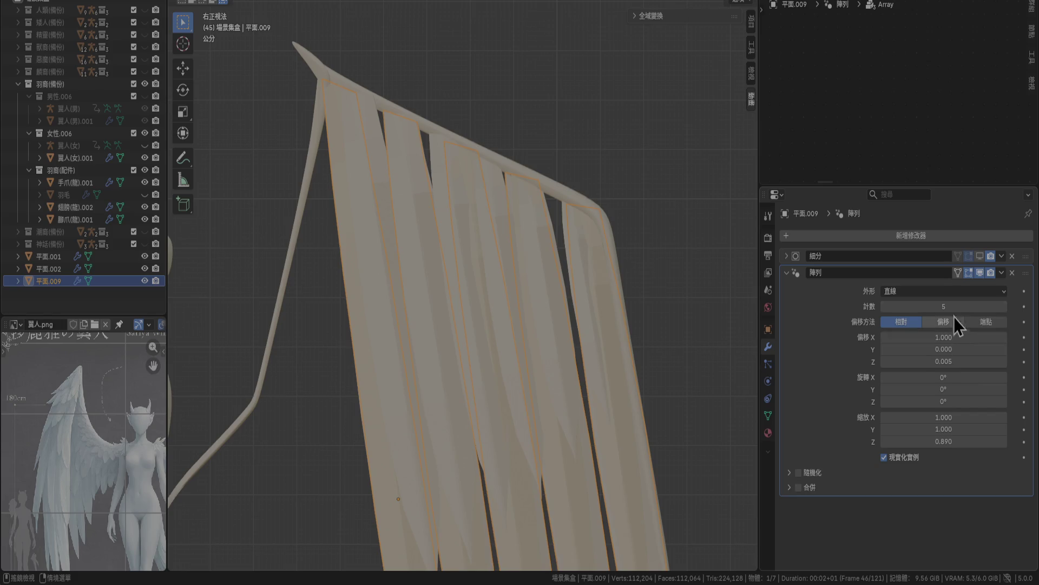
# Overlap the strips with Offset X 0.860, raise the count to six, and set Z 0.015.
pyautogui.click(882, 337)
pyautogui.moveTo(882, 337); pyautogui.dragTo(877, 341)
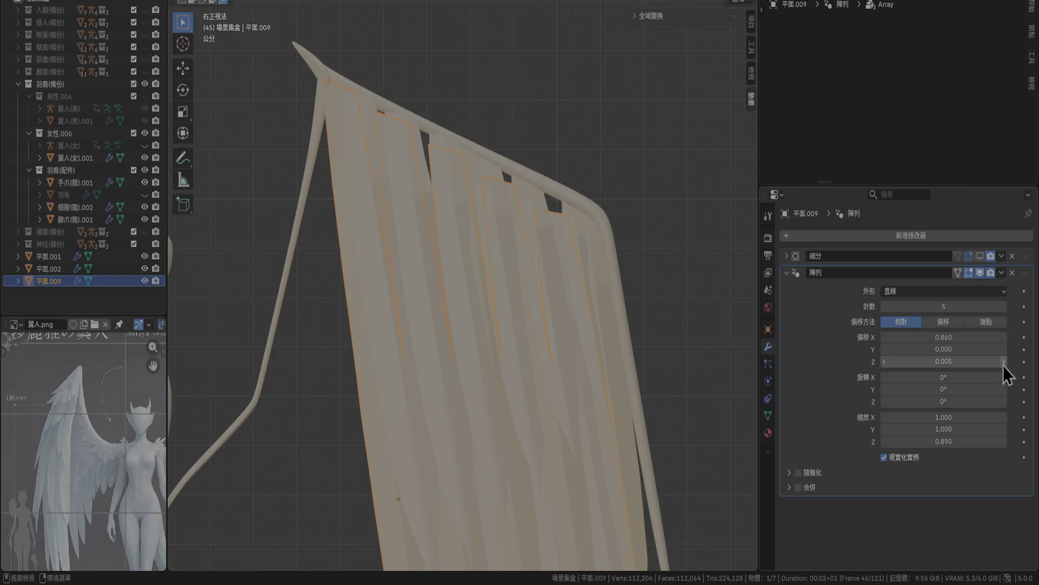
pyautogui.click(1003, 362)
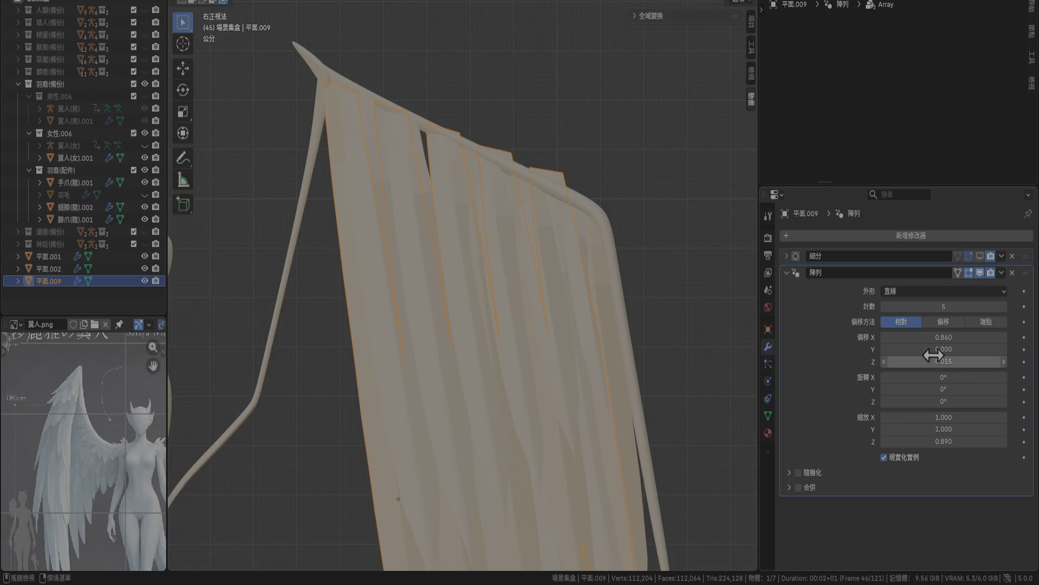
pyautogui.click(1004, 307)
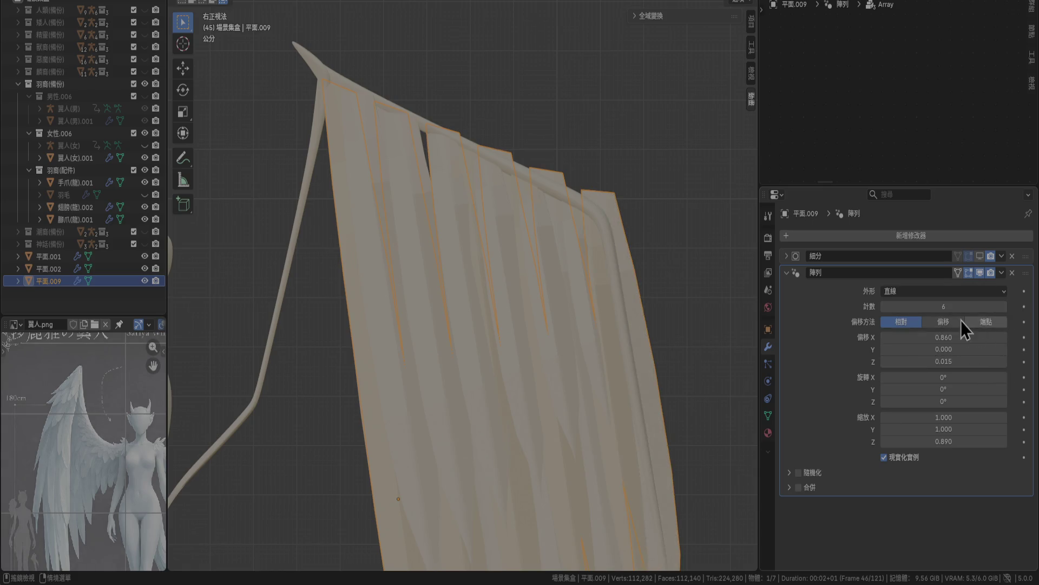
pyautogui.scroll(-5, 635, 254)
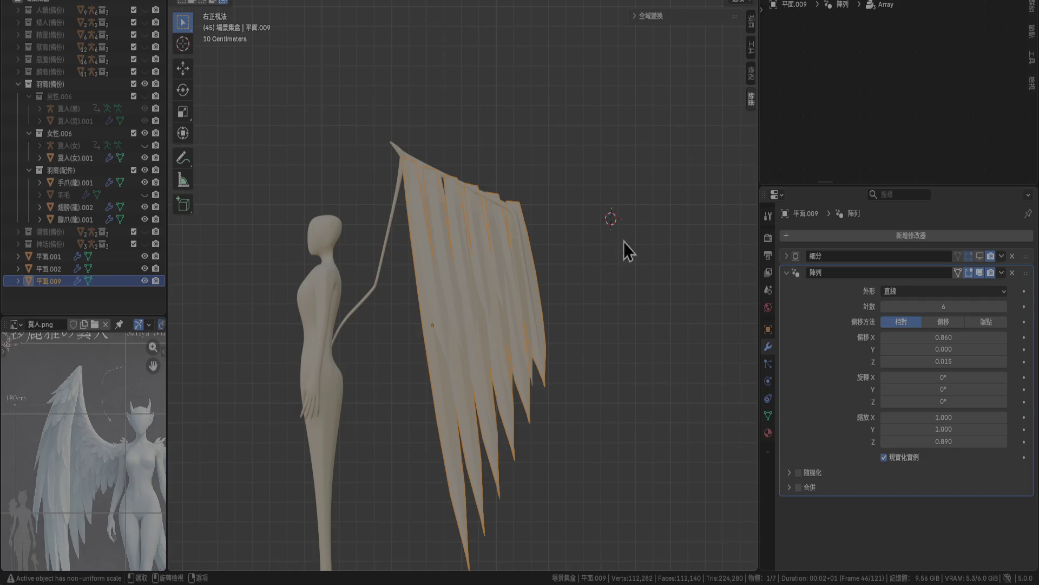
pyautogui.click(885, 367)
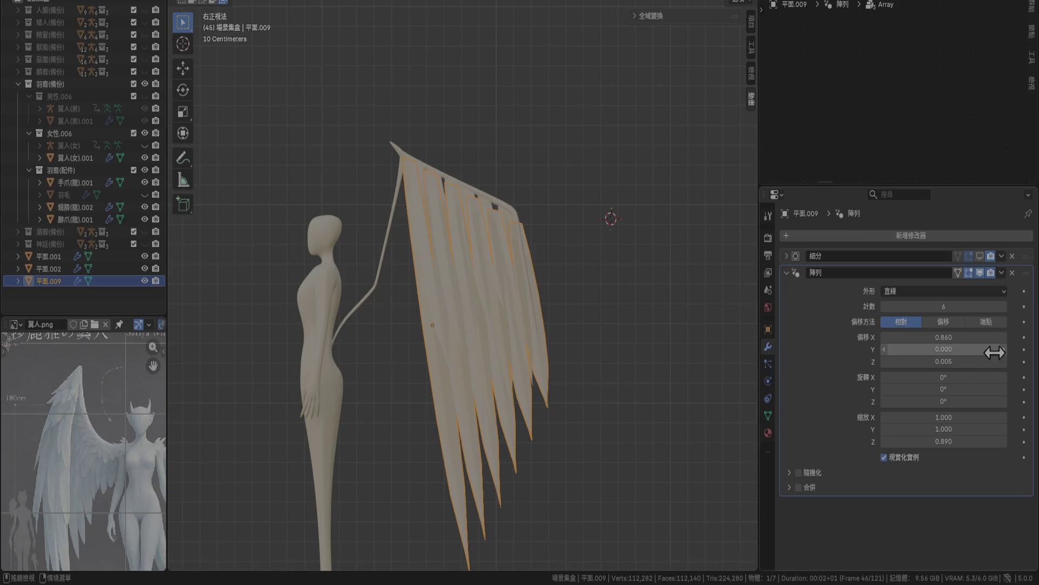
pyautogui.click(1004, 362)
pyautogui.scroll(4, 664, 269)
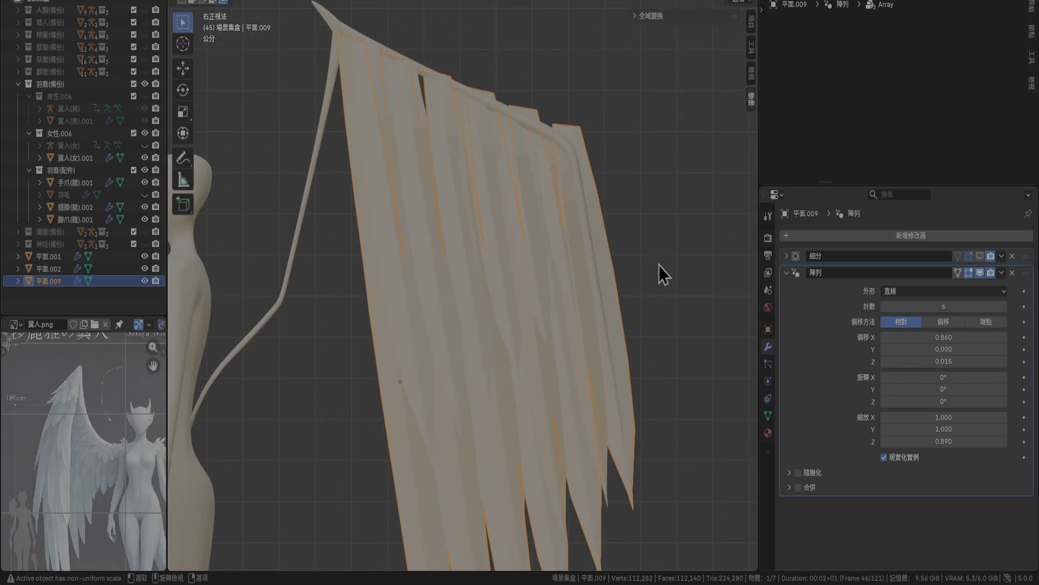
pyautogui.scroll(-2, 657, 265)
pyautogui.press('r')
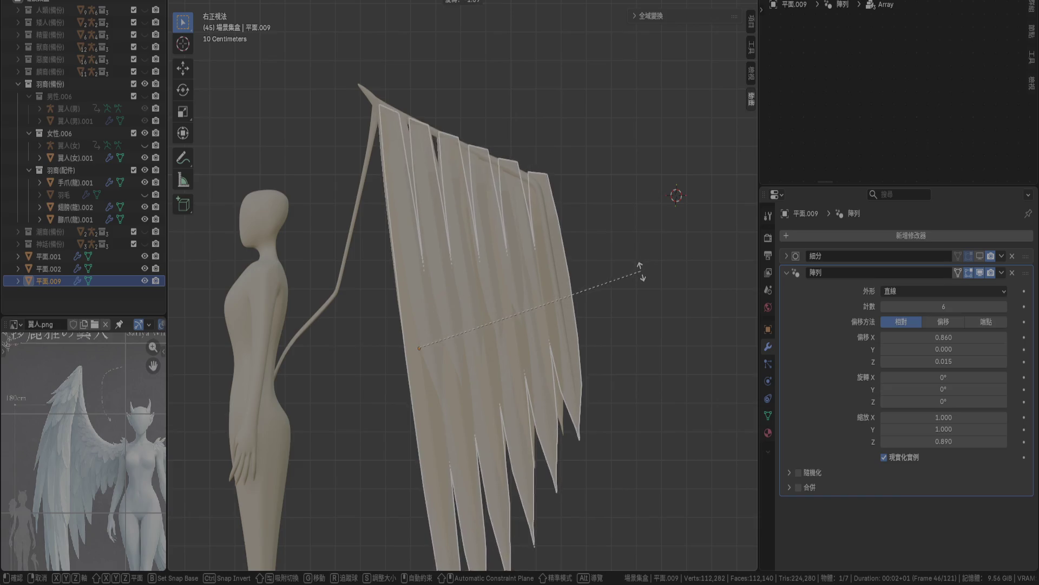
# Finish the layer's slight rotation and re-enter its Array Offset Z value.
pyautogui.click(632, 277)
pyautogui.scroll(2, 632, 281)
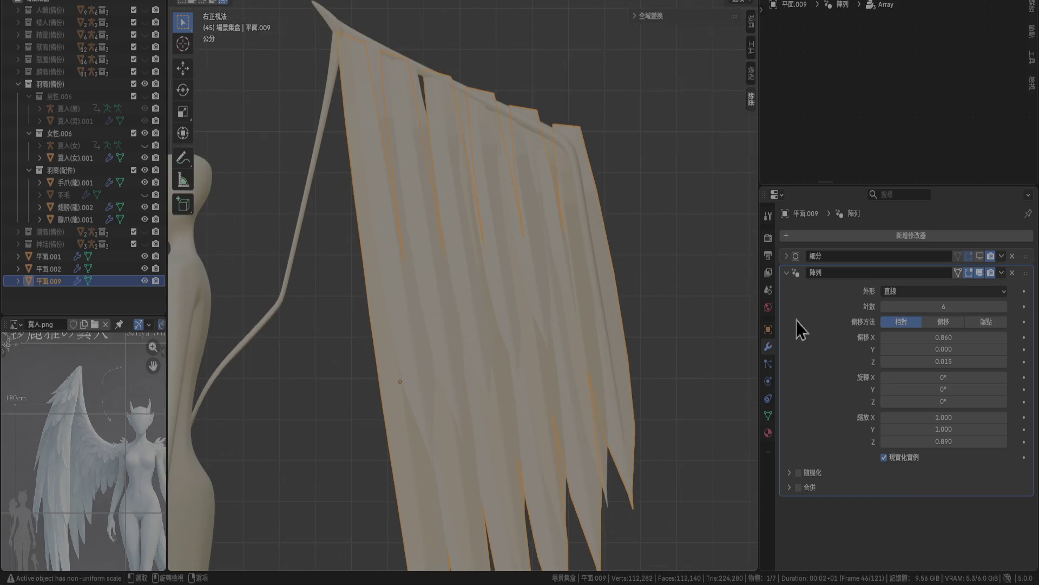
pyautogui.doubleClick(953, 361)
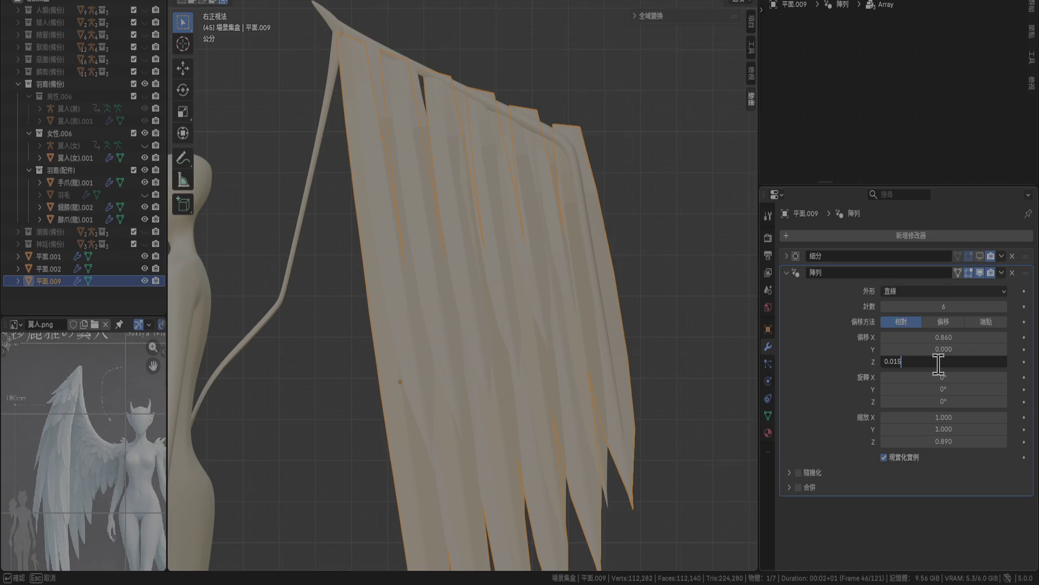
pyautogui.write('0.01')
pyautogui.press('Return')
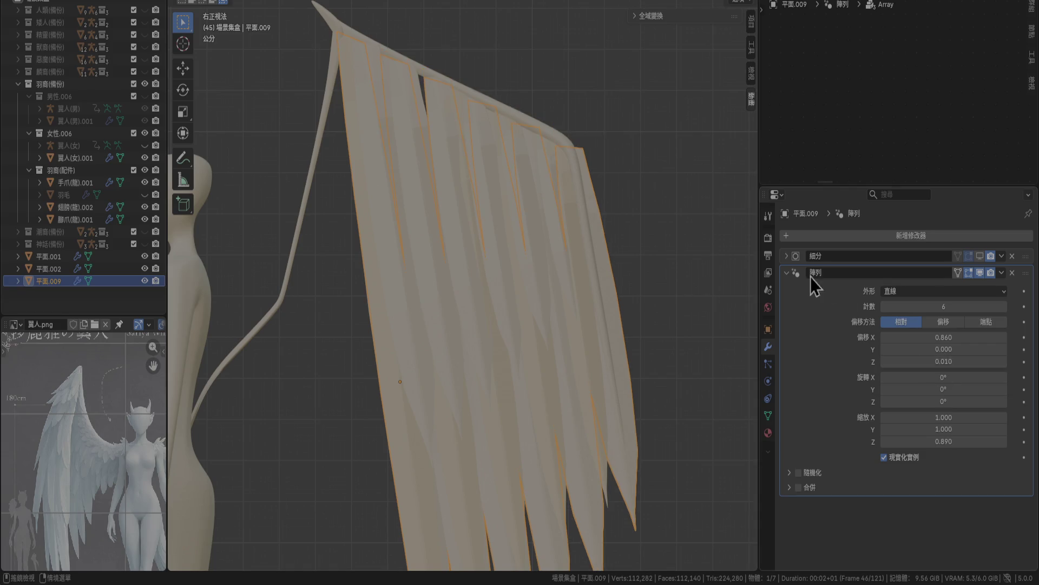
# Lower Array Offset X to 0.730 and set Offset Z to 0.015.
pyautogui.click(886, 336)
pyautogui.click(885, 337)
pyautogui.click(886, 337)
pyautogui.click(886, 337)
pyautogui.click(886, 337)
pyautogui.click(886, 337)
pyautogui.click(886, 337)
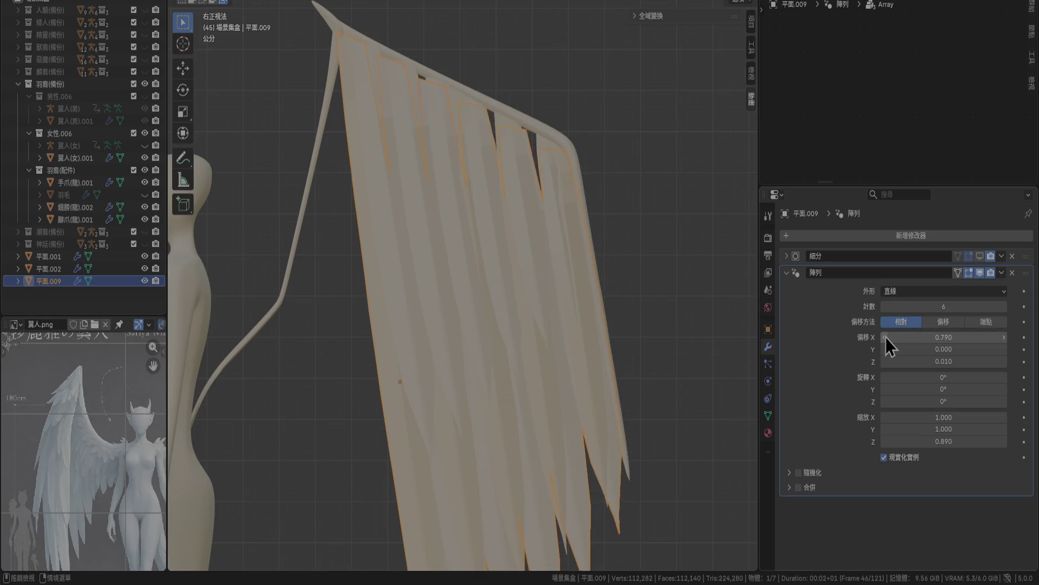
pyautogui.click(885, 337)
pyautogui.click(886, 337)
pyautogui.click(886, 336)
pyautogui.click(885, 337)
pyautogui.click(886, 336)
pyautogui.click(885, 337)
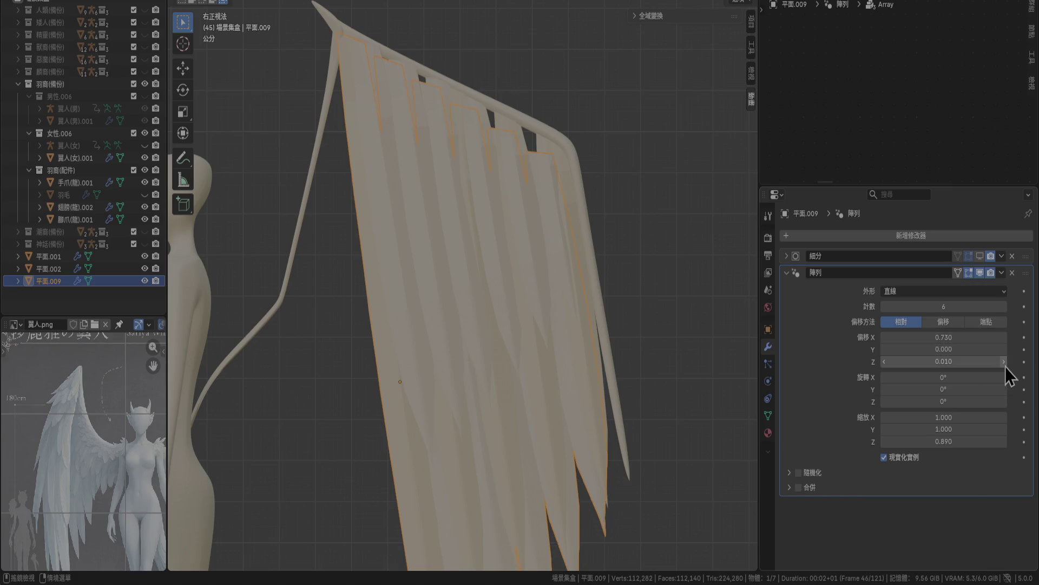
pyautogui.click(1005, 365)
pyautogui.click(968, 362)
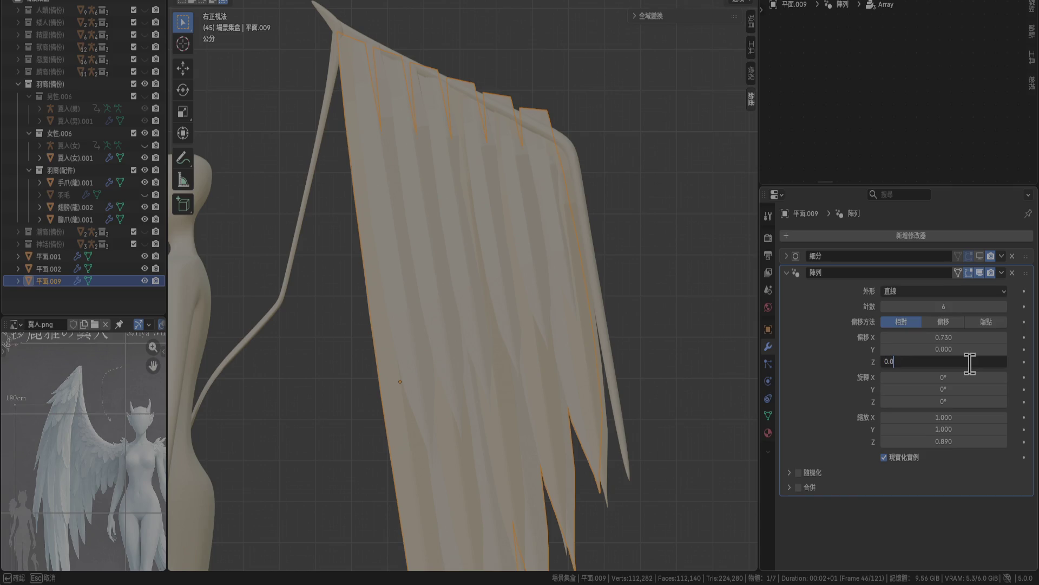
pyautogui.write('15')
pyautogui.press('Return')
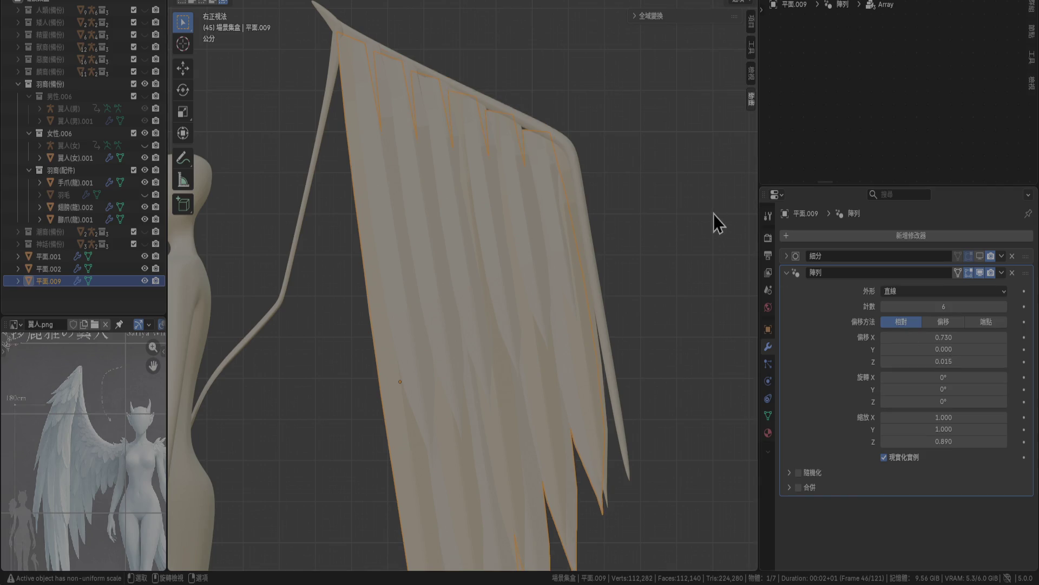
# Rotate 平面.009 by about -1.29° and shift it slightly into place.
pyautogui.press('r')
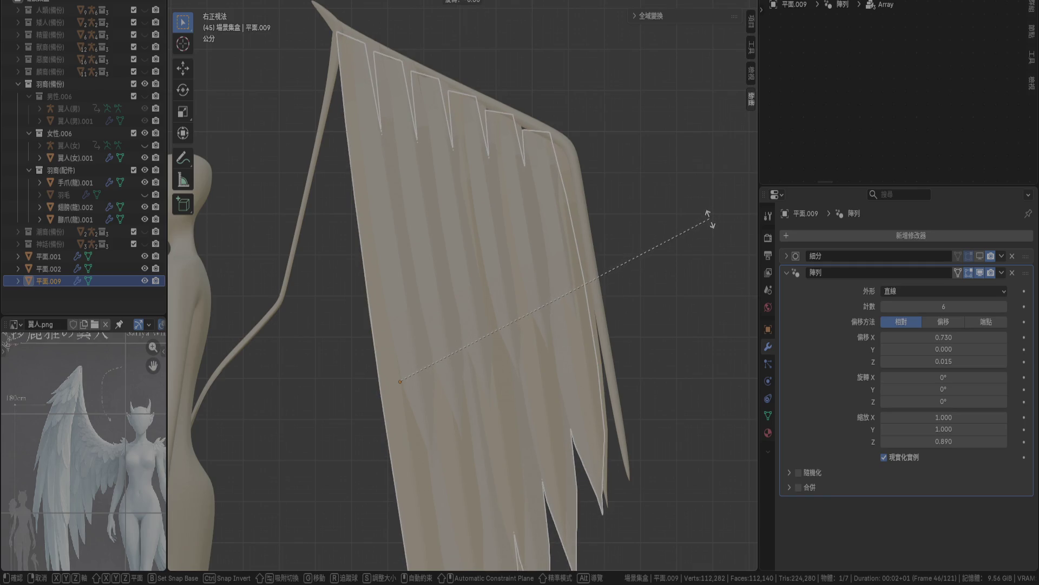
pyautogui.click(711, 225)
pyautogui.press('g')
pyautogui.click(702, 214)
pyautogui.scroll(-5, 699, 219)
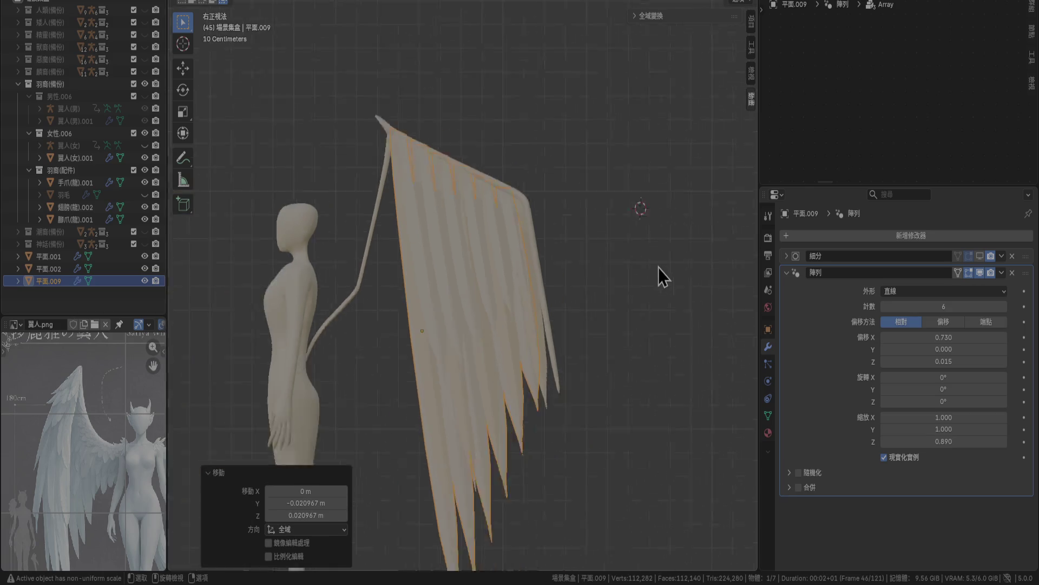
pyautogui.click(616, 312)
pyautogui.moveTo(616, 312)
pyautogui.mouseDown(button='middle')
pyautogui.moveTo(540, 361)
pyautogui.moveTo(622, 365)
pyautogui.moveTo(615, 327)
pyautogui.moveTo(616, 346)
pyautogui.moveTo(557, 372)
pyautogui.moveTo(561, 385)
pyautogui.moveTo(555, 360)
pyautogui.moveTo(413, 366)
pyautogui.moveTo(489, 367)
pyautogui.moveTo(469, 388)
pyautogui.mouseUp(button='middle')
# Select the 平面.002 feather layer and rotate it slightly.
pyautogui.scroll(-2, 555, 361)
pyautogui.scroll(-5, 542, 363)
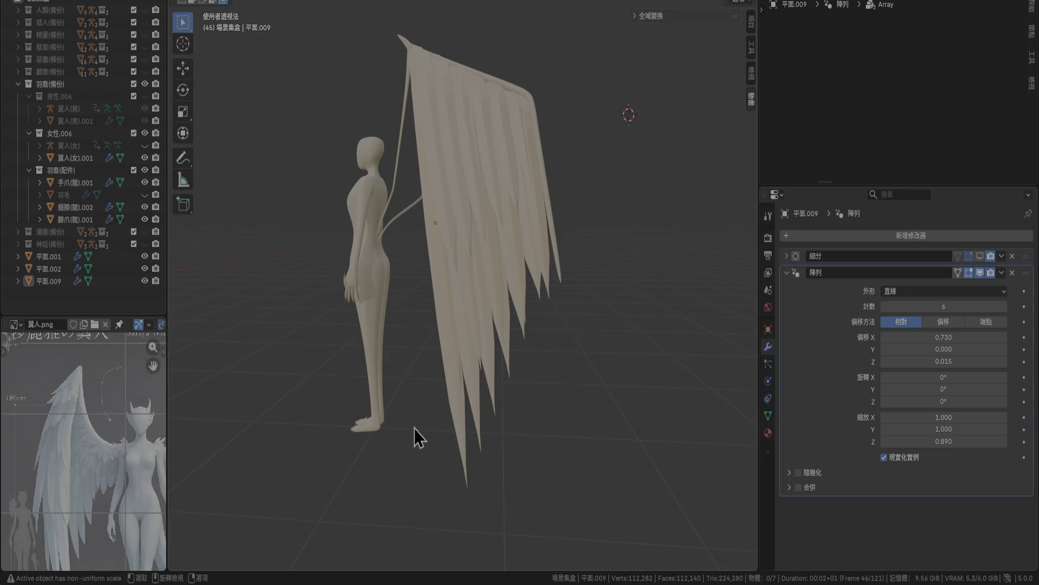
pyautogui.moveTo(414, 342)
pyautogui.mouseDown(button='middle')
pyautogui.moveTo(466, 354)
pyautogui.moveTo(426, 321)
pyautogui.moveTo(531, 348)
pyautogui.moveTo(510, 237)
pyautogui.mouseUp(button='middle')
pyautogui.scroll(3, 425, 320)
pyautogui.click(497, 160)
pyautogui.moveTo(497, 159)
pyautogui.mouseDown(button='middle')
pyautogui.moveTo(525, 203)
pyautogui.moveTo(529, 177)
pyautogui.moveTo(545, 213)
pyautogui.moveTo(563, 222)
pyautogui.mouseUp(button='middle')
pyautogui.press('r')
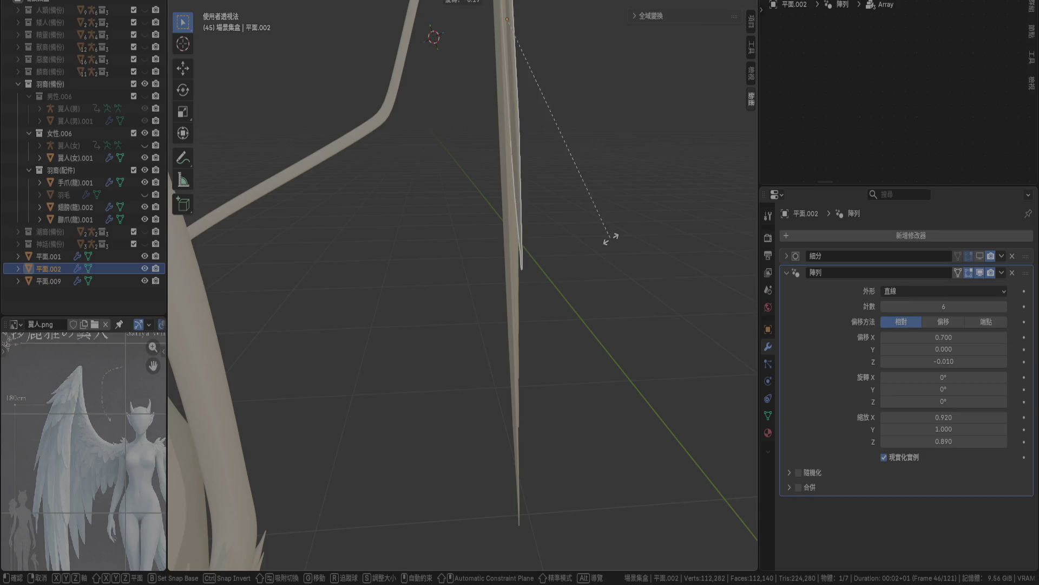
pyautogui.click(605, 240)
# Rotate 平面.002 a little more, move it into place, and clear the selection.
pyautogui.moveTo(589, 116); pyautogui.dragTo(579, 284, button='middle')
pyautogui.press('r')
pyautogui.click(603, 203)
pyautogui.press('g')
pyautogui.click(597, 200)
pyautogui.moveTo(598, 203)
pyautogui.mouseDown(button='middle')
pyautogui.moveTo(555, 171)
pyautogui.moveTo(504, 190)
pyautogui.moveTo(461, 228)
pyautogui.moveTo(508, 100)
pyautogui.moveTo(480, 62)
pyautogui.moveTo(452, 73)
pyautogui.moveTo(325, 228)
pyautogui.moveTo(452, 325)
pyautogui.mouseUp(button='middle')
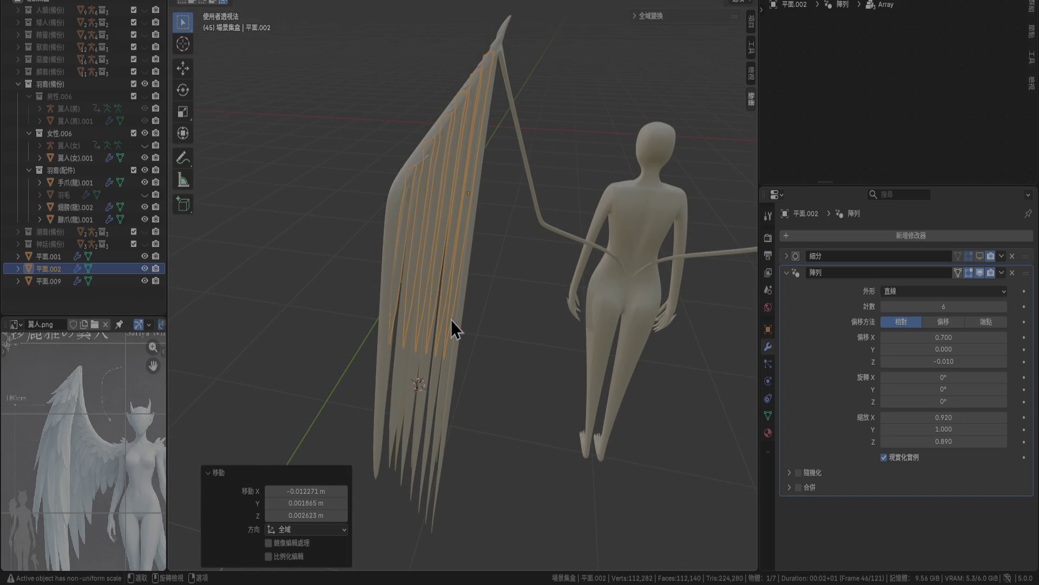
pyautogui.hotkey('alt', 'a')
pyautogui.moveTo(453, 371)
pyautogui.mouseDown(button='middle')
pyautogui.moveTo(381, 287)
pyautogui.moveTo(408, 314)
pyautogui.moveTo(613, 340)
pyautogui.moveTo(416, 355)
pyautogui.moveTo(529, 244)
pyautogui.mouseUp(button='middle')
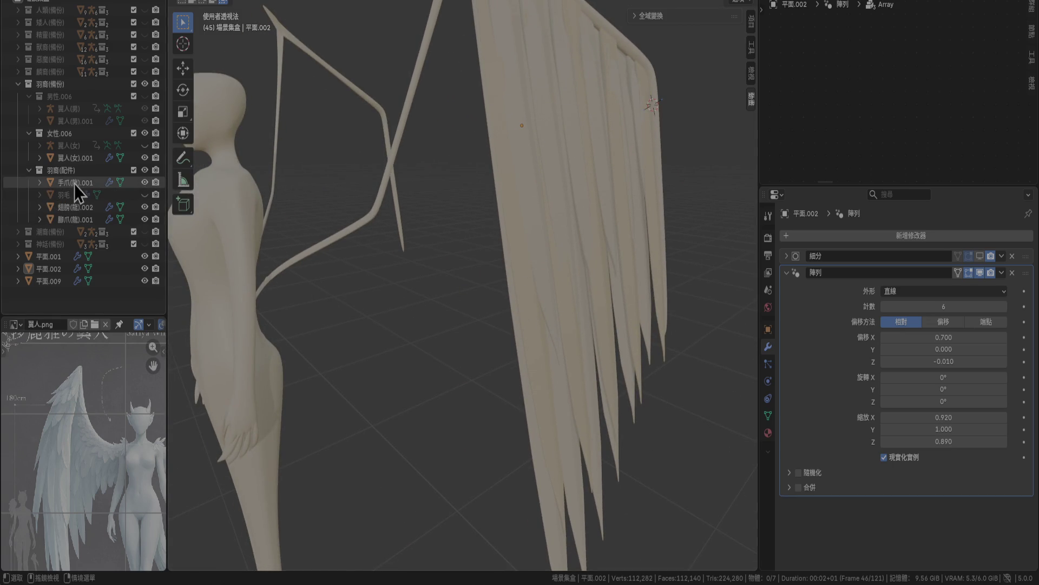
# Select wing layers 平面.001 through 平面.009 in the Outliner.
pyautogui.click(64, 258)
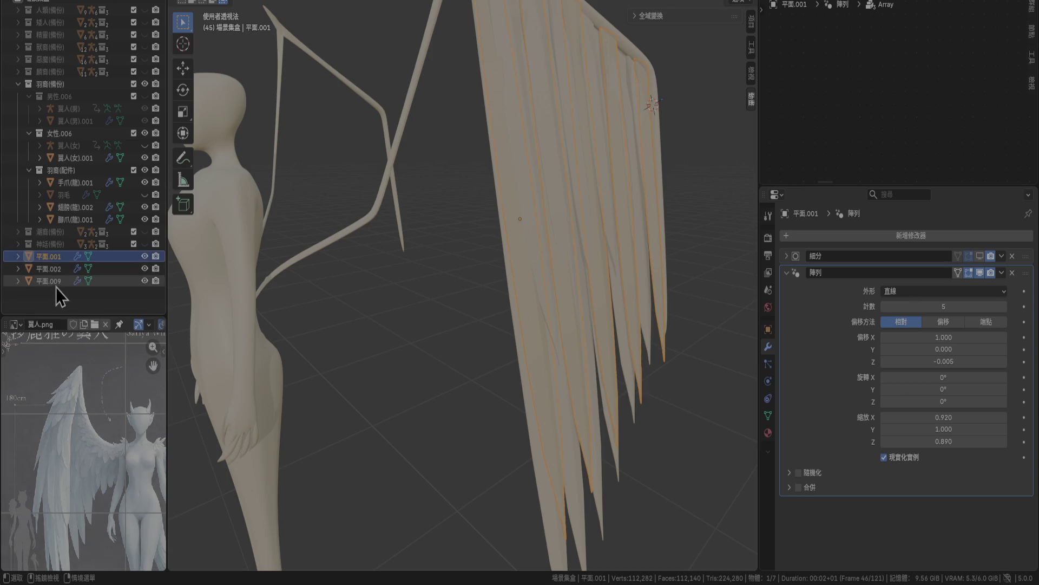
pyautogui.click(58, 283)
pyautogui.keyDown('shift'); pyautogui.click(54, 258); pyautogui.keyUp('shift')
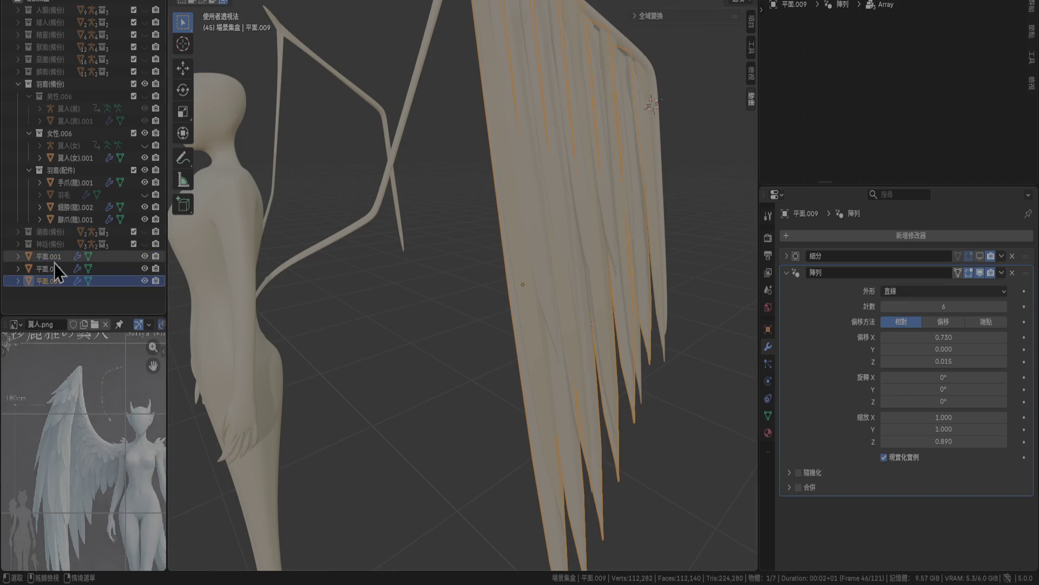
pyautogui.scroll(-4, 485, 315)
# Duplicate the wing layers, move the copy down-left in top view, and rotate it -40°.
pyautogui.hotkey('shift', 'd')
pyautogui.press('Escape')
pyautogui.press('KP_5')
pyautogui.press('KP_7')
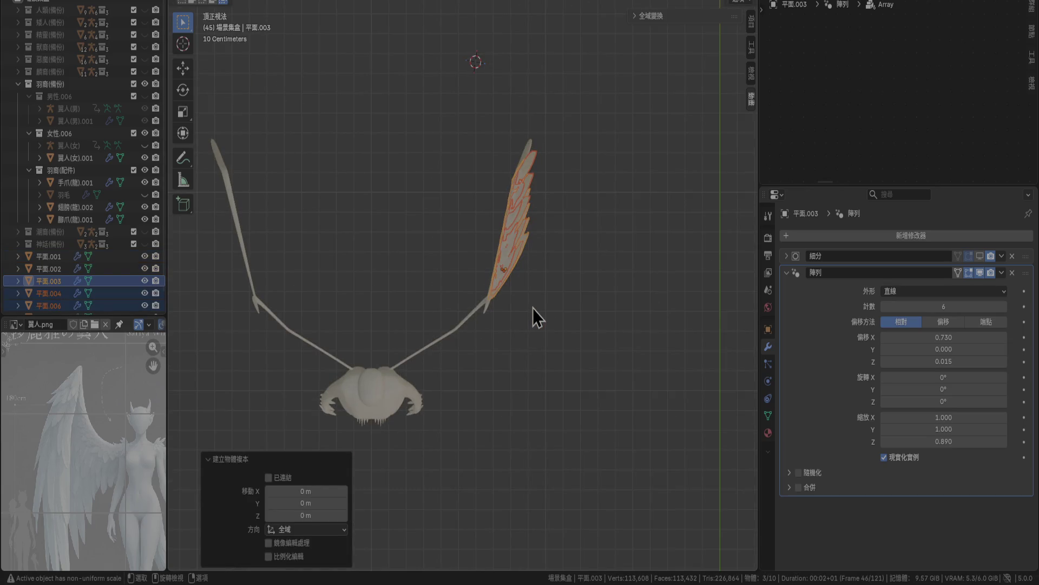
pyautogui.press('g')
pyautogui.click(482, 383)
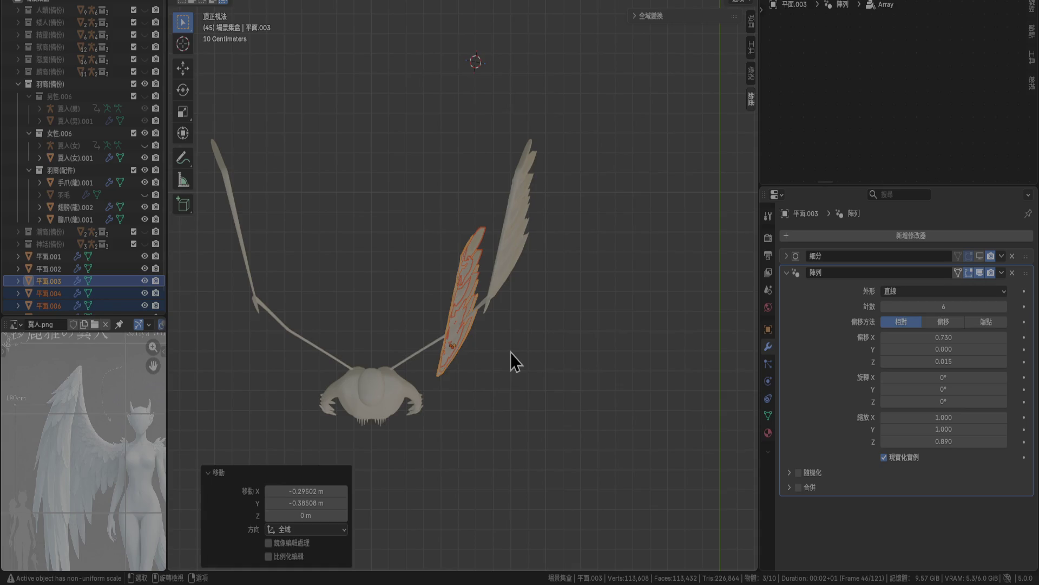
pyautogui.scroll(5, 511, 353)
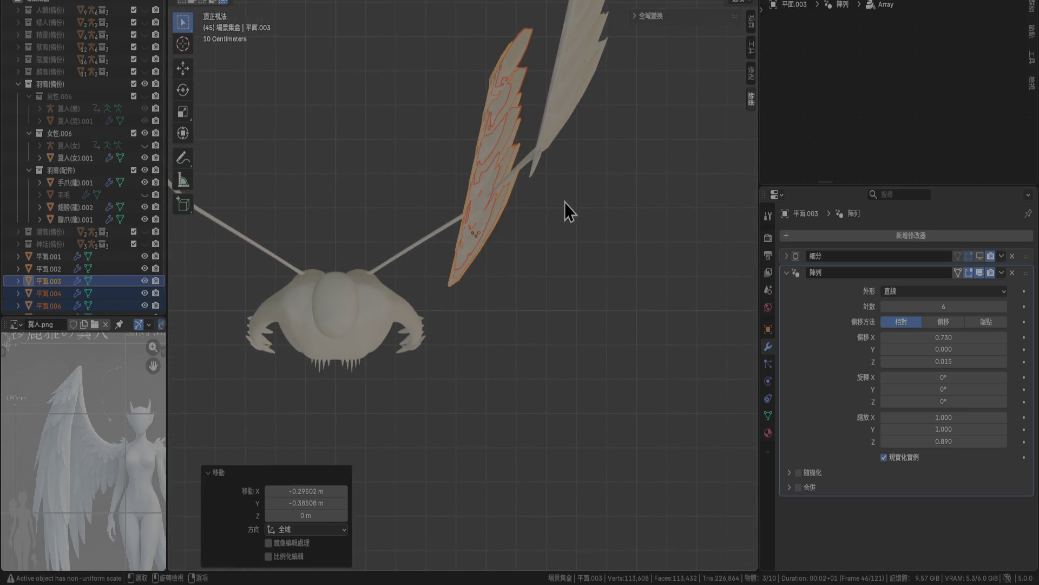
pyautogui.press('r')
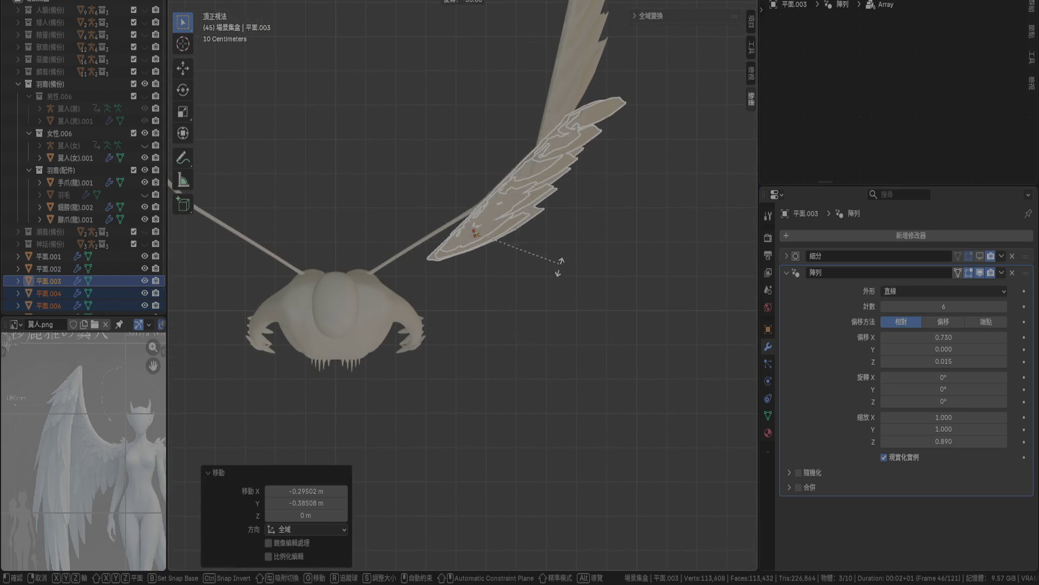
pyautogui.click(552, 274)
# Mirror the copy across global X in front view and rotate it 20°.
pyautogui.moveTo(552, 273)
pyautogui.mouseDown(button='middle')
pyautogui.moveTo(514, 190)
pyautogui.moveTo(489, 173)
pyautogui.mouseUp(button='middle')
pyautogui.press('KP_1')
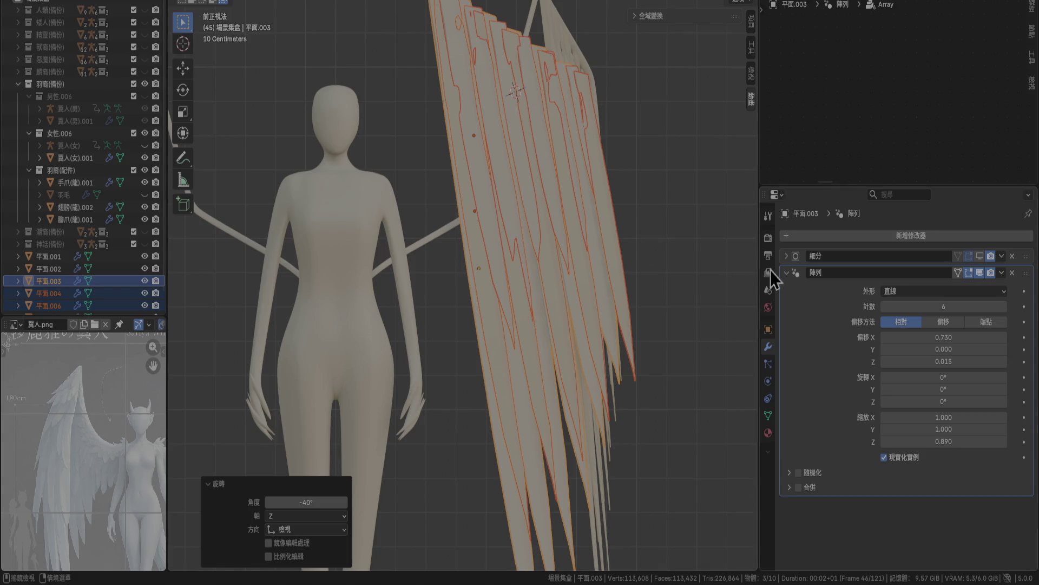
pyautogui.scroll(-3, 599, 248)
pyautogui.rightClick(578, 255)
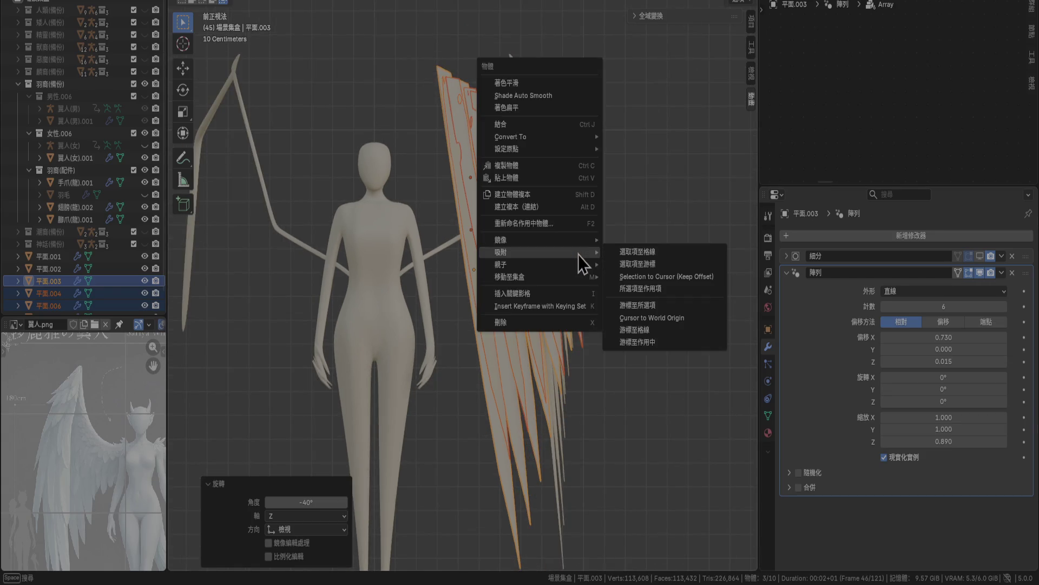
pyautogui.moveTo(582, 242)
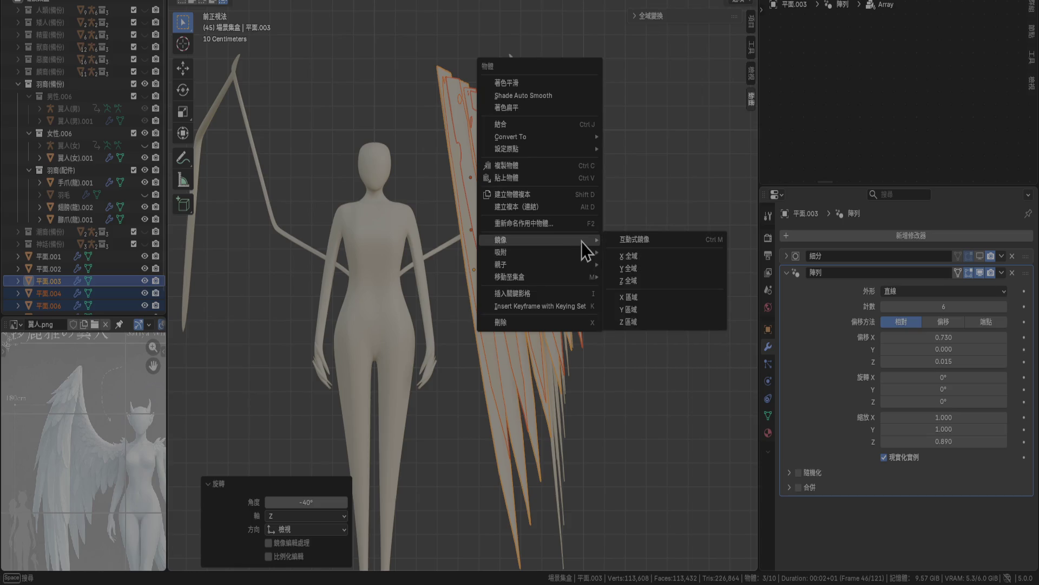
pyautogui.click(649, 261)
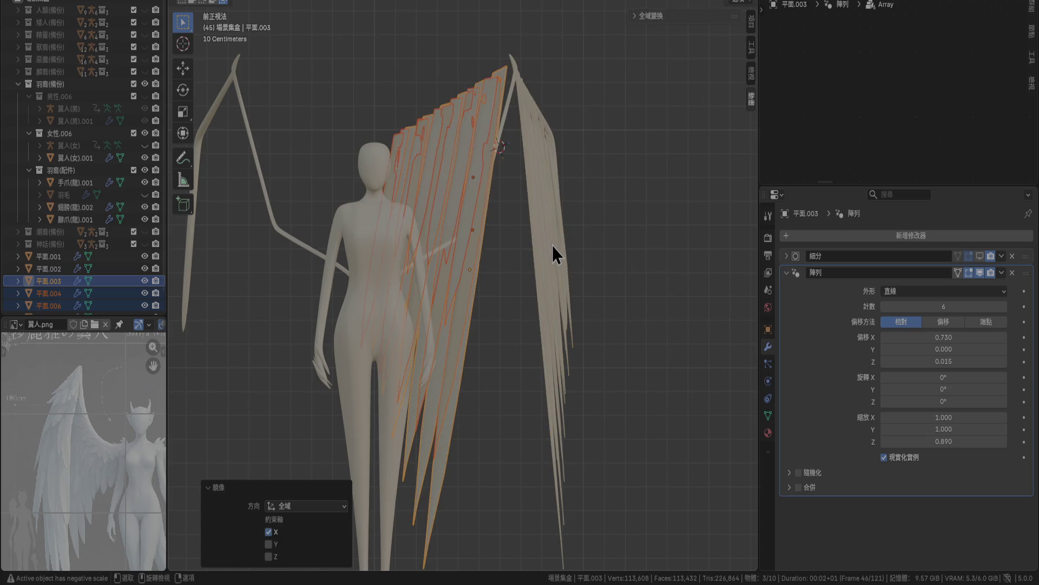
pyautogui.write('r20')
pyautogui.press('Return')
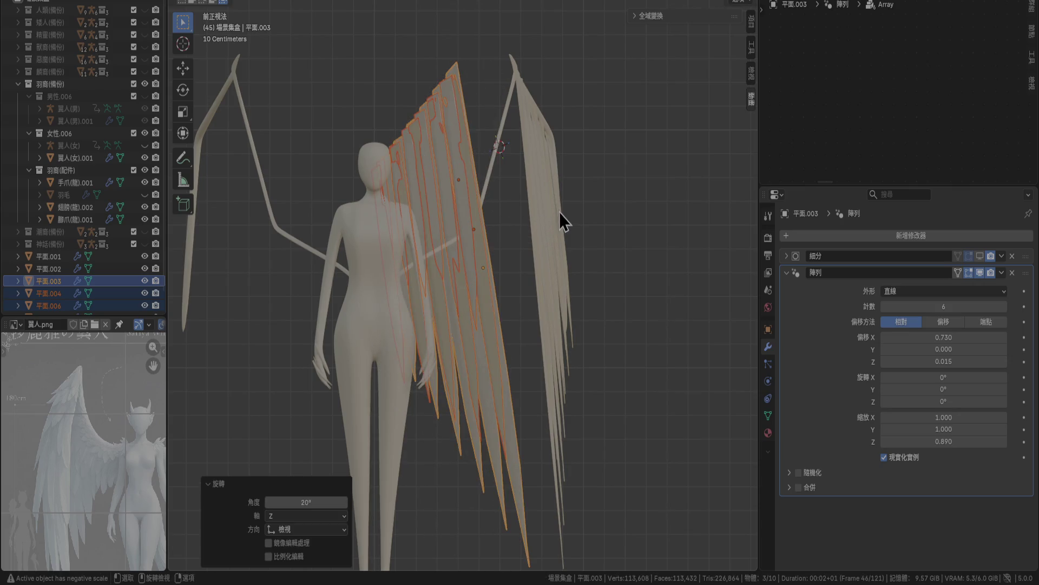
# Shift the copy 0.3 along X, tilt it -5°, then duplicate it again offset 0.1.
pyautogui.press('g')
pyautogui.press('x')
pyautogui.click(612, 222)
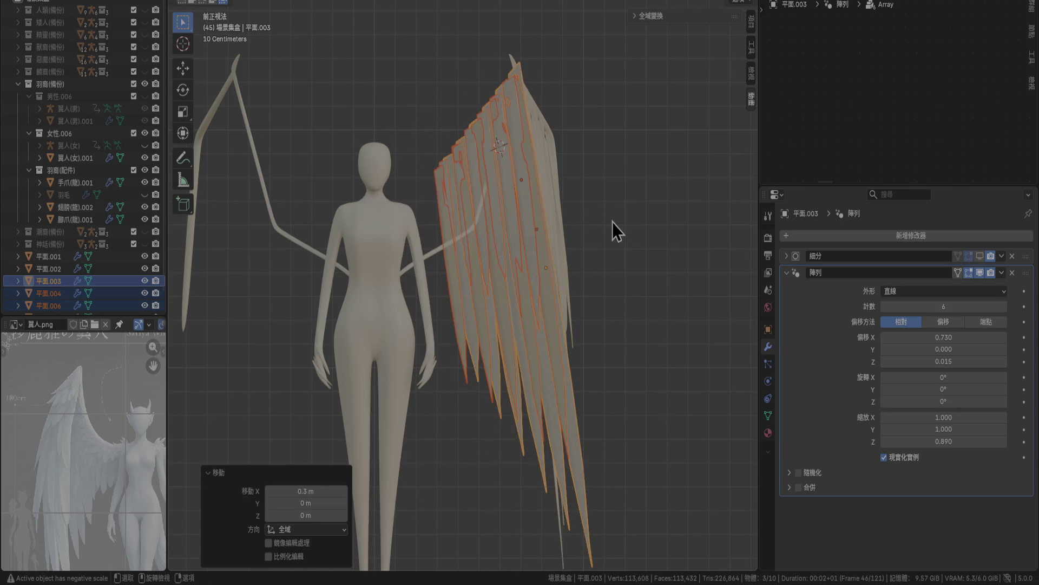
pyautogui.write('r-5')
pyautogui.press('Return')
pyautogui.hotkey('shift', 'd')
pyautogui.click(595, 238)
pyautogui.scroll(3, 593, 206)
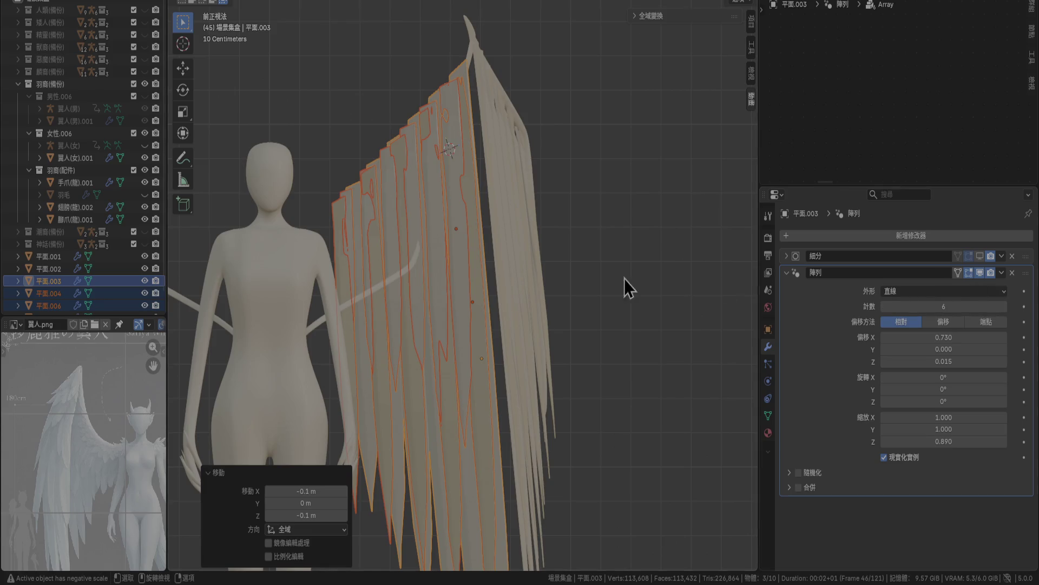
pyautogui.click(632, 223)
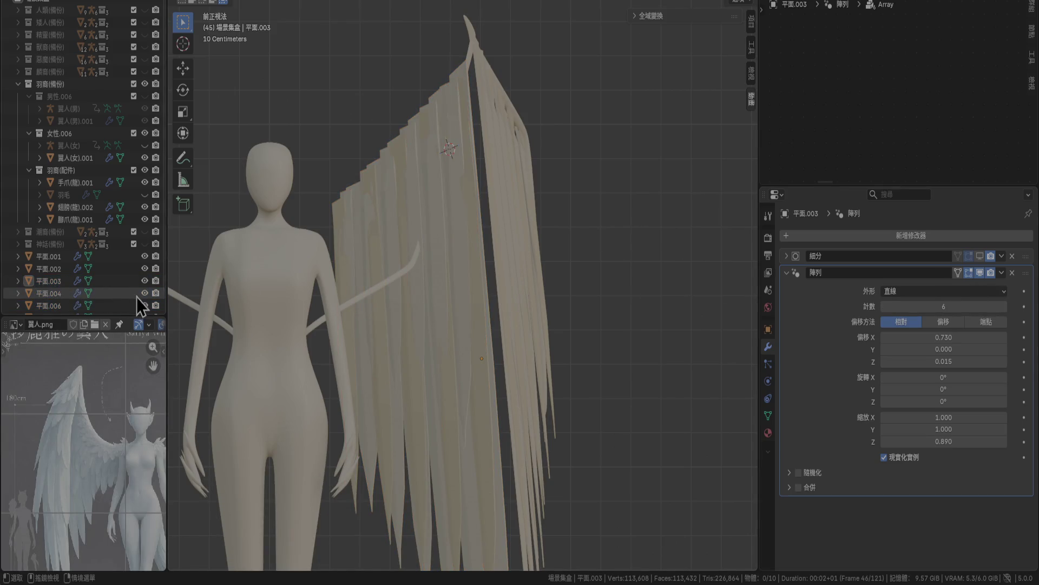
# Unhide the 平面.003 feather layer in the outliner and select it.
pyautogui.scroll(-1, 137, 297)
pyautogui.moveTo(144, 268); pyautogui.dragTo(142, 291)
pyautogui.click(143, 290)
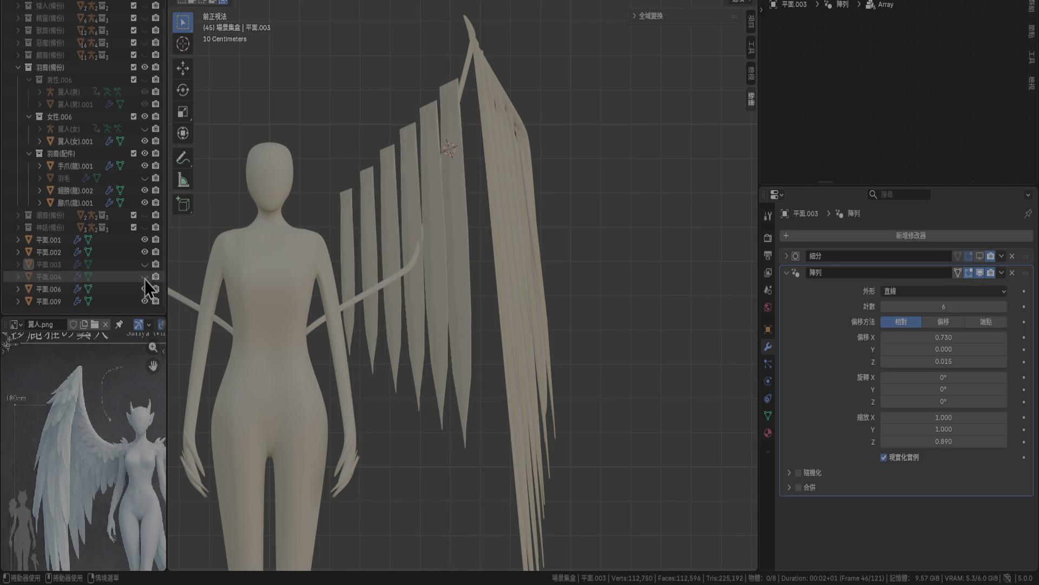
pyautogui.click(145, 291)
pyautogui.click(148, 264)
pyautogui.click(421, 287)
pyautogui.moveTo(420, 287)
pyautogui.mouseDown(button='middle')
pyautogui.moveTo(446, 329)
pyautogui.moveTo(634, 307)
pyautogui.moveTo(640, 333)
pyautogui.mouseUp(button='middle')
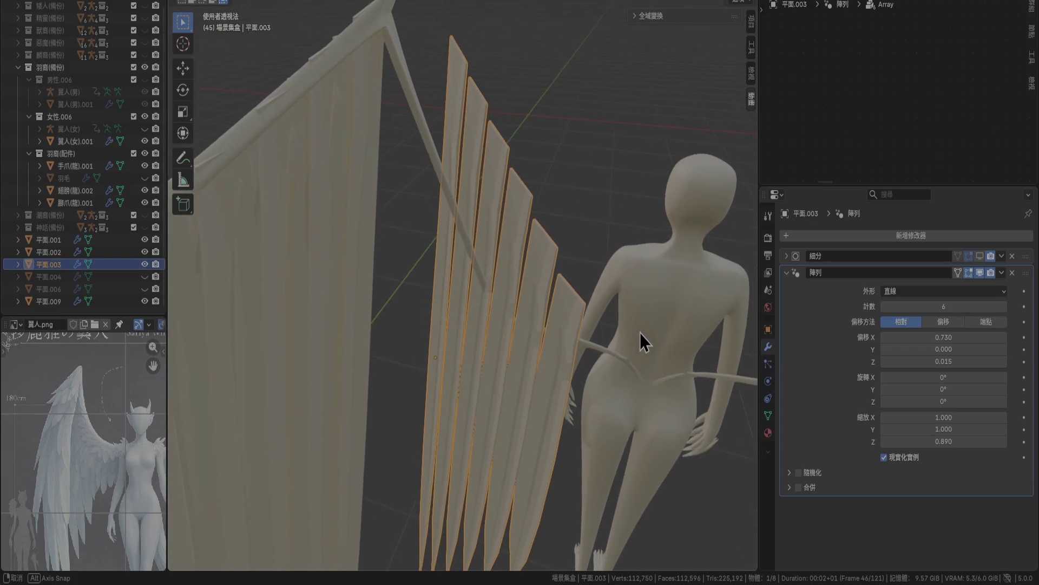
# Mirror 平面.003 across the global Y axis.
pyautogui.rightClick(574, 254)
pyautogui.moveTo(573, 255)
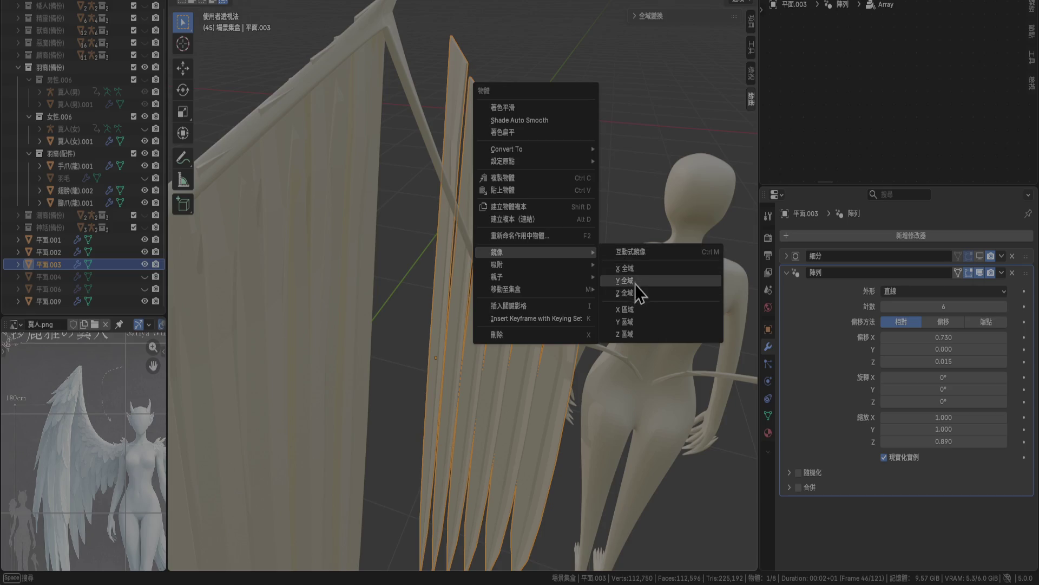
pyautogui.click(634, 283)
pyautogui.moveTo(636, 284)
pyautogui.mouseDown(button='middle')
pyautogui.moveTo(560, 259)
pyautogui.moveTo(325, 244)
pyautogui.mouseUp(button='middle')
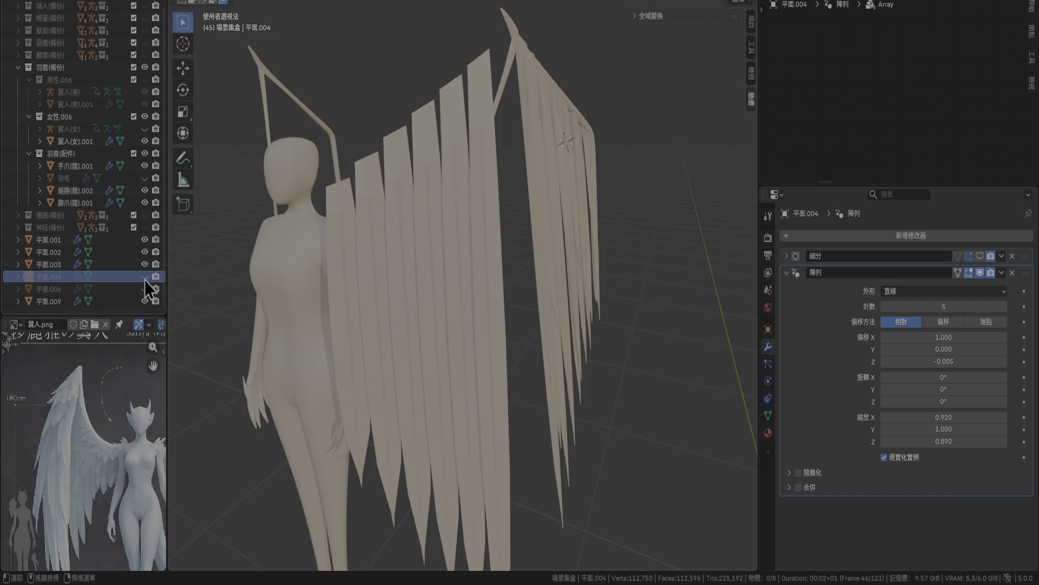
# Unhide 平面.004 and 平面.006 and mirror the selected strip layers along global Y.
pyautogui.moveTo(145, 277); pyautogui.dragTo(145, 288)
pyautogui.keyDown('ctrl'); pyautogui.click(53, 291); pyautogui.keyUp('ctrl')
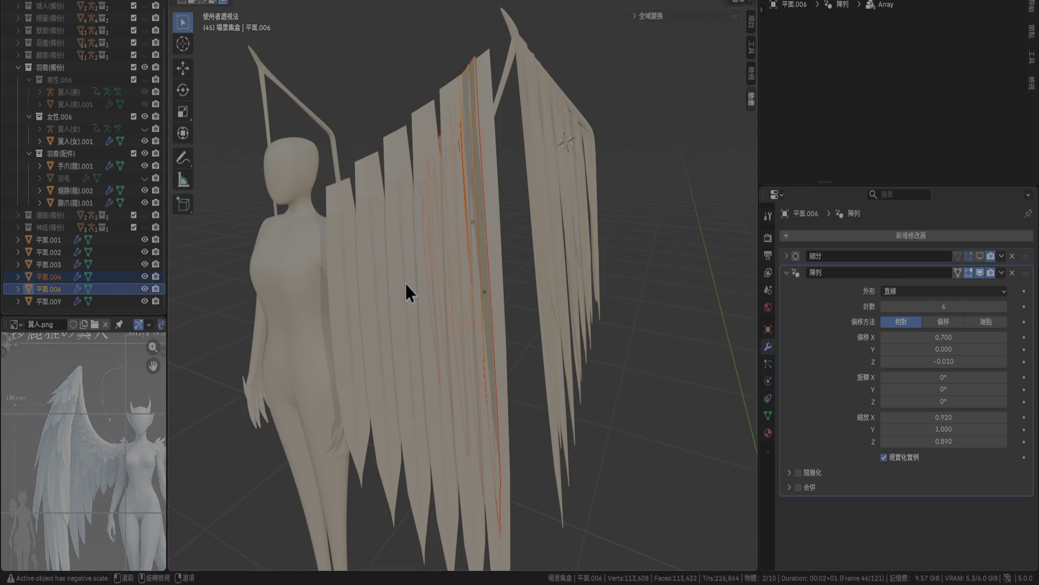
pyautogui.rightClick(479, 284)
pyautogui.click(547, 307)
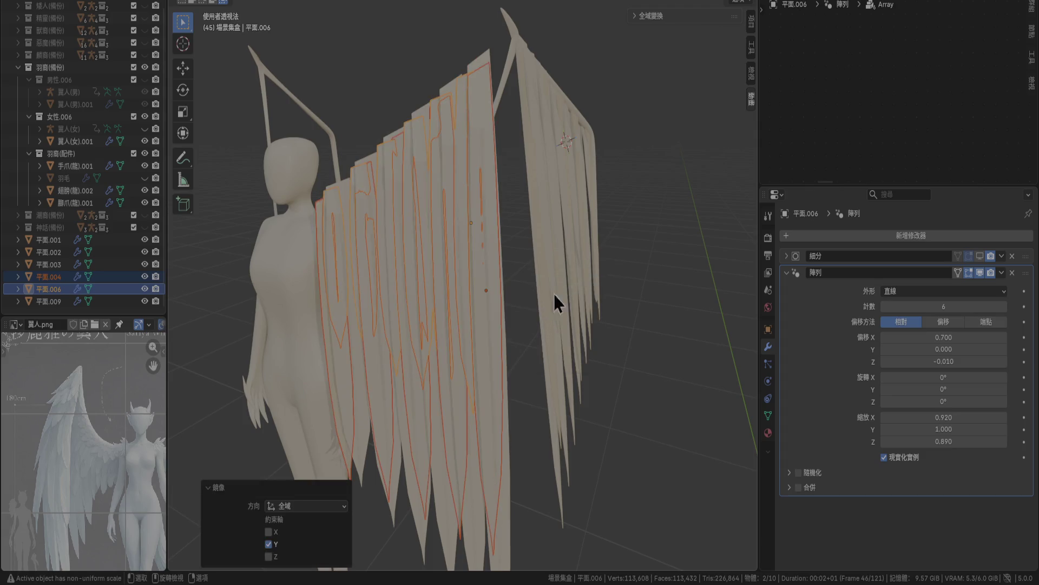
pyautogui.click(601, 227)
pyautogui.moveTo(601, 226)
pyautogui.mouseDown(button='middle')
pyautogui.moveTo(483, 313)
pyautogui.moveTo(499, 324)
pyautogui.moveTo(334, 309)
pyautogui.moveTo(577, 339)
pyautogui.moveTo(616, 309)
pyautogui.moveTo(591, 333)
pyautogui.moveTo(542, 339)
pyautogui.mouseUp(button='middle')
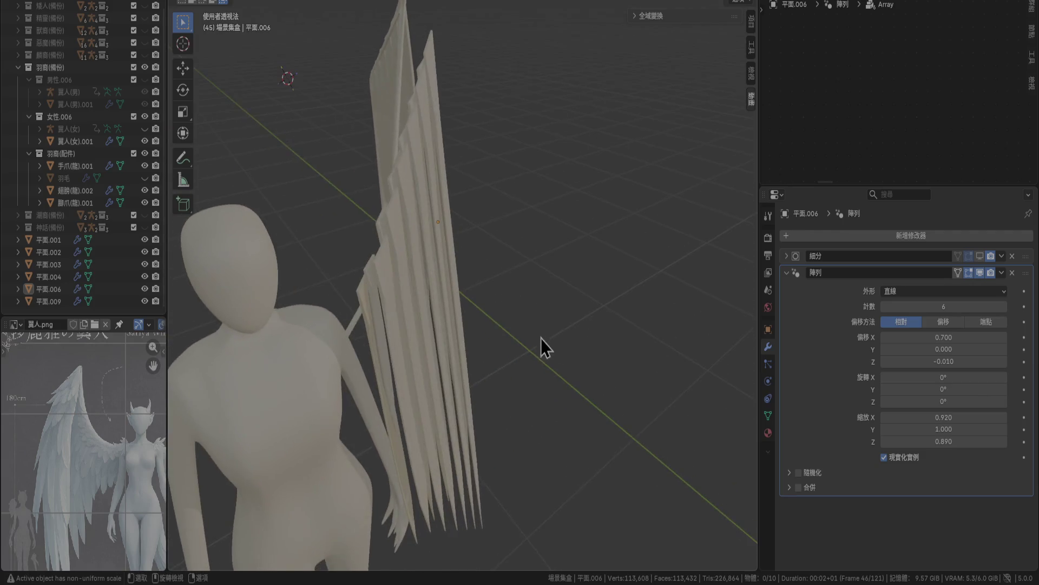
# Try mirroring 平面.003 along its local Y axis instead.
pyautogui.scroll(4, 520, 327)
pyautogui.moveTo(455, 318)
pyautogui.mouseDown(button='middle')
pyautogui.moveTo(371, 322)
pyautogui.moveTo(529, 288)
pyautogui.moveTo(433, 272)
pyautogui.moveTo(479, 316)
pyautogui.moveTo(521, 236)
pyautogui.mouseUp(button='middle')
pyautogui.click(519, 271)
pyautogui.press('g')
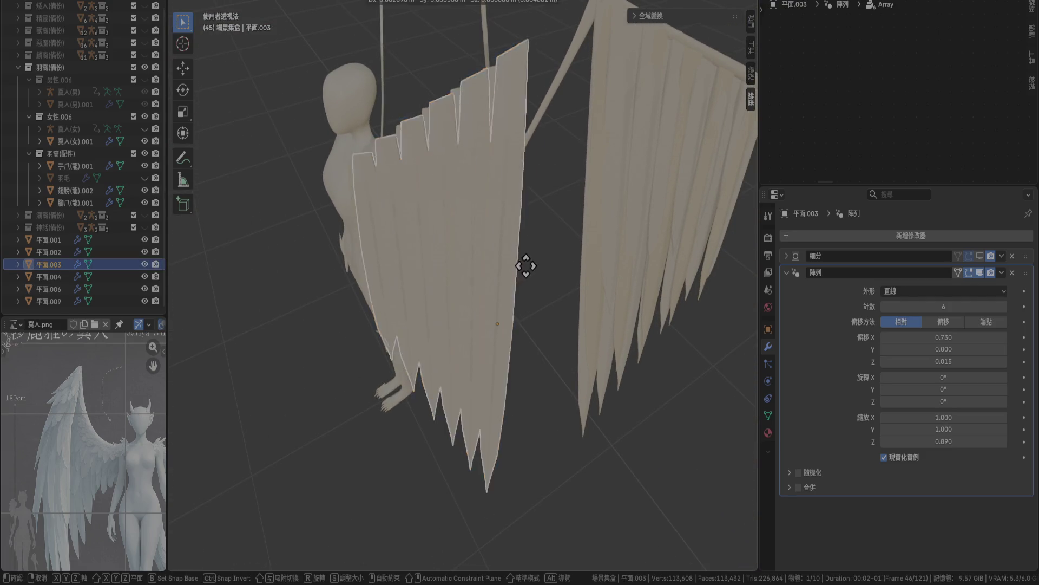
pyautogui.rightClick(607, 263)
pyautogui.moveTo(608, 264); pyautogui.dragTo(472, 316, button='middle')
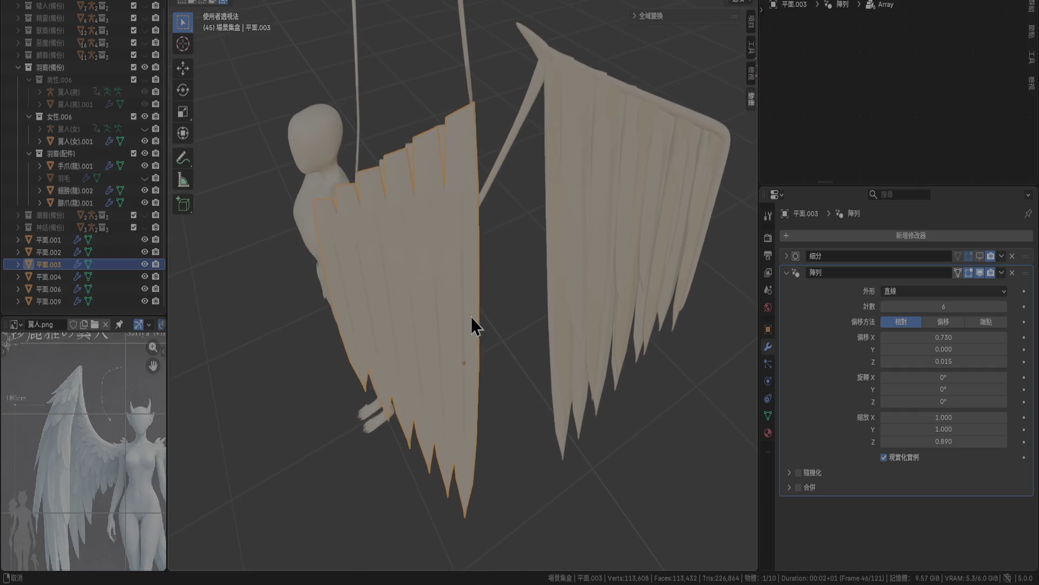
pyautogui.rightClick(369, 291)
pyautogui.moveTo(435, 297)
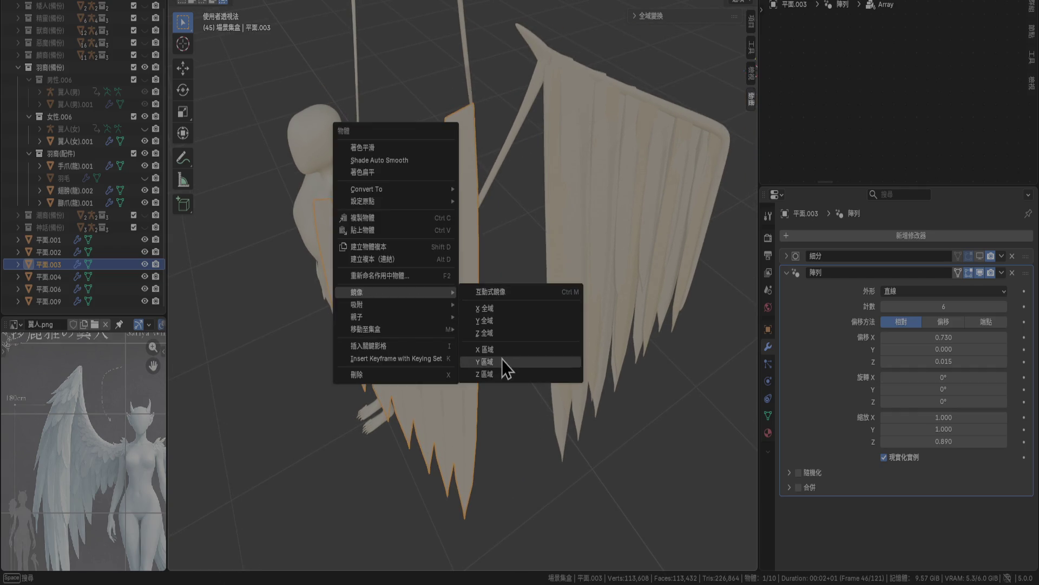
pyautogui.click(502, 360)
# Undo back to the globally mirrored layers and reselect 平面.003, 平面.004 and 平面.006.
pyautogui.hotkey('ctrl', 'z')
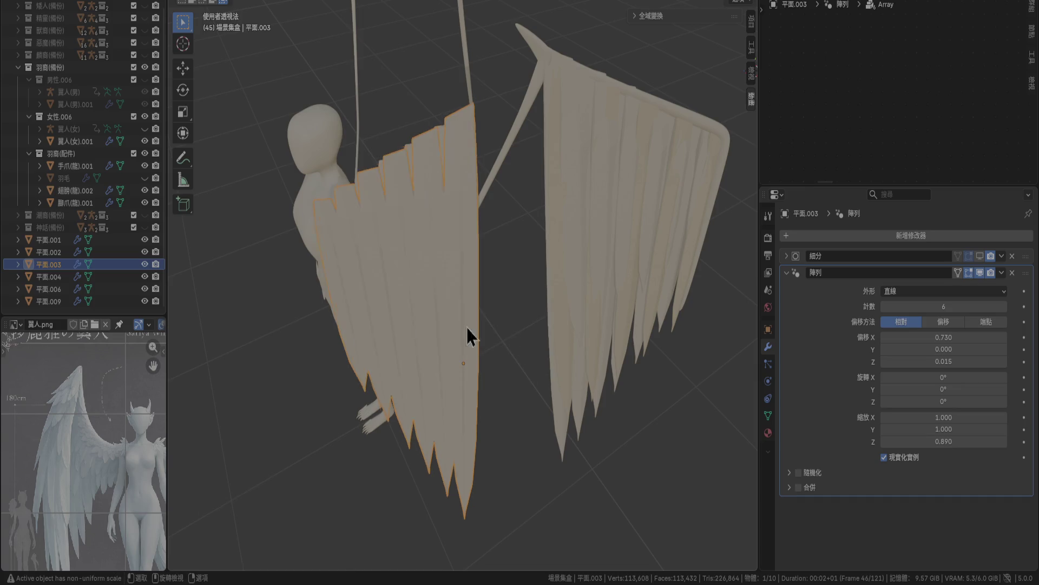
pyautogui.hotkey('ctrl', 'z')
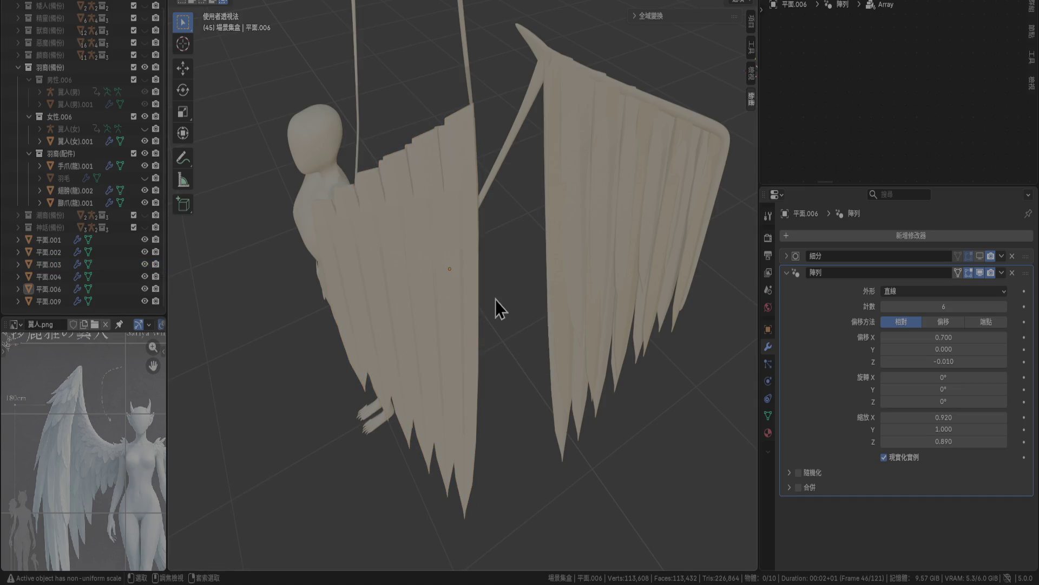
pyautogui.hotkey('ctrl', 'shift', 'z')
pyautogui.hotkey('ctrl', 'shift', 'z')
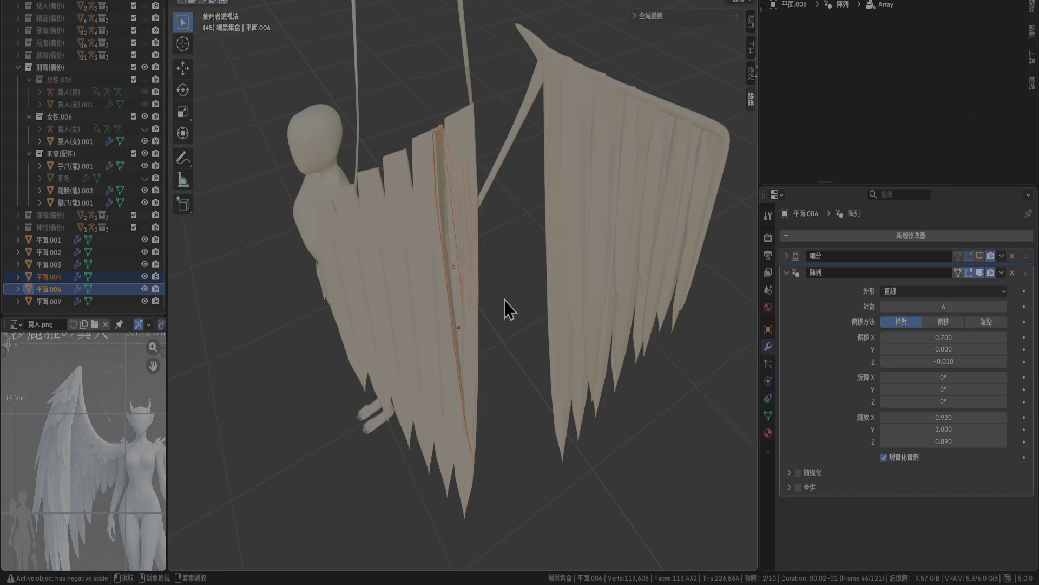
pyautogui.hotkey('ctrl', 'z')
pyautogui.hotkey('ctrl', 'z')
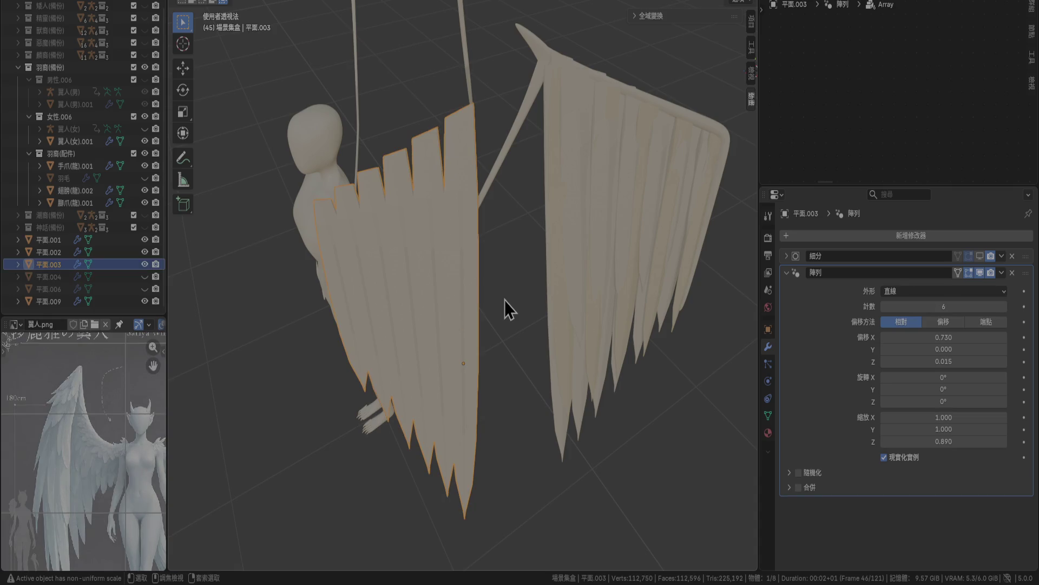
pyautogui.hotkey('ctrl', 'z')
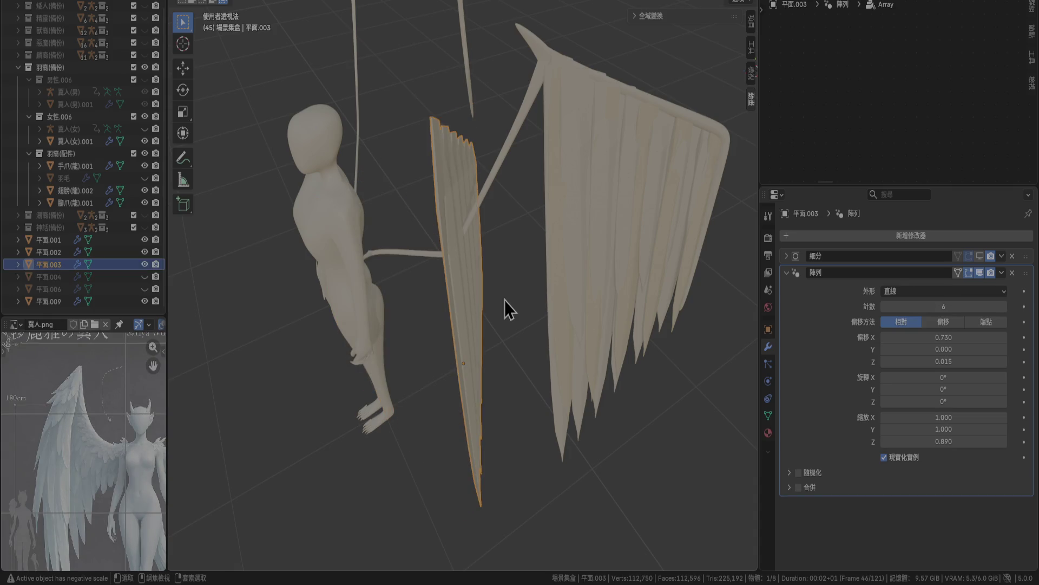
pyautogui.hotkey('ctrl', 'z')
pyautogui.hotkey('ctrl', 'z')
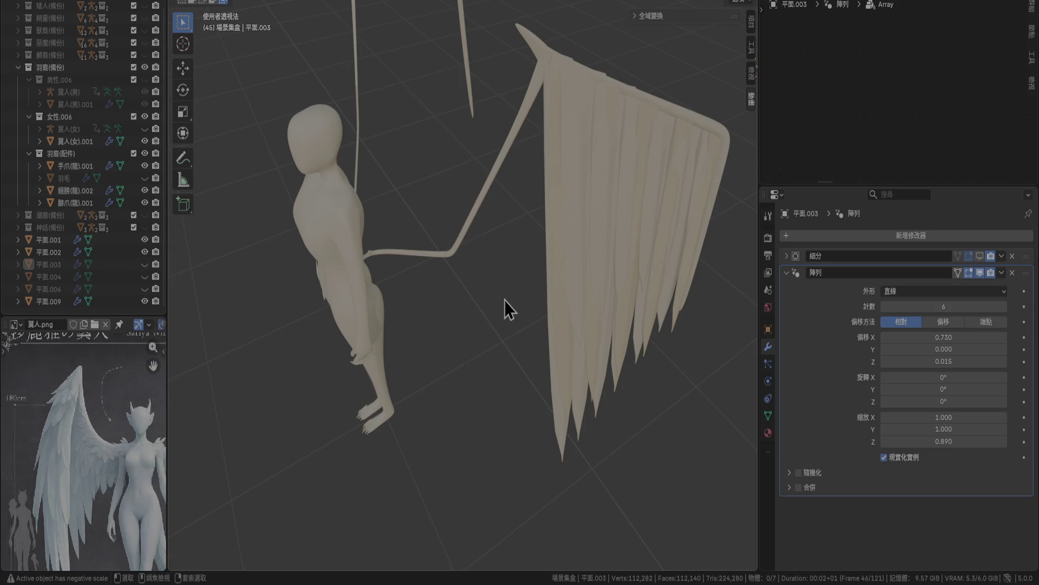
pyautogui.hotkey('ctrl', 'z')
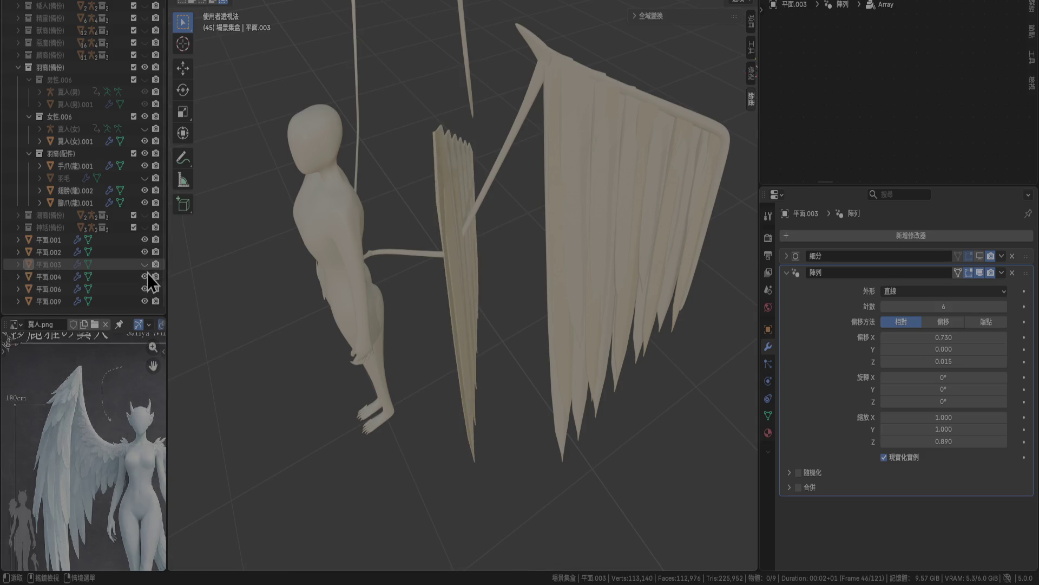
pyautogui.hotkey('ctrl', 'z')
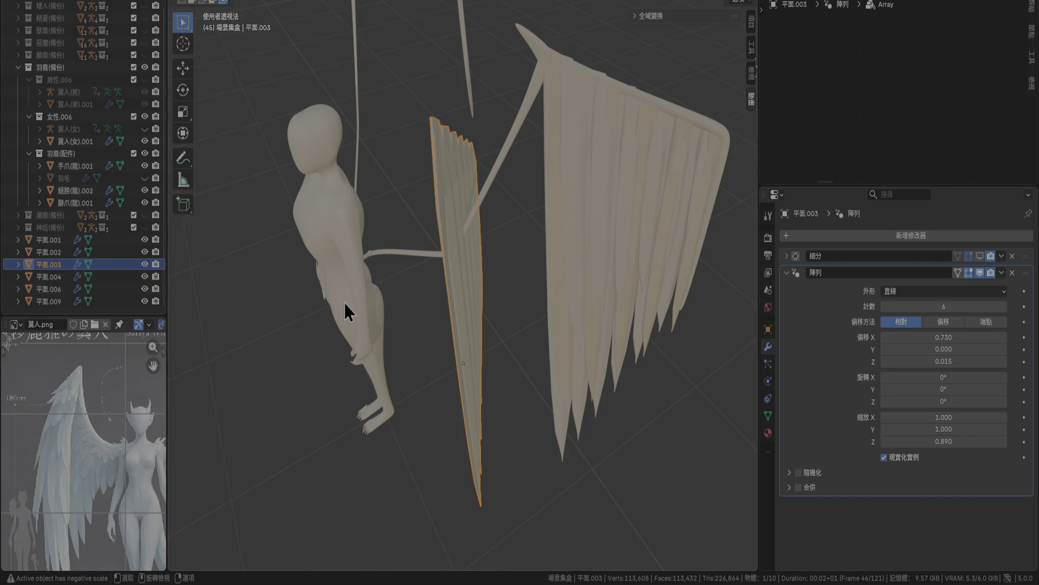
pyautogui.keyDown('shift'); pyautogui.click(46, 290); pyautogui.keyUp('shift')
# Mirror the three selected layers along global Y, after undoing a local Y attempt.
pyautogui.rightClick(314, 300)
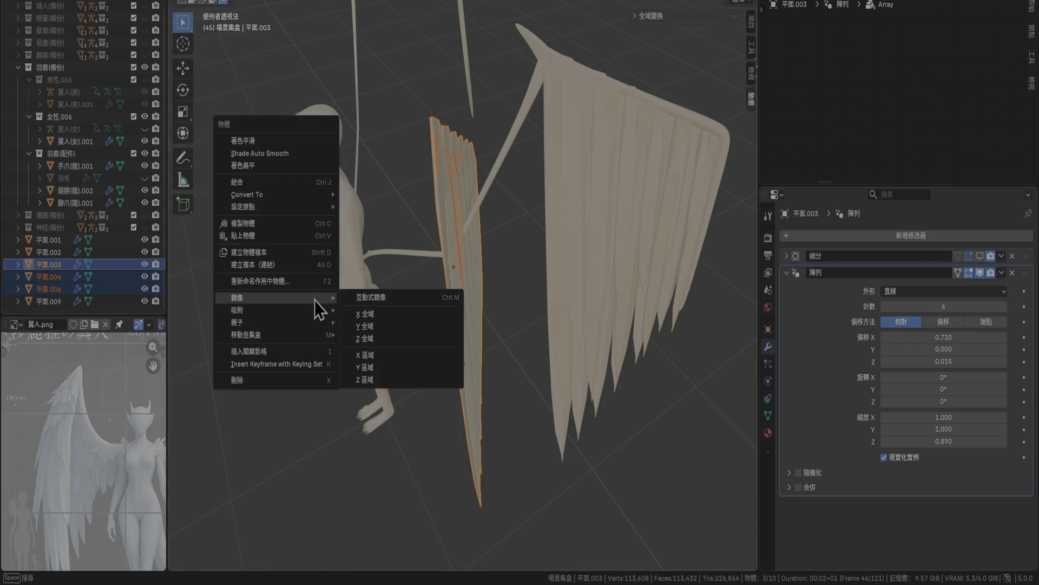
pyautogui.click(381, 368)
pyautogui.moveTo(370, 362)
pyautogui.mouseDown(button='middle')
pyautogui.moveTo(495, 303)
pyautogui.moveTo(435, 339)
pyautogui.moveTo(343, 344)
pyautogui.mouseUp(button='middle')
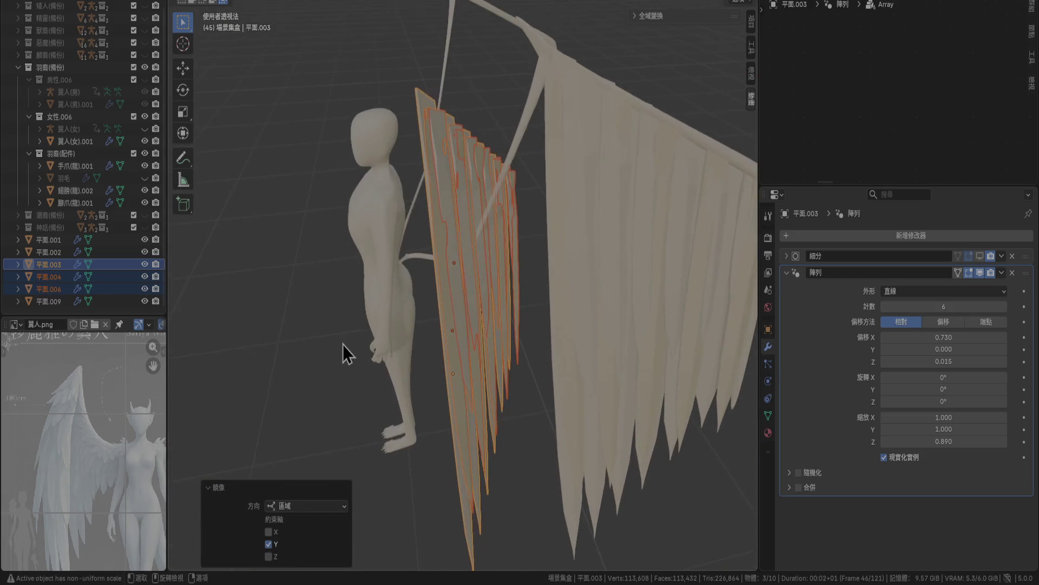
pyautogui.hotkey('ctrl', 'z')
pyautogui.rightClick(342, 344)
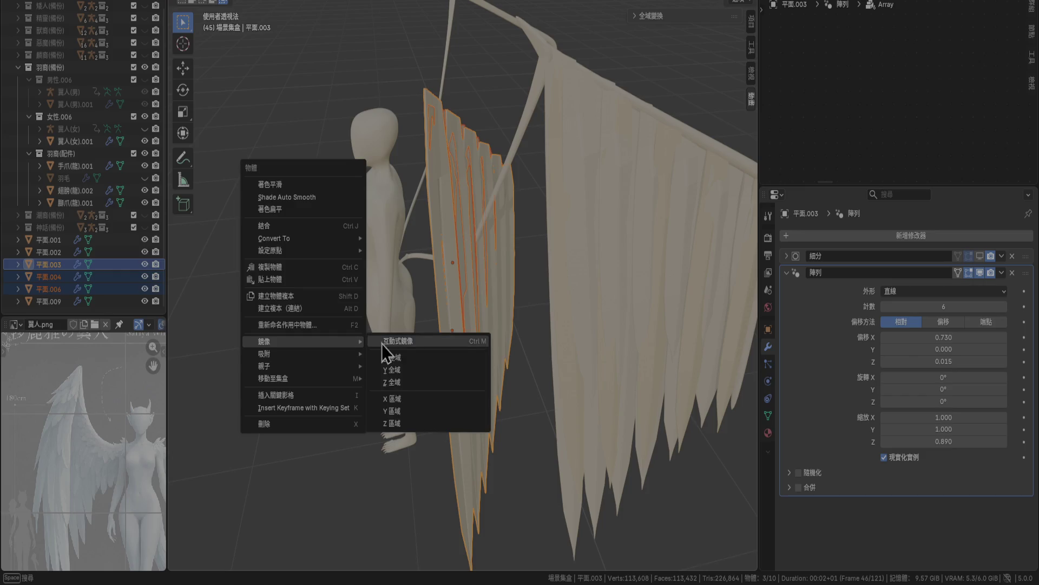
pyautogui.click(397, 372)
pyautogui.moveTo(397, 372)
pyautogui.mouseDown(button='middle')
pyautogui.moveTo(453, 356)
pyautogui.moveTo(584, 407)
pyautogui.moveTo(573, 421)
pyautogui.mouseUp(button='middle')
# Move the layers 0.19 m along Y in top view, then nudge them in front view.
pyautogui.press('KP_7')
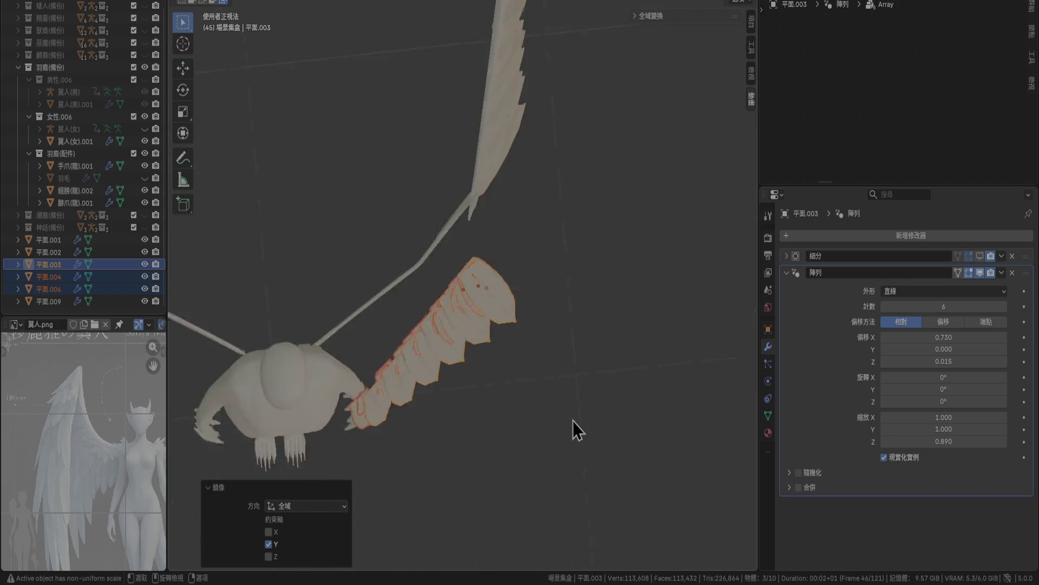
pyautogui.scroll(3, 491, 390)
pyautogui.press('g')
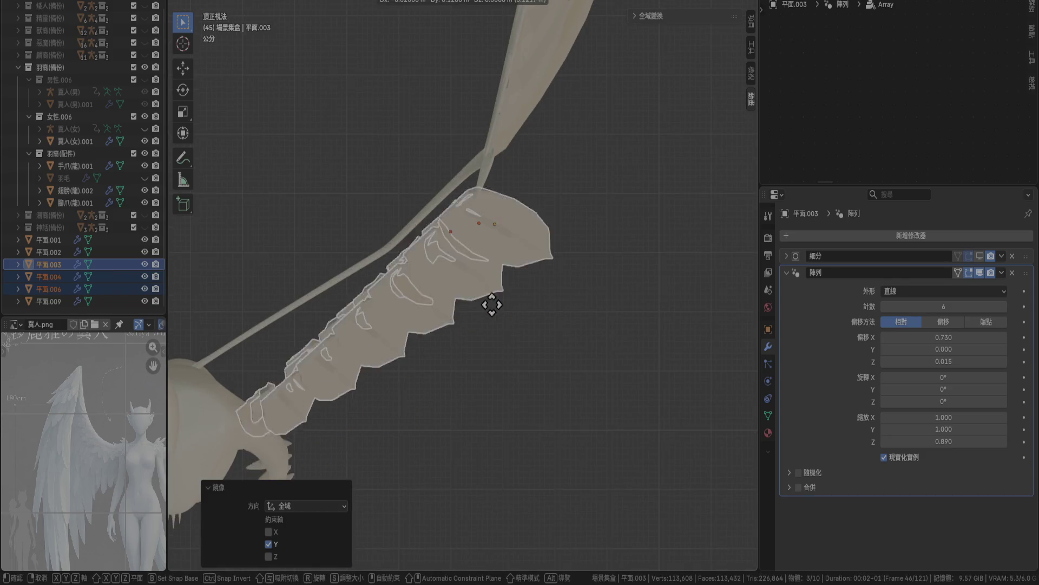
pyautogui.click(499, 271)
pyautogui.moveTo(500, 272)
pyautogui.mouseDown(button='middle')
pyautogui.moveTo(485, 226)
pyautogui.moveTo(469, 219)
pyautogui.moveTo(457, 258)
pyautogui.moveTo(473, 263)
pyautogui.mouseUp(button='middle')
pyautogui.press('KP_1')
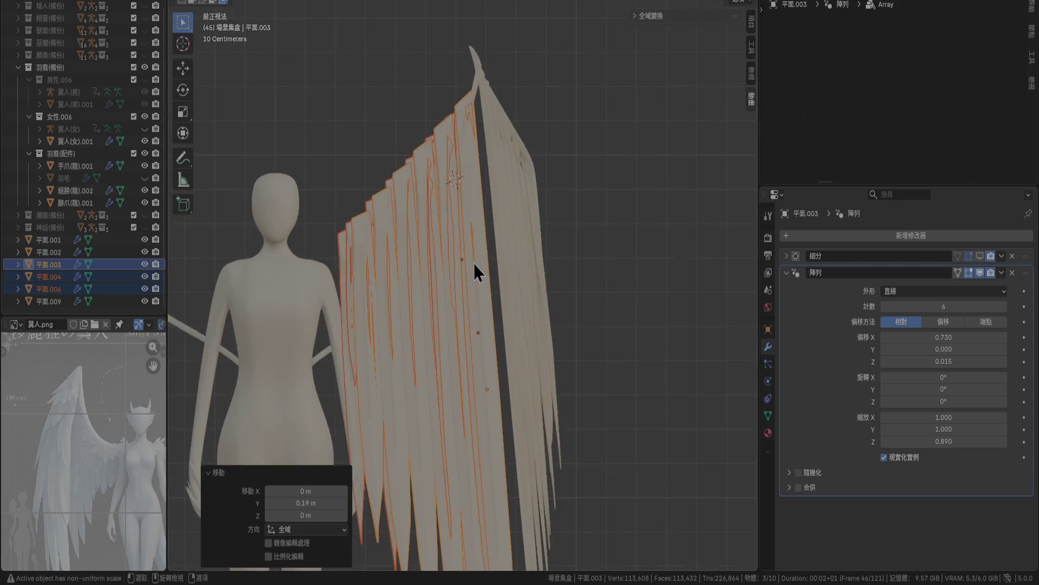
pyautogui.press('g')
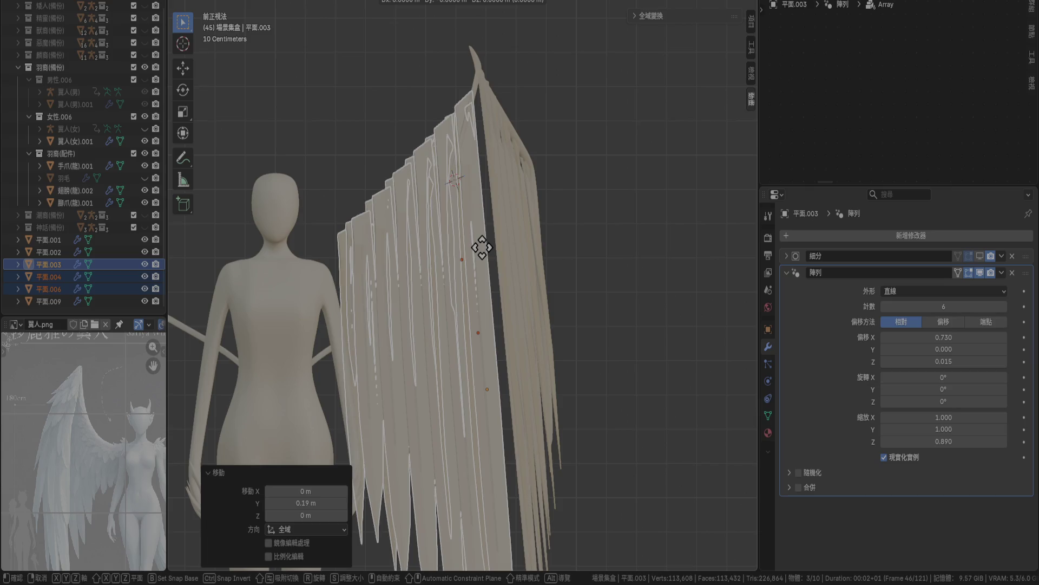
pyautogui.scroll(3, 481, 247)
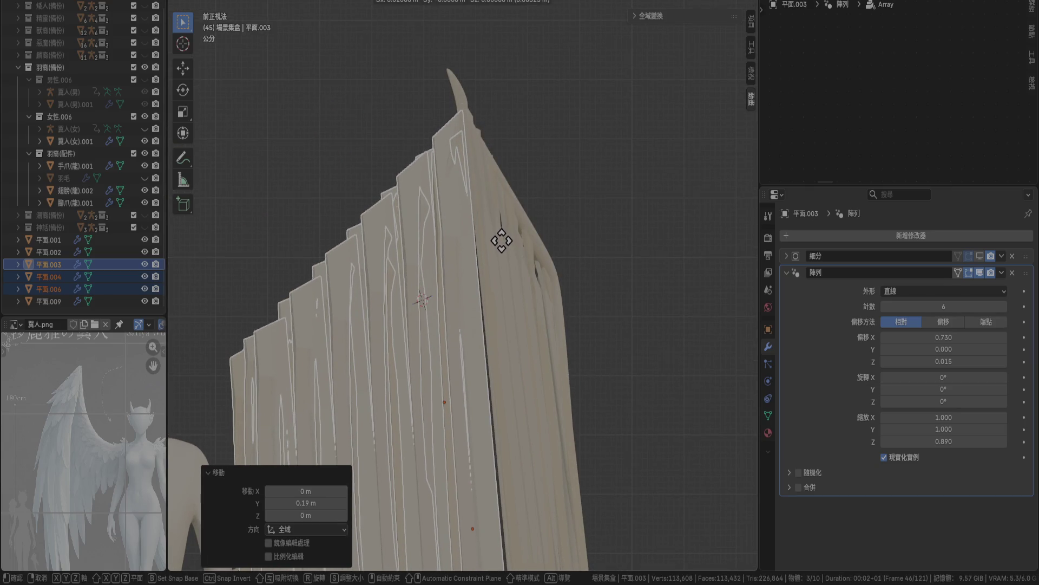
pyautogui.click(503, 246)
# Shift the strip layers a further 0.01 m.
pyautogui.press('r')
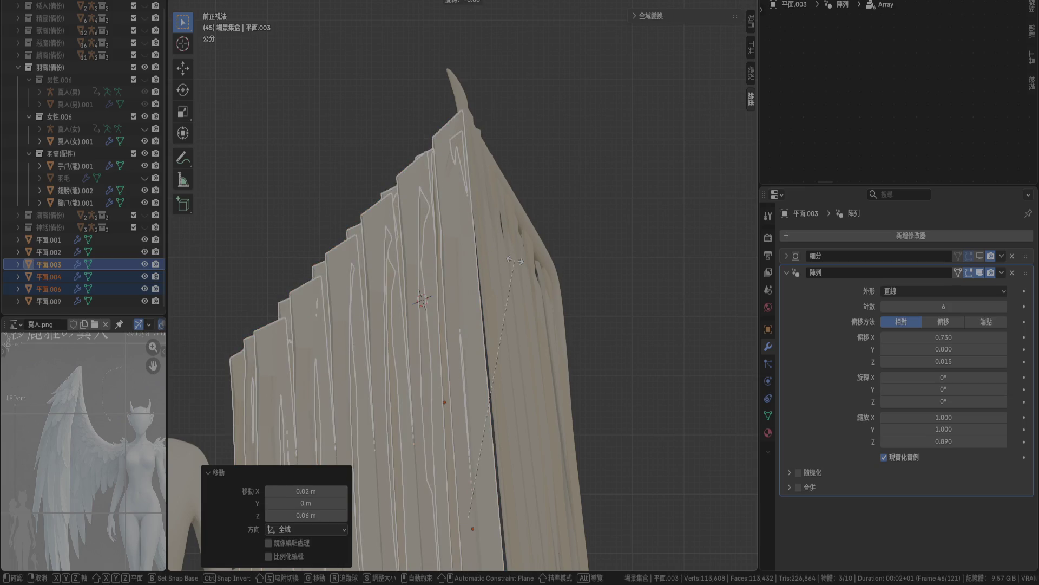
pyautogui.press('Escape')
pyautogui.press('g')
pyautogui.click(518, 259)
# Move the layers 0.1 m along Y in right view, then isolate 平面.004.
pyautogui.press('KP_3')
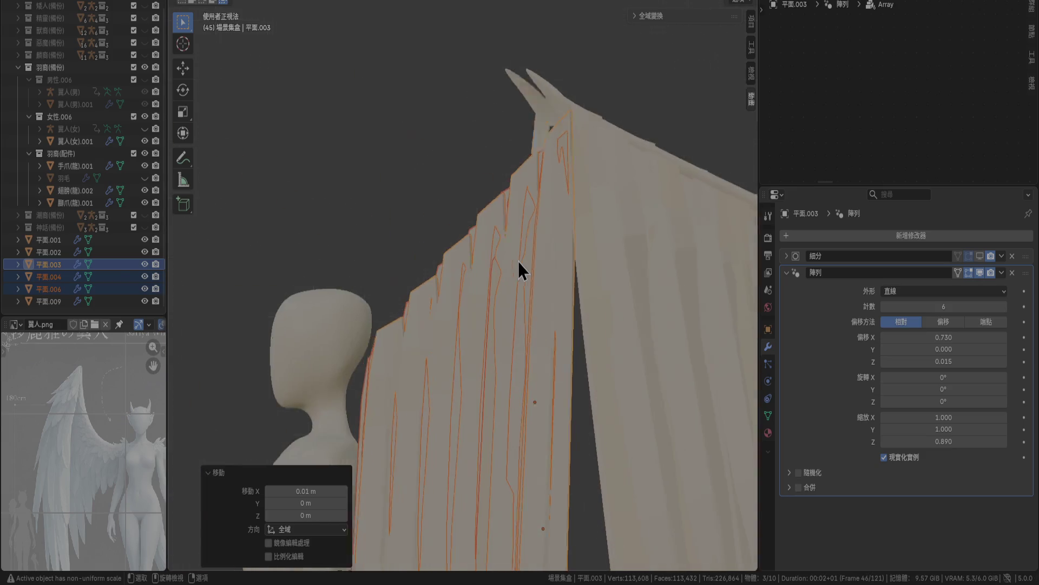
pyautogui.keyDown('shift'); pyautogui.moveTo(573, 370); pyautogui.dragTo(548, 364, button='middle'); pyautogui.keyUp('shift')
pyautogui.press('r')
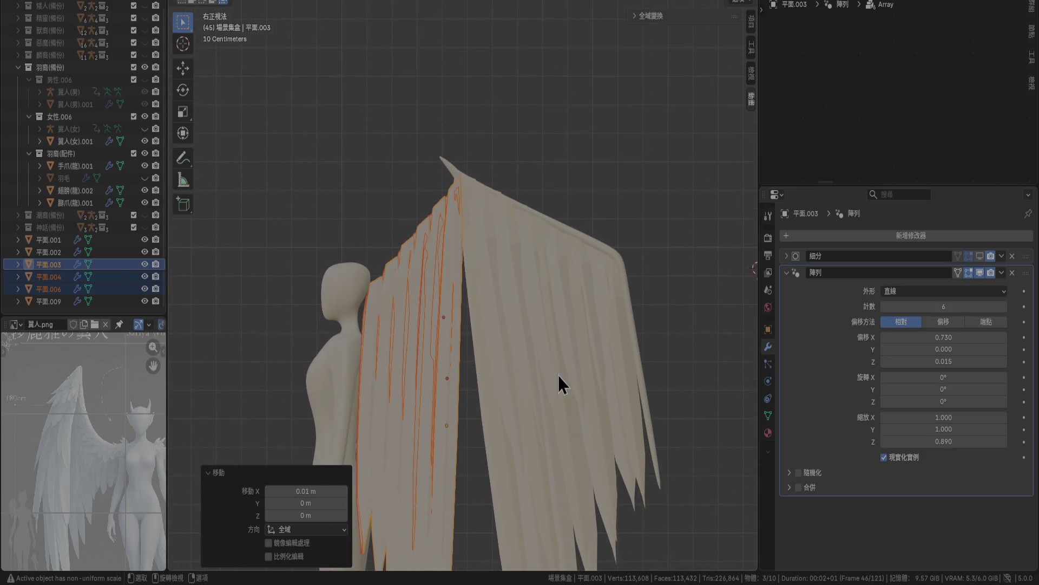
pyautogui.press('Escape')
pyautogui.press('g')
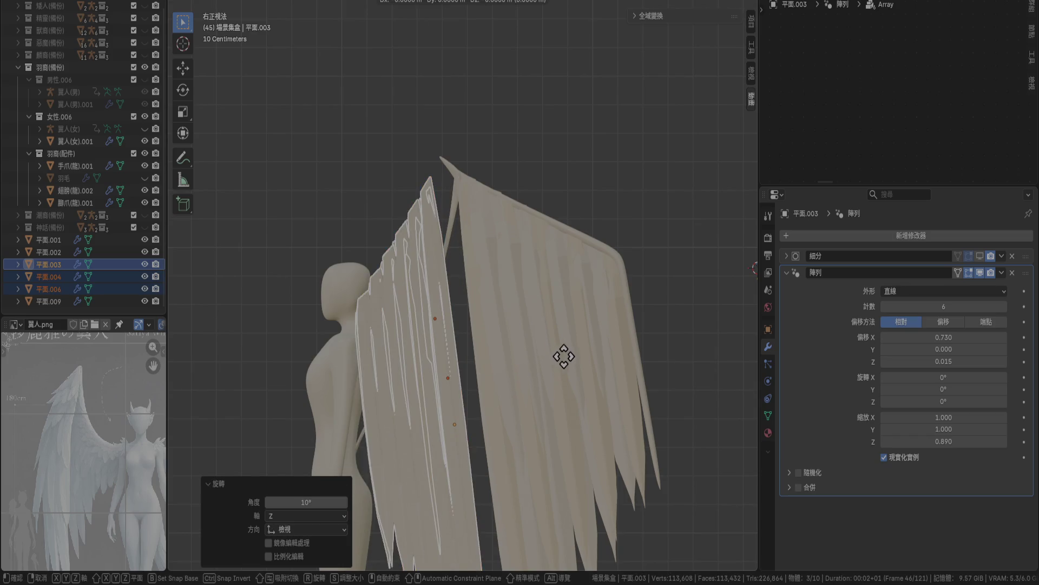
pyautogui.press('y')
pyautogui.click(563, 432)
pyautogui.moveTo(563, 432)
pyautogui.keyDown('ctrl'); pyautogui.mouseDown(button='middle')
pyautogui.moveTo(559, 169)
pyautogui.moveTo(566, 366)
pyautogui.moveTo(510, 181)
pyautogui.moveTo(496, 287)
pyautogui.moveTo(495, 271)
pyautogui.moveTo(531, 364)
pyautogui.moveTo(591, 380)
pyautogui.moveTo(668, 355)
pyautogui.moveTo(550, 243)
pyautogui.moveTo(595, 241)
pyautogui.mouseUp(button='middle'); pyautogui.keyUp('ctrl')
pyautogui.click(130, 277)
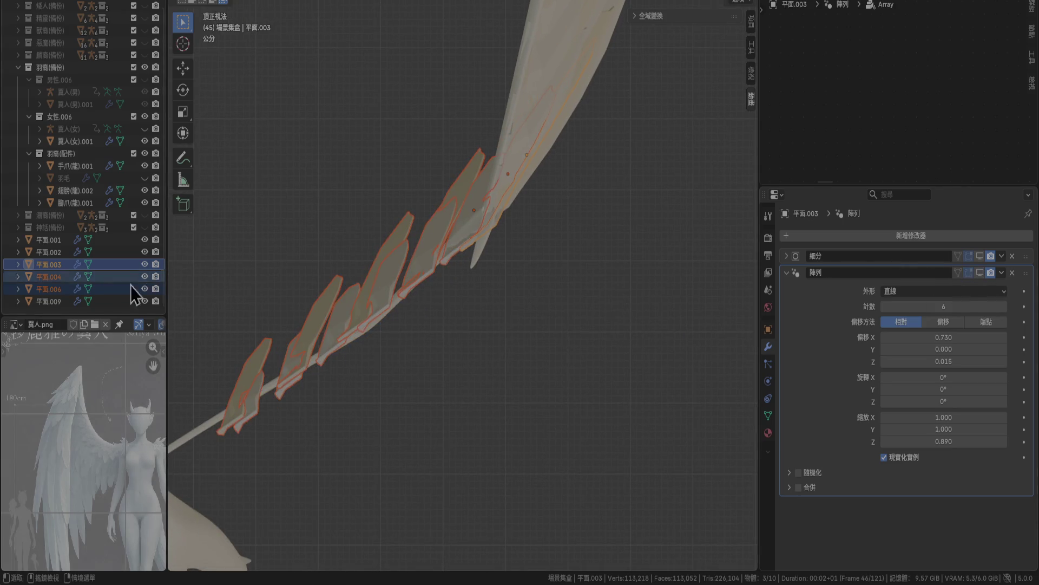
pyautogui.click(980, 271)
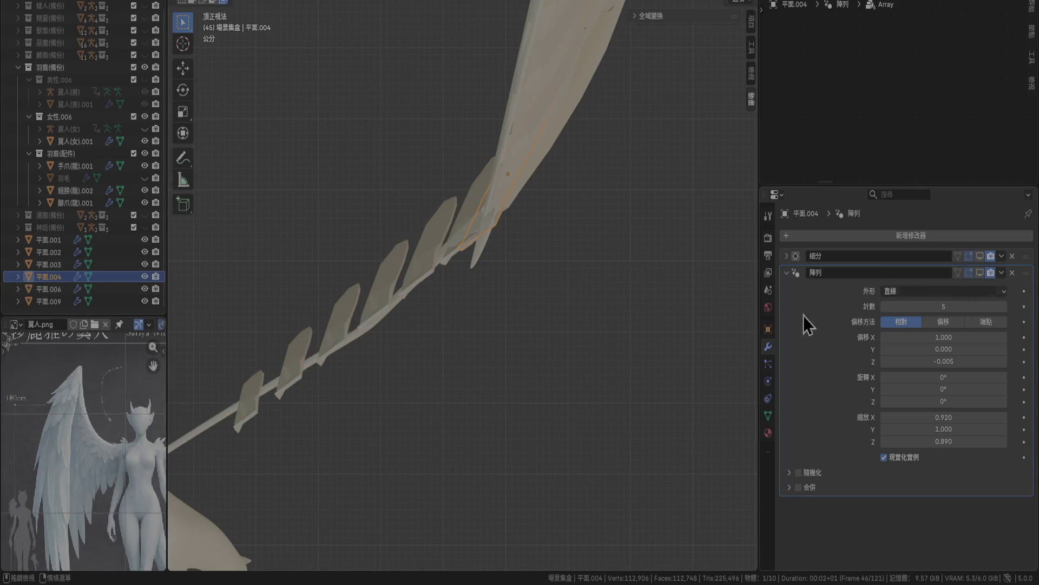
# Select 平面.006, 平面.003 and 平面.004 together and enter Edit Mode in front view.
pyautogui.click(56, 290)
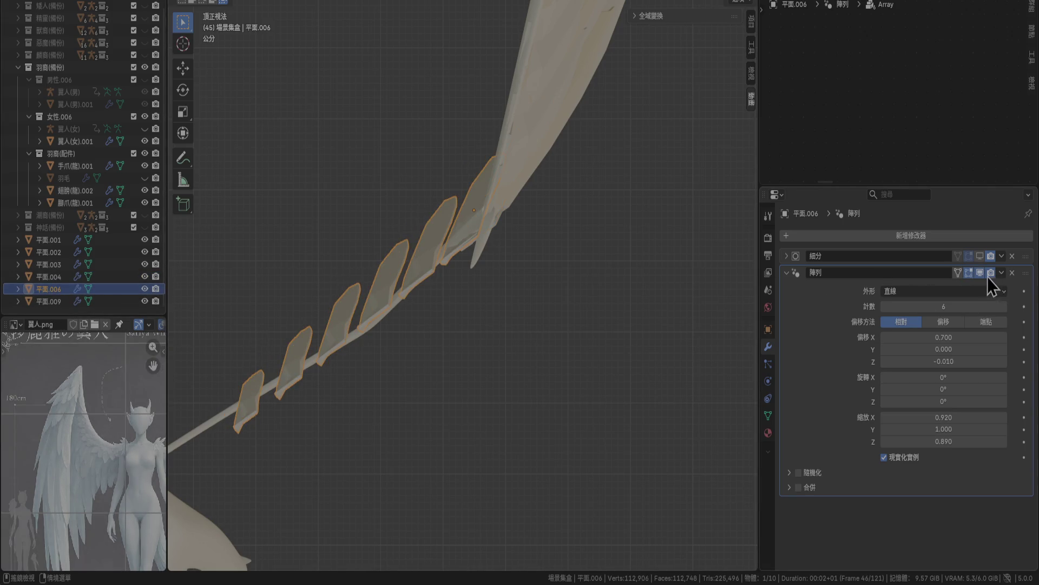
pyautogui.moveTo(460, 346)
pyautogui.mouseDown(button='middle')
pyautogui.moveTo(432, 322)
pyautogui.moveTo(400, 255)
pyautogui.mouseUp(button='middle')
pyautogui.keyDown('shift'); pyautogui.click(50, 264); pyautogui.keyUp('shift')
pyautogui.press('Tab')
pyautogui.moveTo(471, 303)
pyautogui.mouseDown(button='middle')
pyautogui.moveTo(520, 365)
pyautogui.moveTo(575, 350)
pyautogui.moveTo(605, 306)
pyautogui.moveTo(431, 296)
pyautogui.mouseUp(button='middle')
pyautogui.press('KP_1')
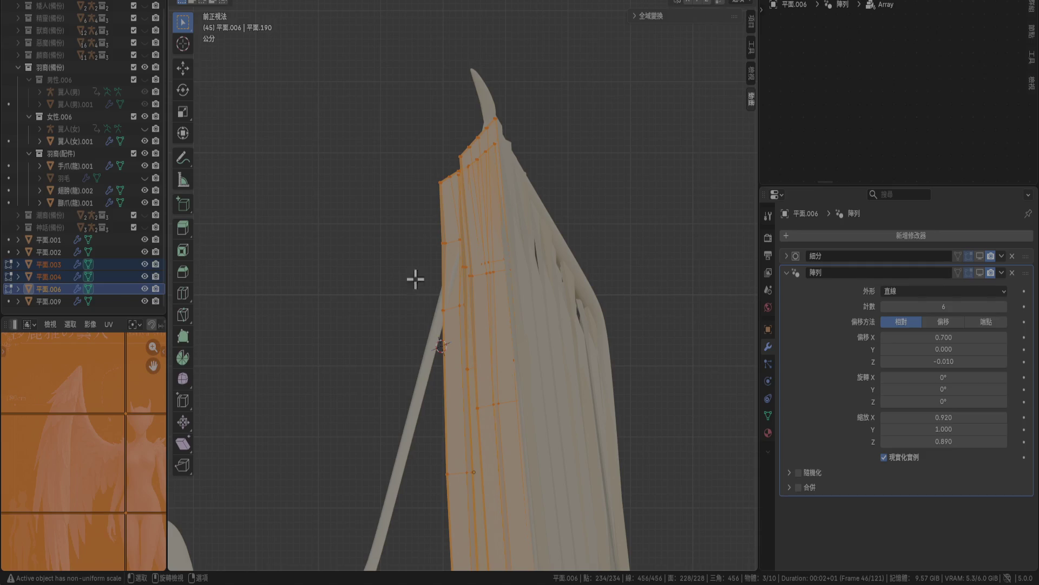
# Edit 平面.003 alone, hide the other layers, and rotate its top vertices 25°.
pyautogui.press('Tab')
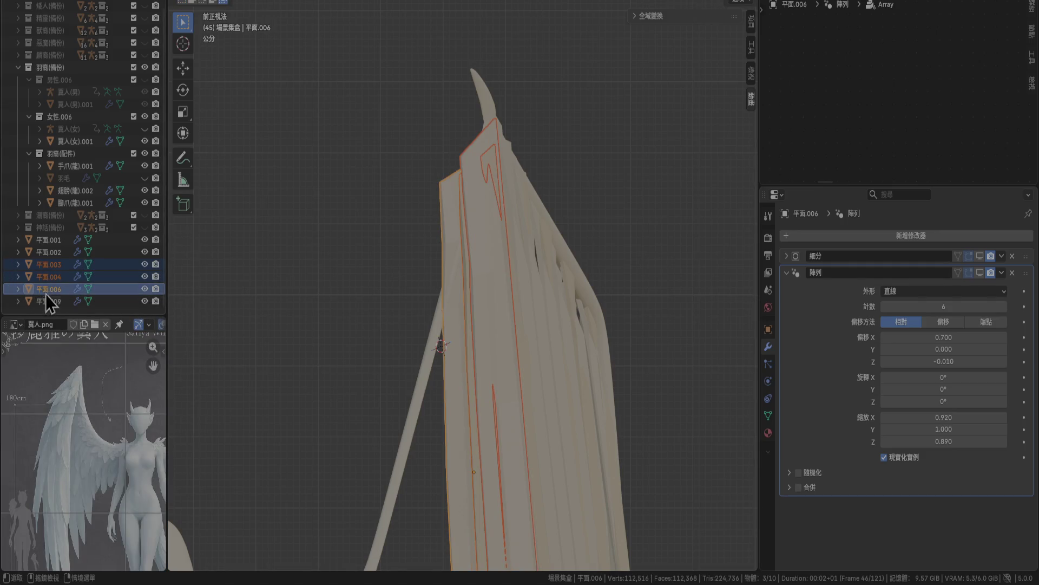
pyautogui.click(51, 266)
pyautogui.press('Tab')
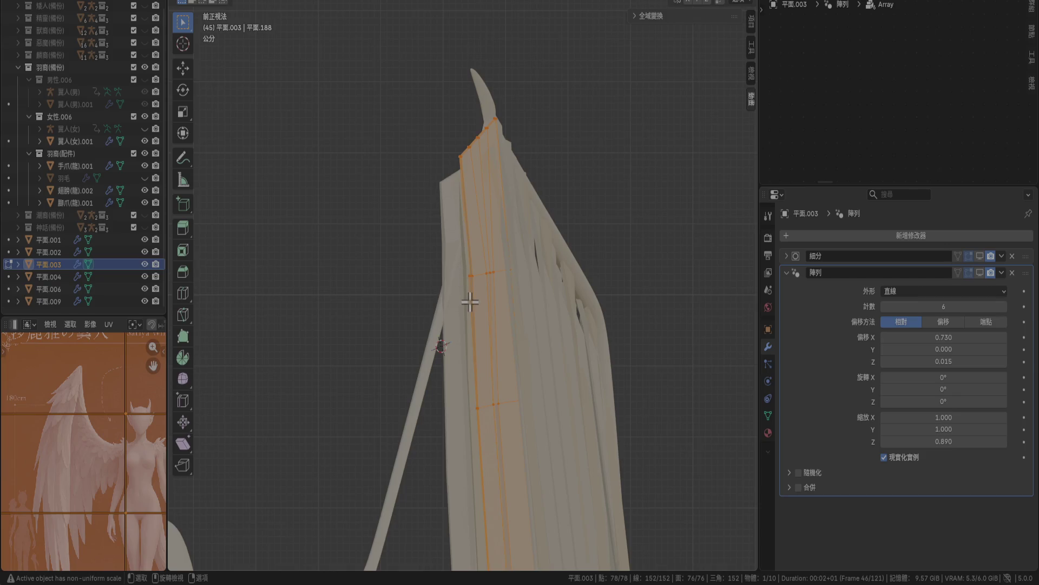
pyautogui.moveTo(424, 109); pyautogui.dragTo(531, 159)
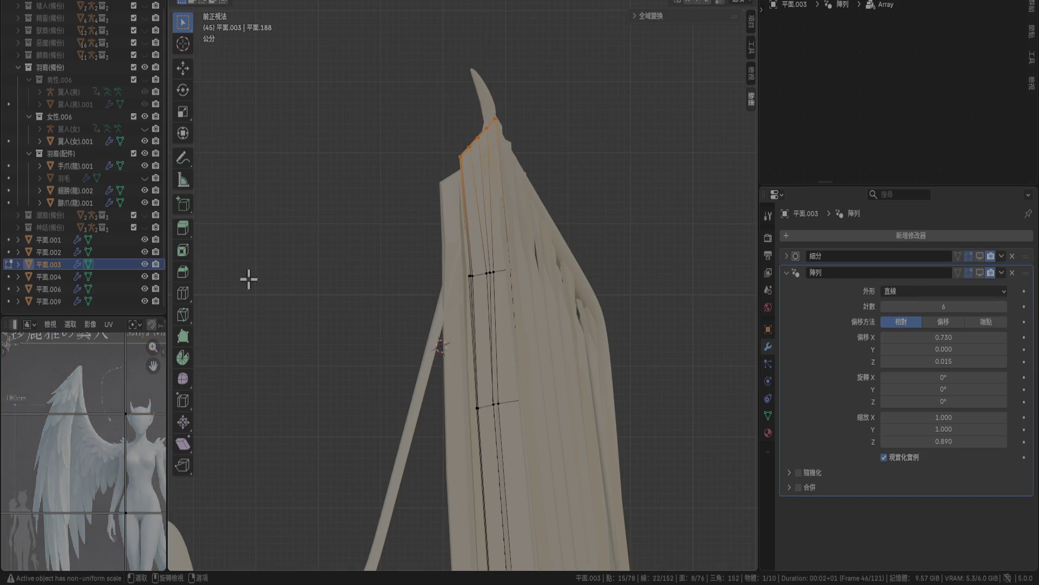
pyautogui.moveTo(144, 288); pyautogui.dragTo(145, 277)
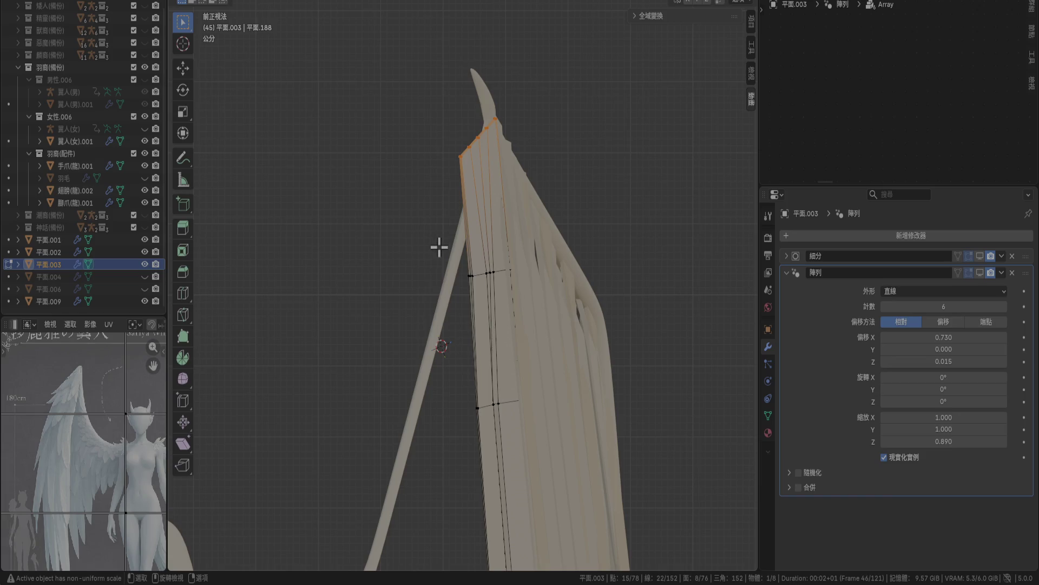
pyautogui.press('r')
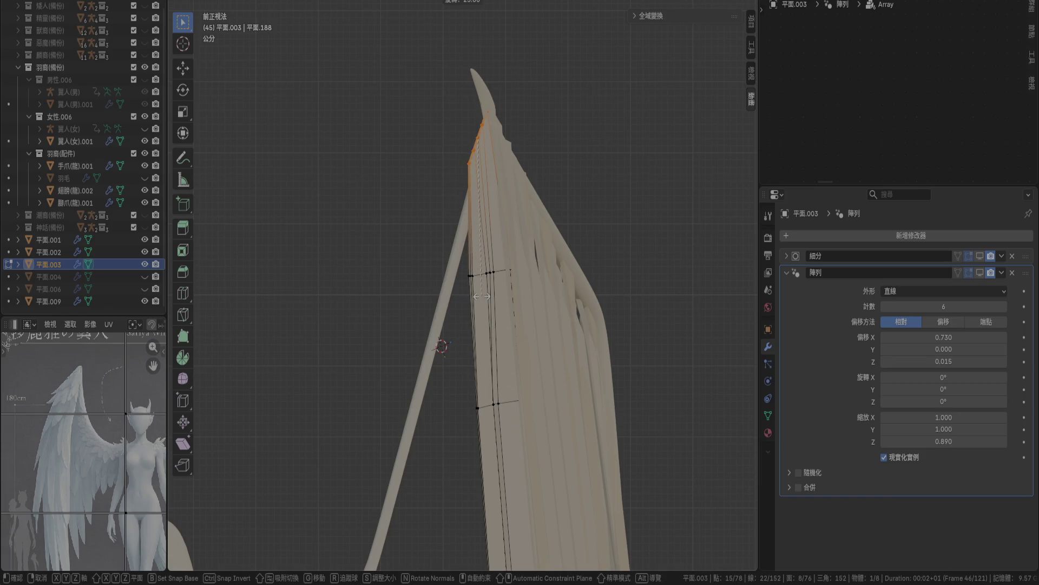
pyautogui.press('Return')
# In right view, rotate the top vertices 15°, move them slightly and scale by 1.6.
pyautogui.moveTo(481, 296)
pyautogui.mouseDown(button='middle')
pyautogui.moveTo(566, 336)
pyautogui.moveTo(648, 314)
pyautogui.moveTo(566, 332)
pyautogui.moveTo(580, 306)
pyautogui.moveTo(643, 310)
pyautogui.moveTo(460, 342)
pyautogui.moveTo(473, 340)
pyautogui.mouseUp(button='middle')
pyautogui.press('KP_3')
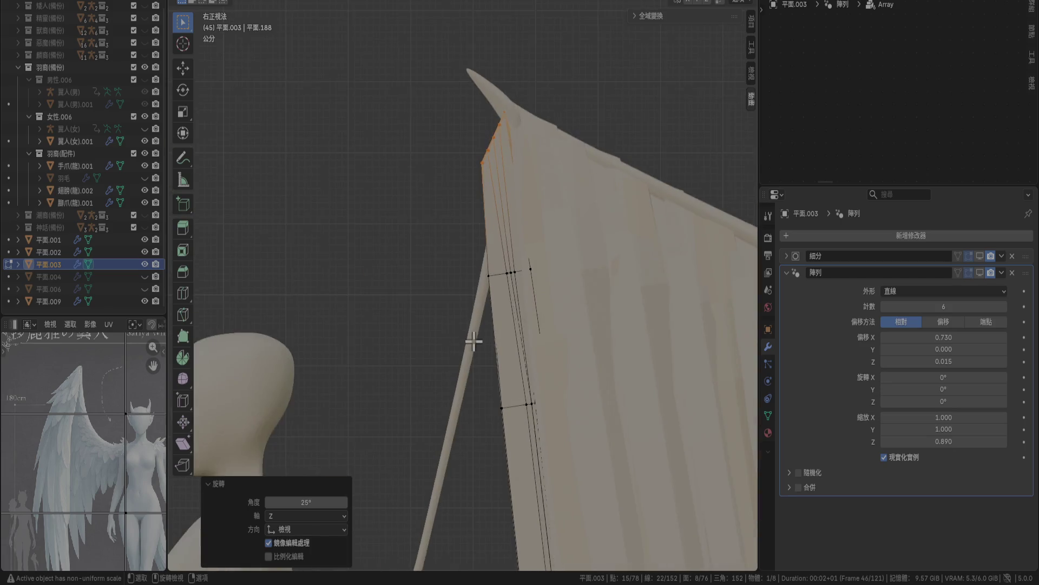
pyautogui.press('r')
pyautogui.click(515, 312)
pyautogui.press('g')
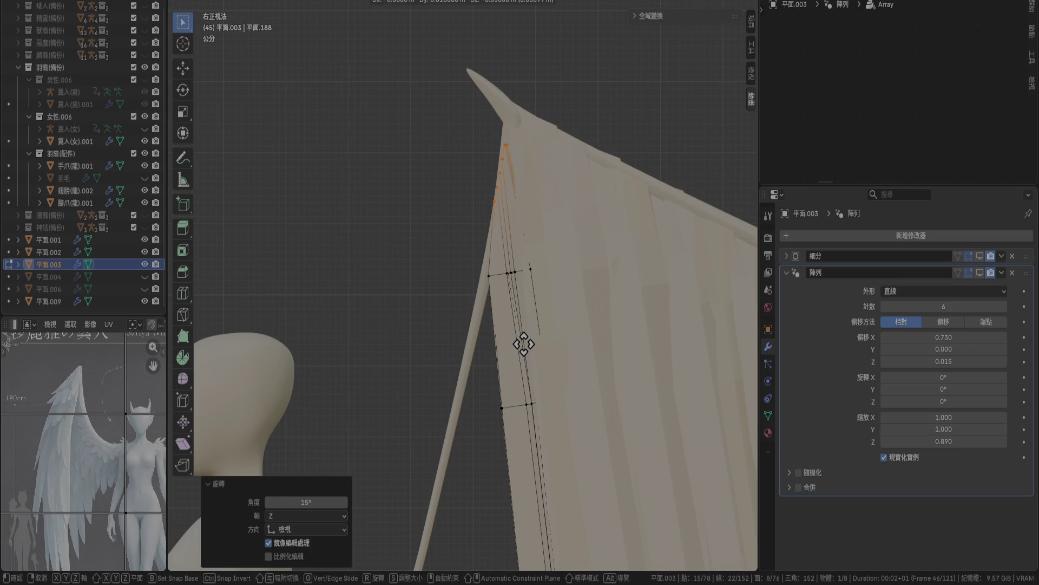
pyautogui.click(527, 347)
pyautogui.write('s')
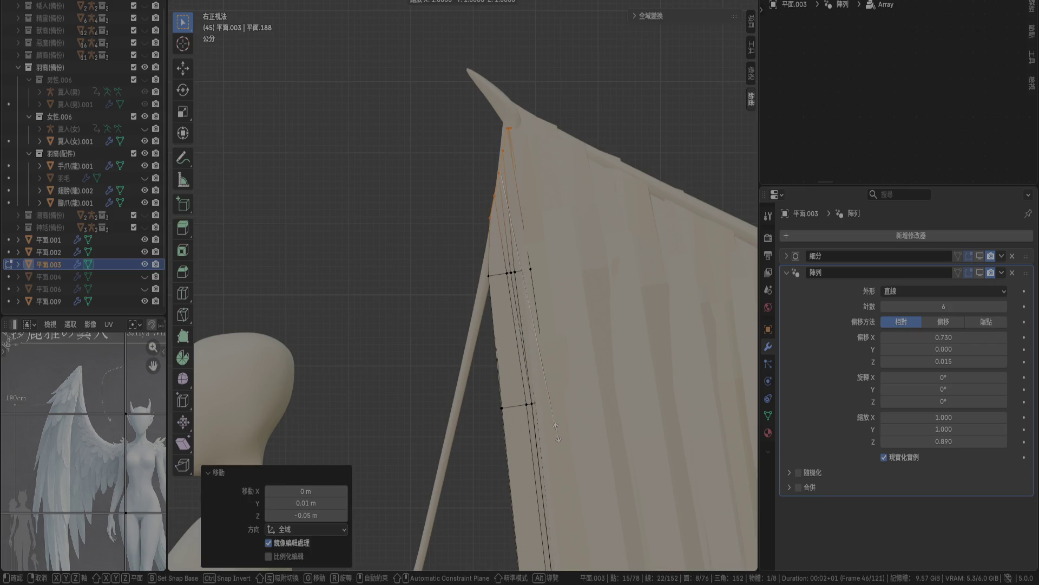
pyautogui.write('1.6')
pyautogui.press('Return')
# Select the whole 平面.003 strip mesh and move it to a new position.
pyautogui.press('KP_1')
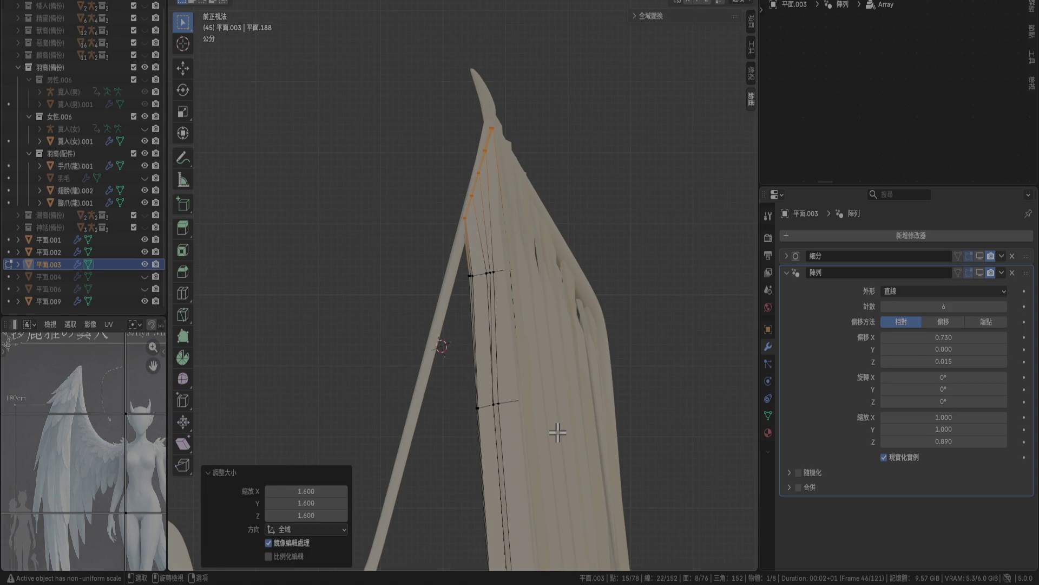
pyautogui.press('KP_7')
pyautogui.moveTo(558, 432)
pyautogui.mouseDown(button='middle')
pyautogui.moveTo(576, 341)
pyautogui.moveTo(622, 348)
pyautogui.moveTo(619, 285)
pyautogui.mouseUp(button='middle')
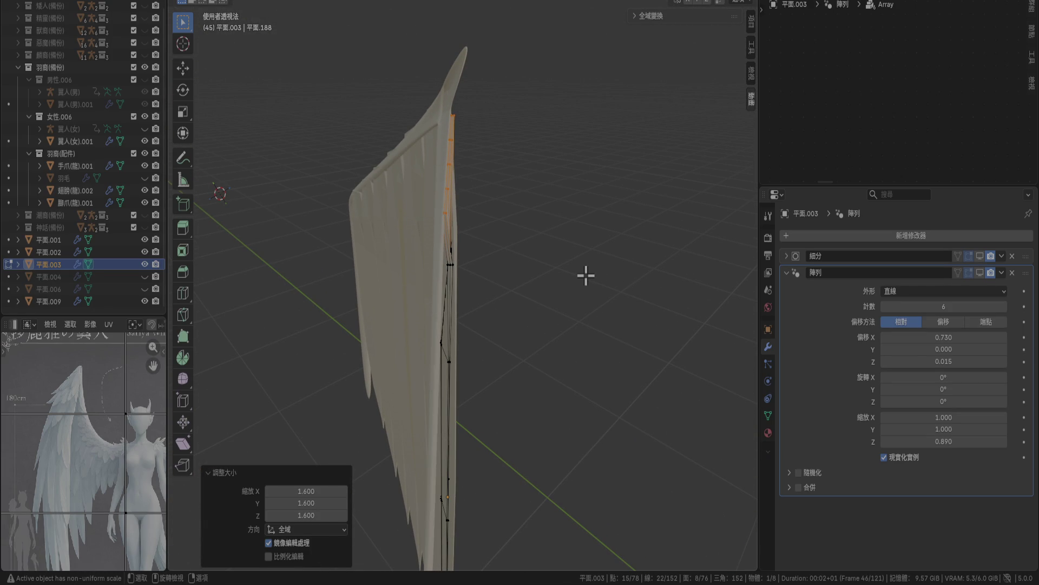
pyautogui.press('a')
pyautogui.press('g')
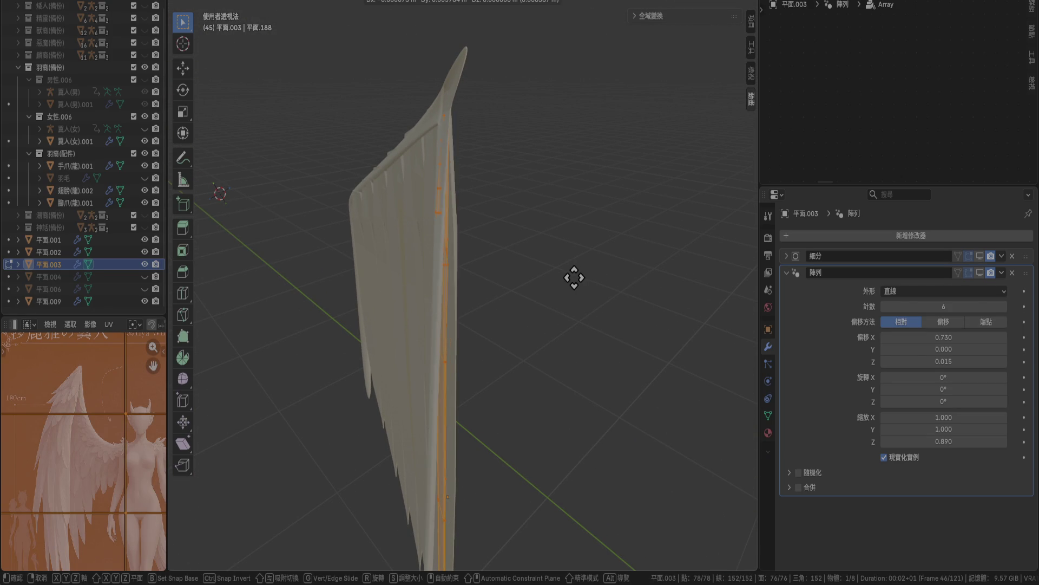
pyautogui.click(574, 277)
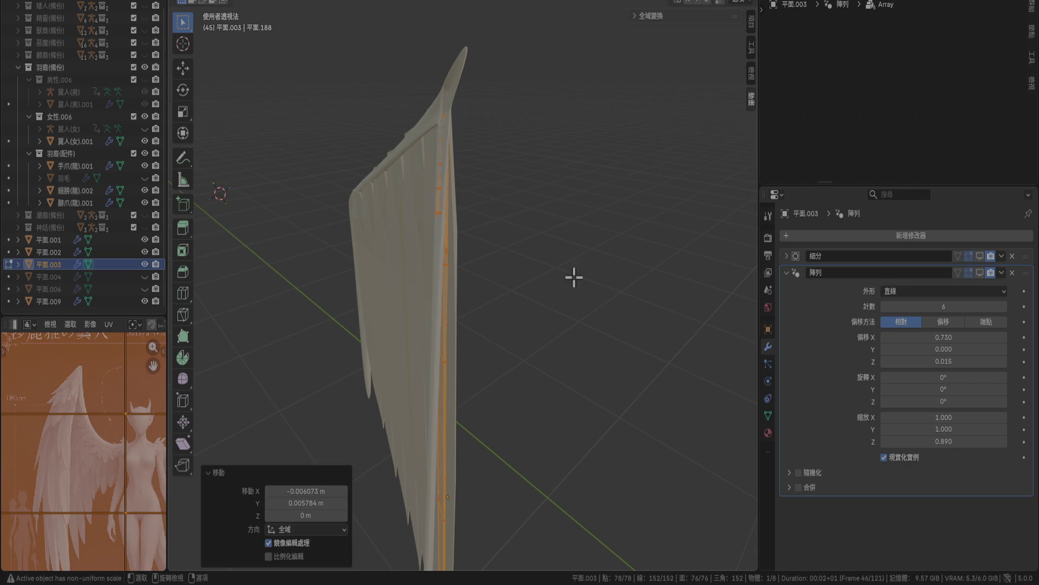
# Select the strip's tip vertices, shift them right, nudge left, and scale them.
pyautogui.press('KP_1')
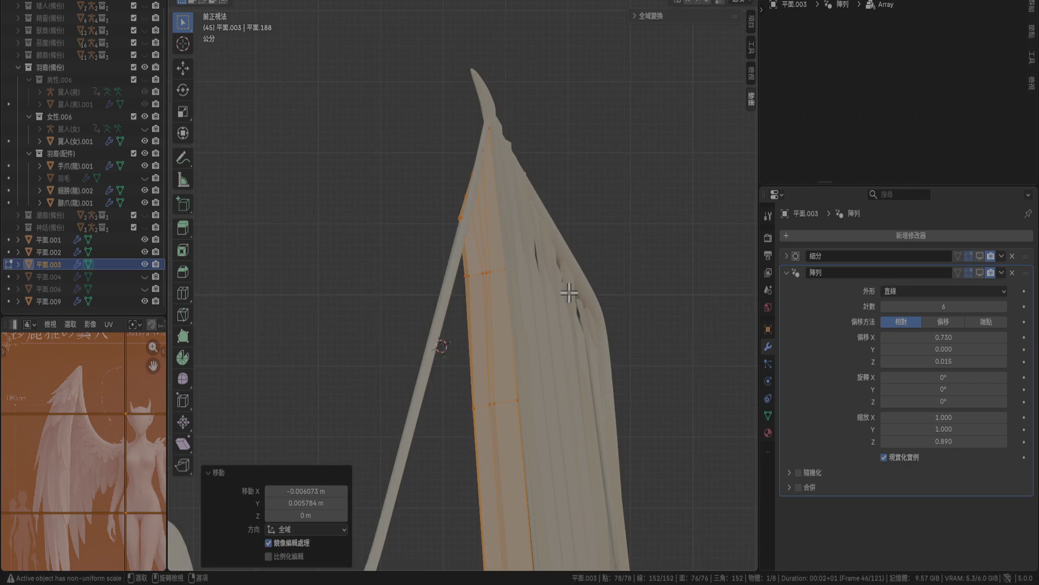
pyautogui.moveTo(414, 82); pyautogui.dragTo(543, 238)
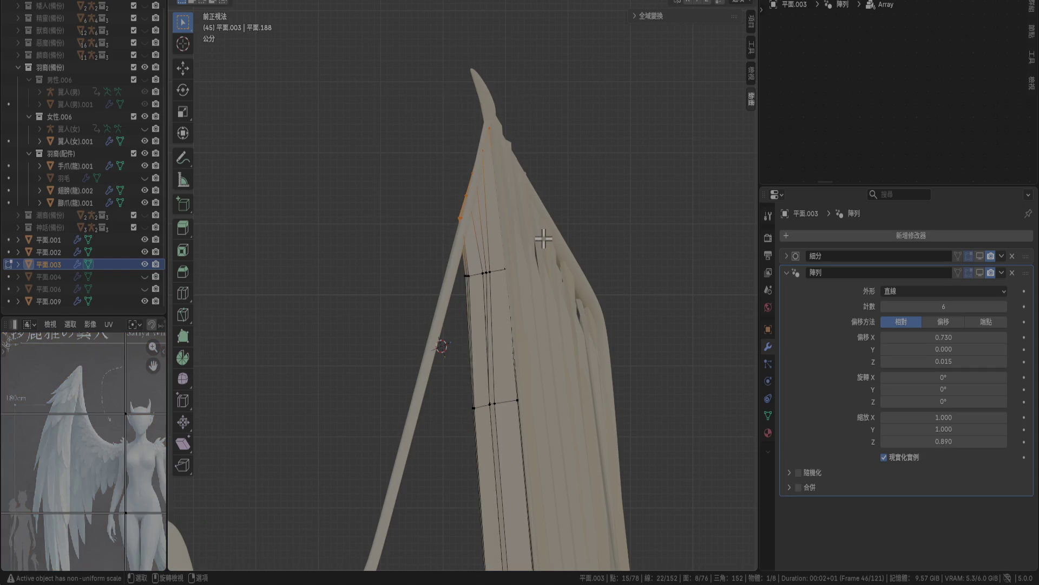
pyautogui.press('s')
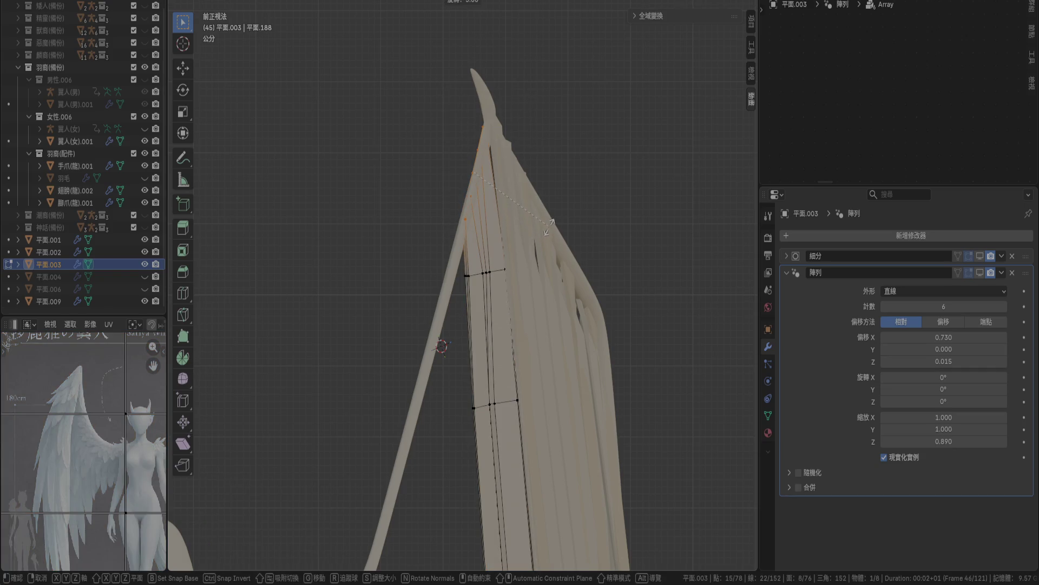
pyautogui.press('g')
pyautogui.click(550, 226)
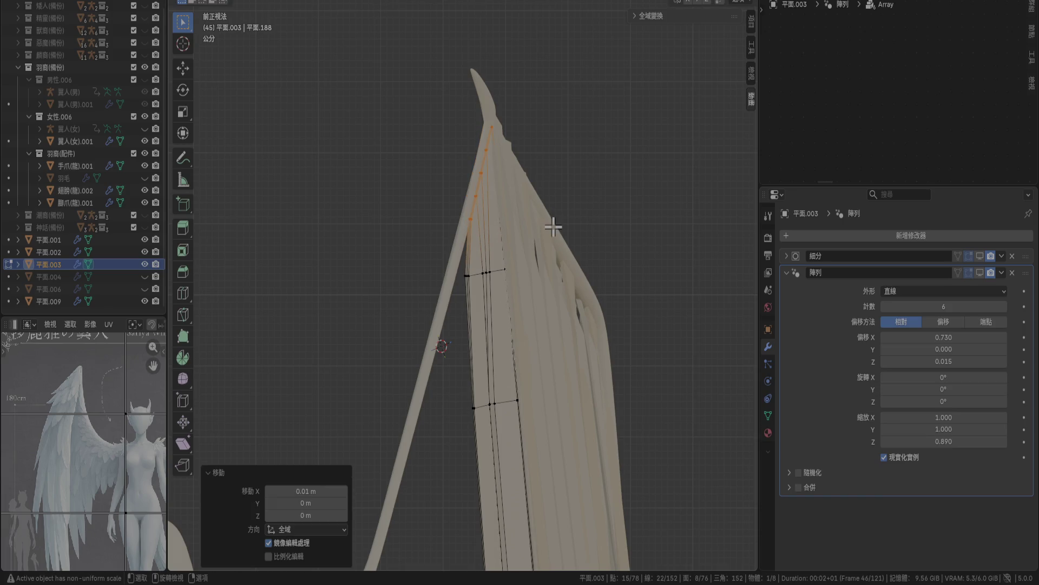
pyautogui.scroll(5, 553, 226)
pyautogui.press('g')
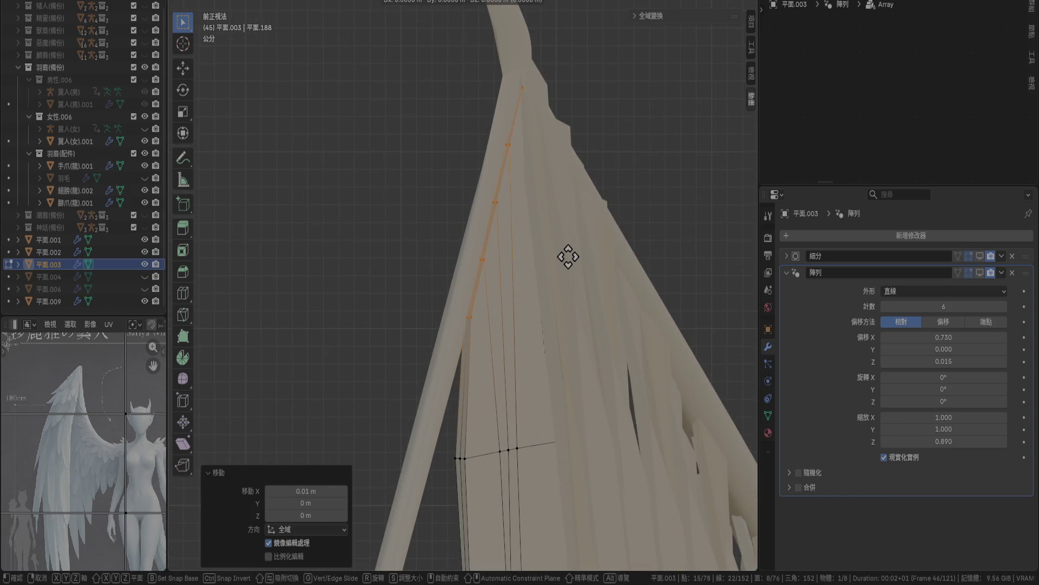
pyautogui.click(556, 260)
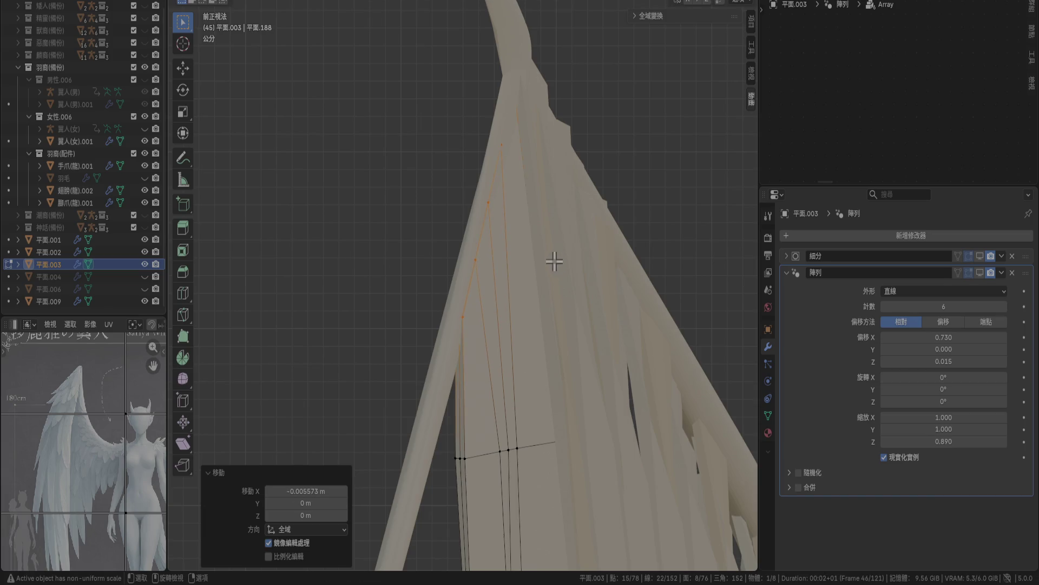
pyautogui.press('KP_7')
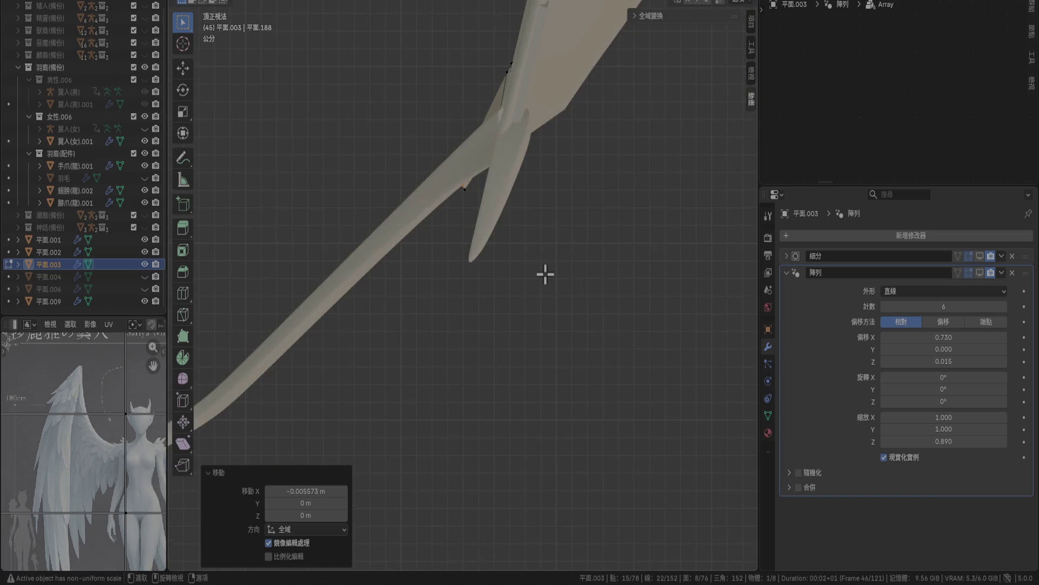
pyautogui.press('s')
pyautogui.click(538, 289)
# Return to Object Mode and show the Array modifier's copies in the viewport.
pyautogui.moveTo(487, 336)
pyautogui.mouseDown(button='middle')
pyautogui.moveTo(476, 205)
pyautogui.moveTo(529, 352)
pyautogui.mouseUp(button='middle')
pyautogui.press('Tab')
pyautogui.moveTo(634, 375); pyautogui.dragTo(603, 365, button='middle')
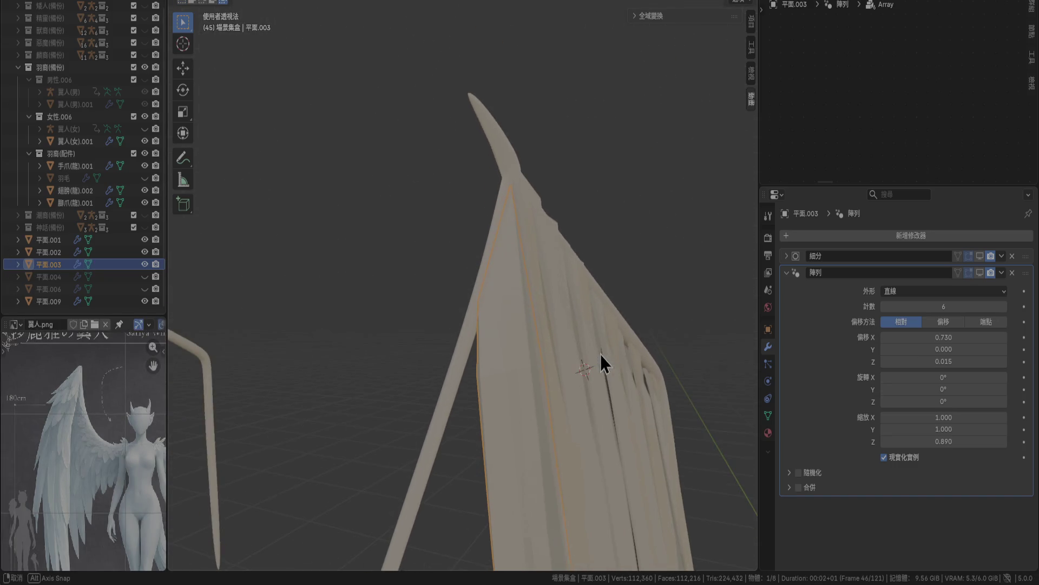
pyautogui.click(657, 244)
pyautogui.moveTo(656, 244)
pyautogui.mouseDown(button='middle')
pyautogui.moveTo(673, 348)
pyautogui.moveTo(644, 378)
pyautogui.moveTo(682, 368)
pyautogui.mouseUp(button='middle')
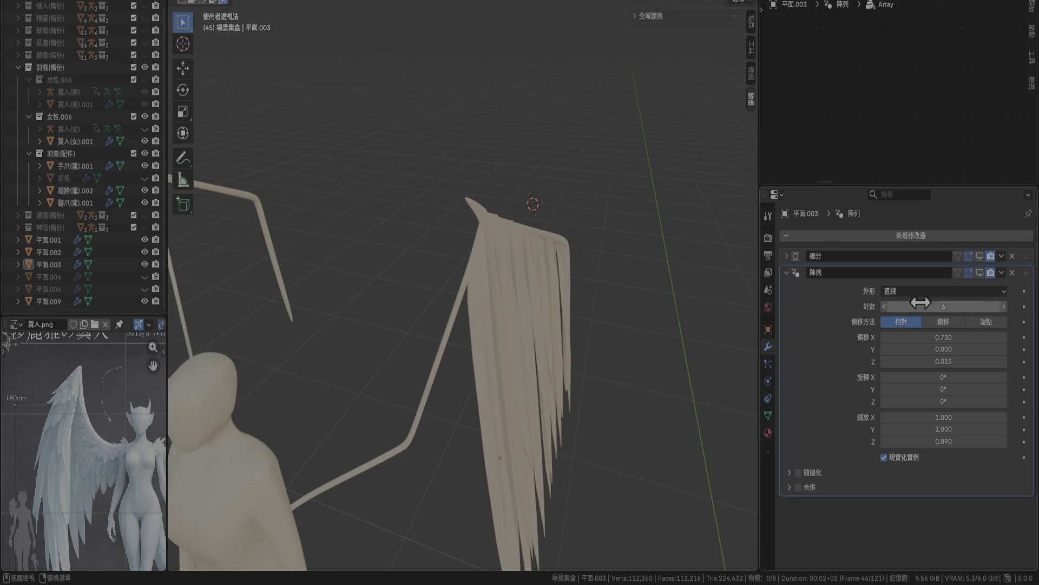
pyautogui.click(984, 273)
pyautogui.moveTo(573, 413)
pyautogui.mouseDown(button='middle')
pyautogui.moveTo(594, 309)
pyautogui.moveTo(700, 348)
pyautogui.moveTo(638, 370)
pyautogui.moveTo(567, 324)
pyautogui.mouseUp(button='middle')
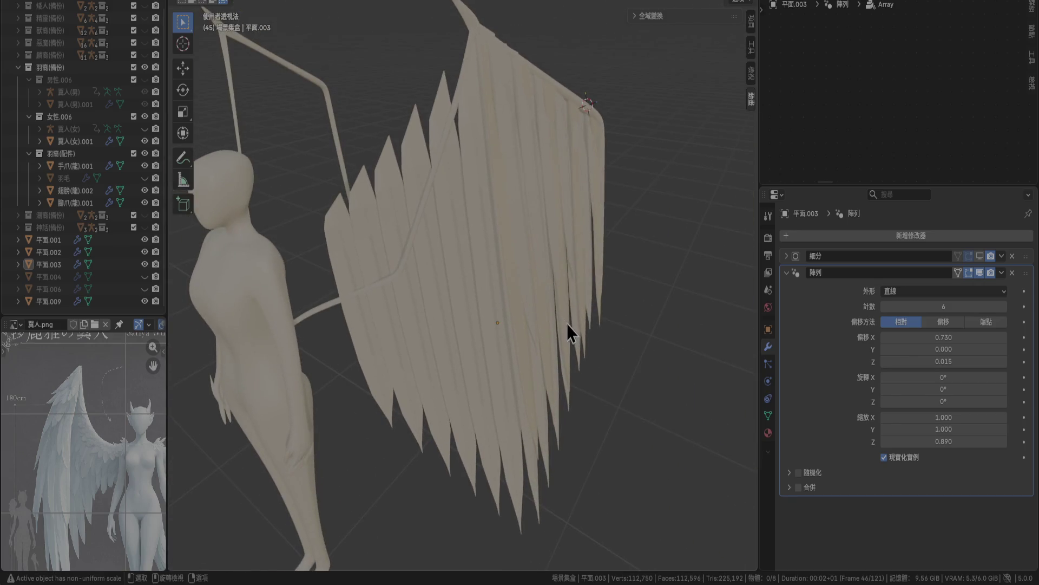
# Select 平面.003, select all its mesh, then open and dismiss the Apply menu.
pyautogui.click(567, 324)
pyautogui.press('Tab')
pyautogui.press('a')
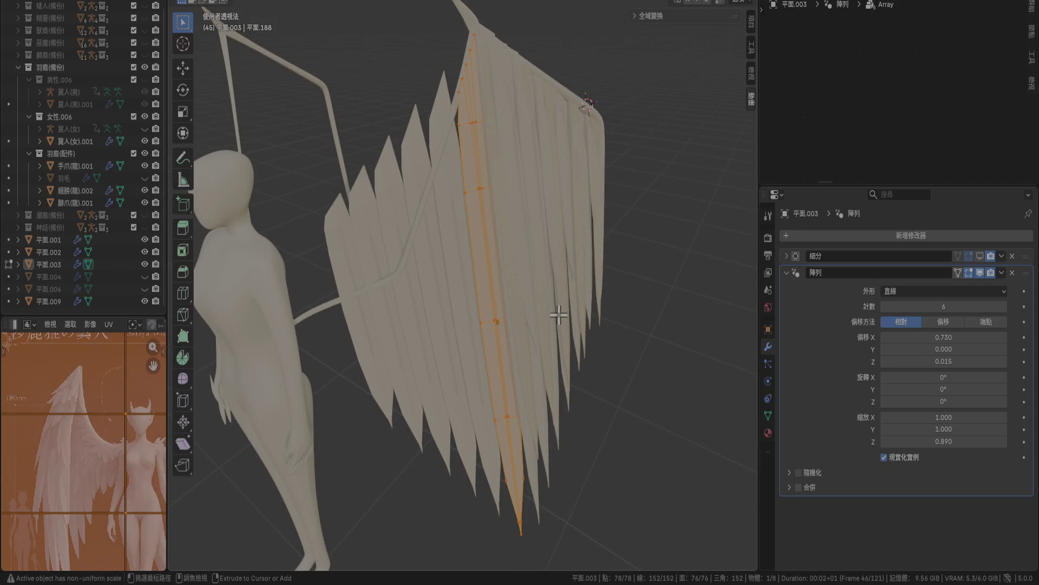
pyautogui.press('Tab')
pyautogui.rightClick(554, 317)
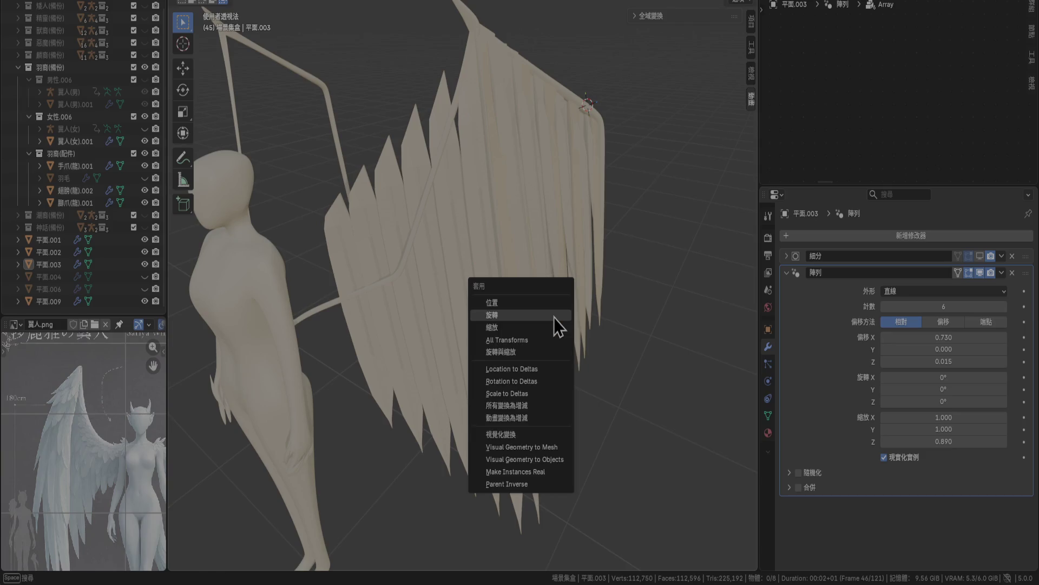
pyautogui.click(554, 317)
pyautogui.moveTo(553, 317); pyautogui.dragTo(559, 352, button='middle')
# Increase the Array relative offset X of 平面.003 to 0.990.
pyautogui.press('Tab')
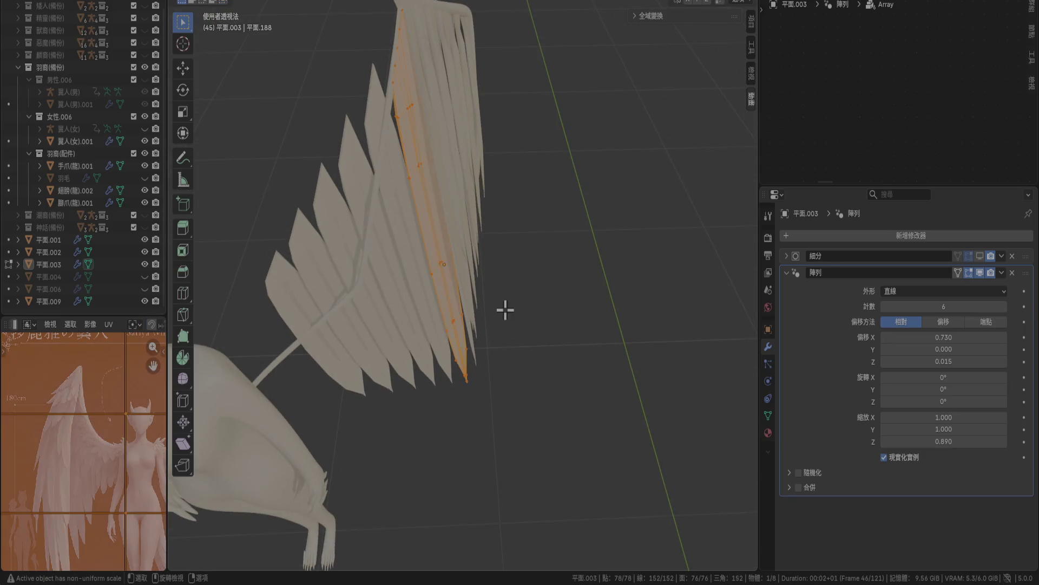
pyautogui.moveTo(478, 308); pyautogui.dragTo(678, 394, button='middle')
pyautogui.press('Tab')
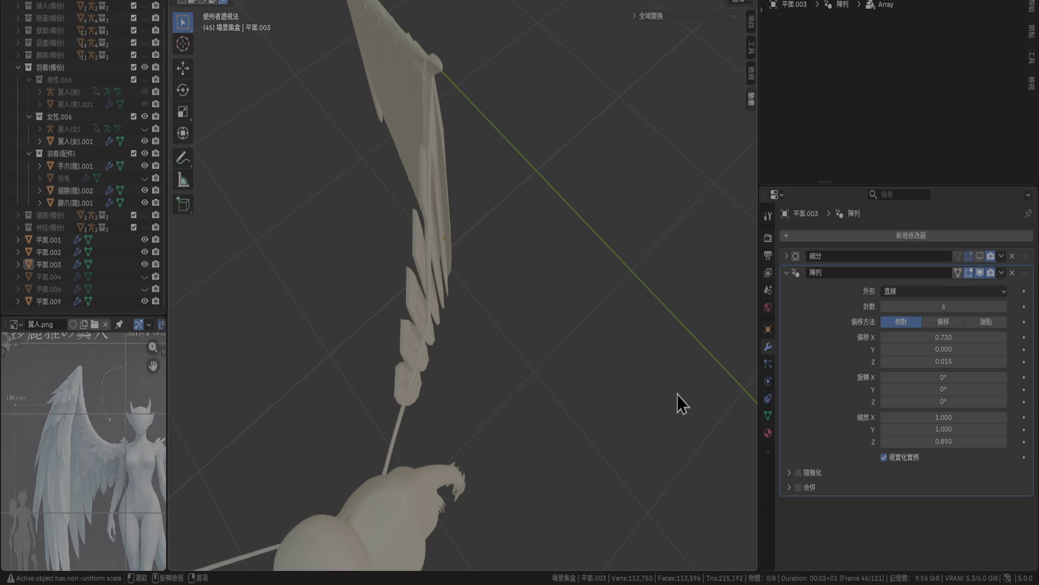
pyautogui.moveTo(731, 349)
pyautogui.mouseDown(button='middle')
pyautogui.moveTo(621, 346)
pyautogui.moveTo(552, 262)
pyautogui.moveTo(529, 295)
pyautogui.moveTo(512, 298)
pyautogui.moveTo(825, 343)
pyautogui.mouseUp(button='middle')
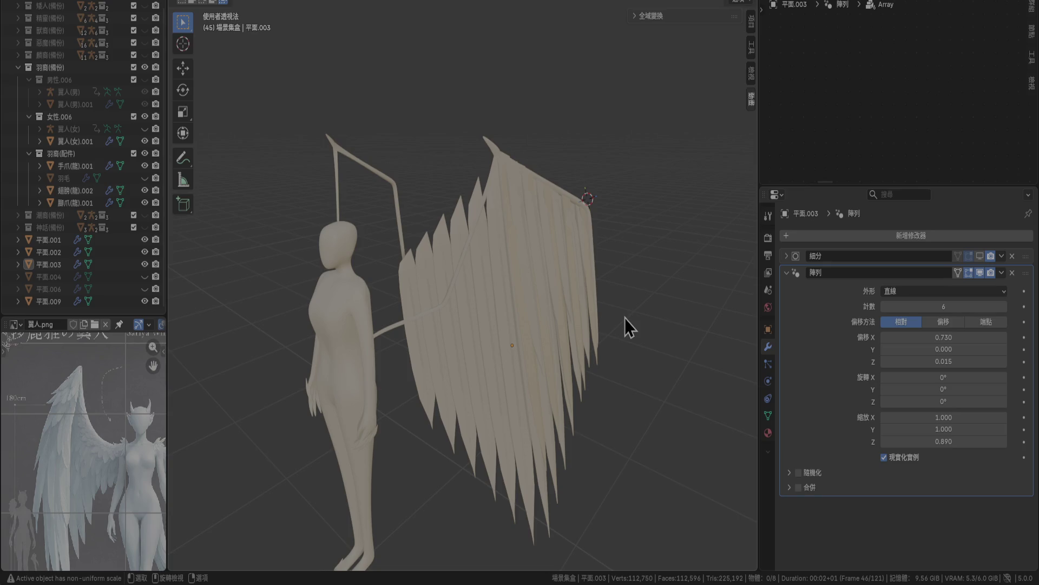
pyautogui.moveTo(920, 337); pyautogui.dragTo(922, 335)
pyautogui.scroll(3, 526, 359)
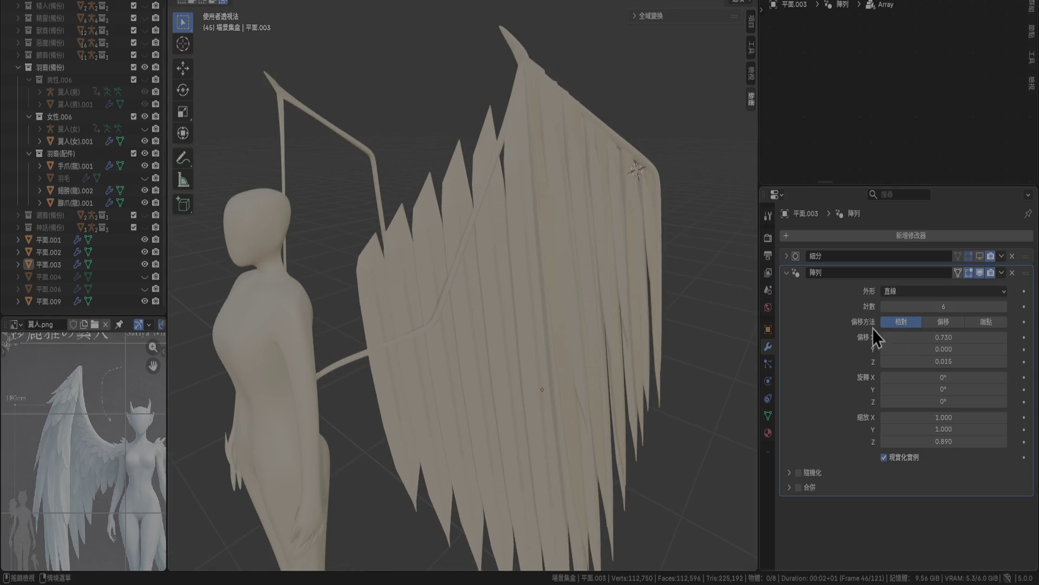
# Lower the array's Z offset to -0.035 and reduce the feather copies to 4.
pyautogui.click(884, 363)
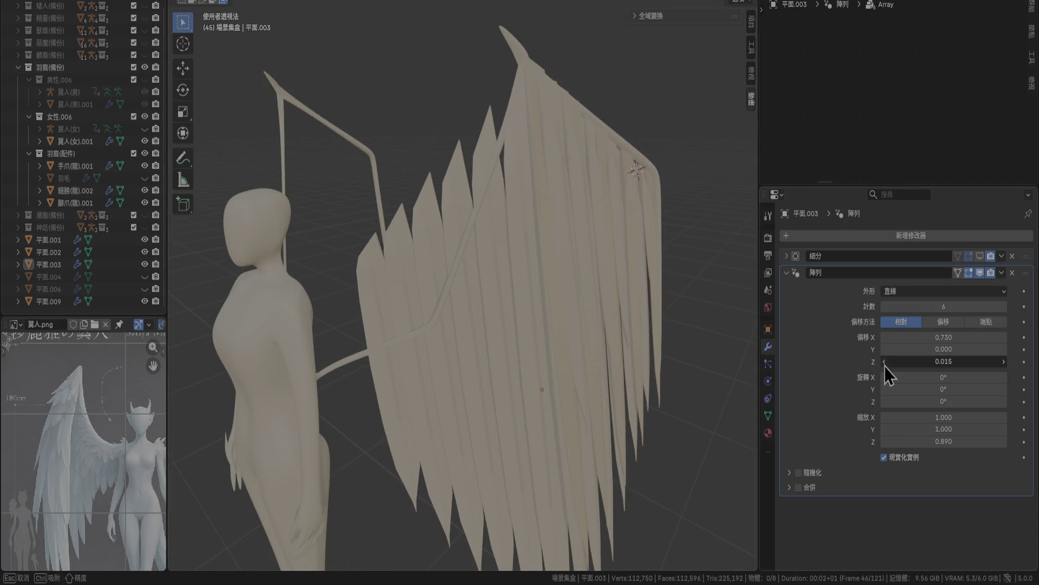
pyautogui.click(885, 363)
pyautogui.click(885, 363)
pyautogui.click(884, 363)
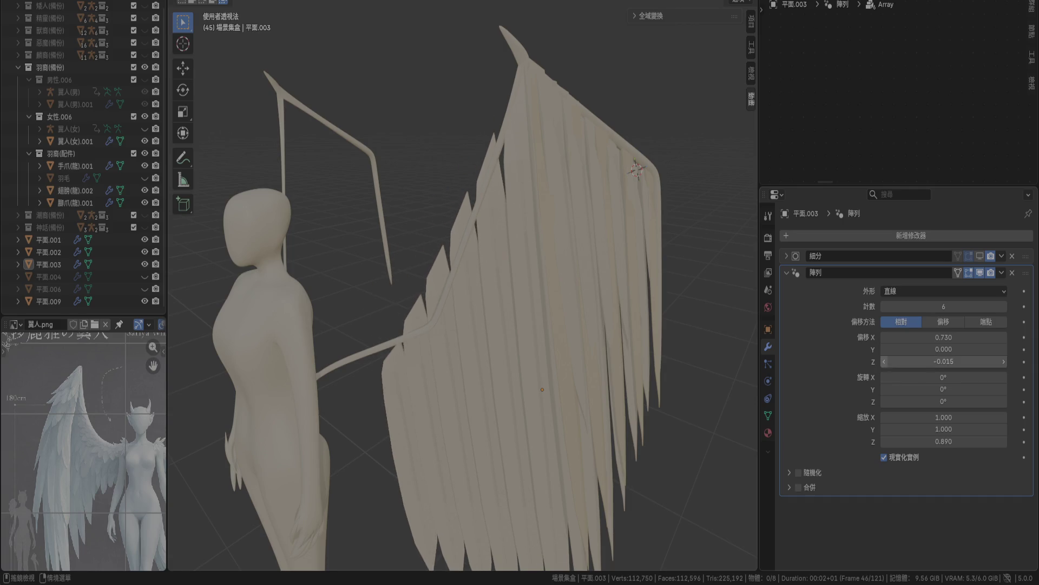
pyautogui.click(885, 363)
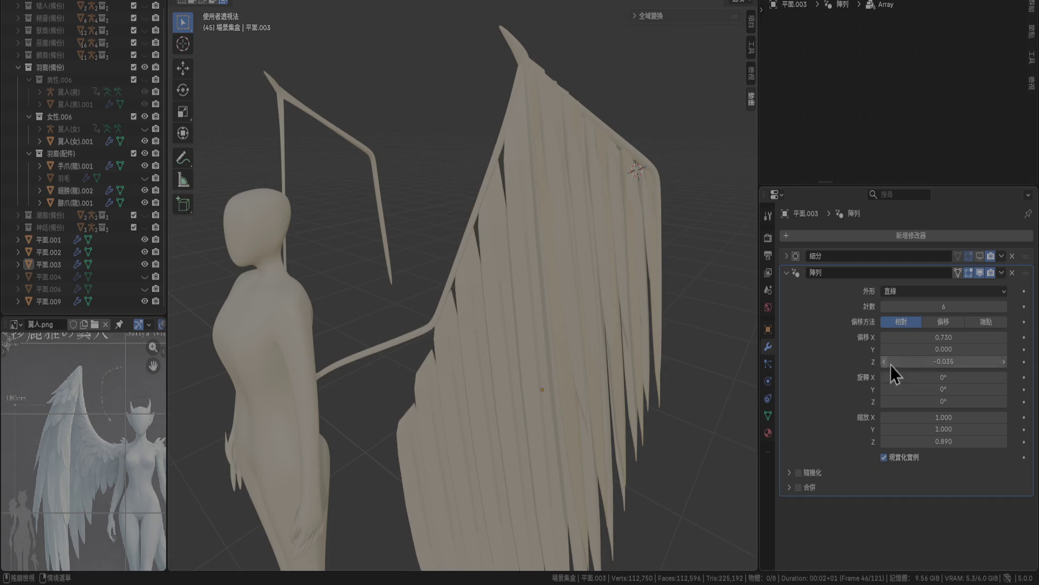
pyautogui.click(884, 307)
pyautogui.click(884, 307)
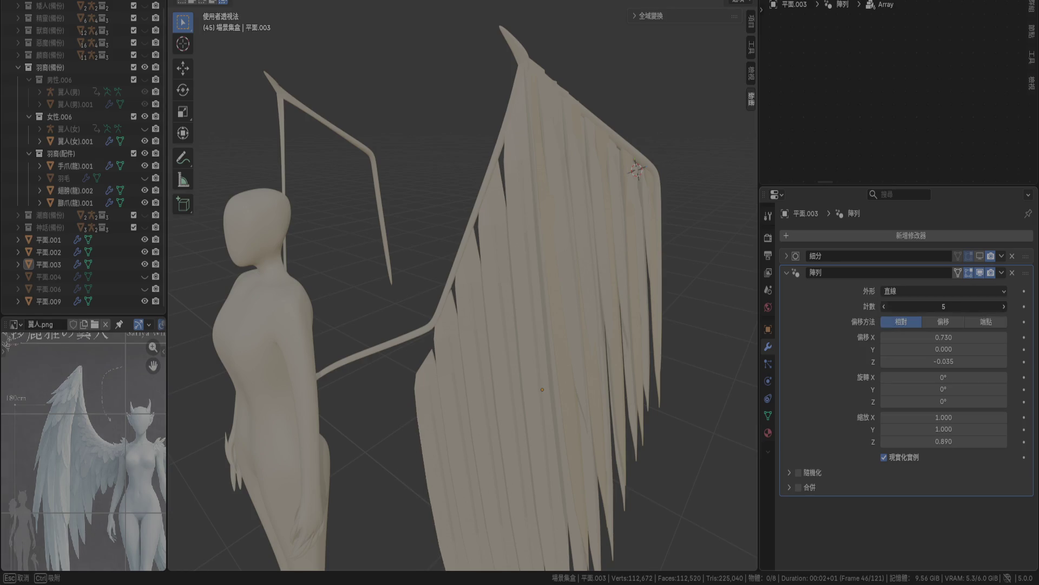
# Re-enter the Z offset as -0.030 while keeping the X offset at 0.730.
pyautogui.moveTo(676, 325)
pyautogui.mouseDown(button='middle')
pyautogui.moveTo(556, 297)
pyautogui.moveTo(534, 177)
pyautogui.mouseUp(button='middle')
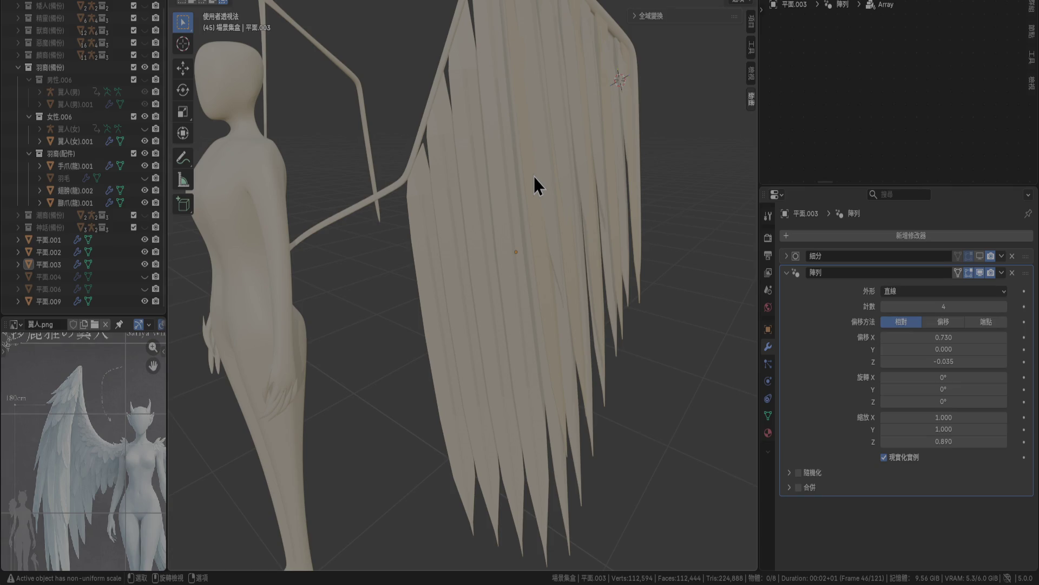
pyautogui.moveTo(560, 192)
pyautogui.mouseDown(button='middle')
pyautogui.moveTo(594, 372)
pyautogui.moveTo(570, 355)
pyautogui.moveTo(815, 336)
pyautogui.mouseUp(button='middle')
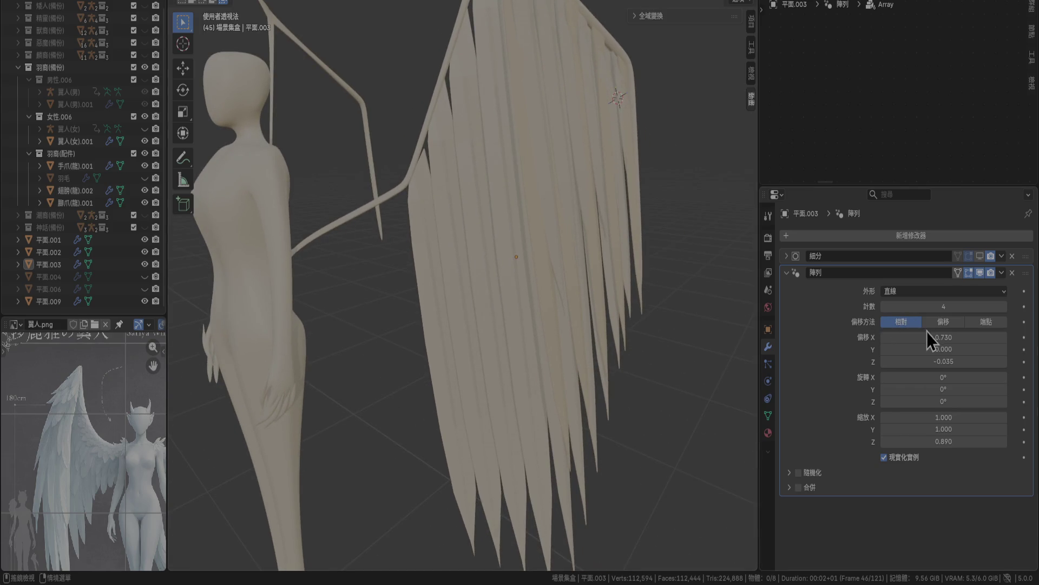
pyautogui.click(950, 338)
pyautogui.click(914, 361)
pyautogui.click(937, 362)
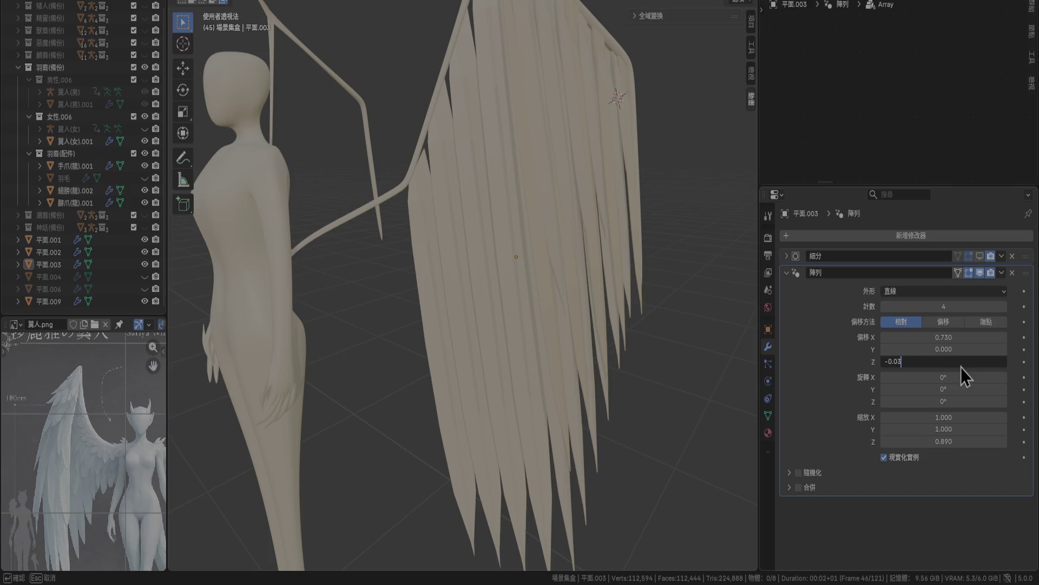
pyautogui.press('Return')
pyautogui.moveTo(442, 142)
pyautogui.mouseDown(button='middle')
pyautogui.moveTo(561, 196)
pyautogui.moveTo(560, 216)
pyautogui.moveTo(540, 229)
pyautogui.mouseUp(button='middle')
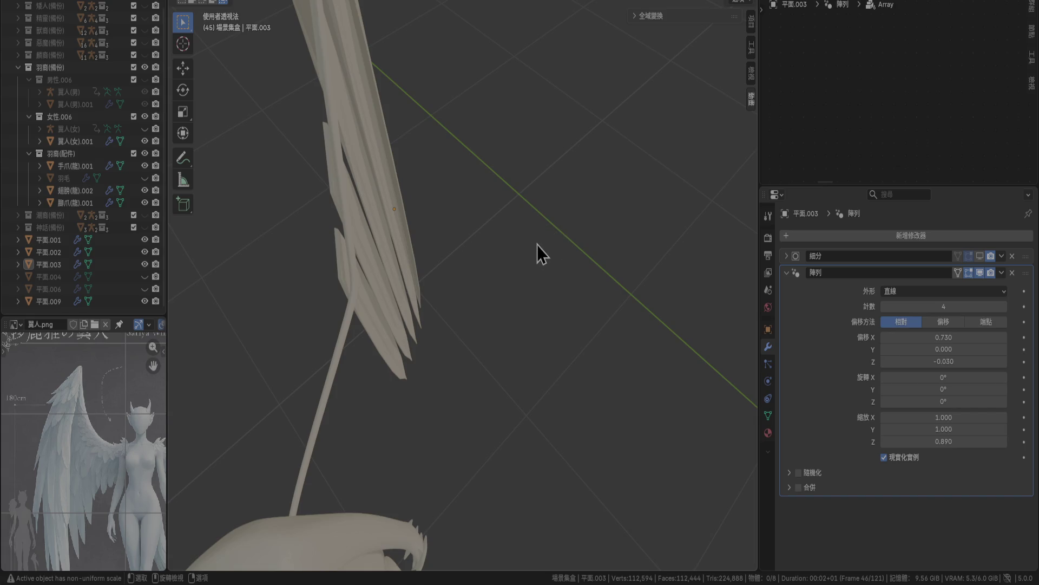
pyautogui.scroll(-4, 538, 244)
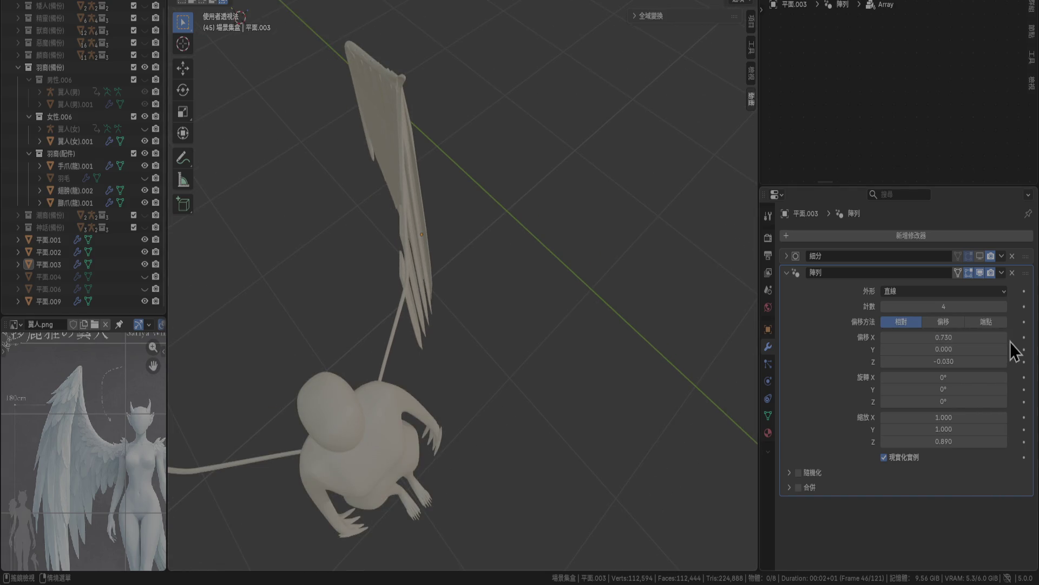
# Keep the X offset at 0.730 and raise the Relative Offset Y to 0.200.
pyautogui.moveTo(1005, 339); pyautogui.dragTo(1005, 339)
pyautogui.click(885, 337)
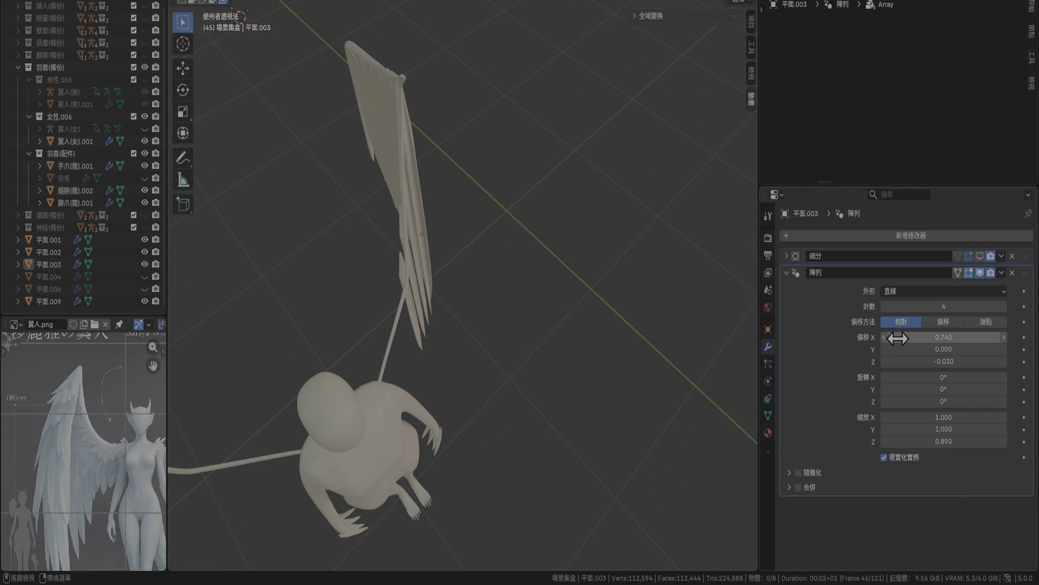
pyautogui.moveTo(1002, 351); pyautogui.dragTo(1009, 351)
pyautogui.click(1005, 349)
pyautogui.click(1004, 350)
pyautogui.click(1004, 349)
pyautogui.click(1005, 349)
pyautogui.click(1004, 349)
pyautogui.click(1004, 349)
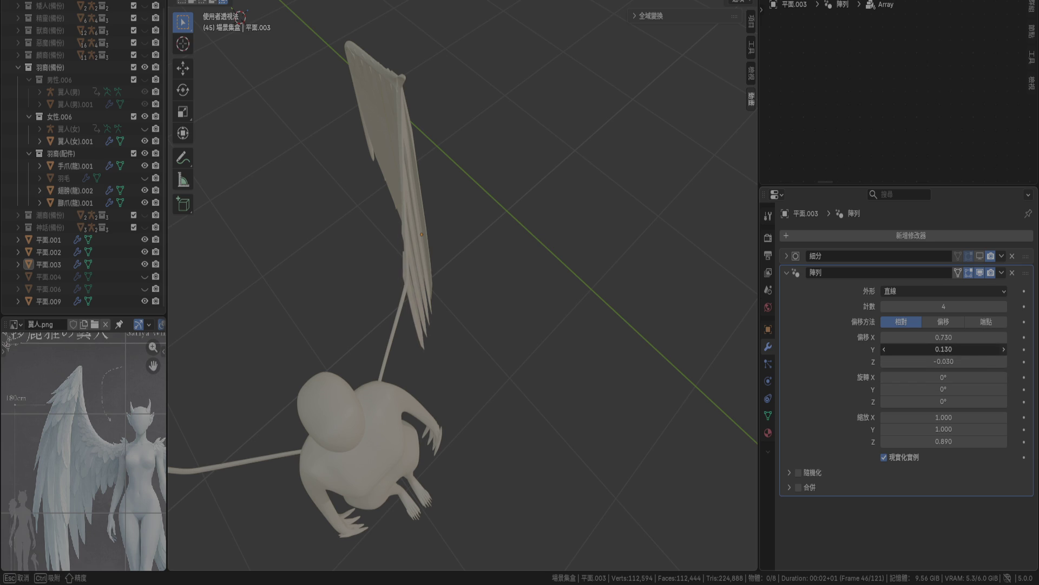
pyautogui.click(1004, 349)
pyautogui.click(1004, 349)
pyautogui.scroll(5, 446, 255)
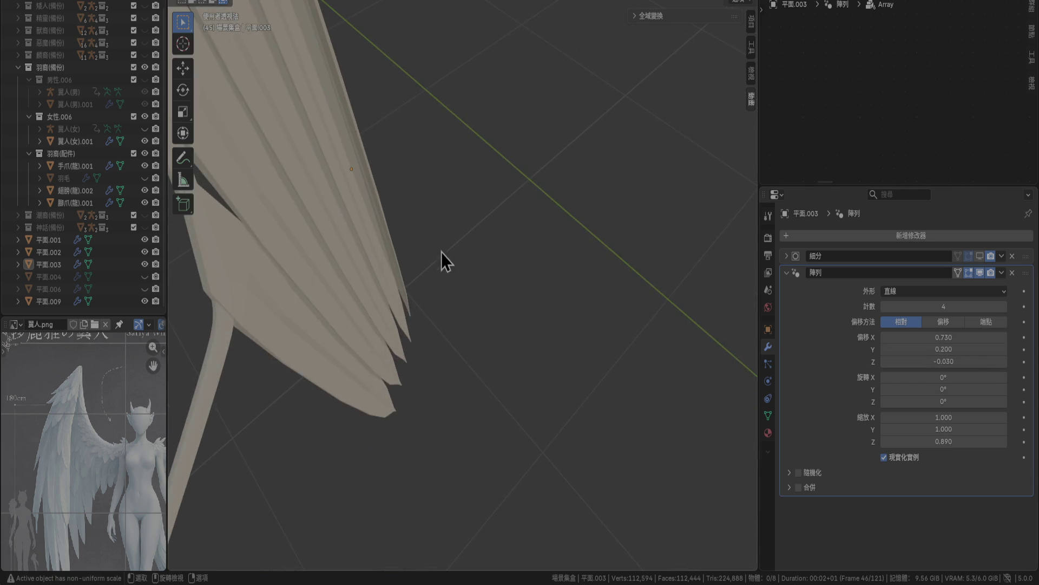
# Try Z offsets of -0.030 and -0.025, then settle on -0.035.
pyautogui.moveTo(409, 239)
pyautogui.mouseDown(button='middle')
pyautogui.moveTo(539, 275)
pyautogui.moveTo(519, 299)
pyautogui.moveTo(567, 262)
pyautogui.moveTo(593, 261)
pyautogui.moveTo(585, 139)
pyautogui.moveTo(557, 297)
pyautogui.mouseUp(button='middle')
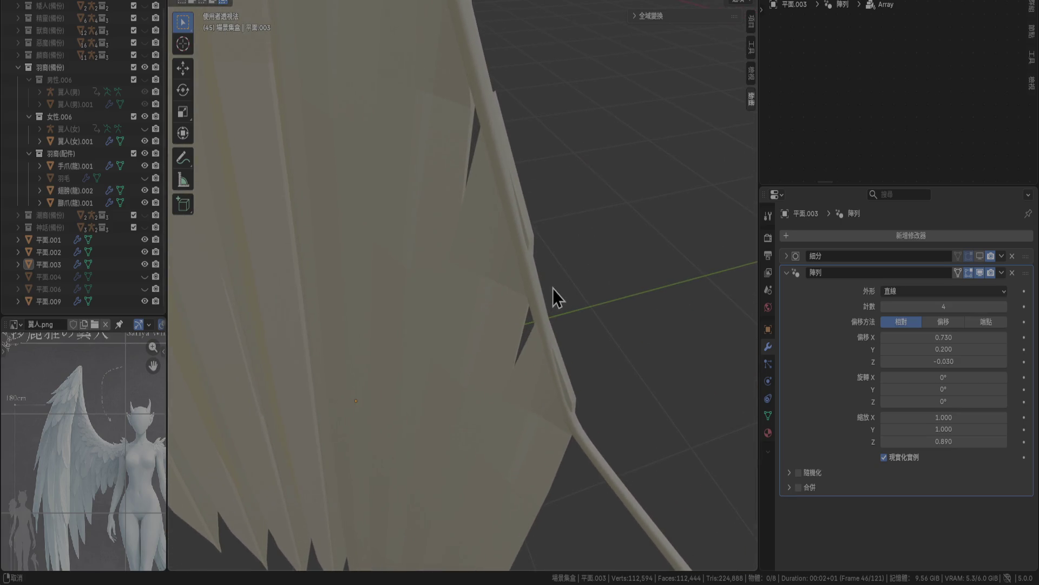
pyautogui.click(1003, 362)
pyautogui.click(884, 361)
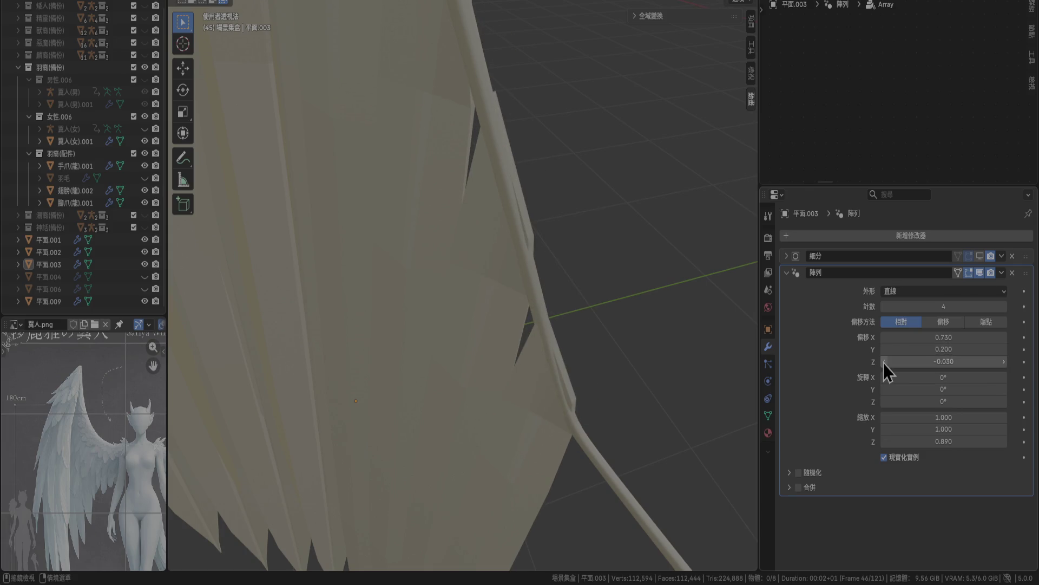
pyautogui.moveTo(636, 320); pyautogui.dragTo(563, 303, button='middle')
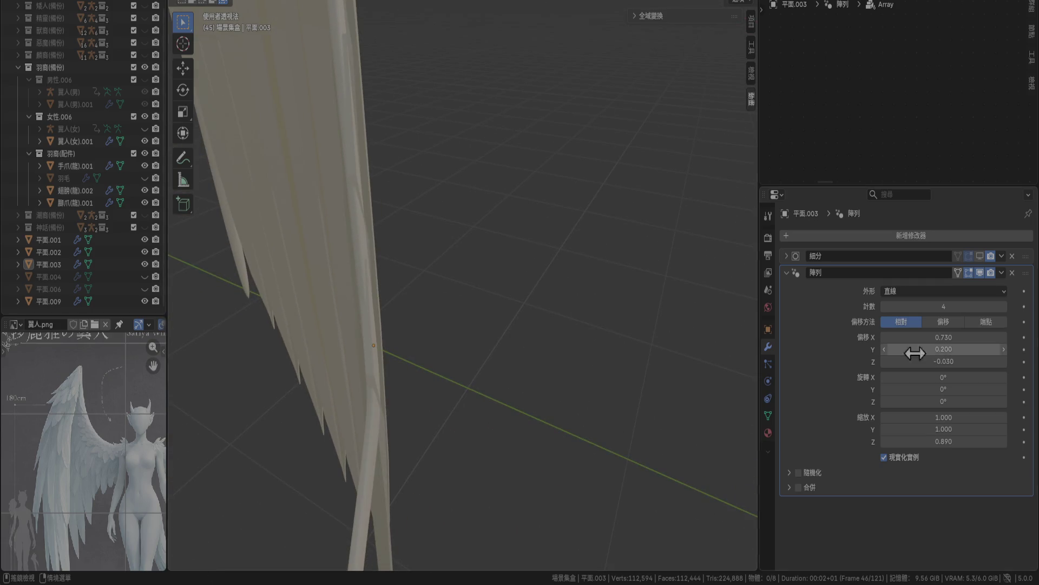
pyautogui.click(965, 360)
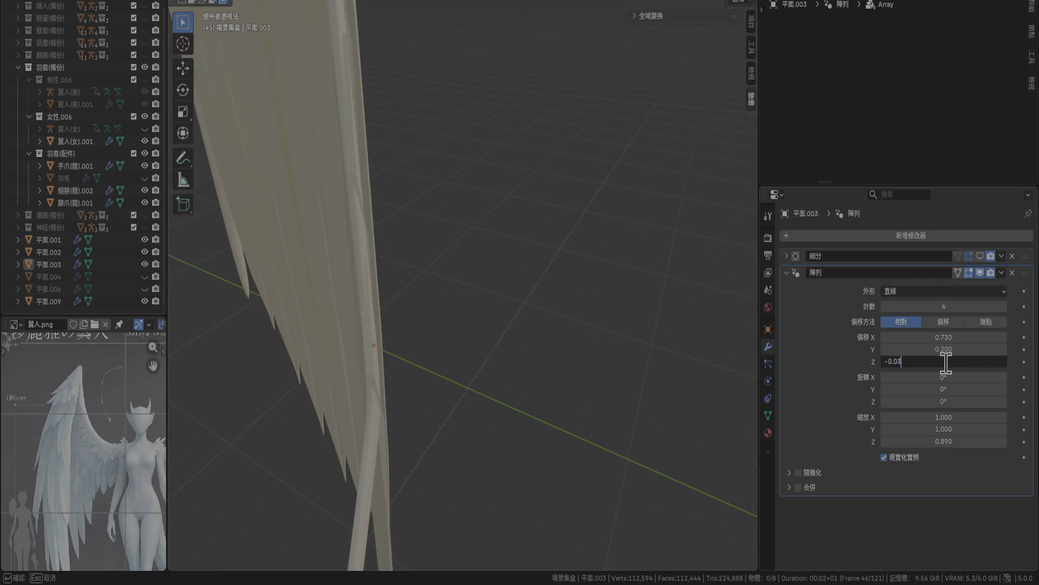
pyautogui.write('-0.025')
pyautogui.press('Return')
pyautogui.moveTo(600, 299); pyautogui.dragTo(528, 276, button='middle')
pyautogui.doubleClick(956, 362)
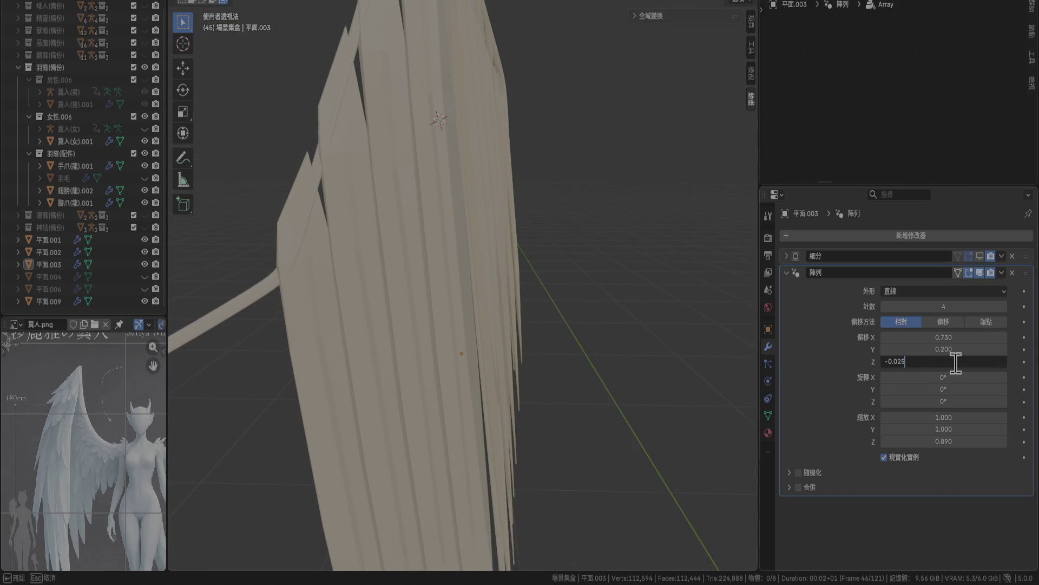
pyautogui.write('-0.035')
pyautogui.press('Return')
pyautogui.moveTo(563, 241)
pyautogui.mouseDown(button='middle')
pyautogui.moveTo(503, 209)
pyautogui.moveTo(445, 291)
pyautogui.mouseUp(button='middle')
# Briefly check 平面.003's mesh in Edit Mode, then select the 平面.004 layer.
pyautogui.click(450, 228)
pyautogui.press('Tab')
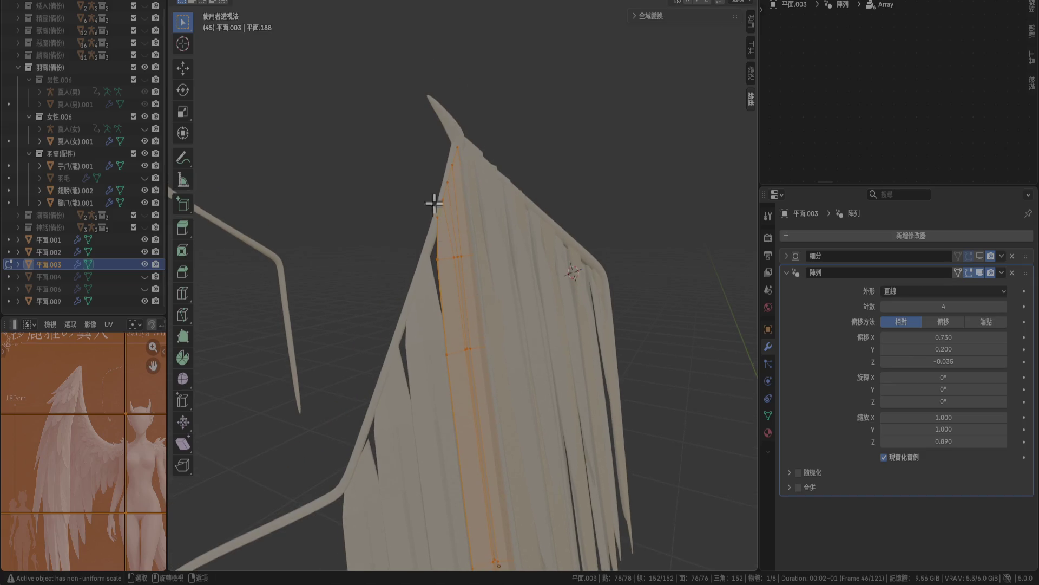
pyautogui.press('Tab')
pyautogui.moveTo(429, 441)
pyautogui.mouseDown(button='middle')
pyautogui.moveTo(417, 243)
pyautogui.moveTo(390, 336)
pyautogui.moveTo(417, 265)
pyautogui.moveTo(459, 261)
pyautogui.moveTo(481, 227)
pyautogui.moveTo(577, 281)
pyautogui.moveTo(602, 349)
pyautogui.moveTo(507, 379)
pyautogui.moveTo(106, 300)
pyautogui.mouseUp(button='middle')
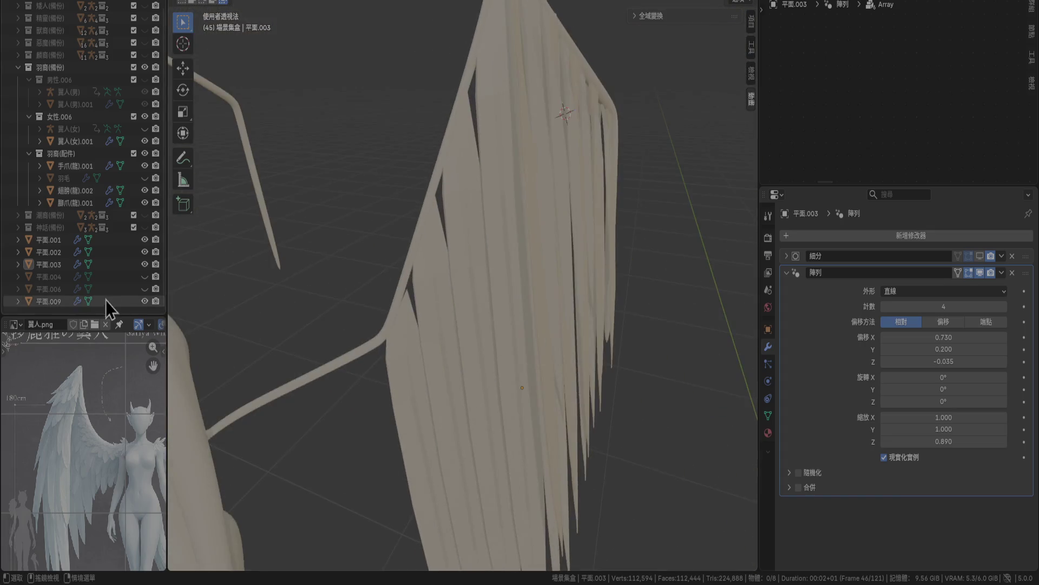
pyautogui.click(95, 272)
# Show 平面.004 and rotate its strip's top edge loop in Right Ortho view.
pyautogui.click(143, 277)
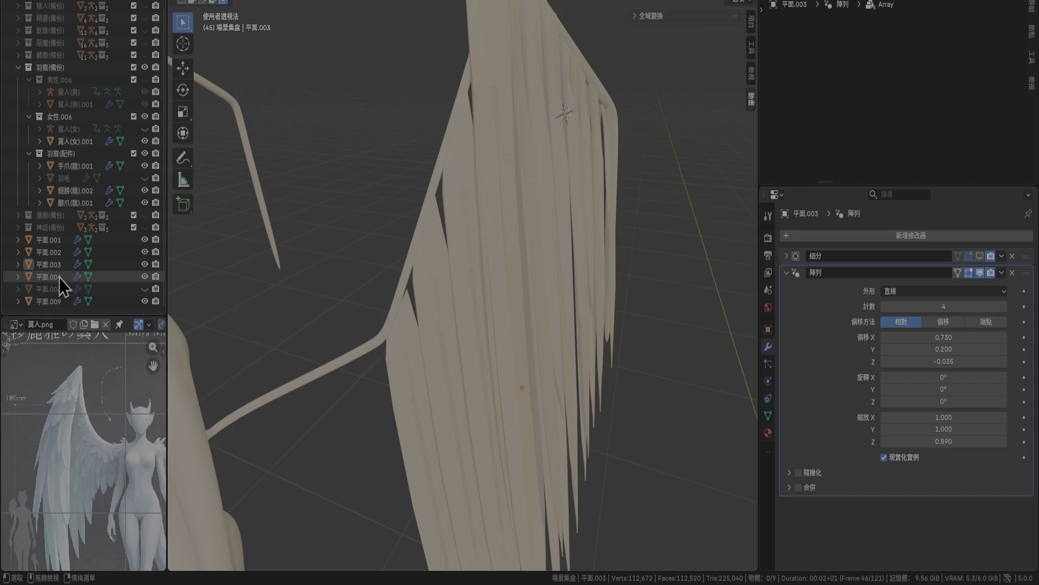
pyautogui.moveTo(530, 198)
pyautogui.mouseDown(button='middle')
pyautogui.moveTo(582, 265)
pyautogui.moveTo(684, 316)
pyautogui.moveTo(585, 216)
pyautogui.moveTo(508, 93)
pyautogui.mouseUp(button='middle')
pyautogui.press('Tab')
pyautogui.keyDown('alt'); pyautogui.click(594, 159); pyautogui.keyUp('alt')
pyautogui.press('KP_3')
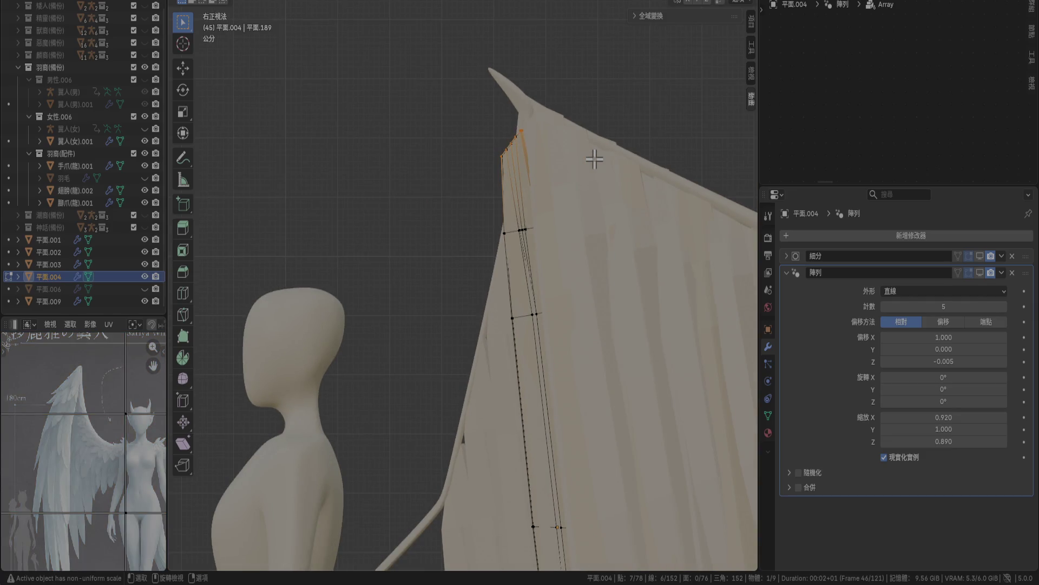
pyautogui.press('r')
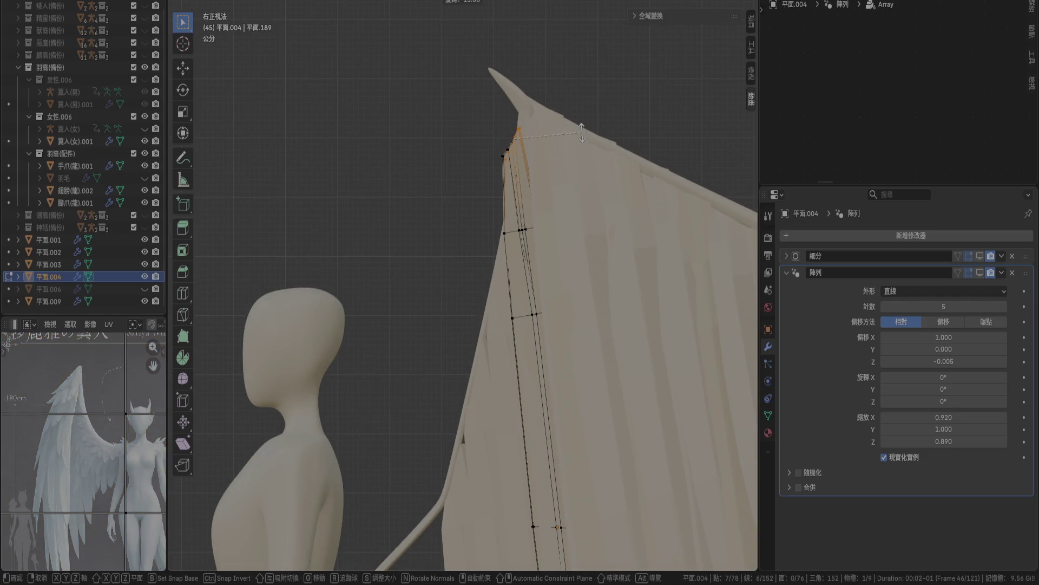
pyautogui.press('Return')
pyautogui.press('Tab')
# Select all of 平面.004's mesh and merge vertices by distance, removing 0.
pyautogui.moveTo(528, 196)
pyautogui.mouseDown(button='middle')
pyautogui.moveTo(518, 278)
pyautogui.moveTo(547, 294)
pyautogui.mouseUp(button='middle')
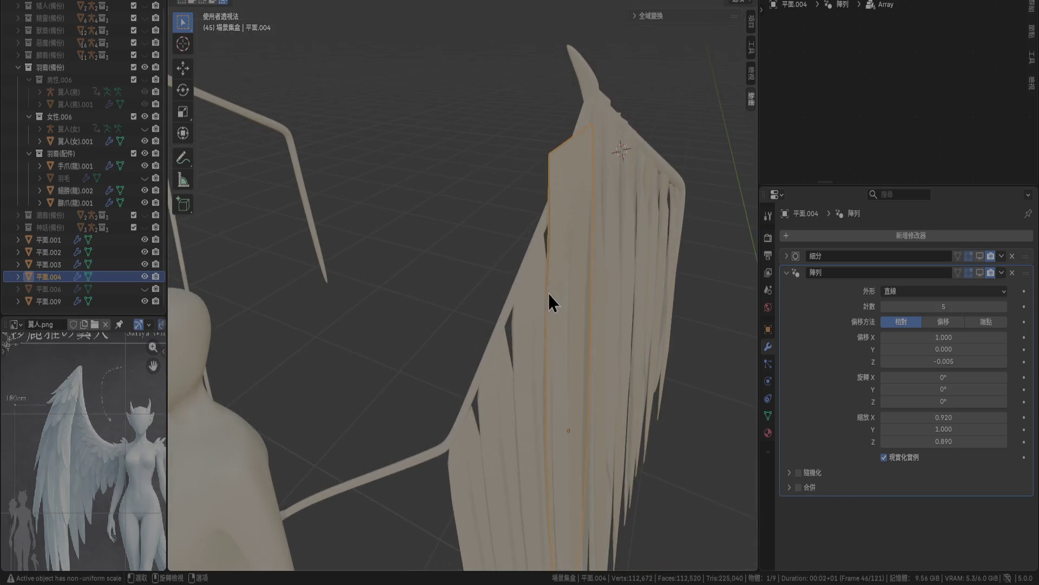
pyautogui.press('Tab')
pyautogui.press('a')
pyautogui.rightClick(583, 277)
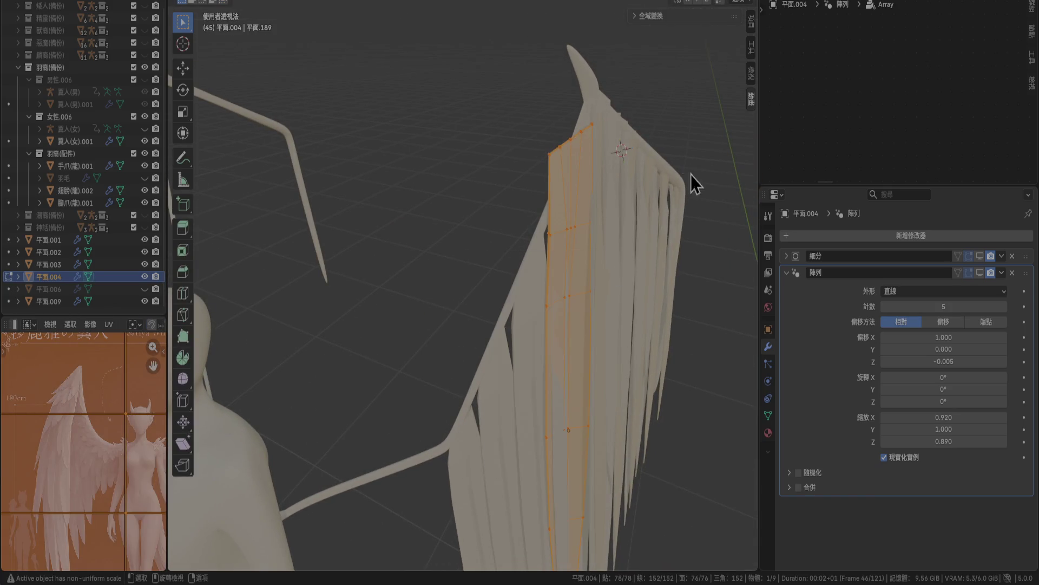
pyautogui.hotkey('alt', 'a')
pyautogui.keyDown('alt'); pyautogui.click(582, 131); pyautogui.keyUp('alt')
pyautogui.moveTo(662, 269)
pyautogui.mouseDown(button='middle')
pyautogui.moveTo(677, 202)
pyautogui.moveTo(717, 212)
pyautogui.mouseUp(button='middle')
pyautogui.press('a')
pyautogui.rightClick(631, 219)
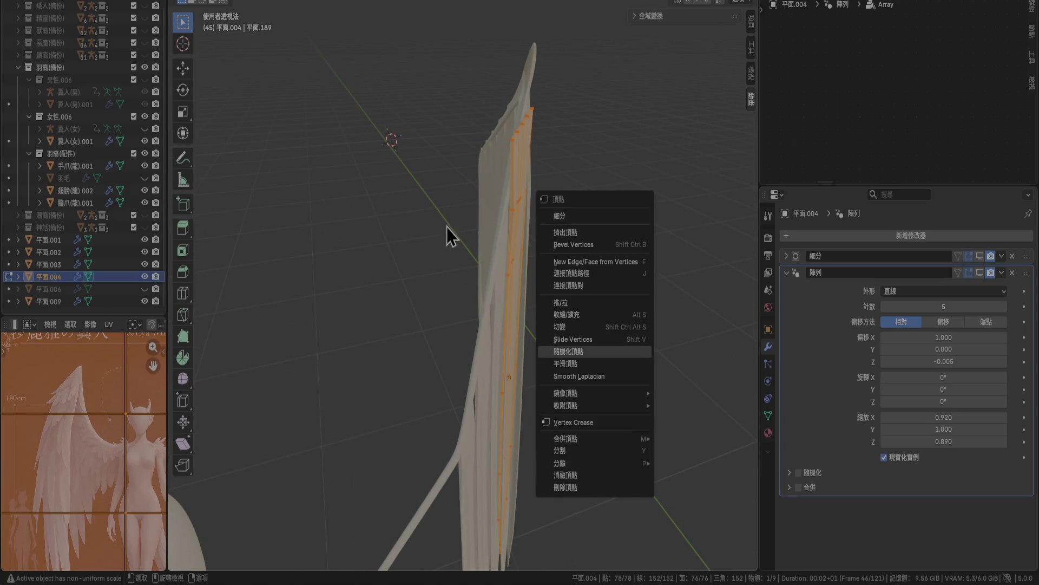
pyautogui.moveTo(623, 441)
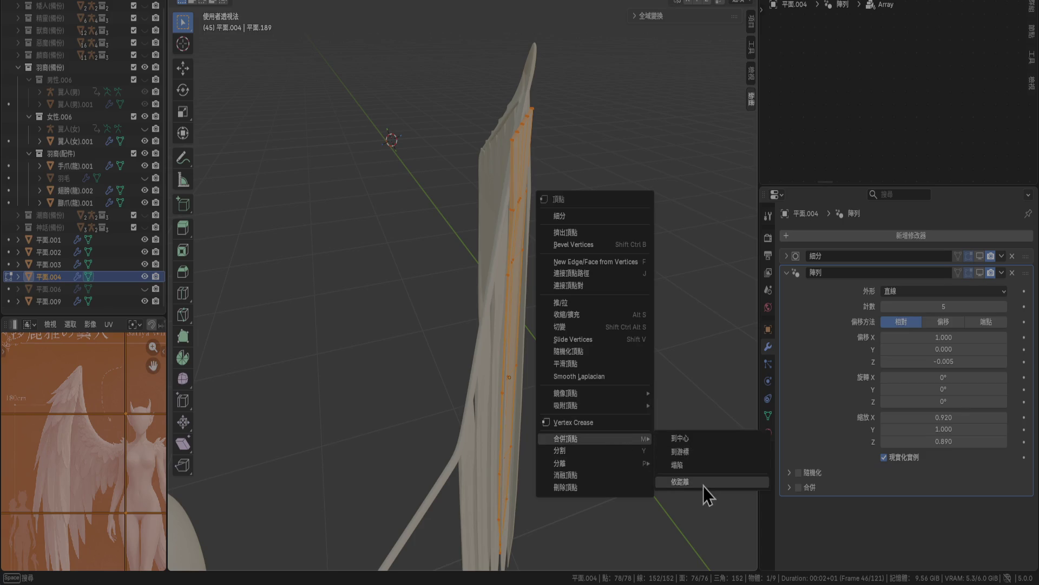
pyautogui.click(703, 482)
pyautogui.moveTo(610, 205)
pyautogui.mouseDown(button='middle')
pyautogui.moveTo(610, 307)
pyautogui.moveTo(528, 313)
pyautogui.moveTo(506, 276)
pyautogui.moveTo(599, 302)
pyautogui.mouseUp(button='middle')
# Rotate the selected top vertices and nudge the strip tip slightly.
pyautogui.scroll(3, 600, 303)
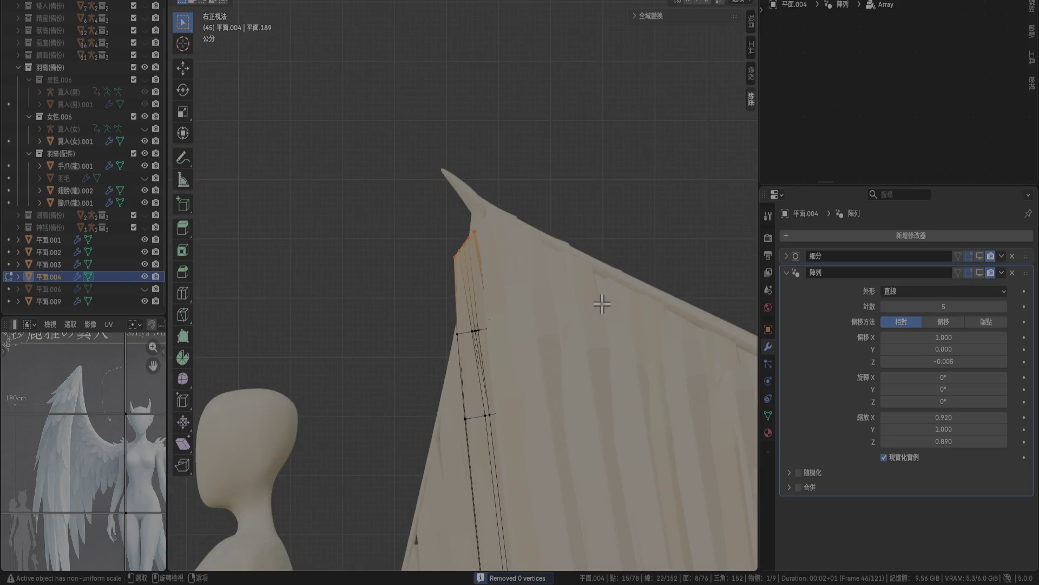
pyautogui.scroll(4, 602, 304)
pyautogui.press('r')
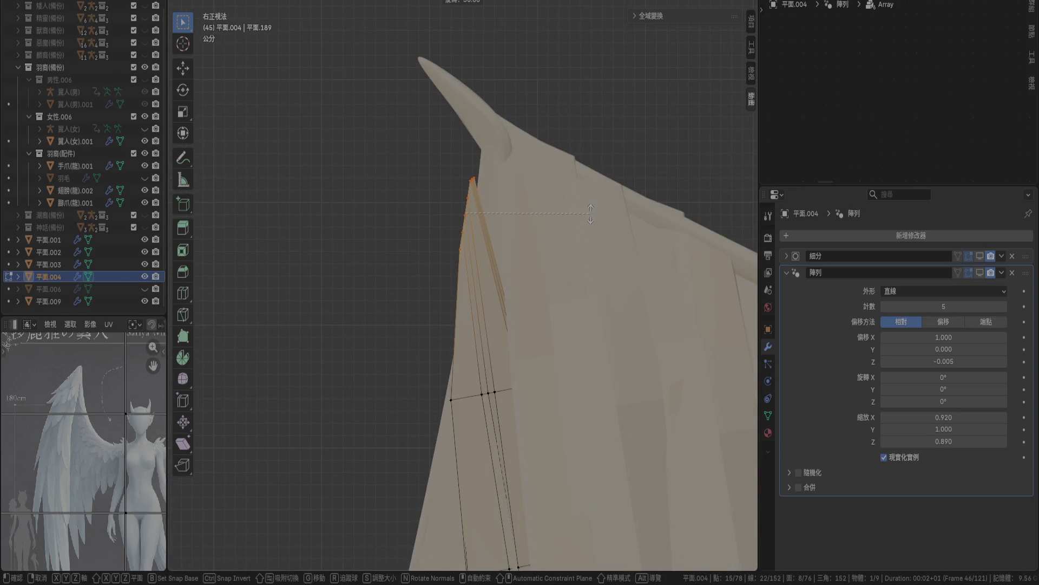
pyautogui.click(591, 214)
pyautogui.press('s')
pyautogui.press('Escape')
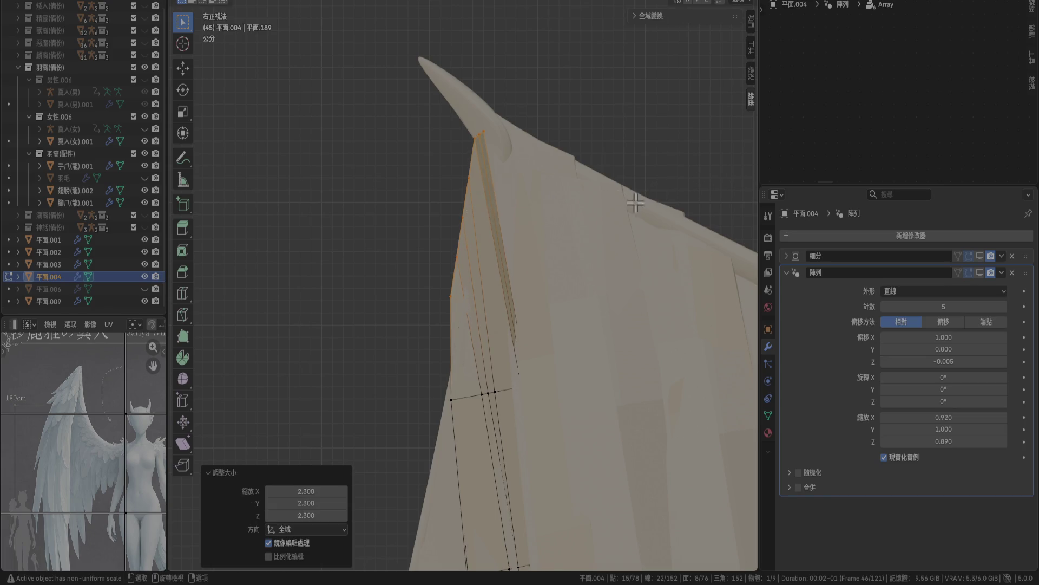
pyautogui.press('g')
pyautogui.click(628, 236)
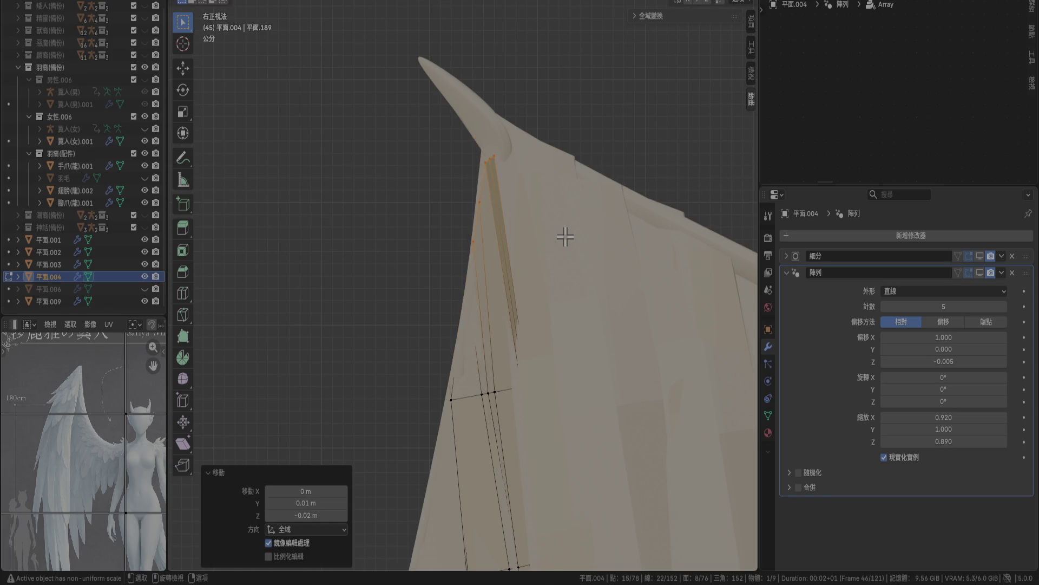
# Move the whole 平面.004 strip further down and right in top view.
pyautogui.press('KP_7')
pyautogui.press('r')
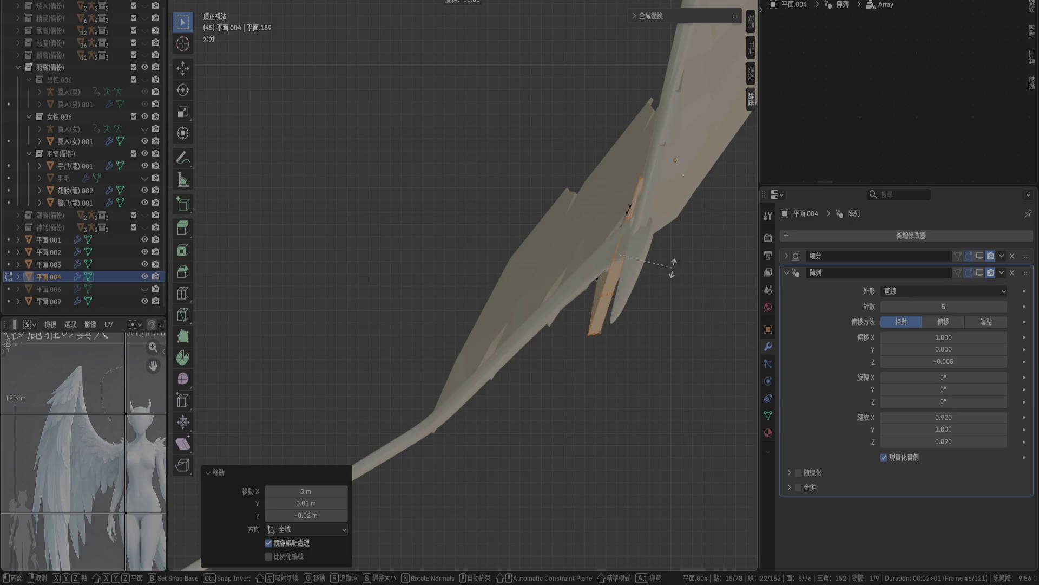
pyautogui.rightClick(687, 278)
pyautogui.press('a')
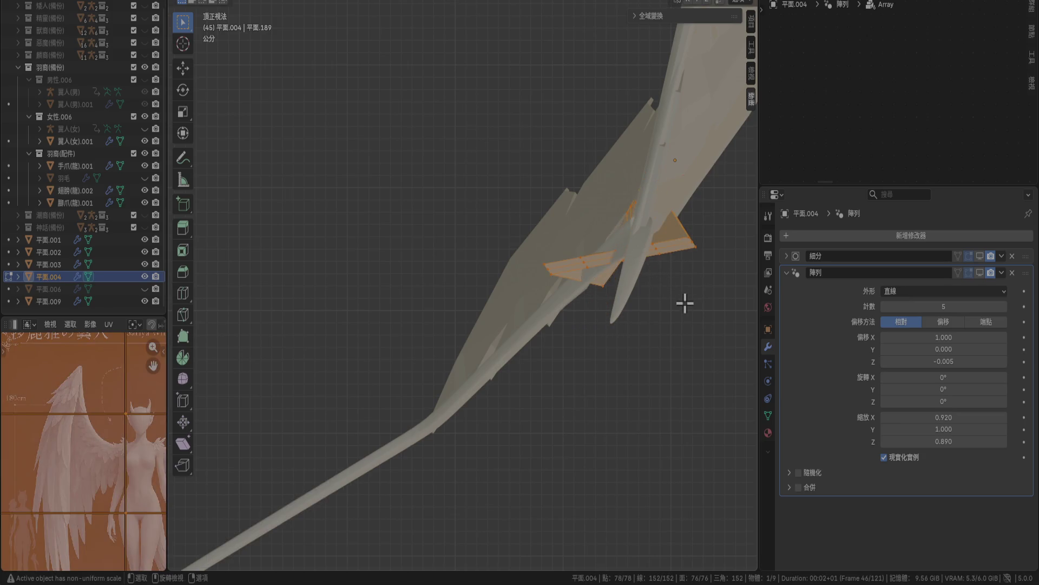
pyautogui.press('g')
pyautogui.click(607, 412)
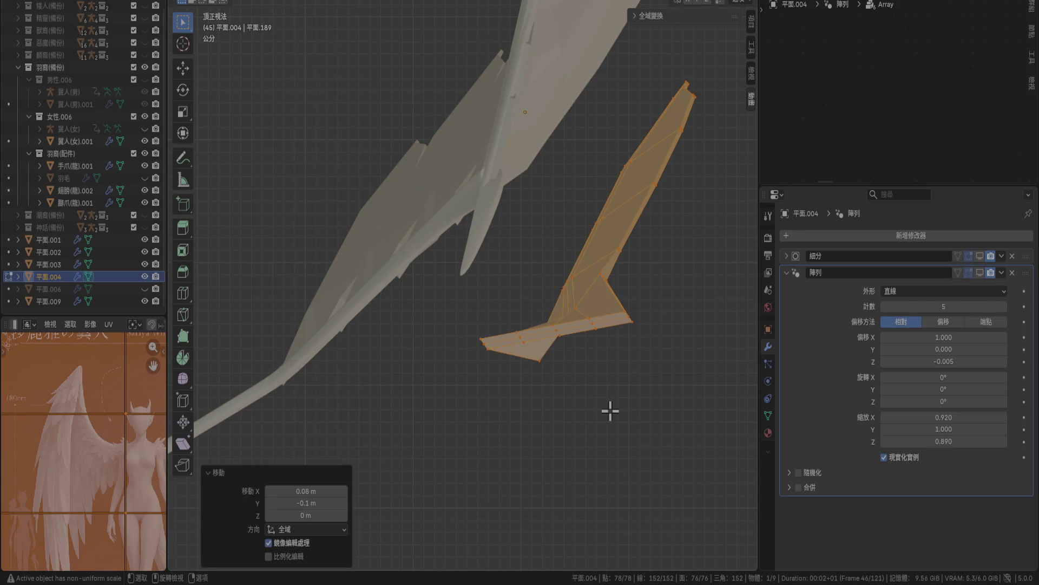
# Box-select the strip's top vertices and rotate them in the top view.
pyautogui.moveTo(603, 376); pyautogui.dragTo(529, 278, button='middle')
pyautogui.moveTo(356, 215); pyautogui.dragTo(431, 250)
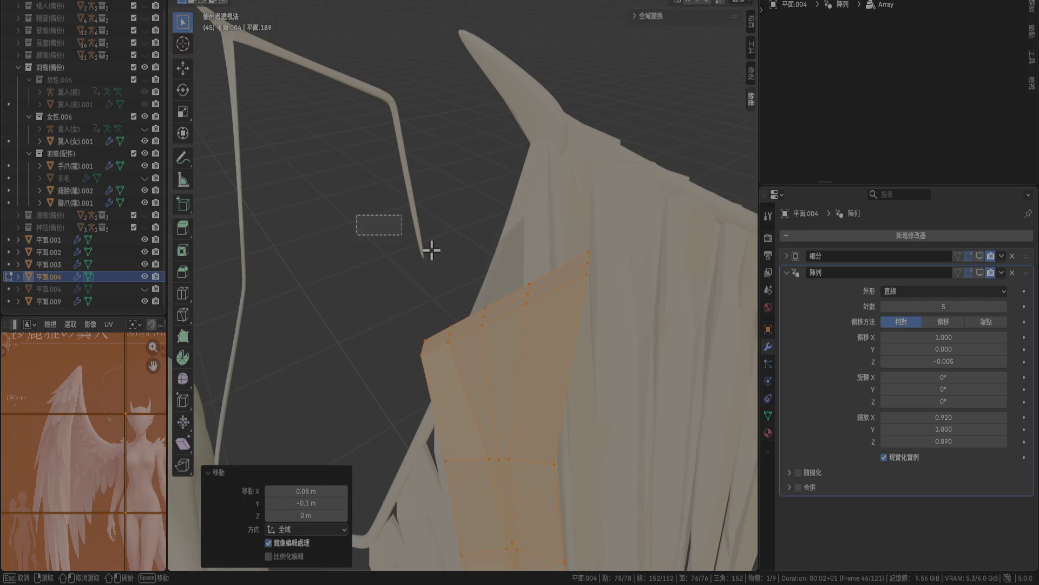
pyautogui.moveTo(635, 360); pyautogui.dragTo(637, 362)
pyautogui.press('KP_7')
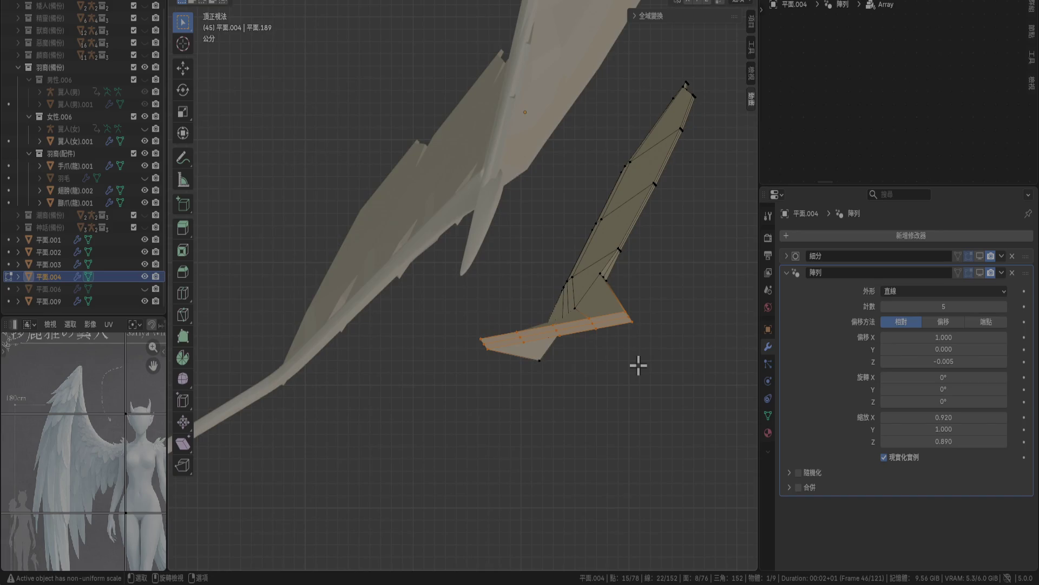
pyautogui.press('r')
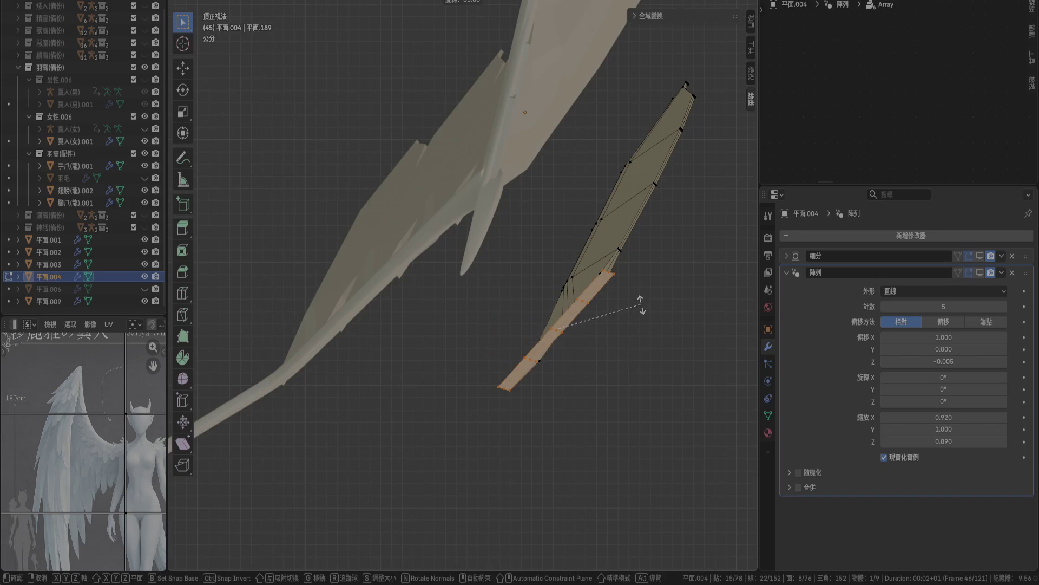
pyautogui.click(632, 376)
# Check front and side views, then move the whole strip closer to the wing frame.
pyautogui.press('a')
pyautogui.moveTo(631, 375)
pyautogui.mouseDown(button='middle')
pyautogui.moveTo(598, 343)
pyautogui.moveTo(600, 301)
pyautogui.mouseUp(button='middle')
pyautogui.press('KP_1')
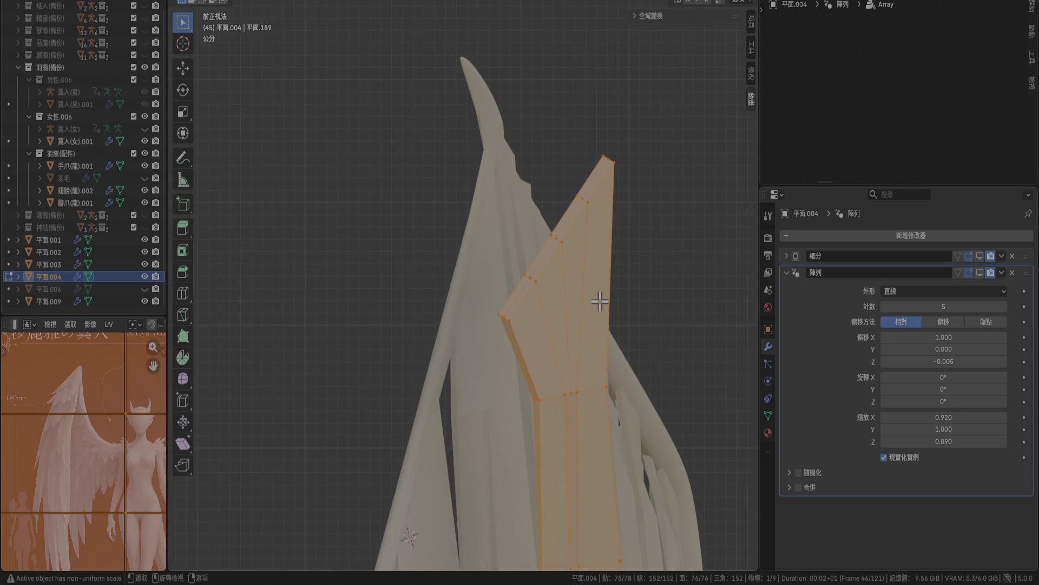
pyautogui.press('KP_3')
pyautogui.press('KP_1')
pyautogui.press('KP_7')
pyautogui.press('g')
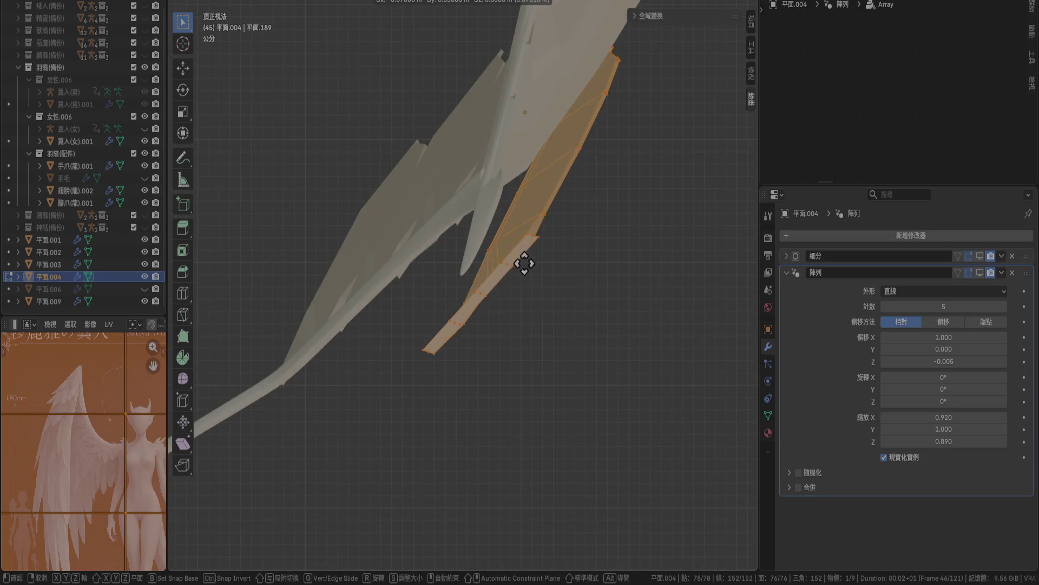
pyautogui.click(466, 216)
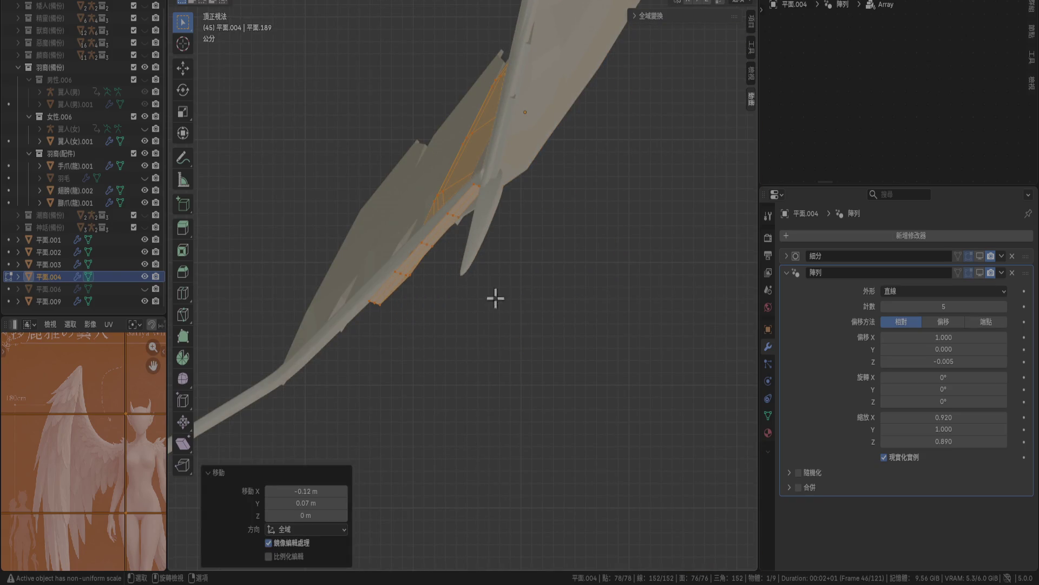
# Reselect the strip's top vertices and rotate them again from above.
pyautogui.moveTo(478, 271); pyautogui.dragTo(414, 163, button='middle')
pyautogui.moveTo(297, 116); pyautogui.dragTo(539, 258)
pyautogui.moveTo(326, 211); pyautogui.dragTo(386, 258)
pyautogui.moveTo(434, 307); pyautogui.dragTo(434, 307)
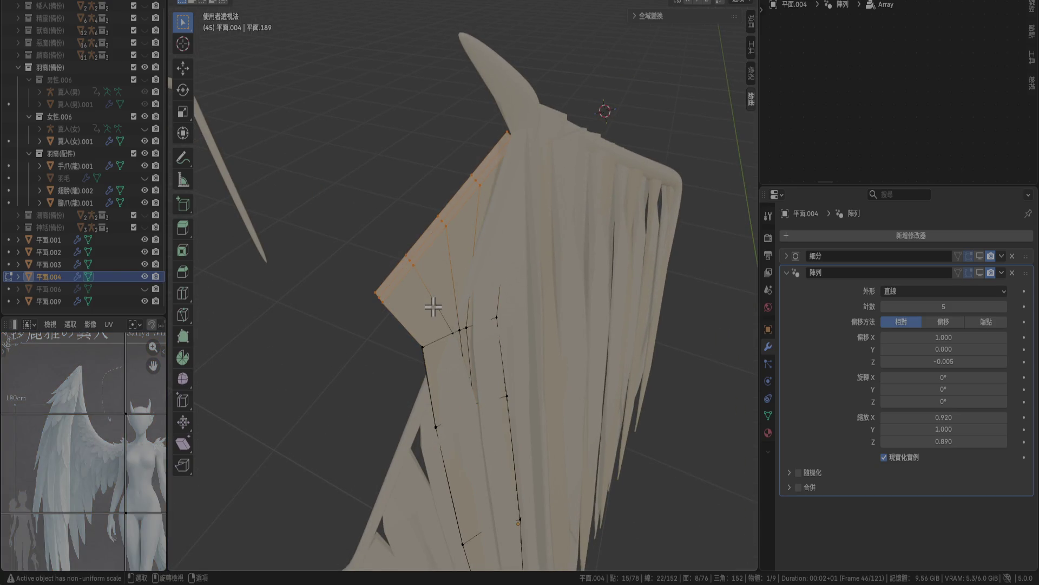
pyautogui.press('KP_7')
pyautogui.press('r')
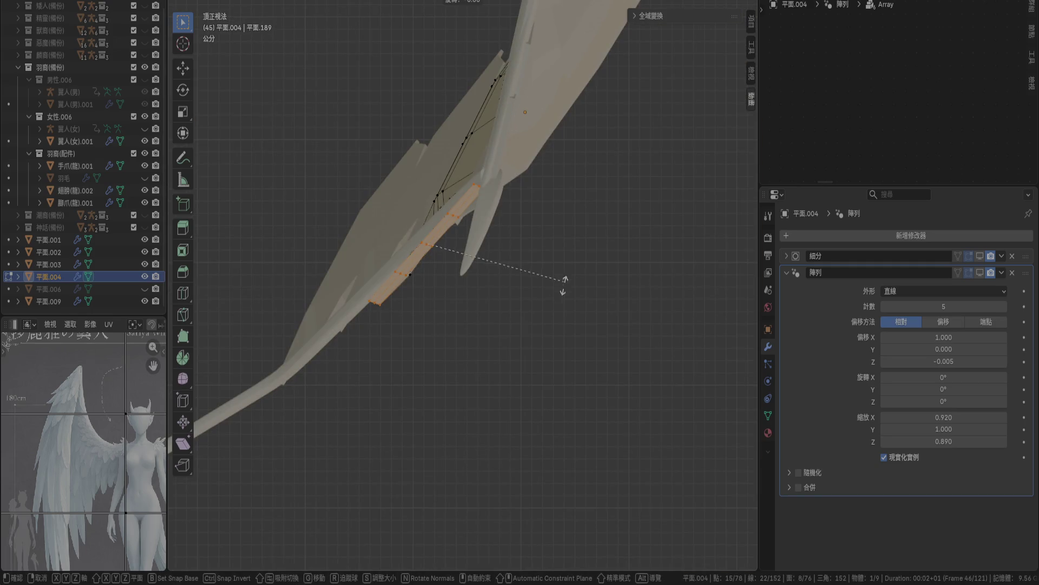
pyautogui.click(561, 295)
# Lower the whole strip in the side view.
pyautogui.press('a')
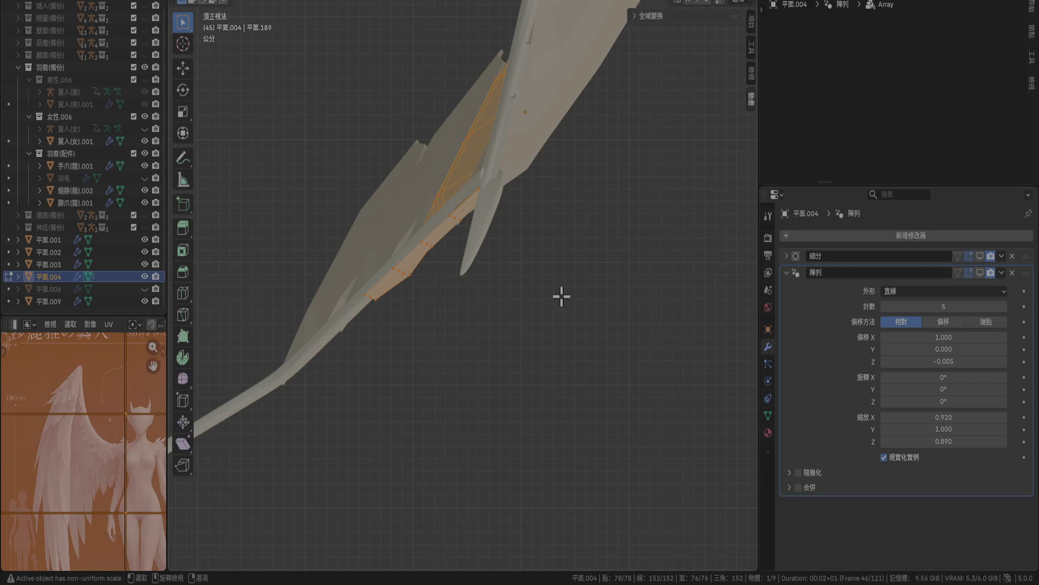
pyautogui.press('KP_3')
pyautogui.scroll(2, 559, 309)
pyautogui.press('g')
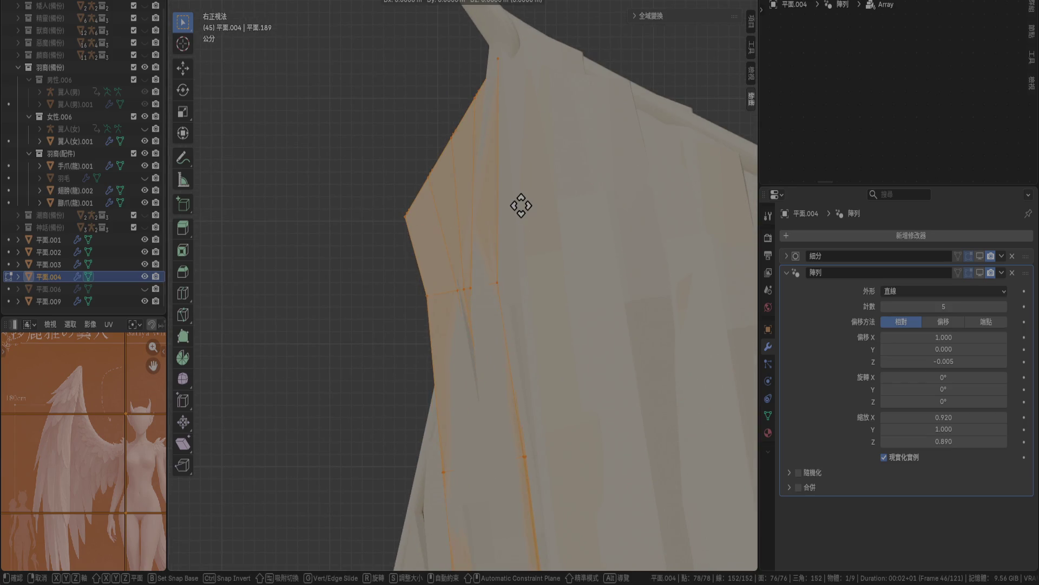
pyautogui.click(528, 362)
pyautogui.moveTo(523, 402)
pyautogui.mouseDown(button='middle')
pyautogui.moveTo(653, 104)
pyautogui.moveTo(609, 269)
pyautogui.moveTo(719, 186)
pyautogui.mouseUp(button='middle')
pyautogui.press('KP_1')
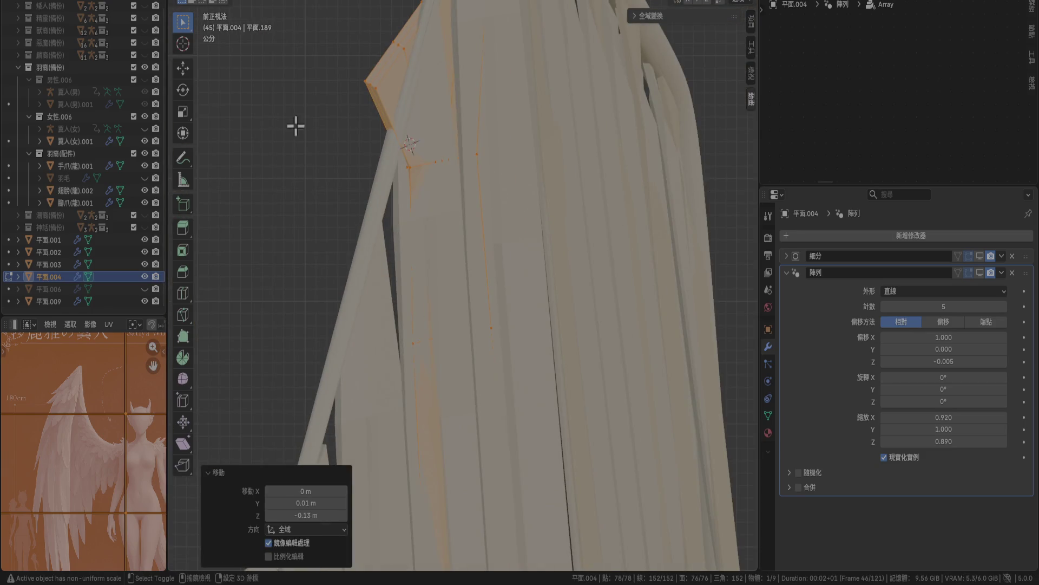
# With 平面.003 hidden, rotate the strip's upper-left vertices in front view.
pyautogui.click(145, 263)
pyautogui.keyDown('shift'); pyautogui.moveTo(269, 186); pyautogui.dragTo(360, 302, button='middle'); pyautogui.keyUp('shift')
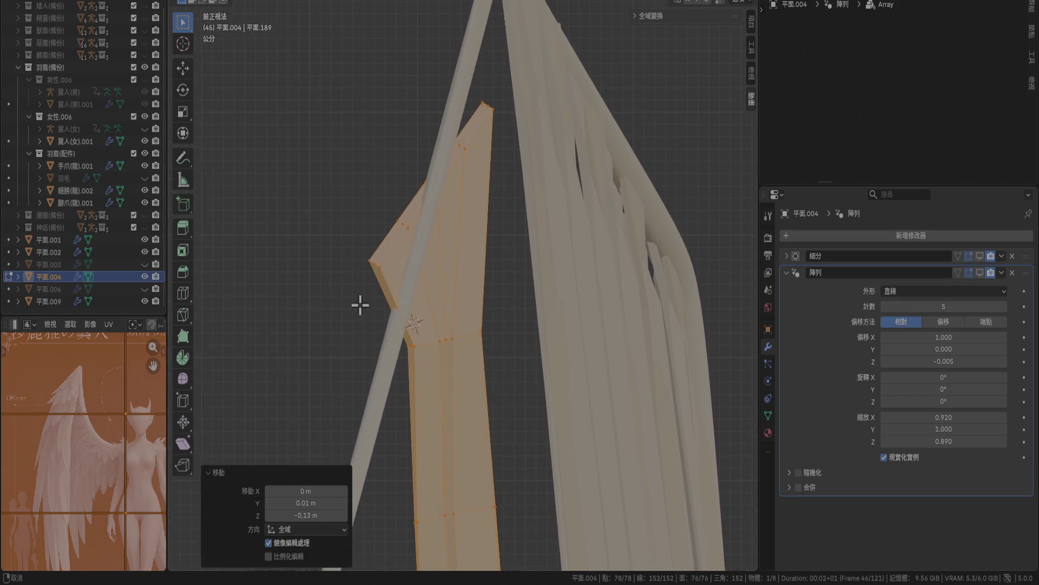
pyautogui.moveTo(284, 123); pyautogui.dragTo(490, 307)
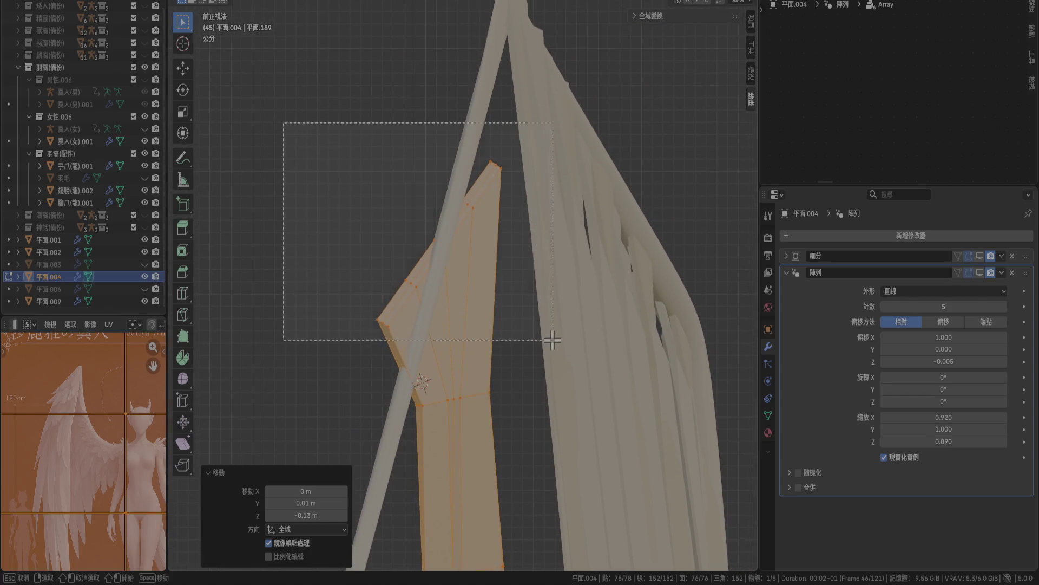
pyautogui.moveTo(552, 340); pyautogui.dragTo(552, 340)
pyautogui.press('r')
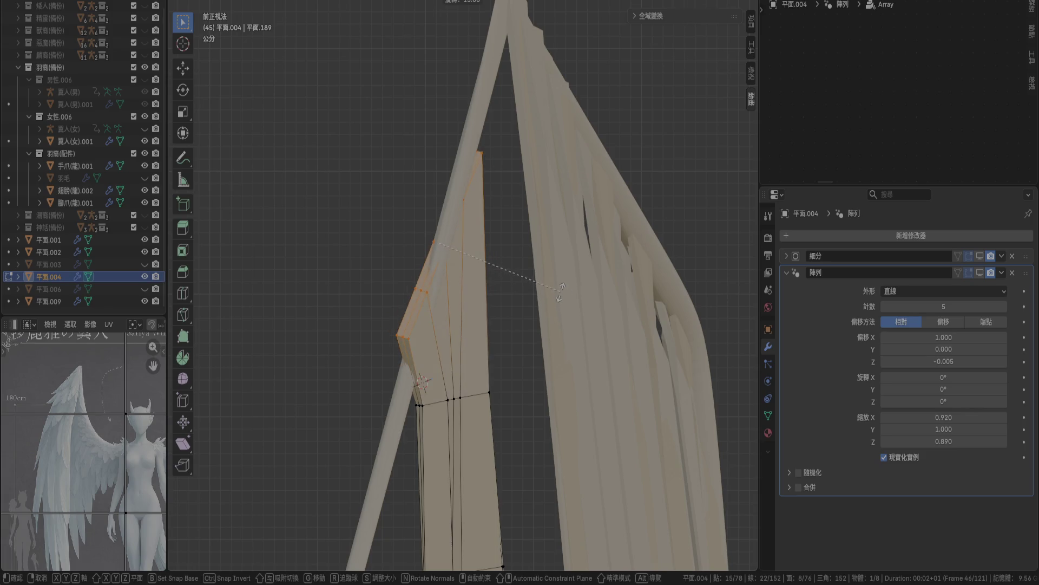
pyautogui.click(560, 291)
# Unhide 平面.003 and compare its Array settings with 平面.004's.
pyautogui.click(144, 264)
pyautogui.click(113, 265)
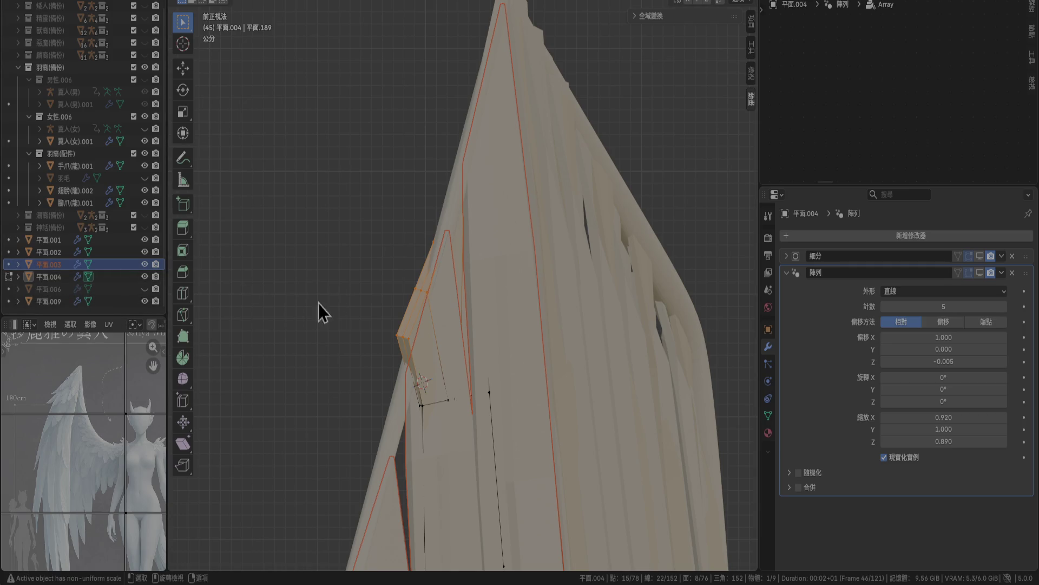
pyautogui.press('Tab')
pyautogui.click(52, 264)
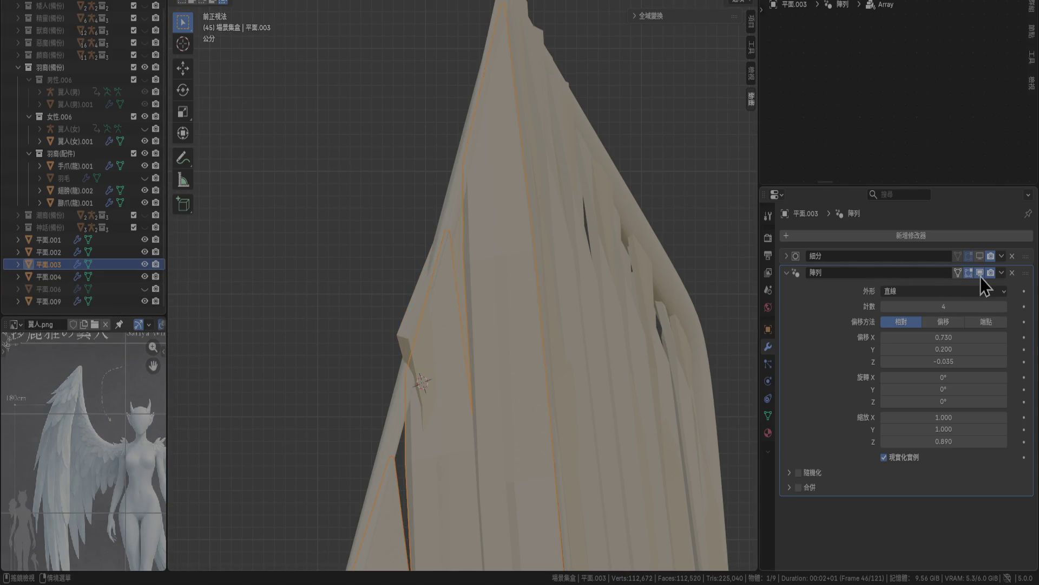
pyautogui.click(443, 359)
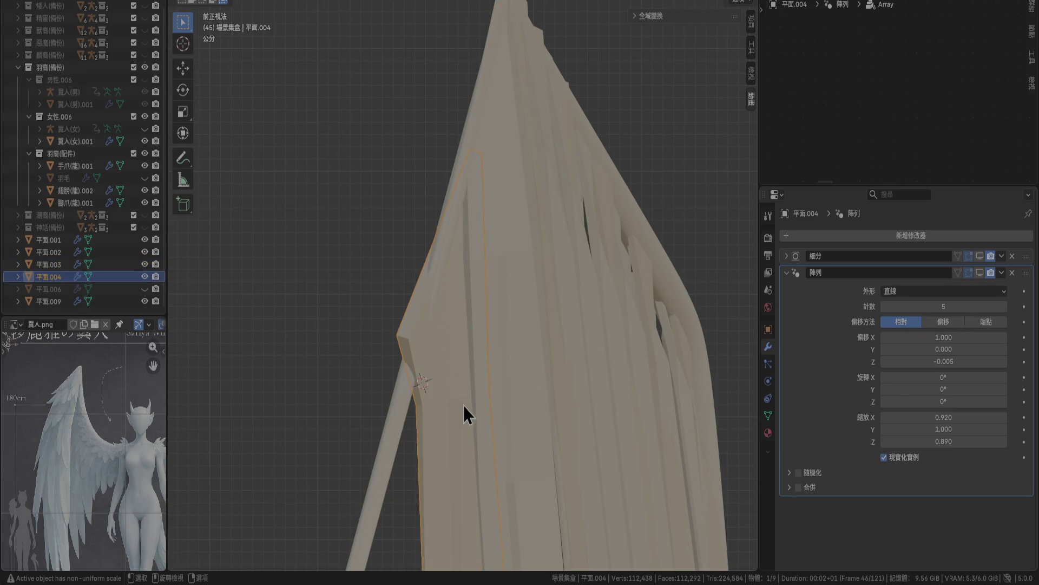
pyautogui.click(40, 266)
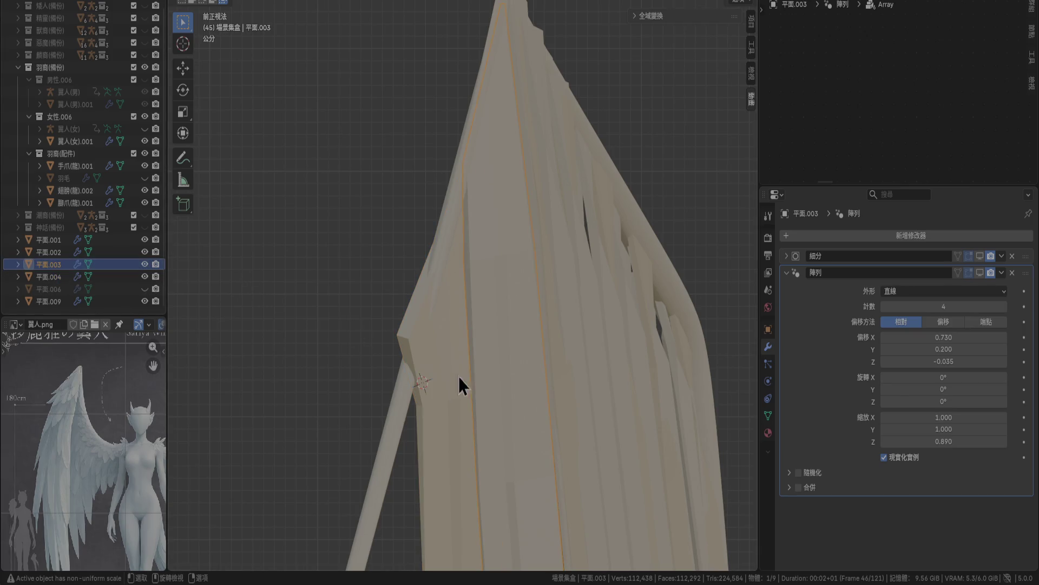
pyautogui.keyDown('shift'); pyautogui.moveTo(480, 376); pyautogui.dragTo(471, 287, button='middle'); pyautogui.keyUp('shift')
pyautogui.click(455, 317)
# Box-select 平面.004's upper vertices in Edit Mode and rotate them 20°.
pyautogui.press('Tab')
pyautogui.moveTo(347, 89); pyautogui.dragTo(557, 284)
pyautogui.press('r')
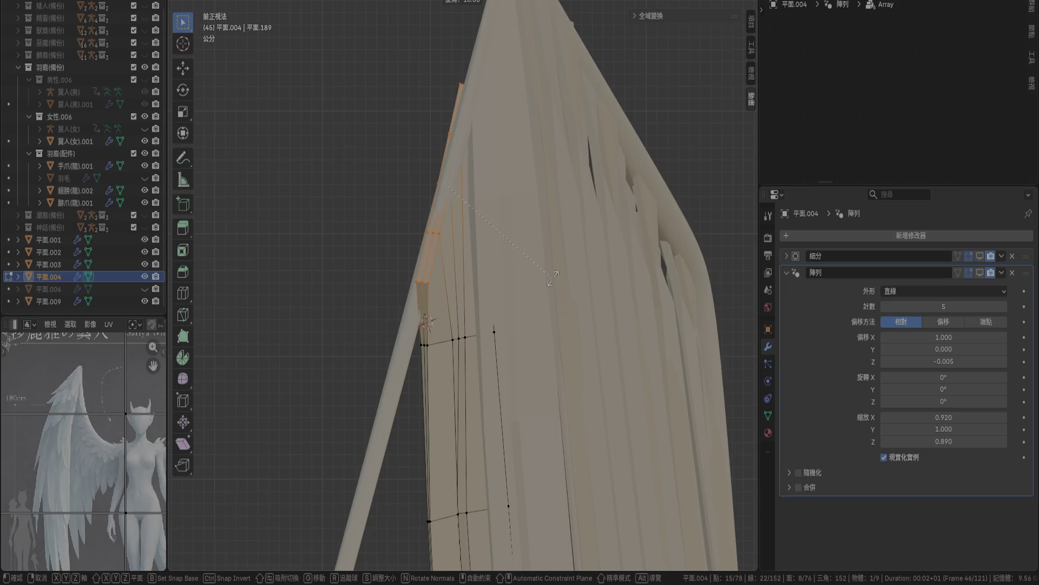
pyautogui.write('20')
pyautogui.press('Return')
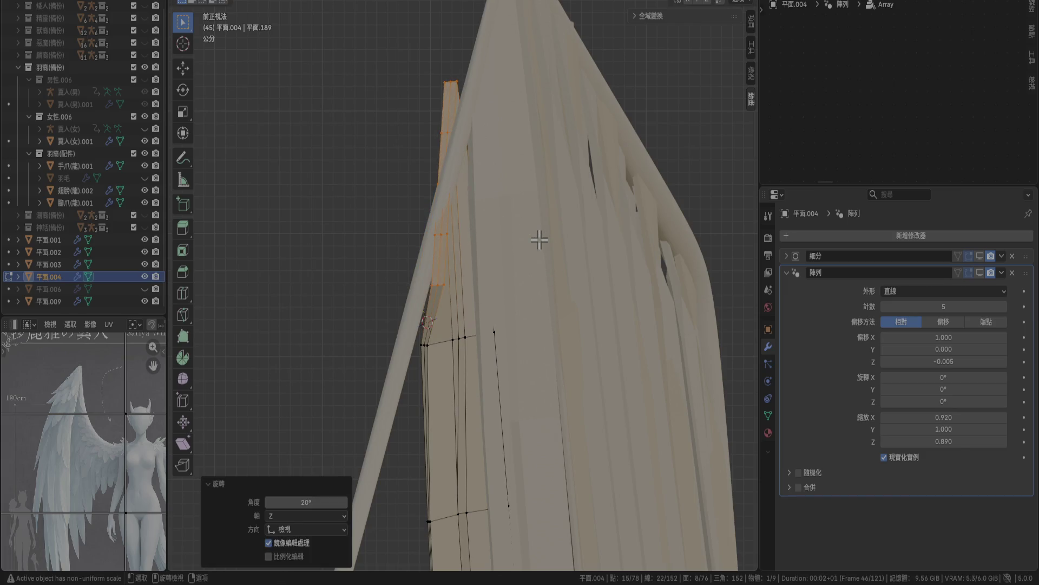
pyautogui.press('KP_7')
pyautogui.press('r')
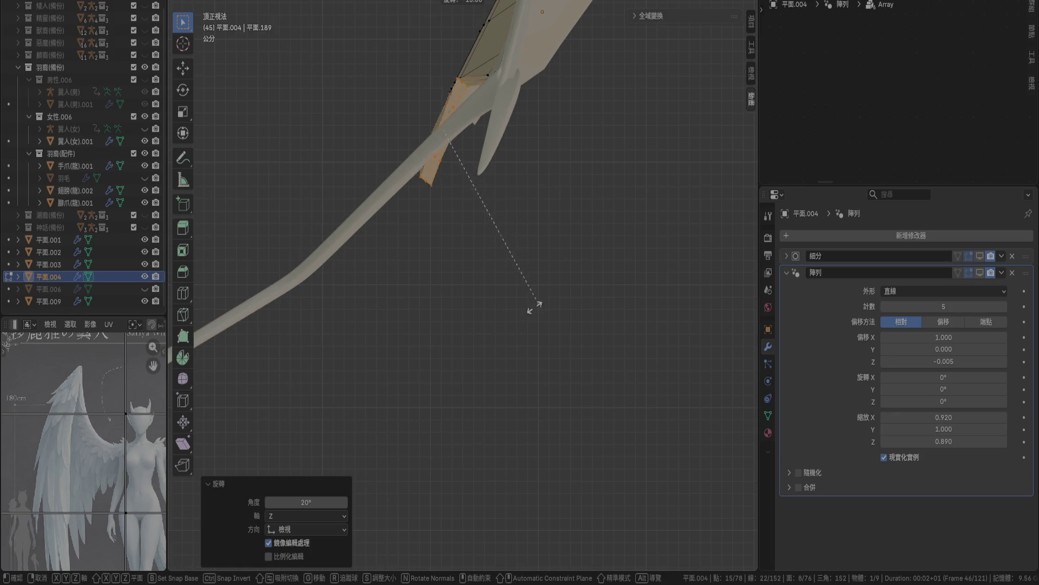